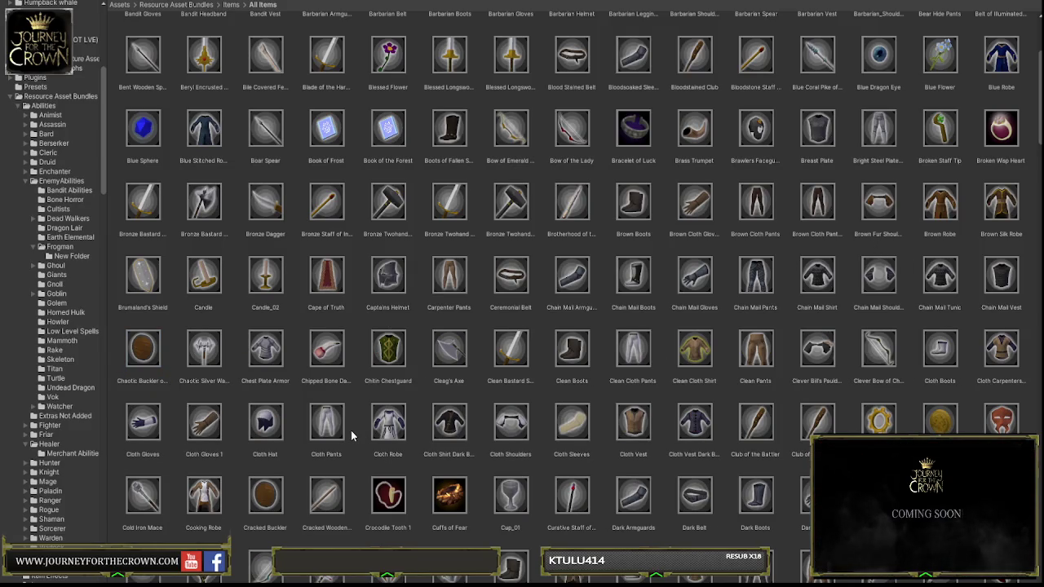
# Step: Delete the extra copies of the dark cloth shirt and dark cloth vest items
pyautogui.click(454, 420)
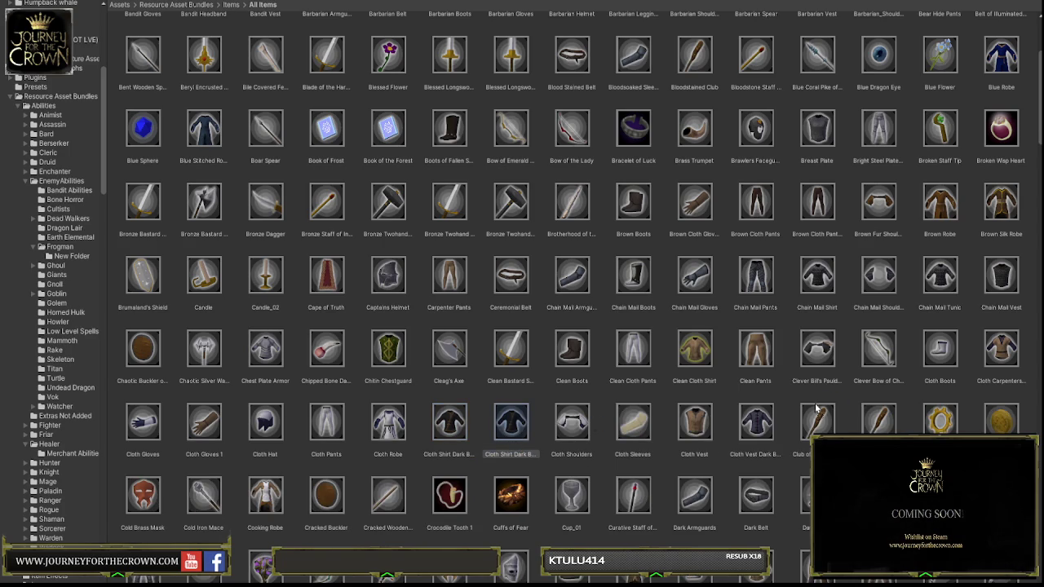
pyautogui.press('Delete')
pyautogui.click(694, 433)
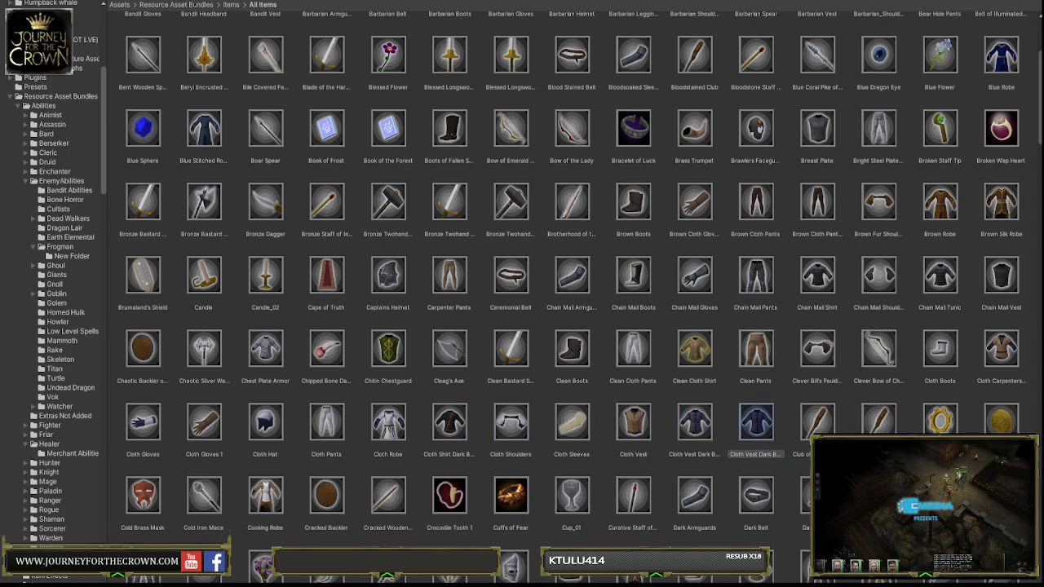
pyautogui.press('Delete')
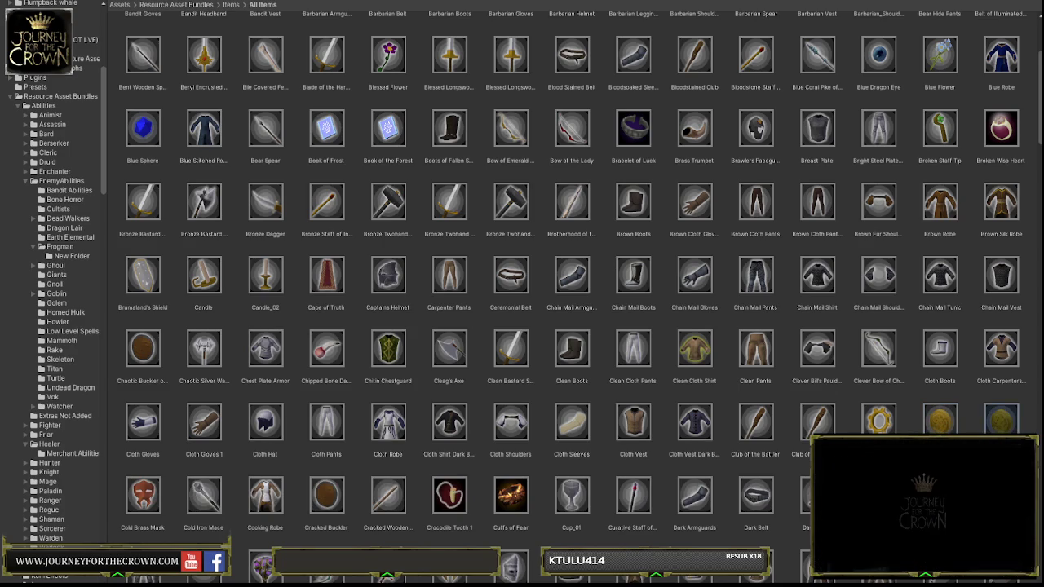
# Step: Duplicate and then delete copies of Dark Belt, Cup_01 and Cooking Robe
pyautogui.click(692, 499)
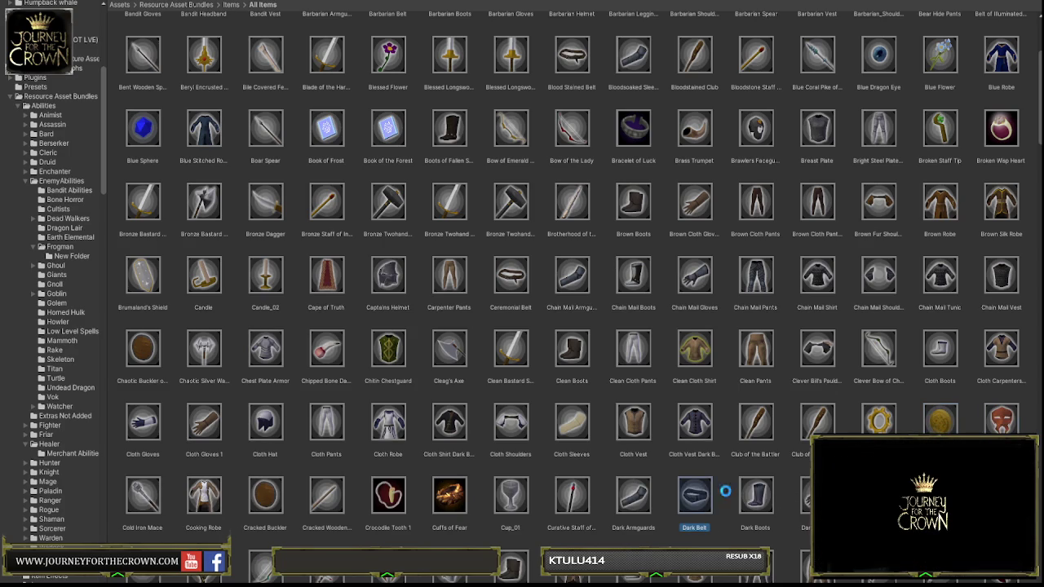
pyautogui.hotkey('ctrl', 'd')
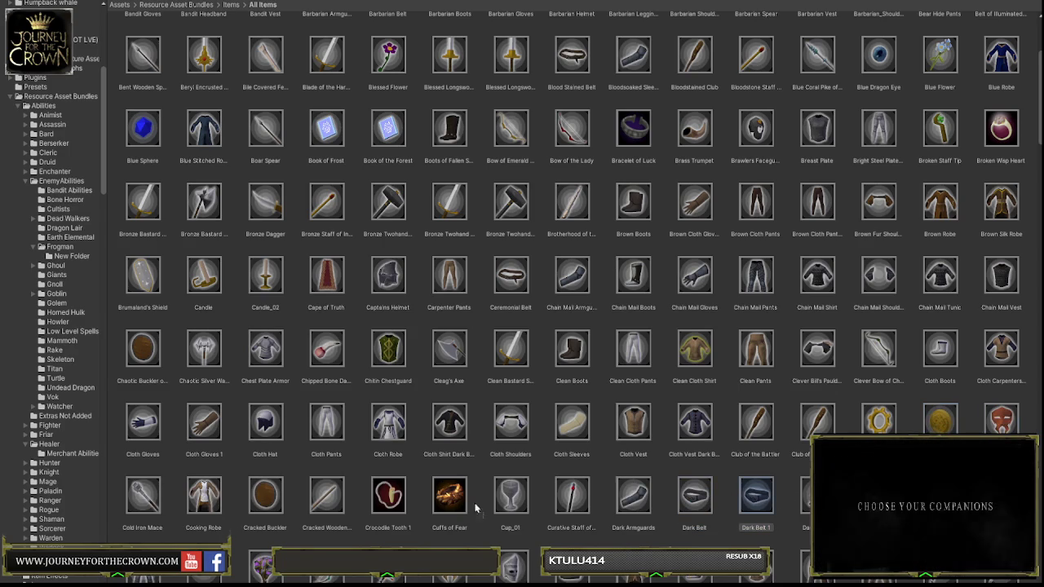
pyautogui.press('Delete')
pyautogui.click(502, 496)
pyautogui.hotkey('ctrl', 'd')
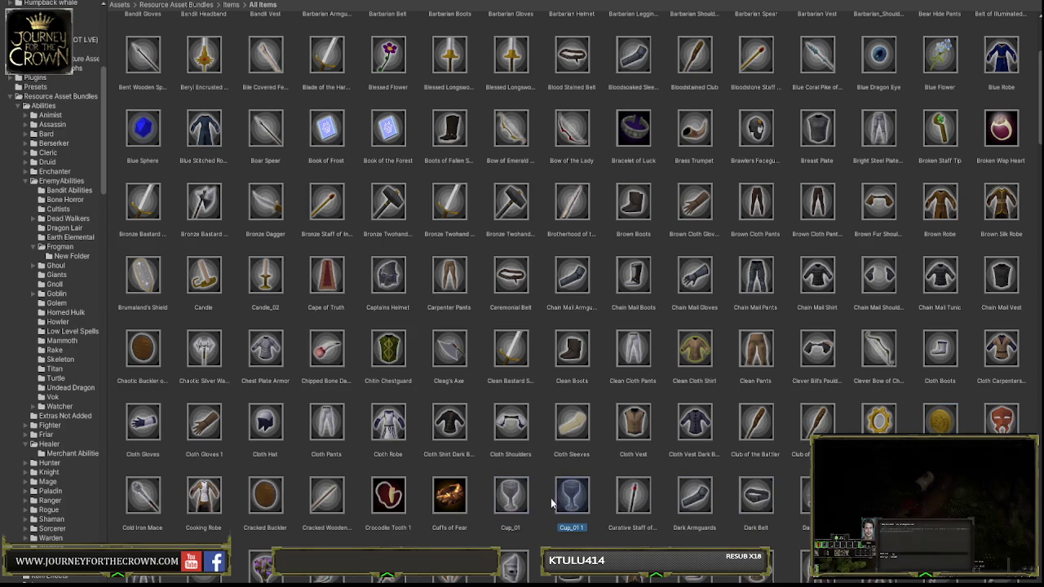
pyautogui.press('Delete')
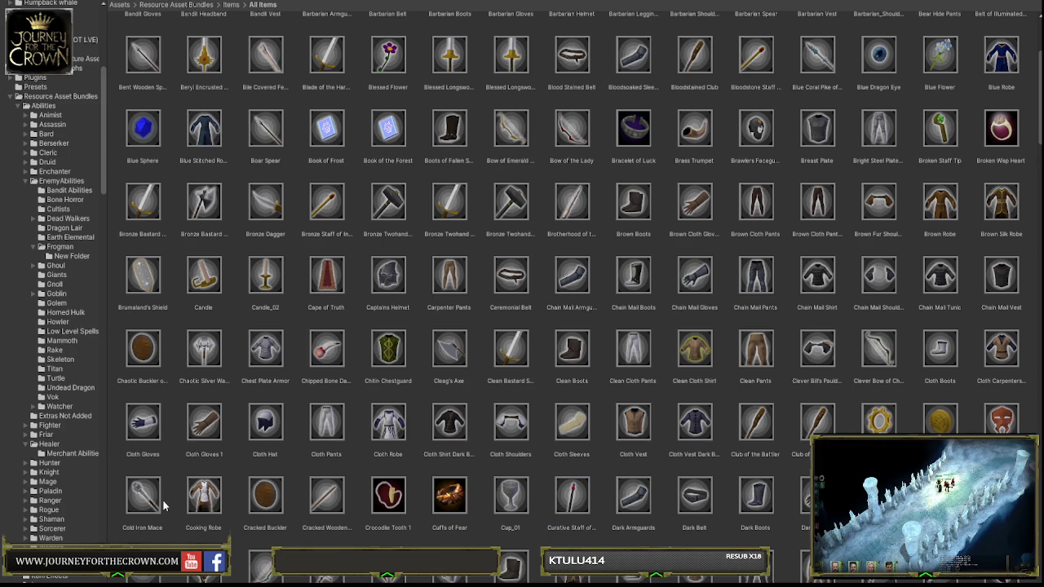
pyautogui.scroll(-3, 203, 495)
pyautogui.click(212, 396)
pyautogui.hotkey('ctrl', 'd')
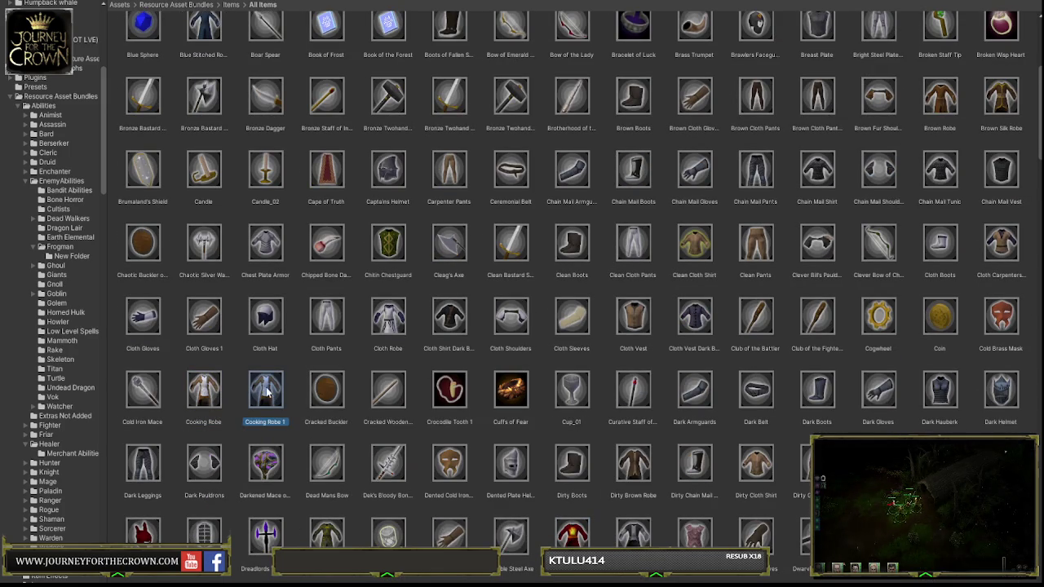
pyautogui.press('Delete')
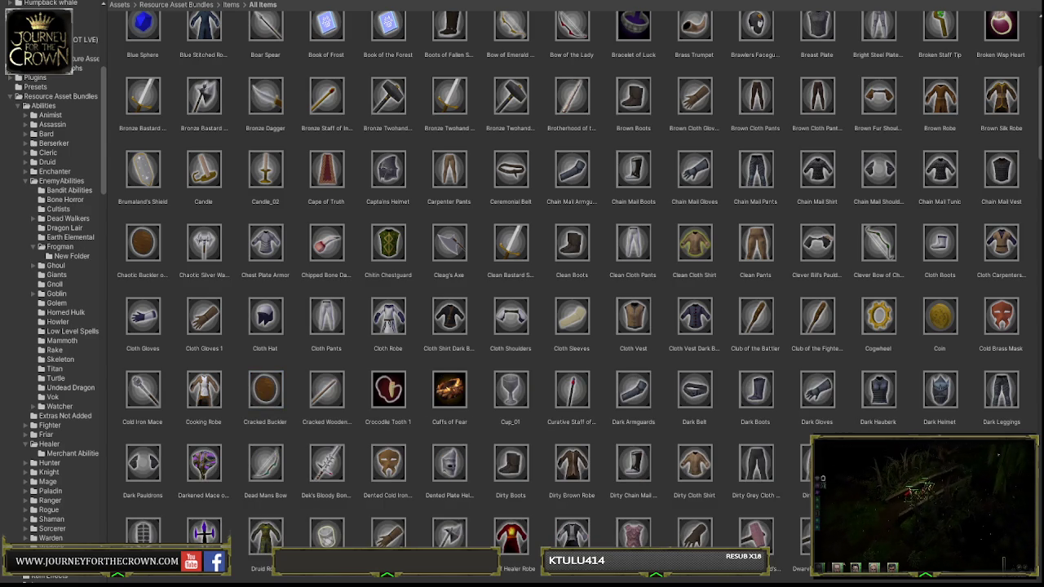
# Step: Duplicate and then delete copies of Fancy Town Shawl and Farmer's Belt
pyautogui.click(818, 462)
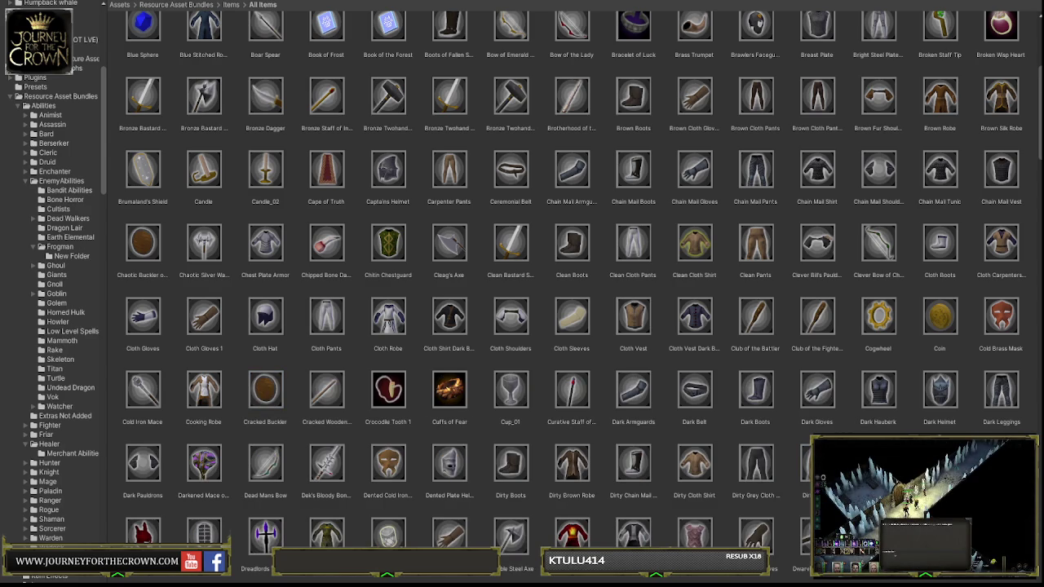
pyautogui.scroll(-3, 571, 294)
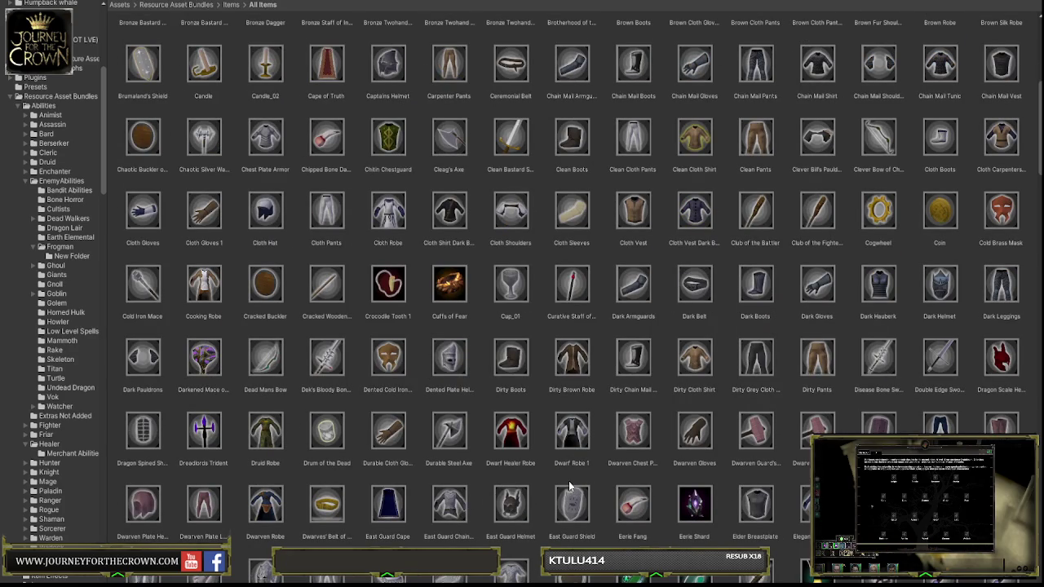
pyautogui.scroll(-4, 535, 497)
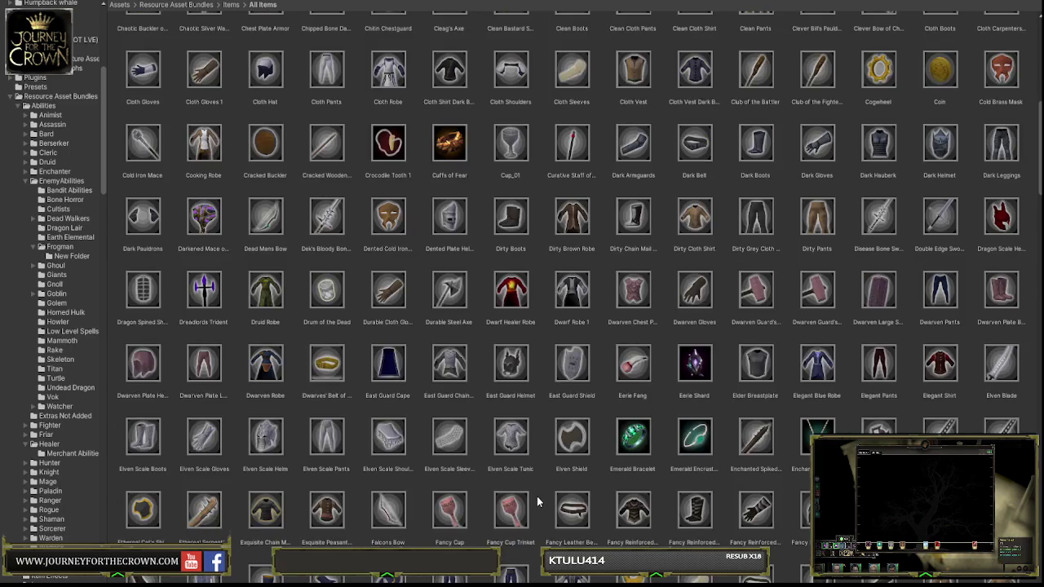
pyautogui.scroll(-3, 407, 482)
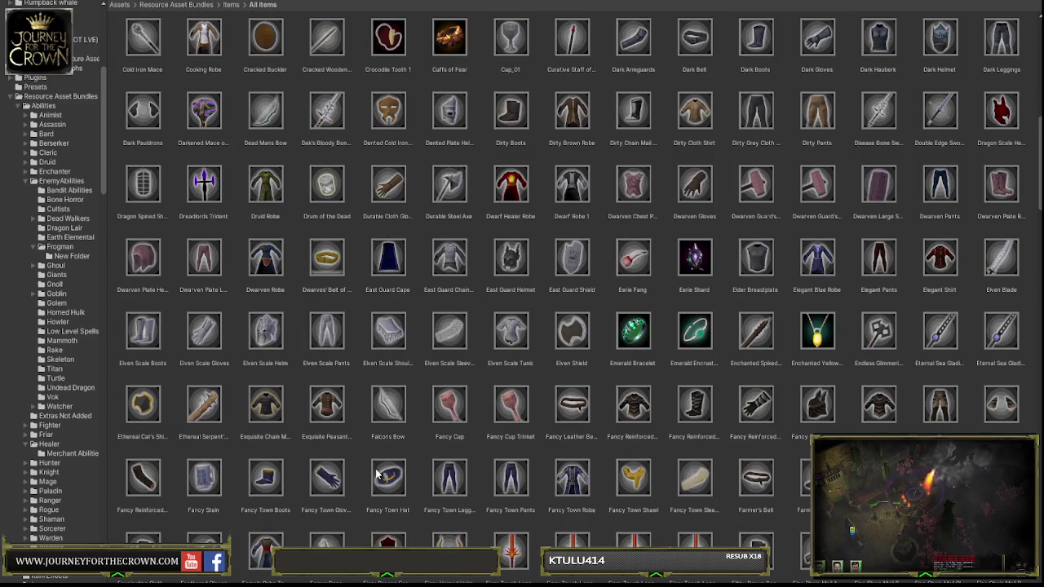
pyautogui.click(628, 477)
pyautogui.hotkey('ctrl', 'd')
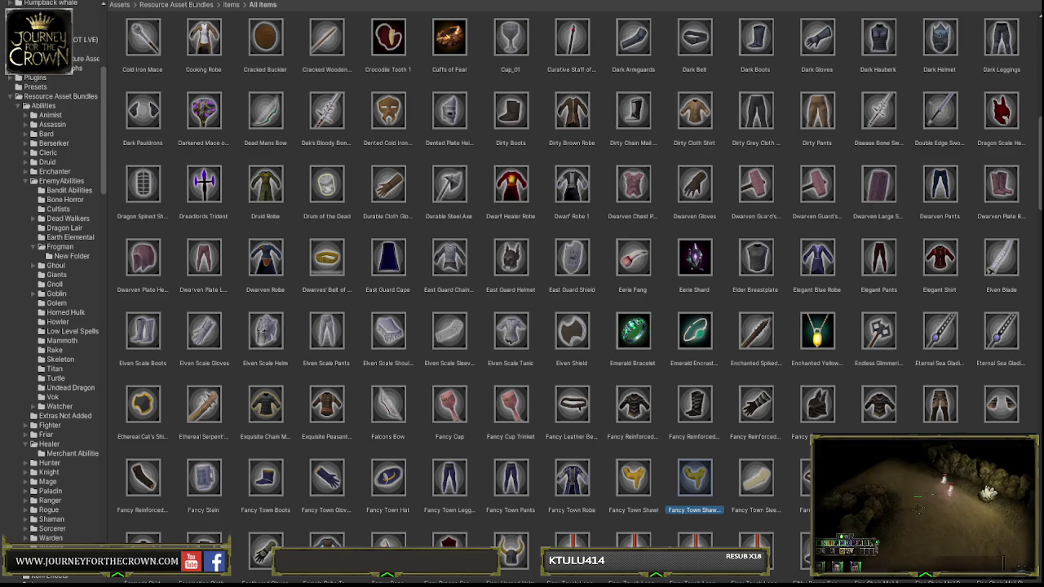
pyautogui.press('Delete')
pyautogui.click(756, 481)
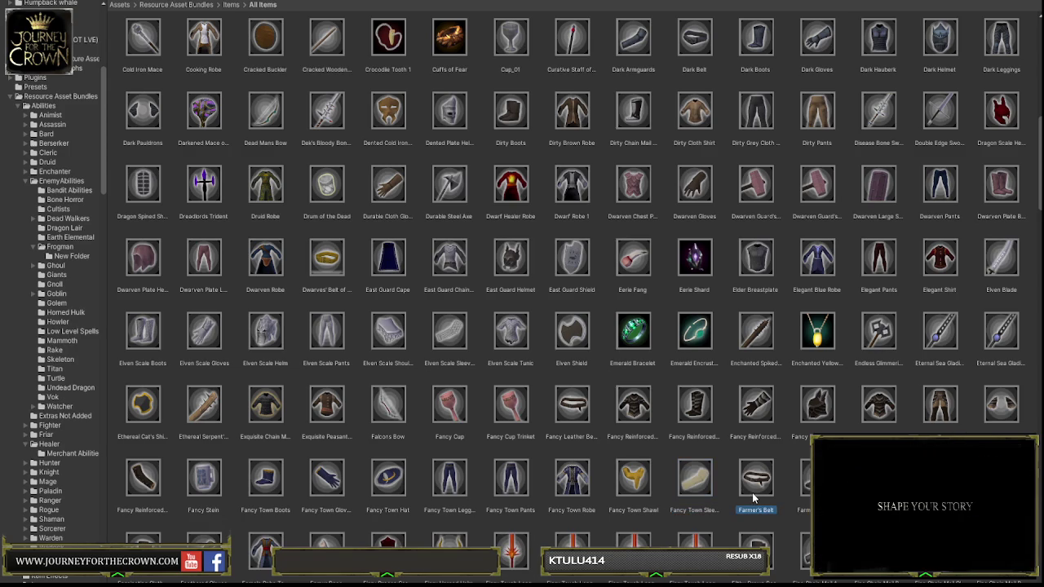
pyautogui.hotkey('ctrl', 'd')
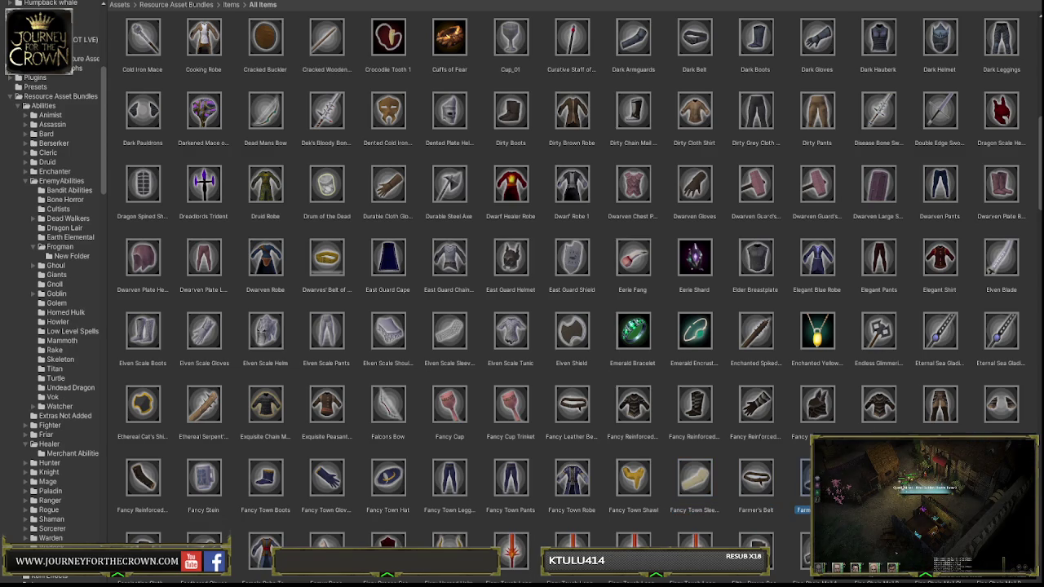
pyautogui.hotkey('ctrl', 'd')
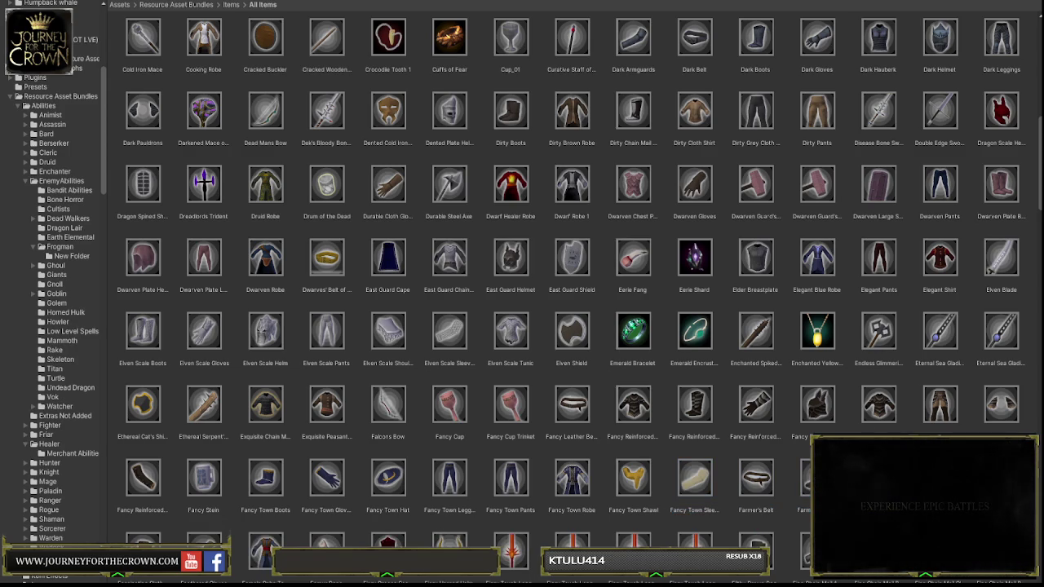
# Step: Duplicate and then delete copies of Gold Red Spinel Ring and the greaves item
pyautogui.scroll(-3, 758, 468)
pyautogui.scroll(-3, 647, 468)
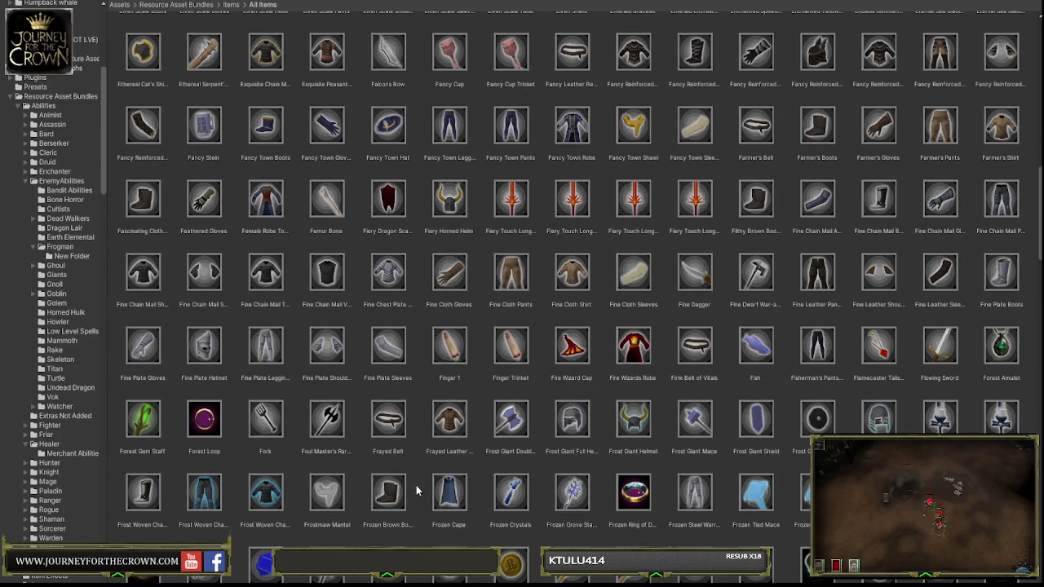
pyautogui.scroll(-2, 431, 484)
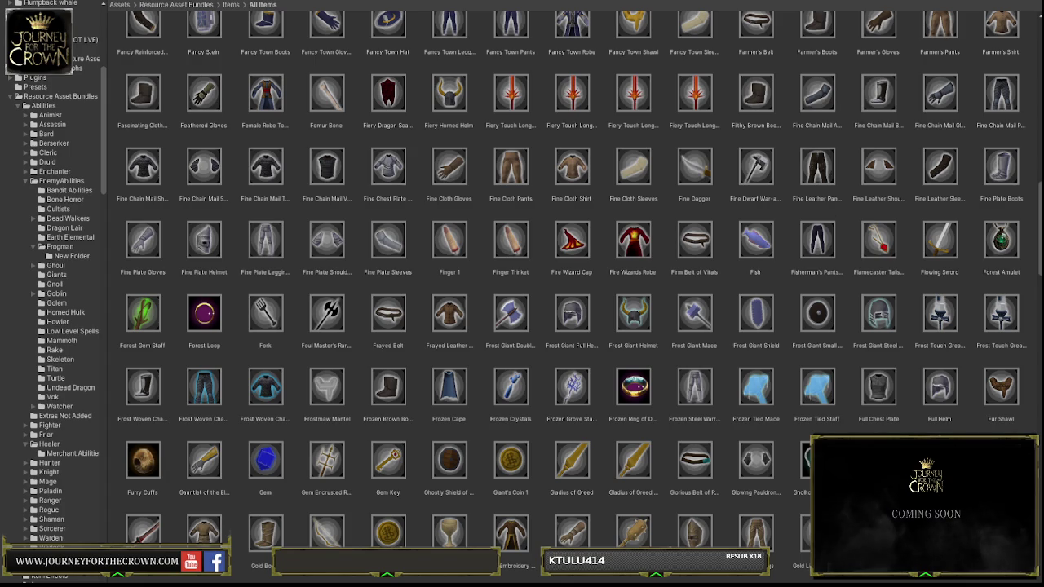
pyautogui.scroll(-3, 773, 453)
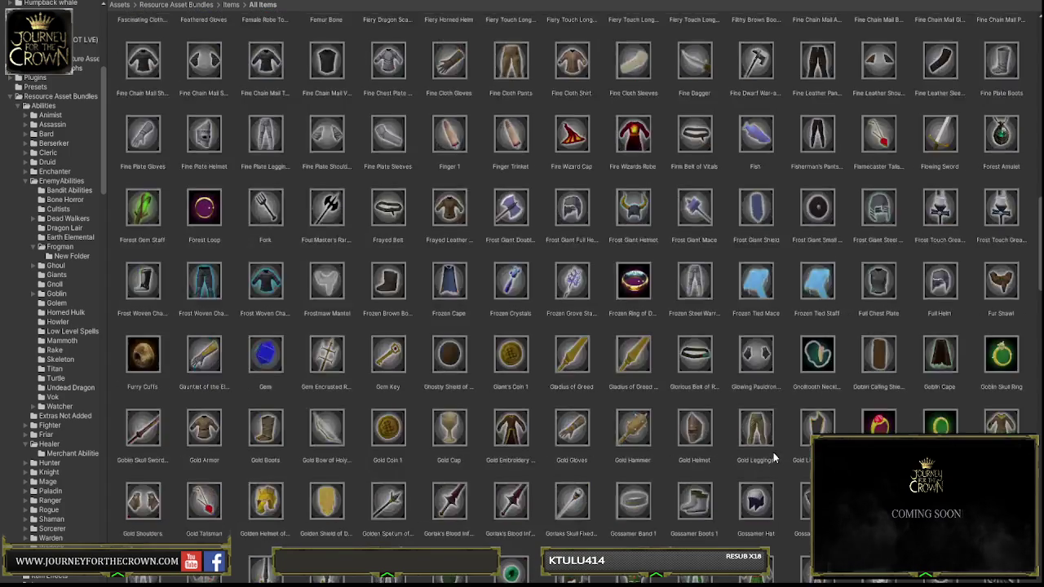
pyautogui.click(879, 332)
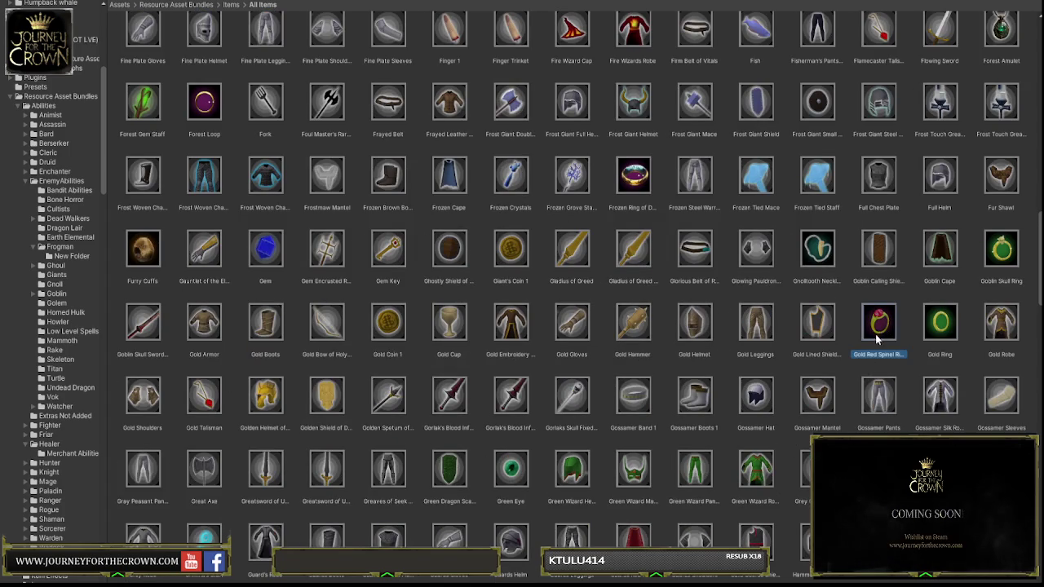
pyautogui.hotkey('ctrl', 'd')
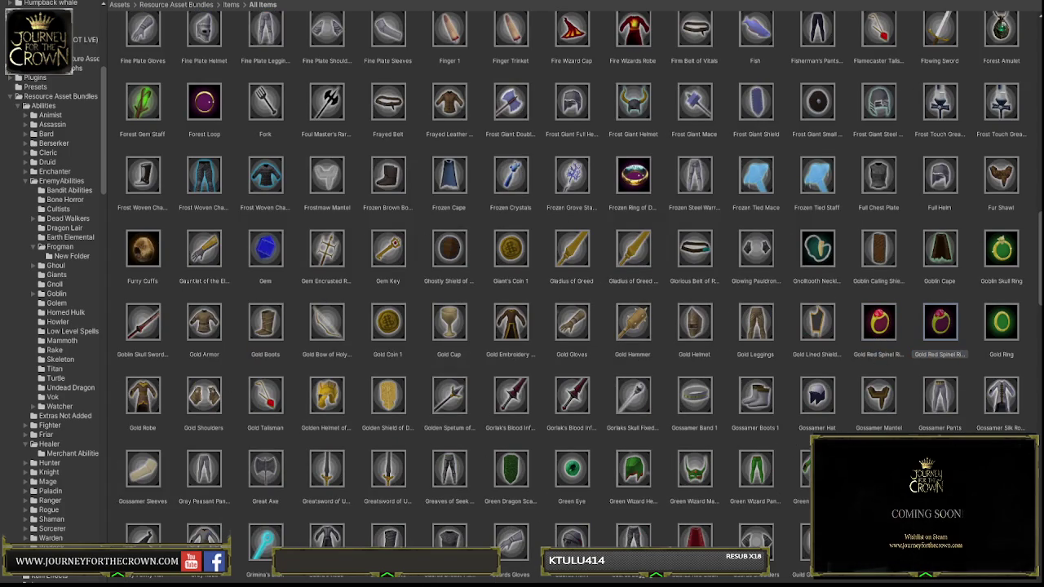
pyautogui.press('Delete')
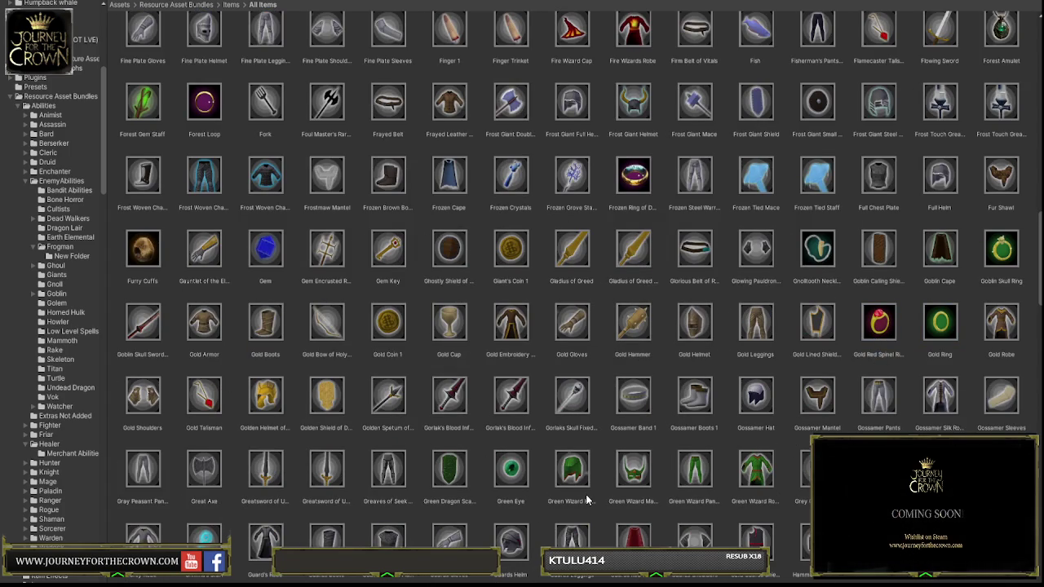
pyautogui.click(391, 471)
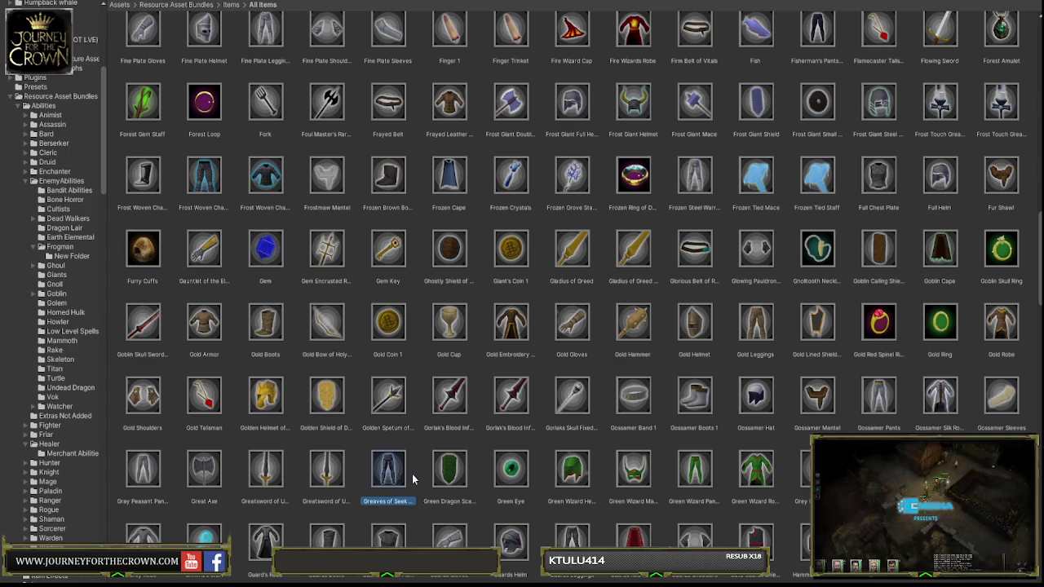
pyautogui.hotkey('ctrl', 'd')
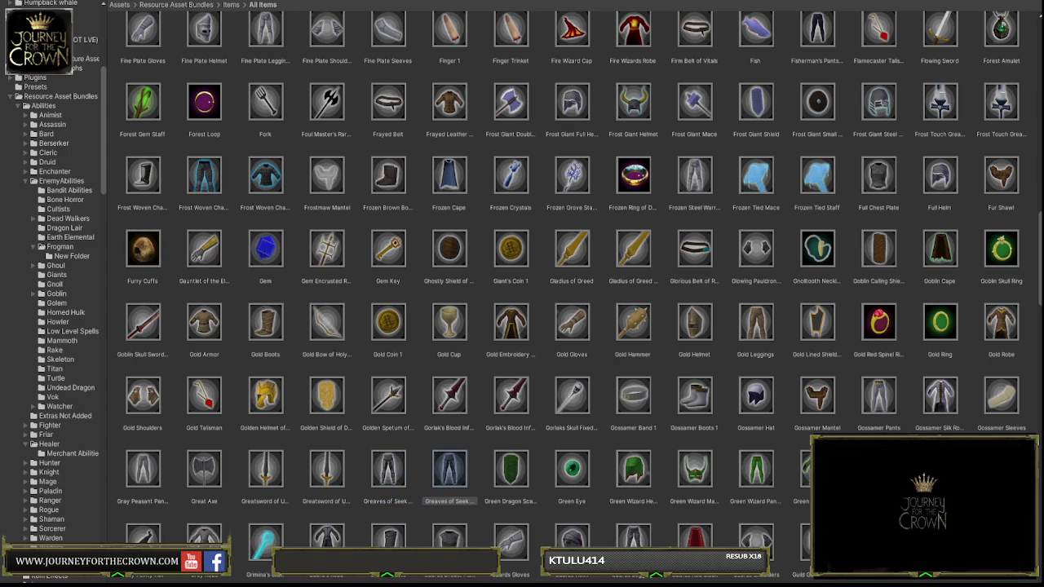
pyautogui.press('Delete')
# Step: Select the greatsword, Great Axe and Guards Shoulders items
pyautogui.click(273, 473)
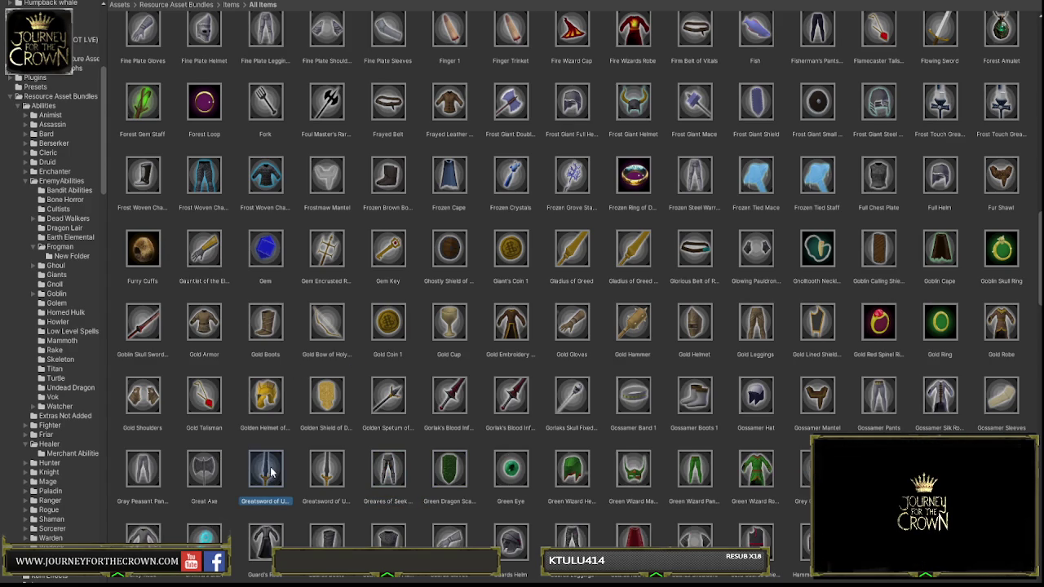
pyautogui.click(209, 469)
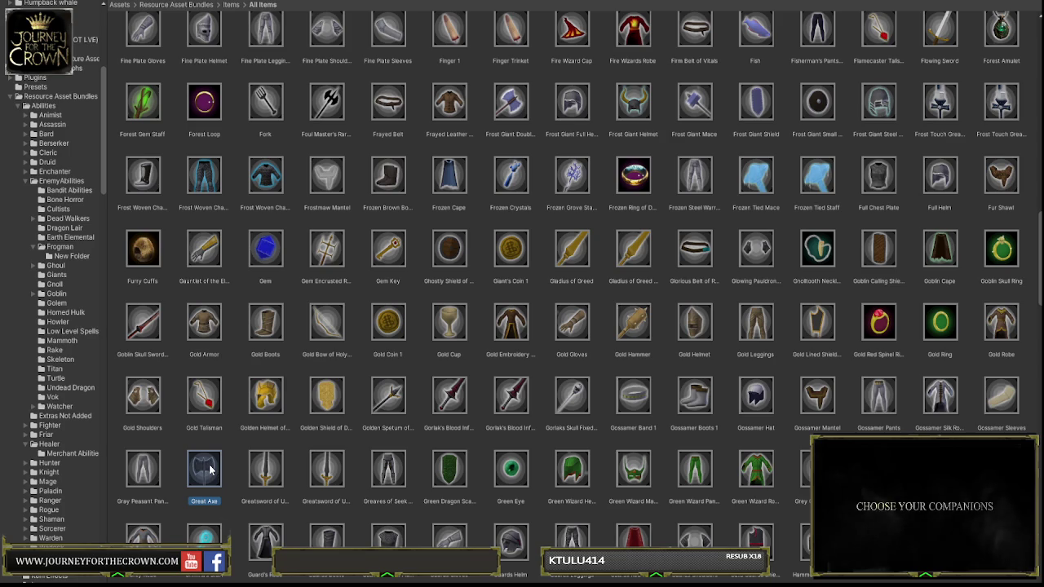
pyautogui.scroll(-3, 326, 501)
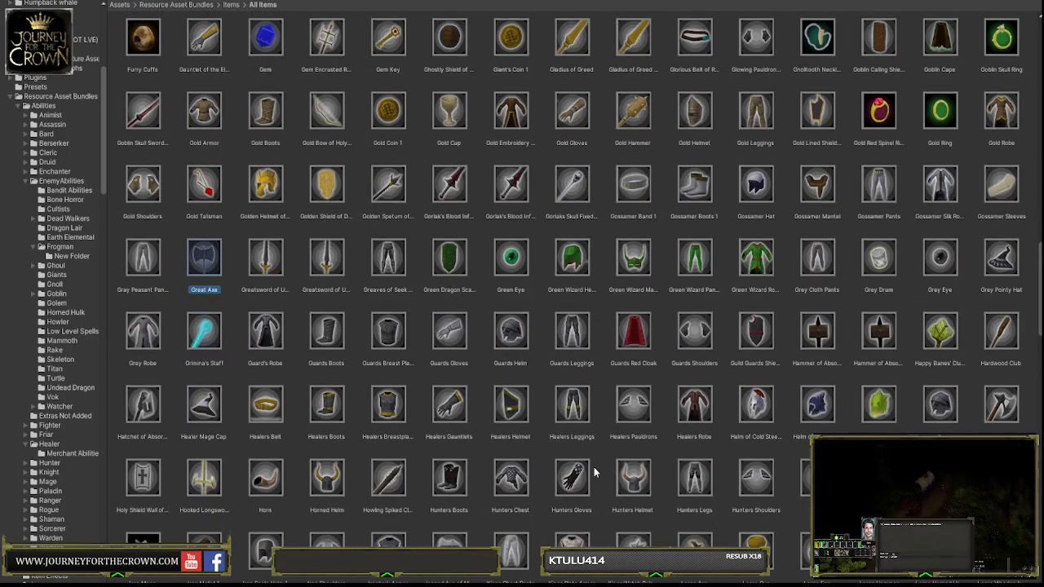
pyautogui.click(691, 335)
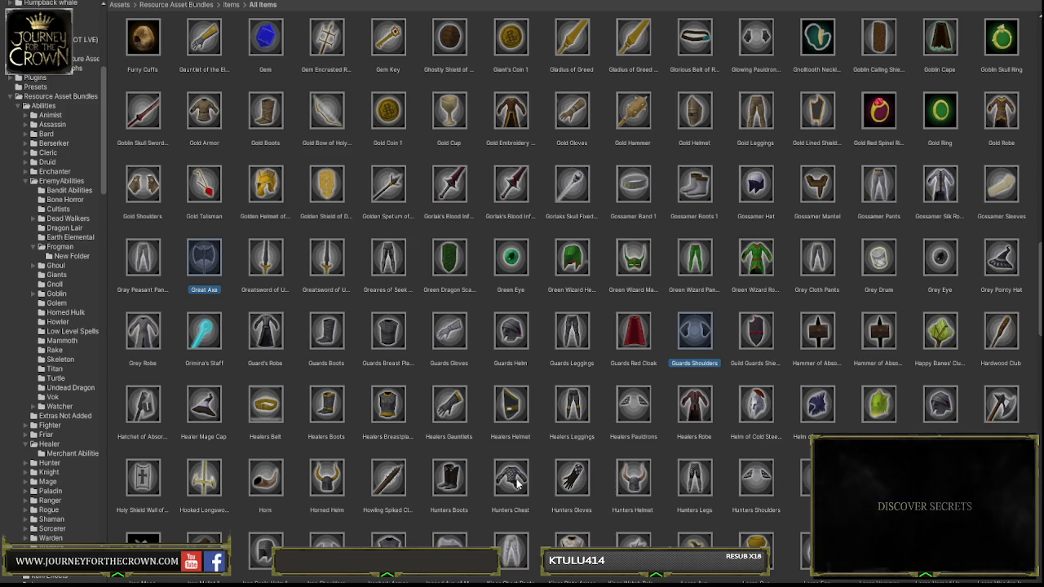
# Step: Ctrl-select Large Wooden Shield, Lost Silver Armor, Old Wooden Bow and Potion_01 as well
pyautogui.scroll(-2, 289, 482)
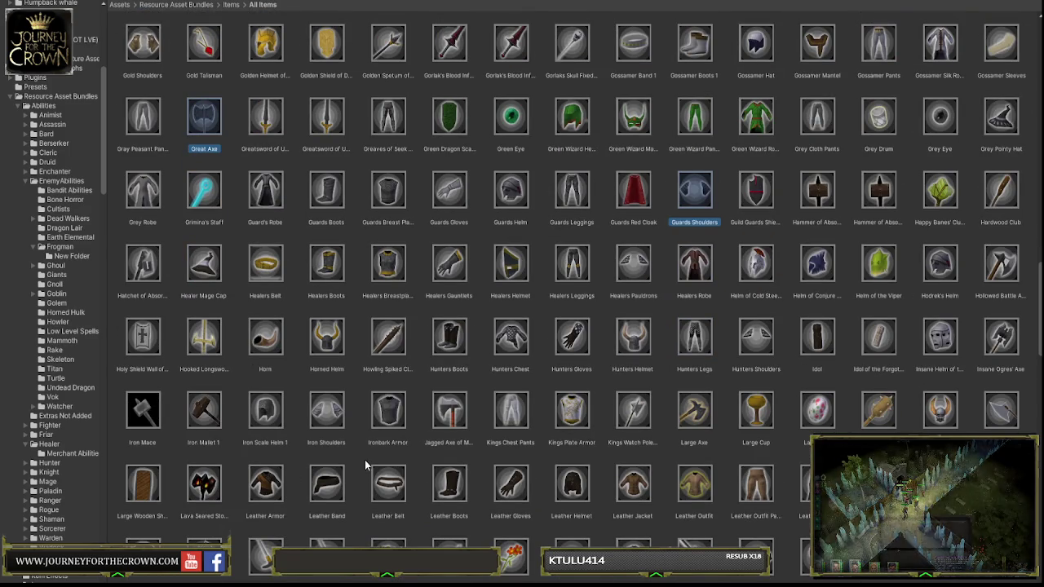
pyautogui.keyDown('ctrl'); pyautogui.click(145, 487); pyautogui.keyUp('ctrl')
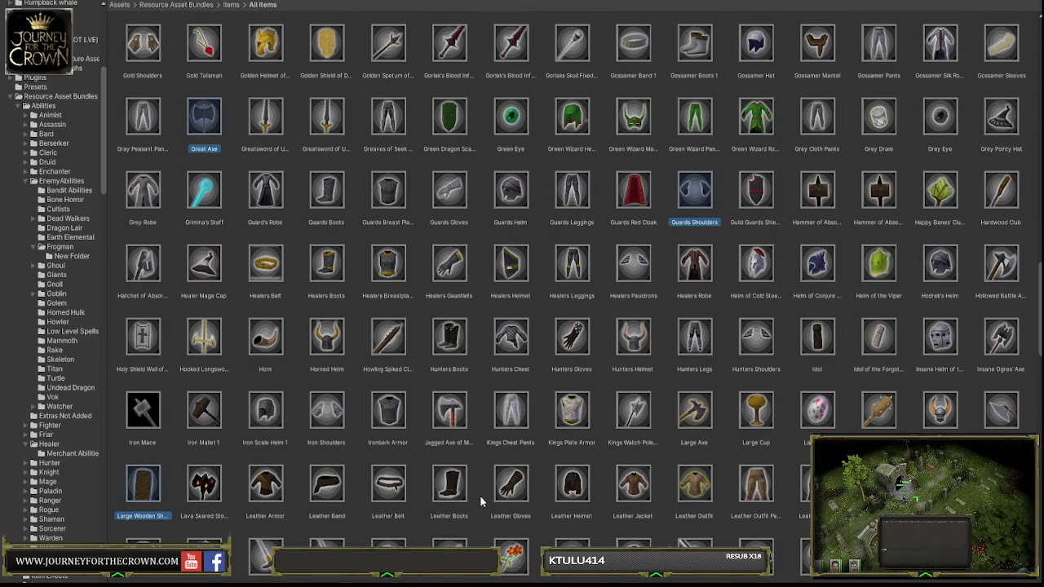
pyautogui.scroll(-1, 538, 489)
pyautogui.scroll(-3, 607, 482)
pyautogui.keyDown('ctrl'); pyautogui.click(641, 374); pyautogui.keyUp('ctrl')
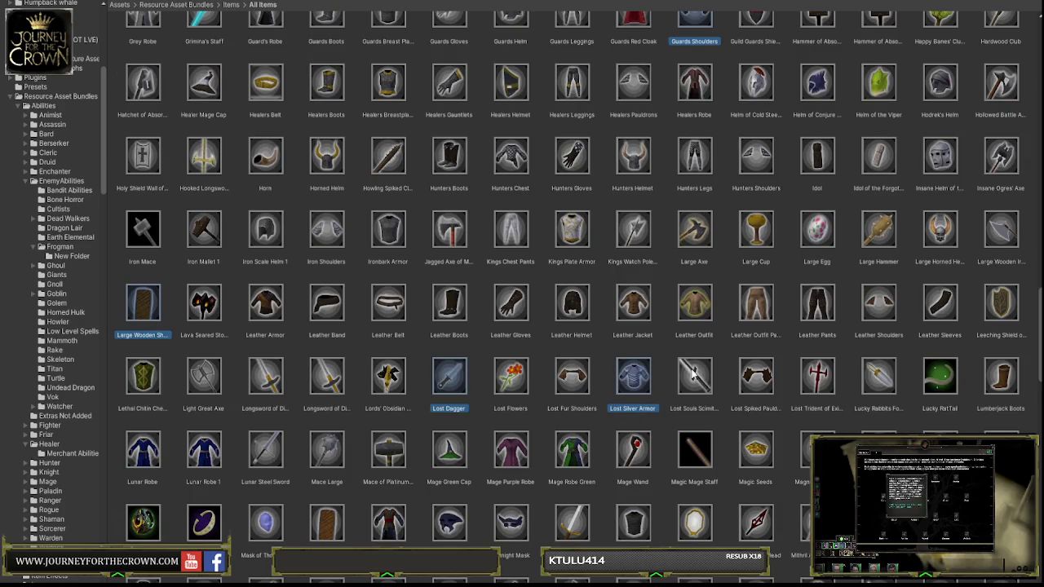
pyautogui.scroll(-2, 710, 382)
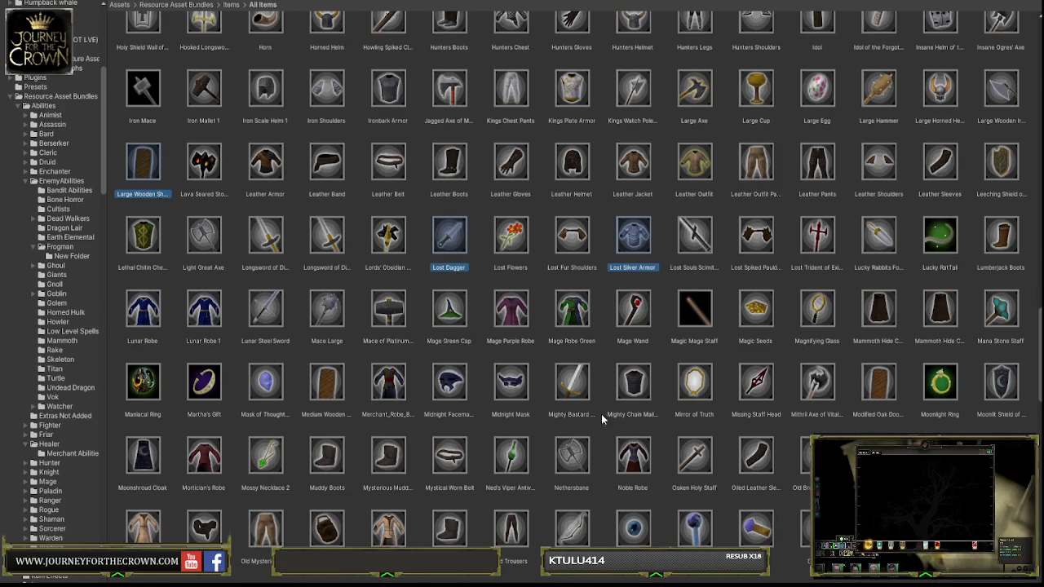
pyautogui.scroll(-2, 526, 425)
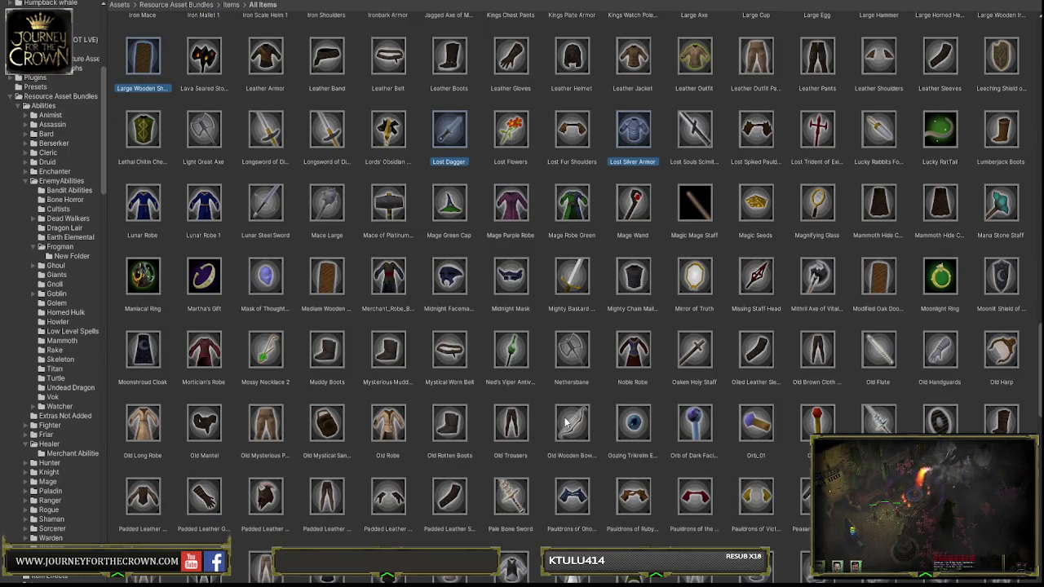
pyautogui.click(566, 423)
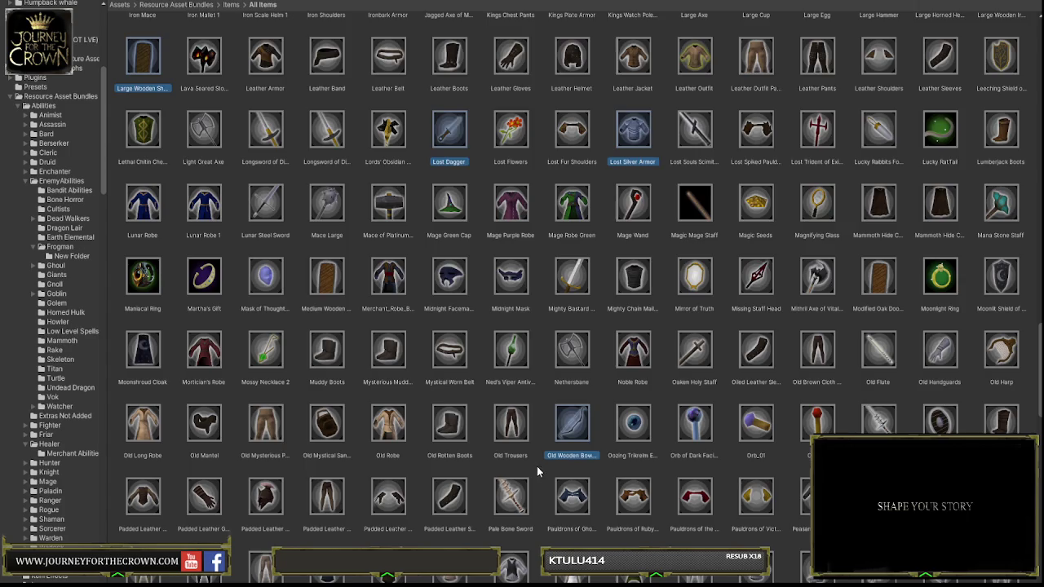
pyautogui.scroll(-3, 536, 466)
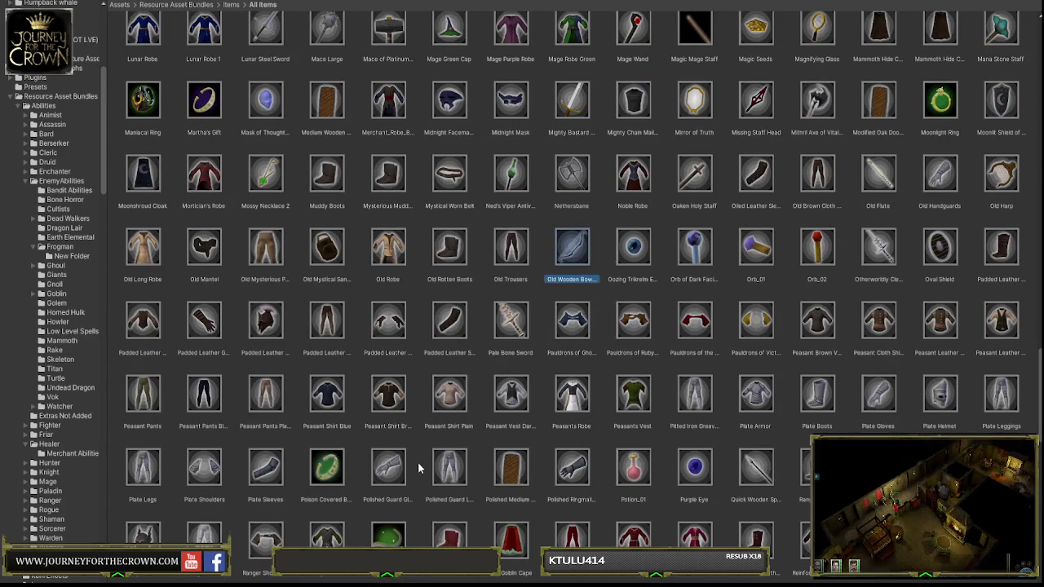
pyautogui.scroll(-2, 496, 459)
pyautogui.click(637, 365)
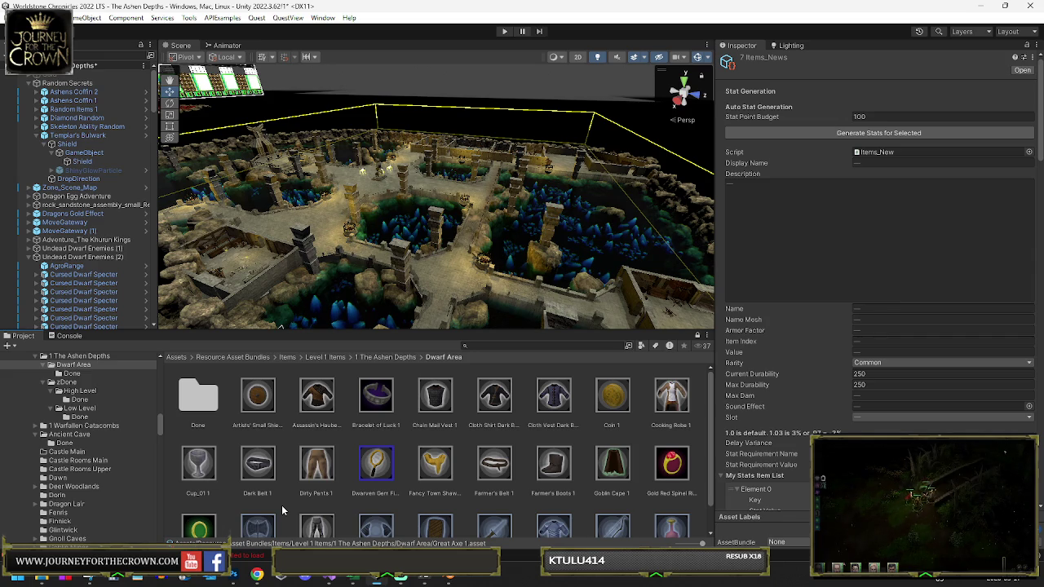
# Step: Show the Dwarf Area folder, enlarge the project panel and orbit the scene to the Khurun specters
pyautogui.click(436, 358)
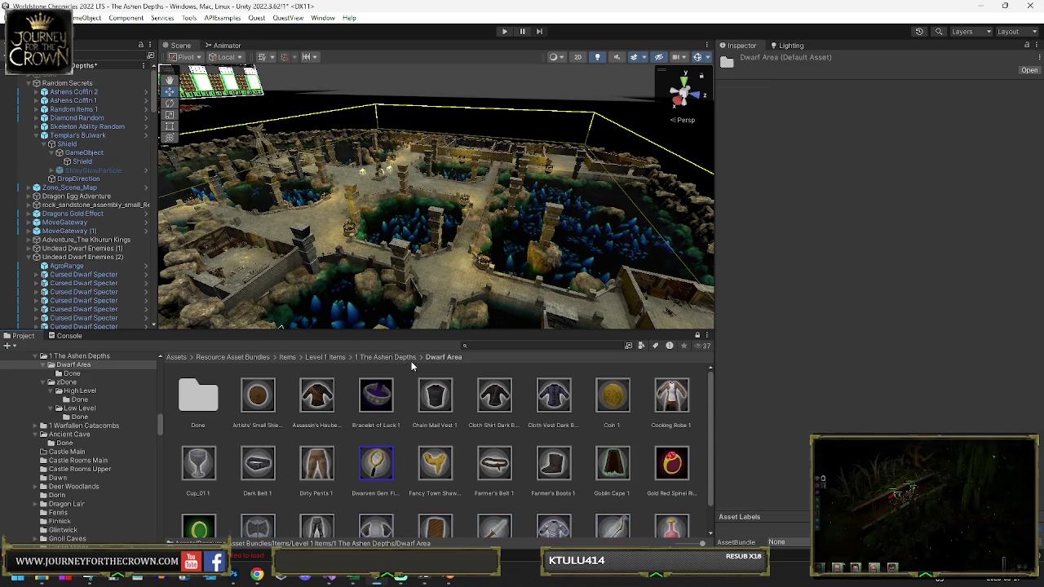
pyautogui.moveTo(428, 339)
pyautogui.mouseDown()
pyautogui.moveTo(421, 155)
pyautogui.moveTo(418, 309)
pyautogui.mouseUp()
pyautogui.moveTo(434, 249)
pyautogui.mouseDown()
pyautogui.moveTo(389, 241)
pyautogui.moveTo(322, 253)
pyautogui.moveTo(411, 161)
pyautogui.moveTo(418, 165)
pyautogui.mouseUp()
pyautogui.click(443, 176)
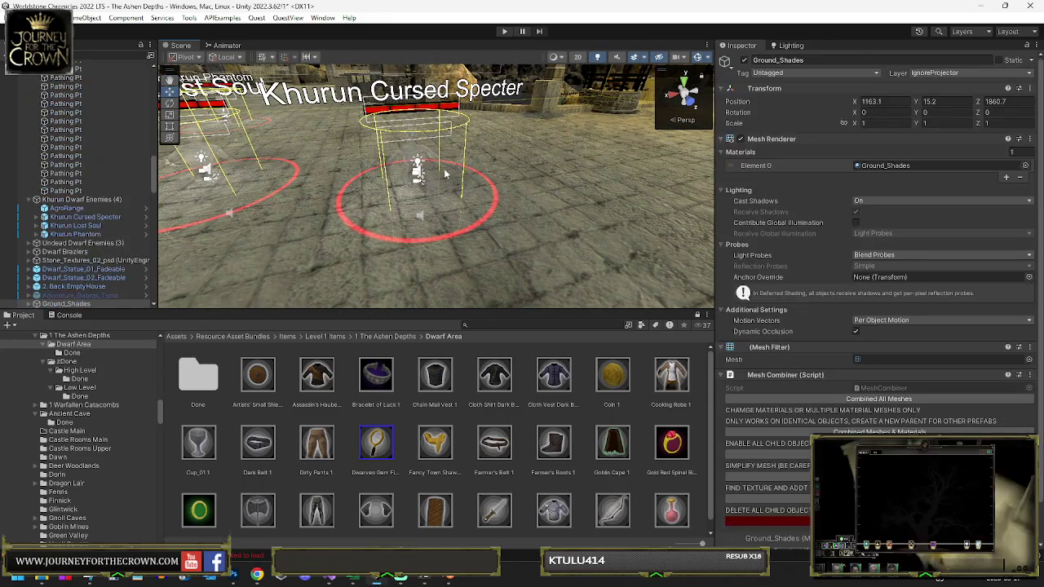
# Step: On Khurun Cursed Specter, swap rare drop Ashweave Leggings for Fancy Town Shawl 1; add Dirty Pants 1
pyautogui.click(415, 158)
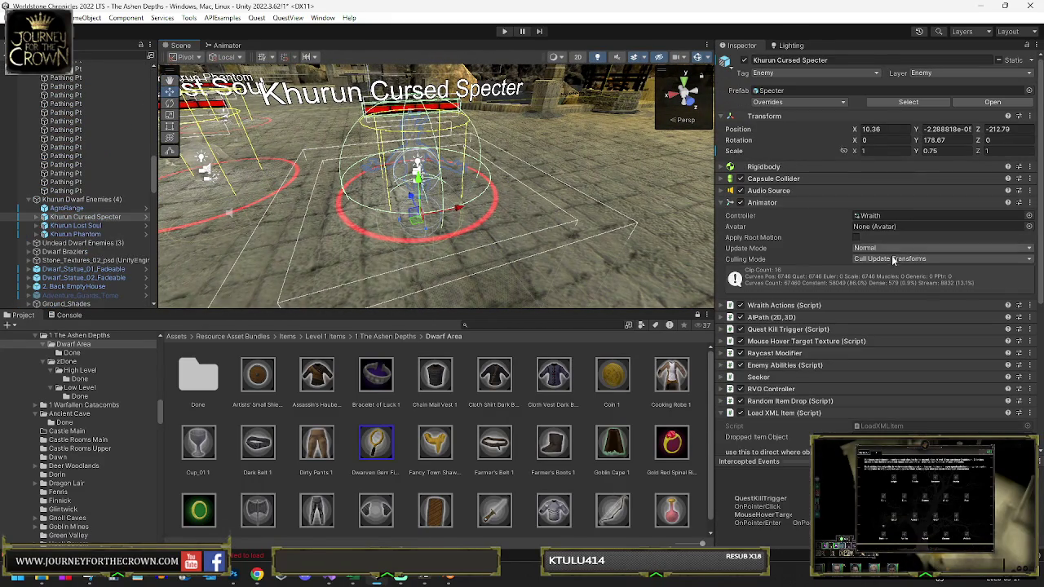
pyautogui.scroll(-6, 890, 252)
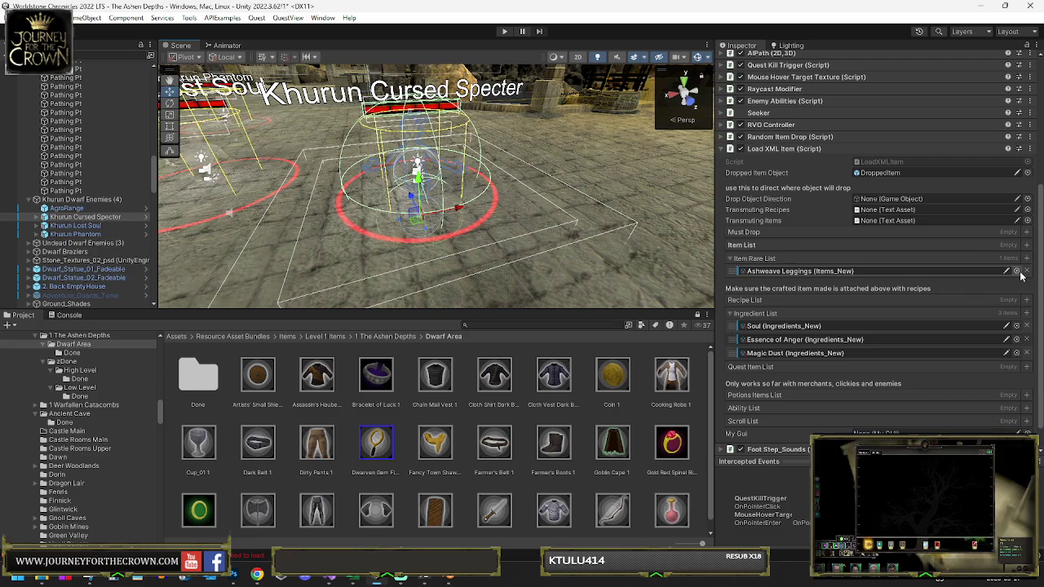
pyautogui.click(1027, 271)
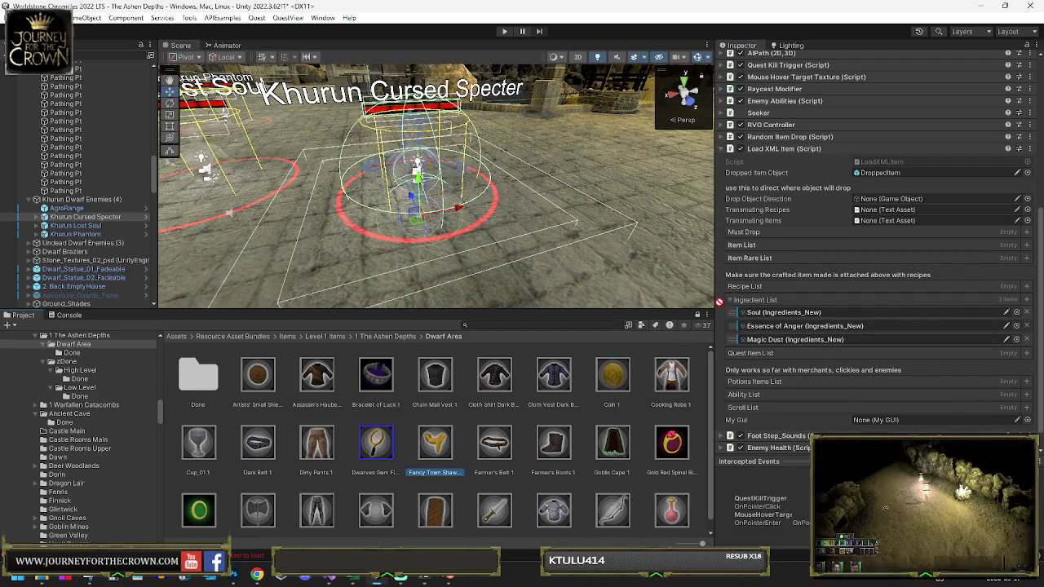
pyautogui.moveTo(441, 457); pyautogui.dragTo(756, 262)
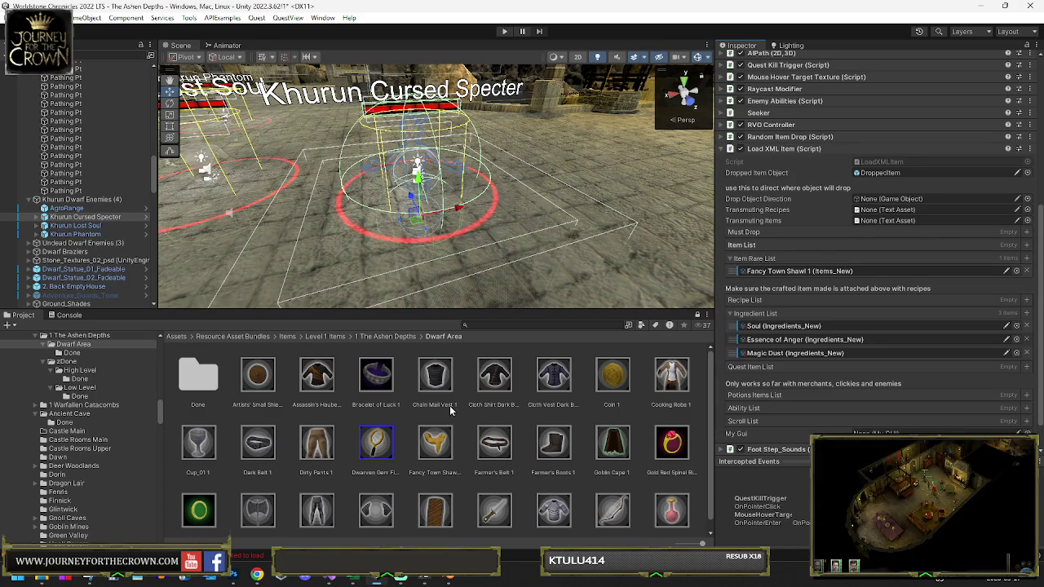
pyautogui.moveTo(317, 445)
pyautogui.mouseDown()
pyautogui.moveTo(682, 255)
pyautogui.moveTo(742, 241)
pyautogui.moveTo(741, 254)
pyautogui.mouseUp()
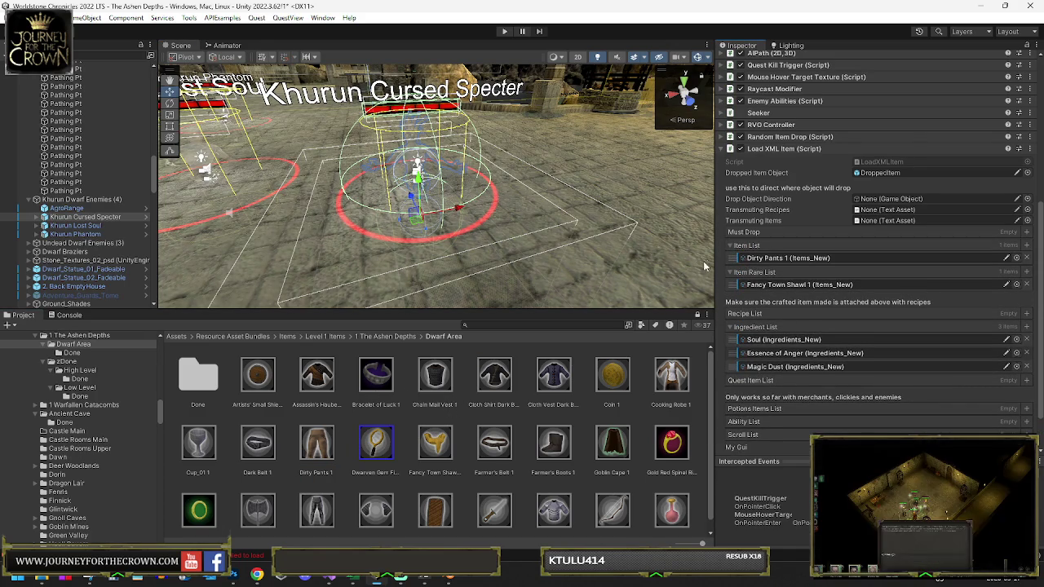
pyautogui.scroll(-1, 365, 435)
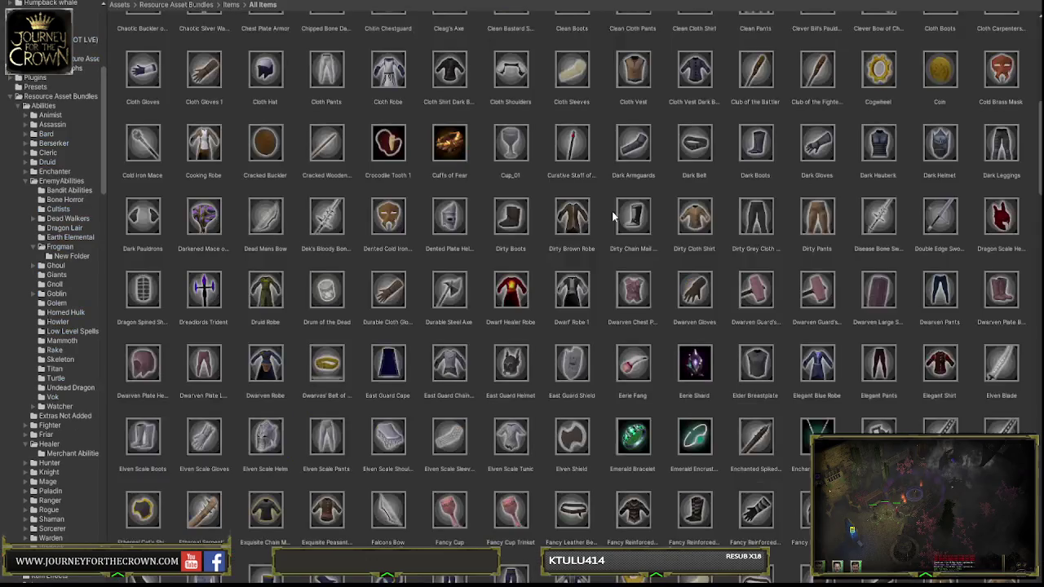
pyautogui.scroll(-5, 612, 212)
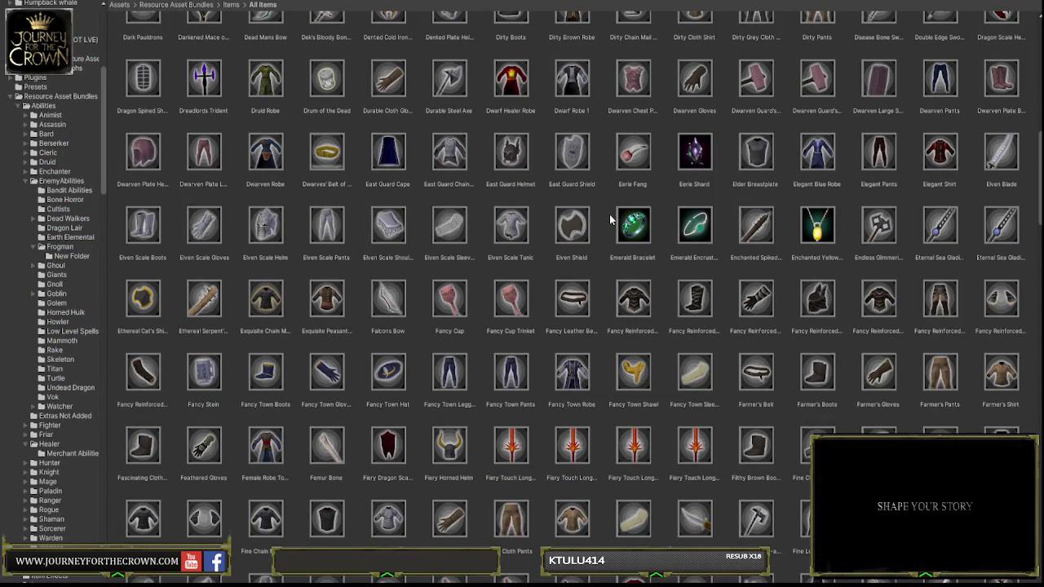
# Step: Scroll down the All Items folder and select the duplicate Silver Hammer
pyautogui.scroll(-3, 609, 214)
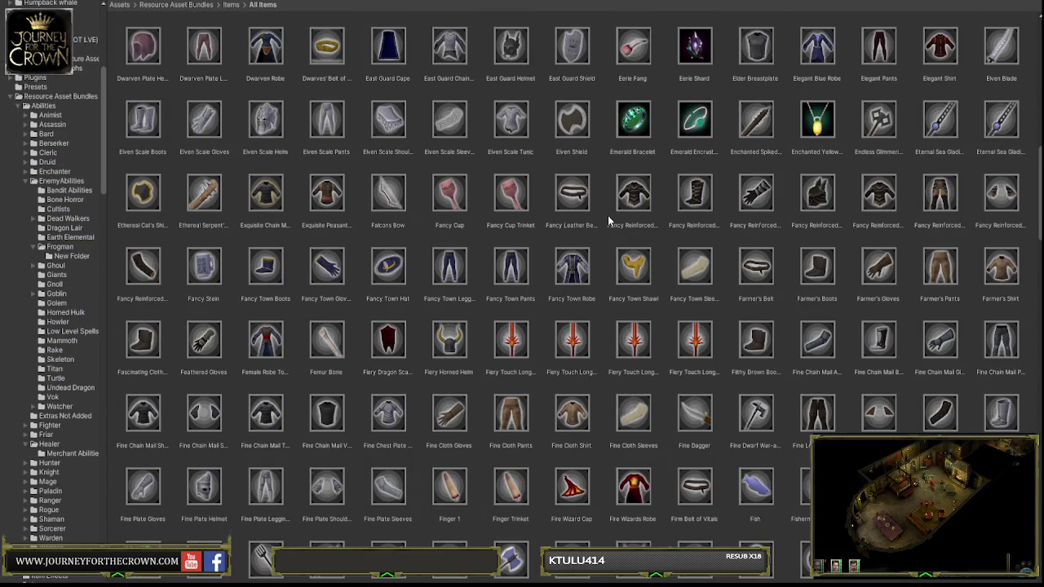
pyautogui.scroll(-3, 607, 213)
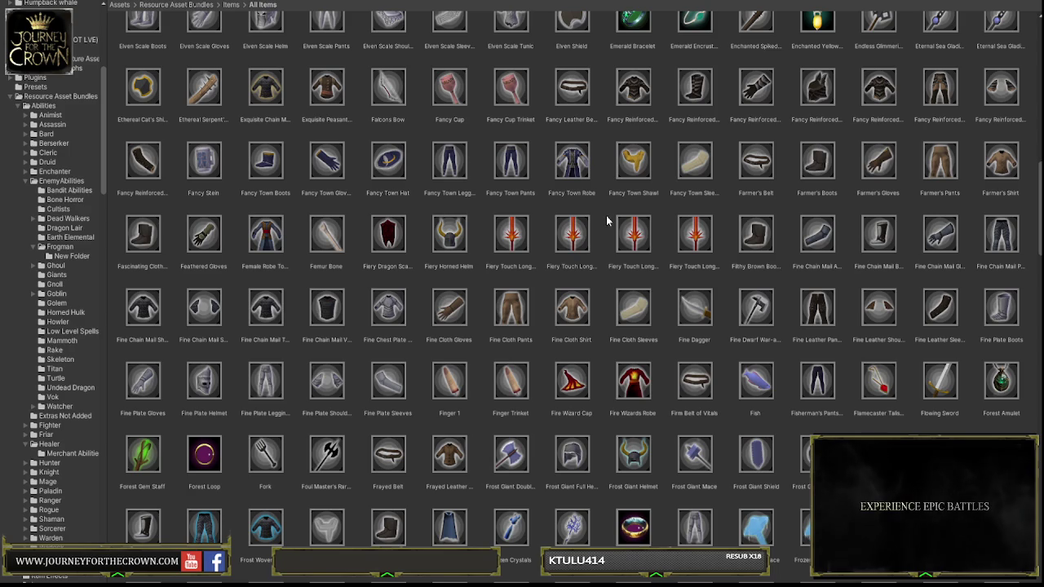
pyautogui.scroll(-1, 604, 217)
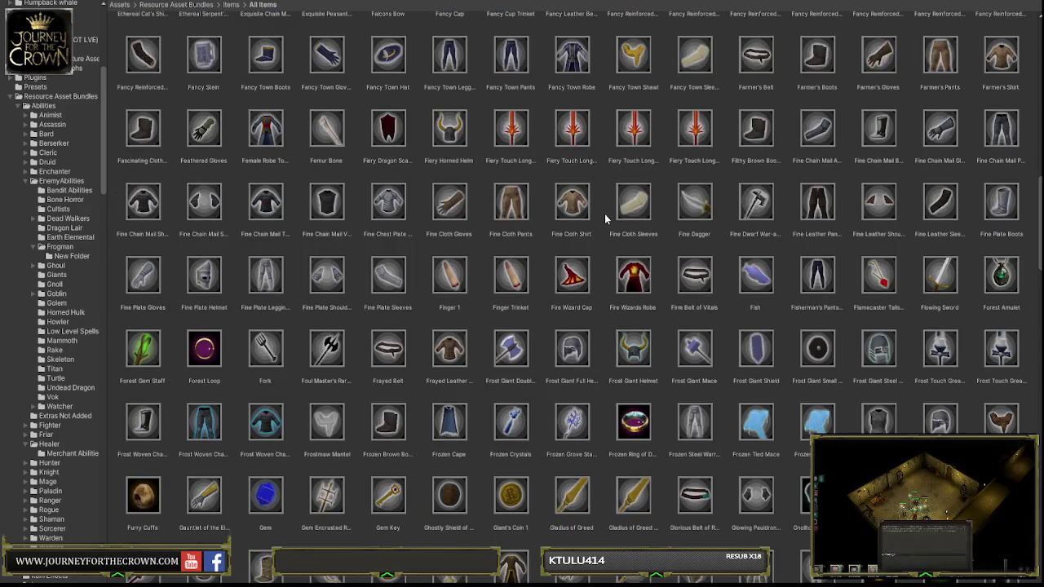
pyautogui.scroll(-3, 604, 217)
pyautogui.scroll(-2, 603, 217)
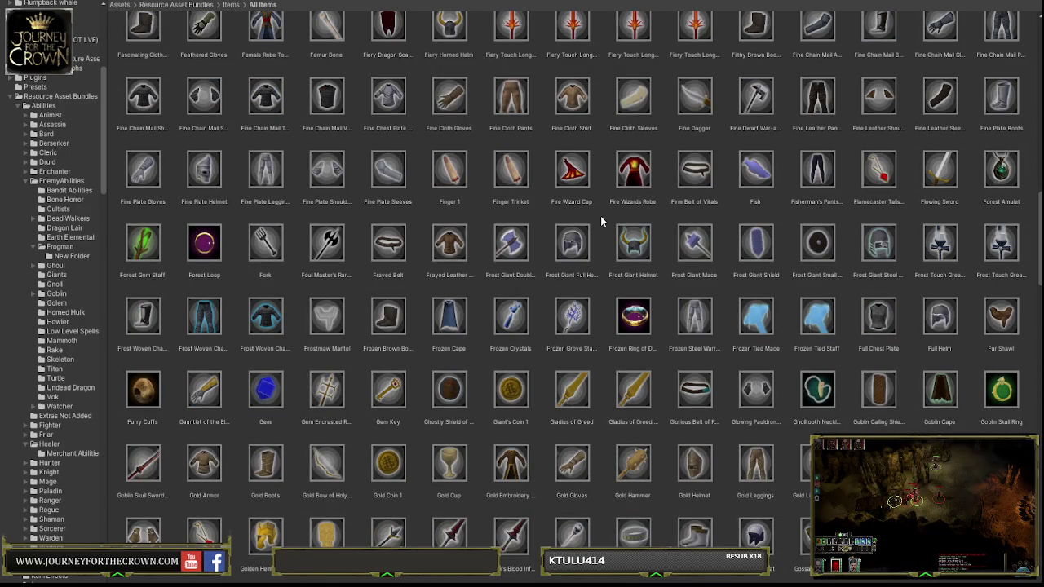
pyautogui.scroll(-2, 600, 212)
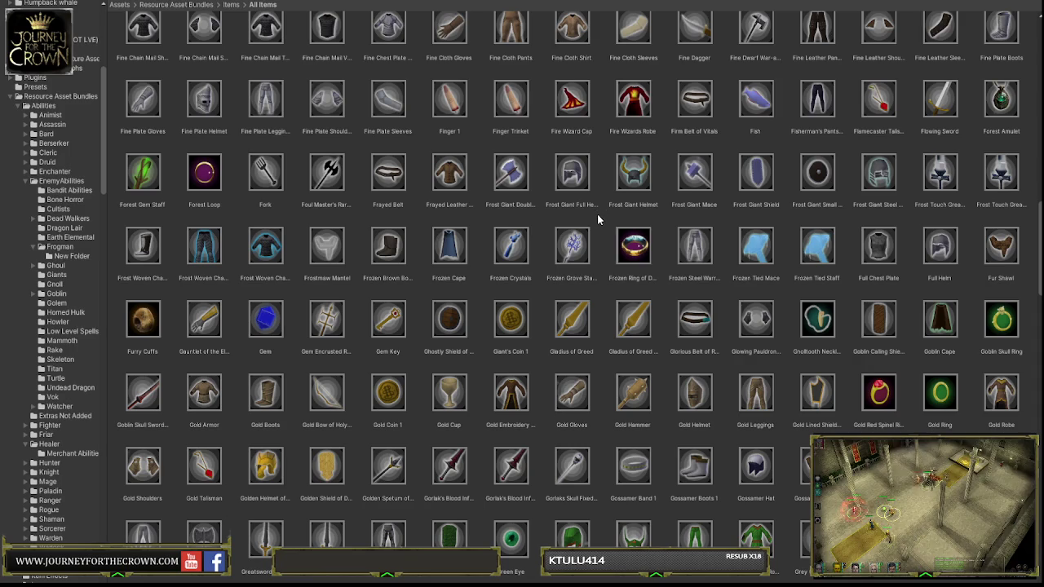
pyautogui.scroll(-2, 598, 213)
pyautogui.scroll(-1, 597, 213)
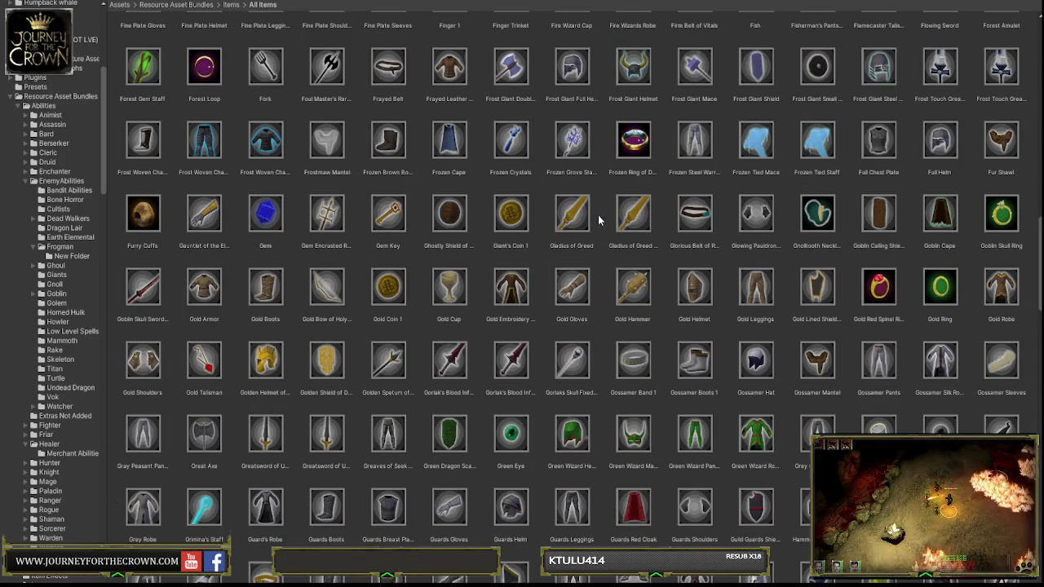
pyautogui.scroll(-2, 596, 212)
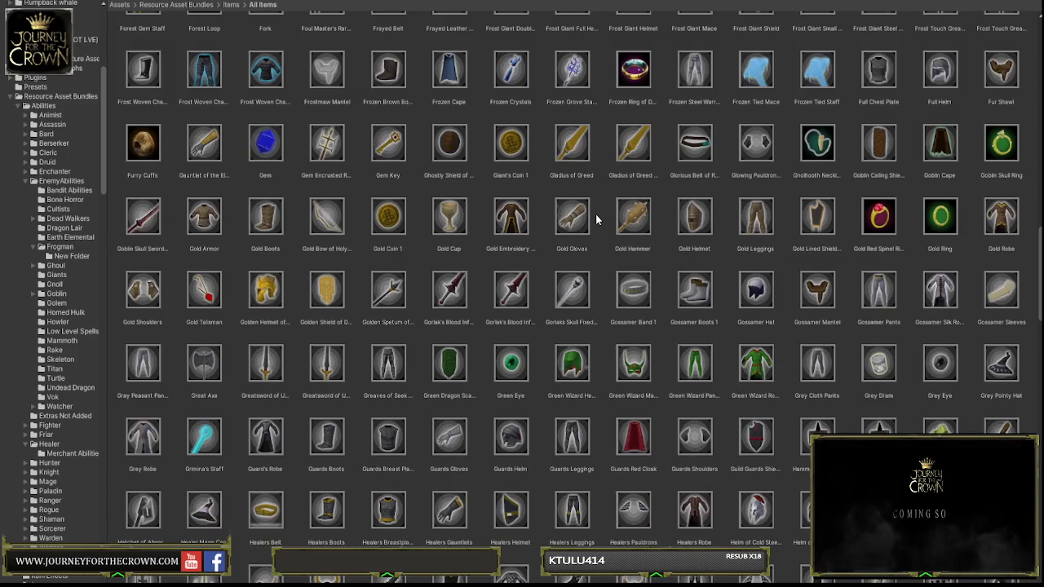
pyautogui.scroll(-2, 596, 217)
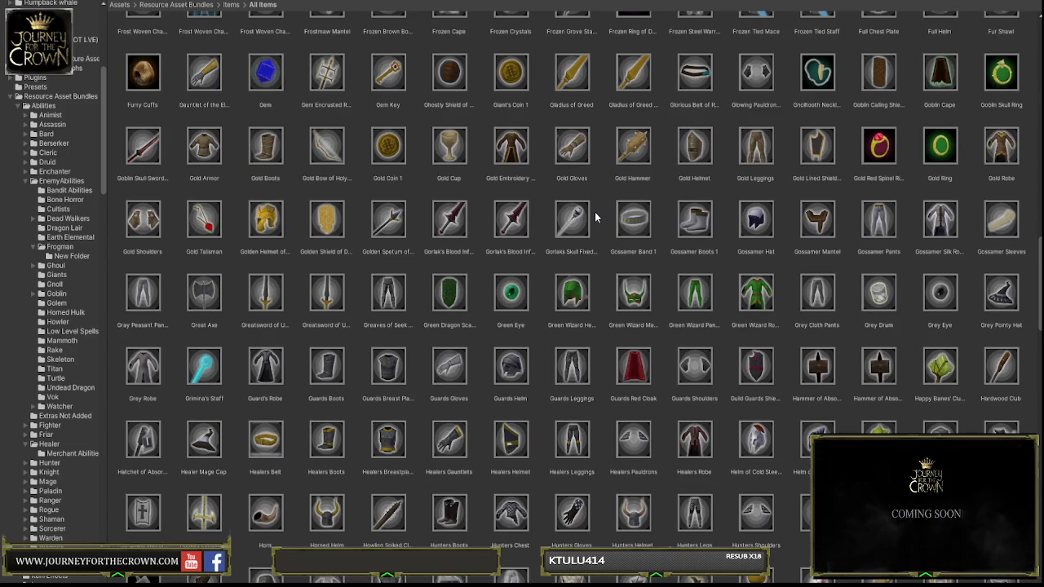
pyautogui.scroll(-2, 595, 211)
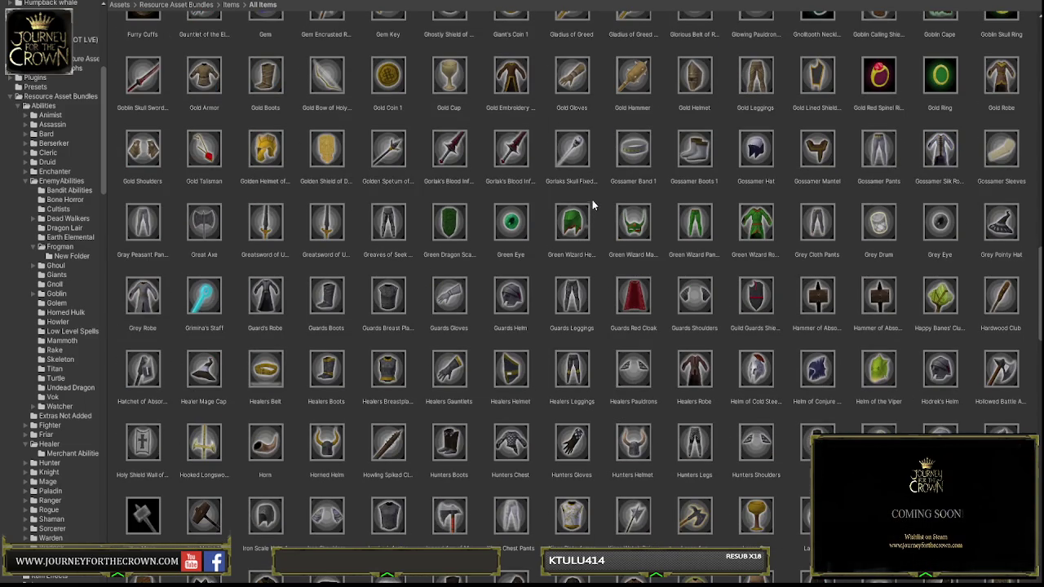
pyautogui.scroll(-3, 586, 206)
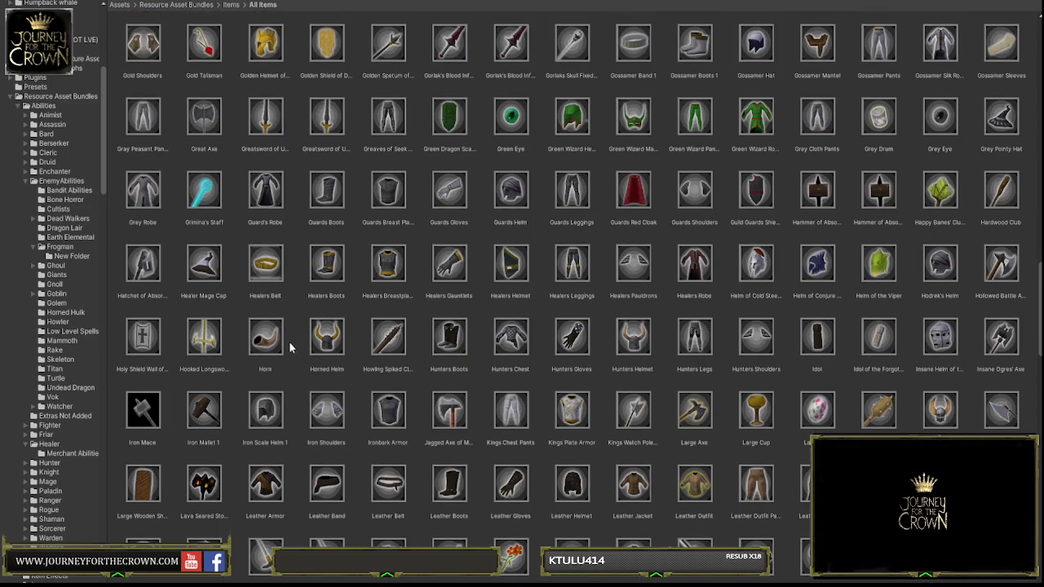
pyautogui.scroll(-5, 289, 336)
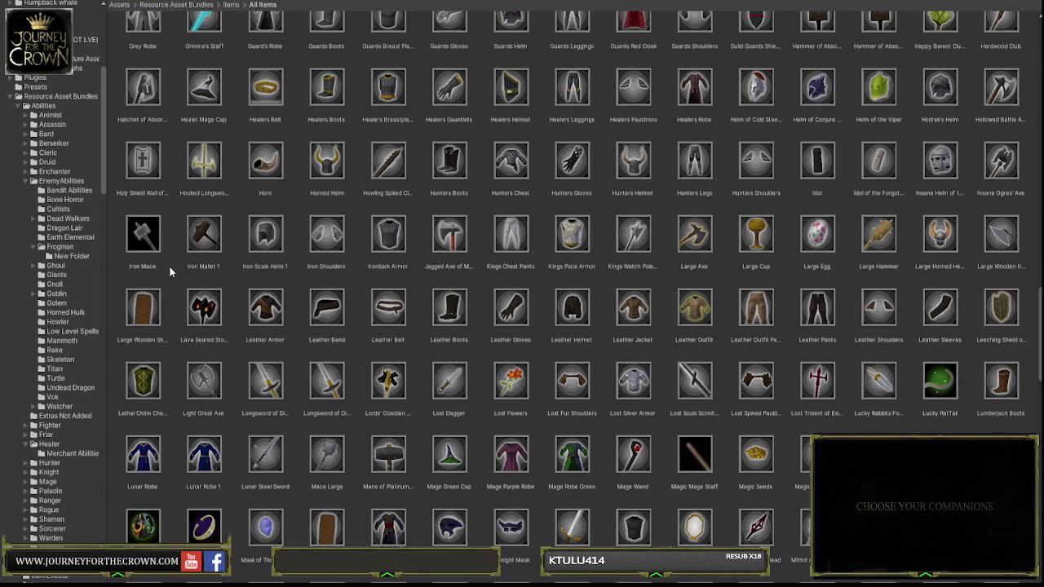
pyautogui.scroll(-4, 171, 262)
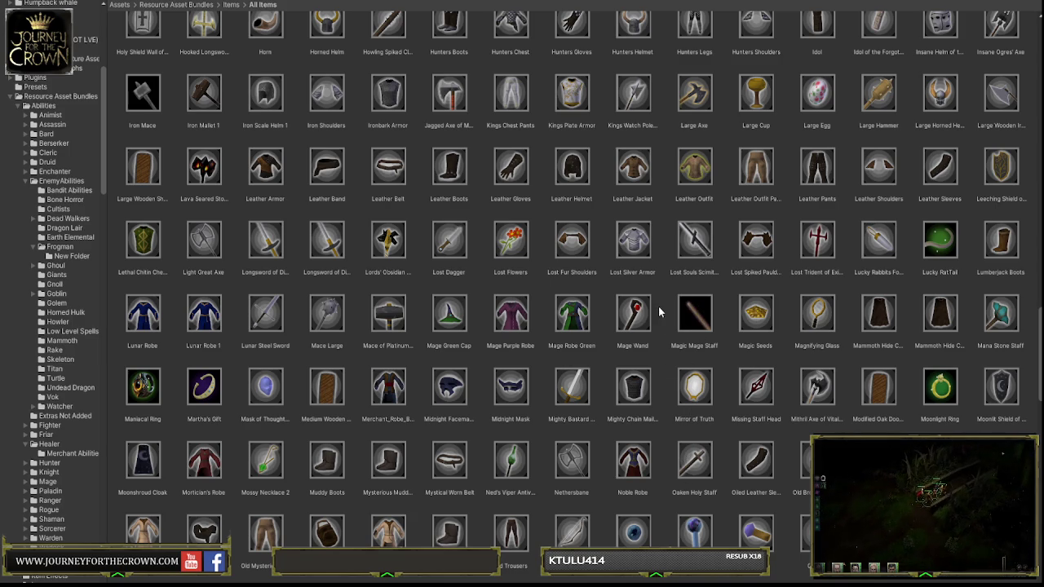
pyautogui.scroll(-4, 662, 314)
pyautogui.scroll(-8, 654, 320)
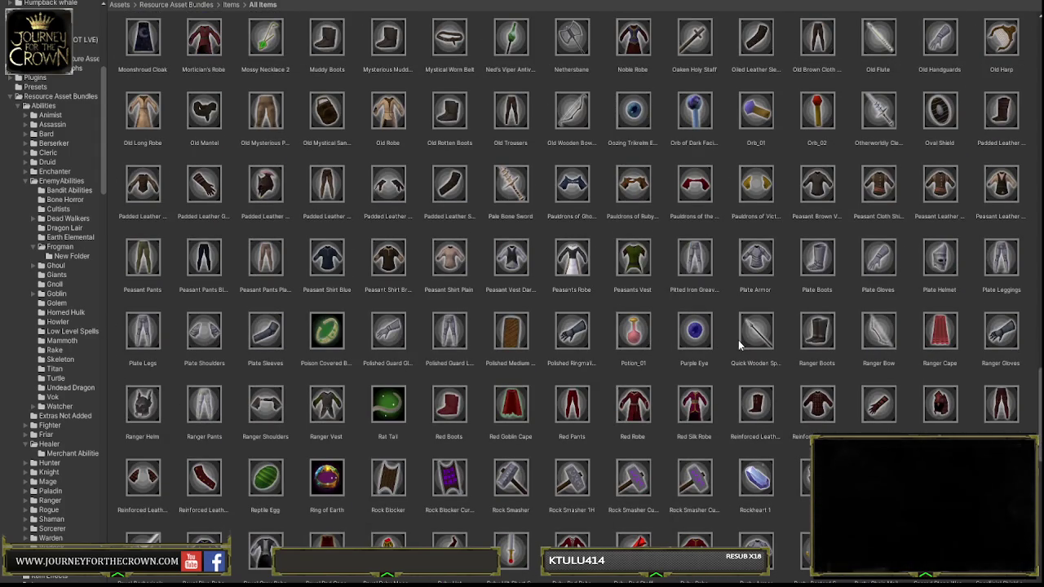
pyautogui.scroll(-5, 695, 341)
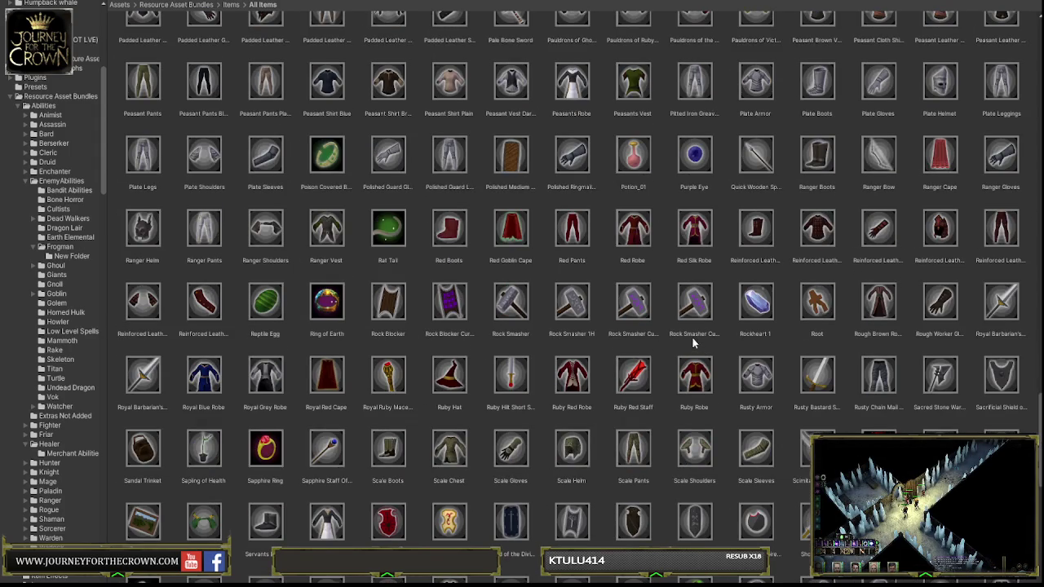
pyautogui.scroll(-4, 692, 341)
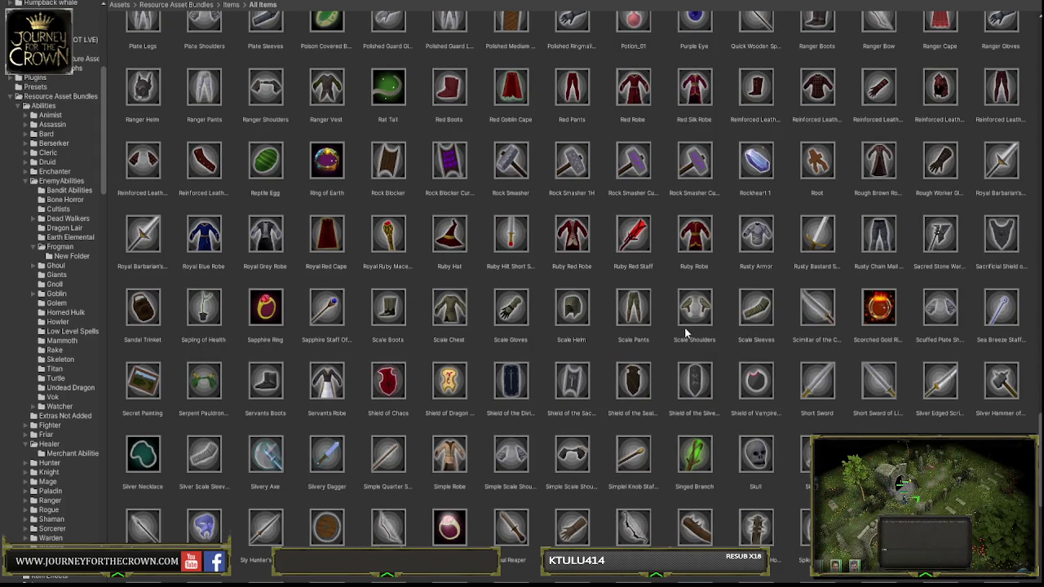
pyautogui.click(1000, 389)
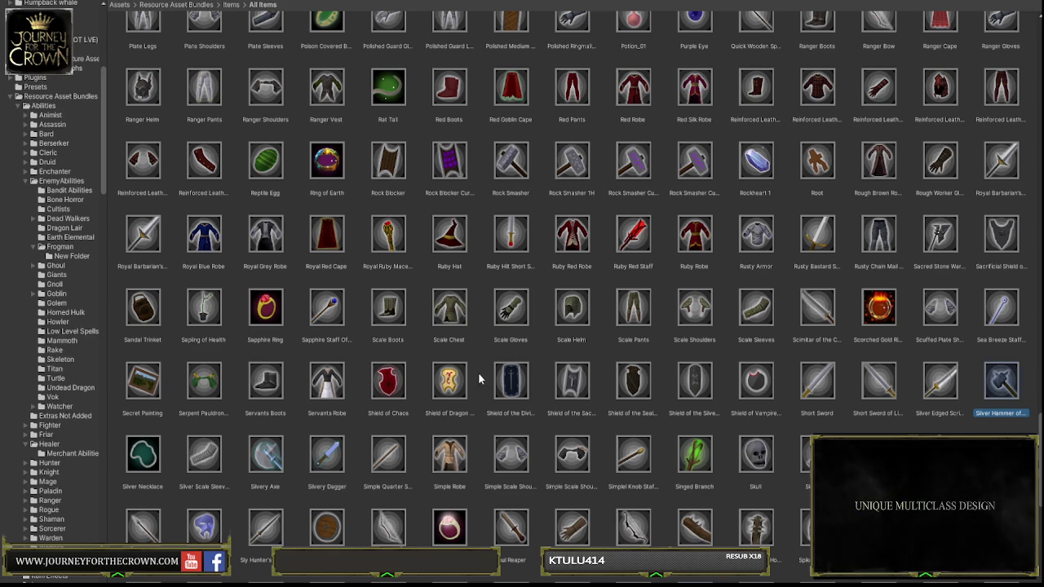
# Step: Add the duplicate Staff of the Treant to the selection and delete both duplicates
pyautogui.scroll(-3, 473, 374)
pyautogui.scroll(-3, 369, 367)
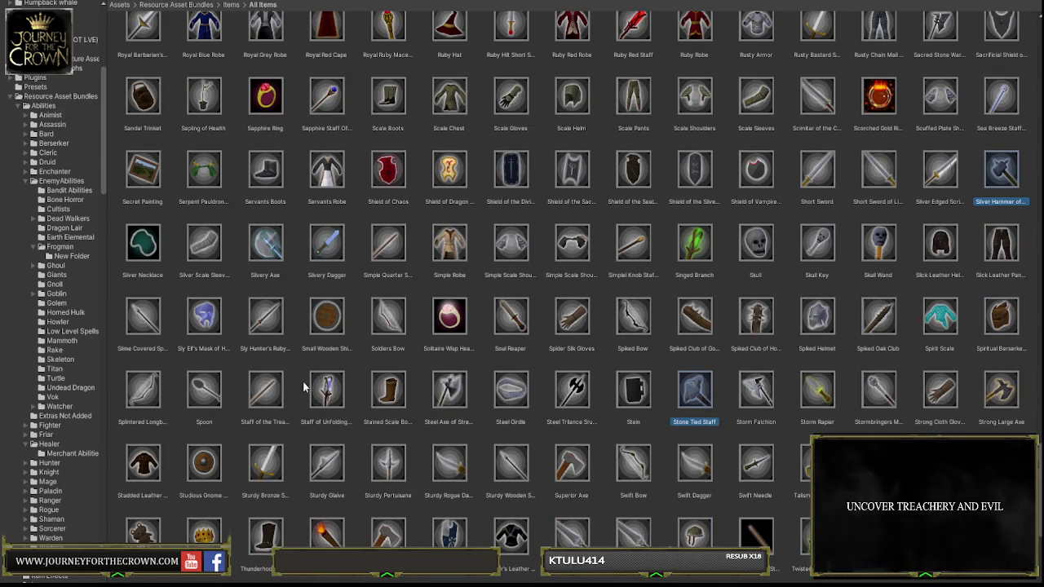
pyautogui.keyDown('ctrl'); pyautogui.click(274, 394); pyautogui.keyUp('ctrl')
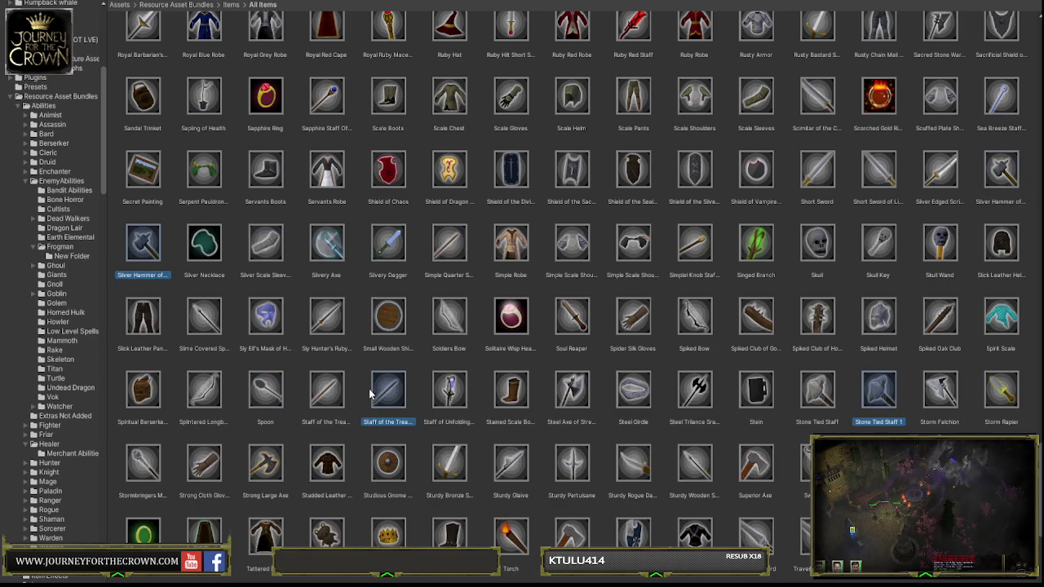
pyautogui.press('Delete')
pyautogui.press('Return')
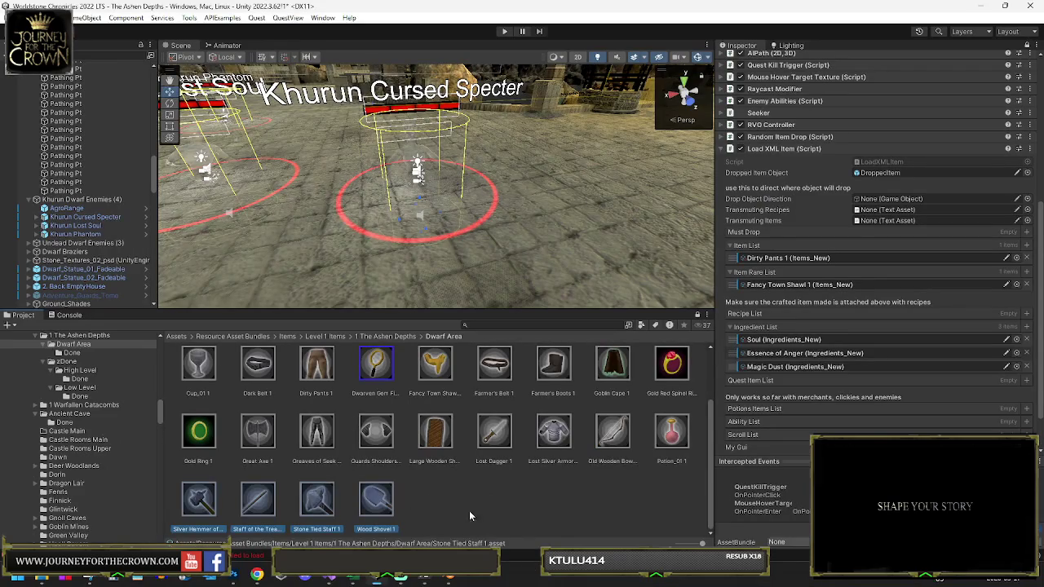
pyautogui.click(469, 515)
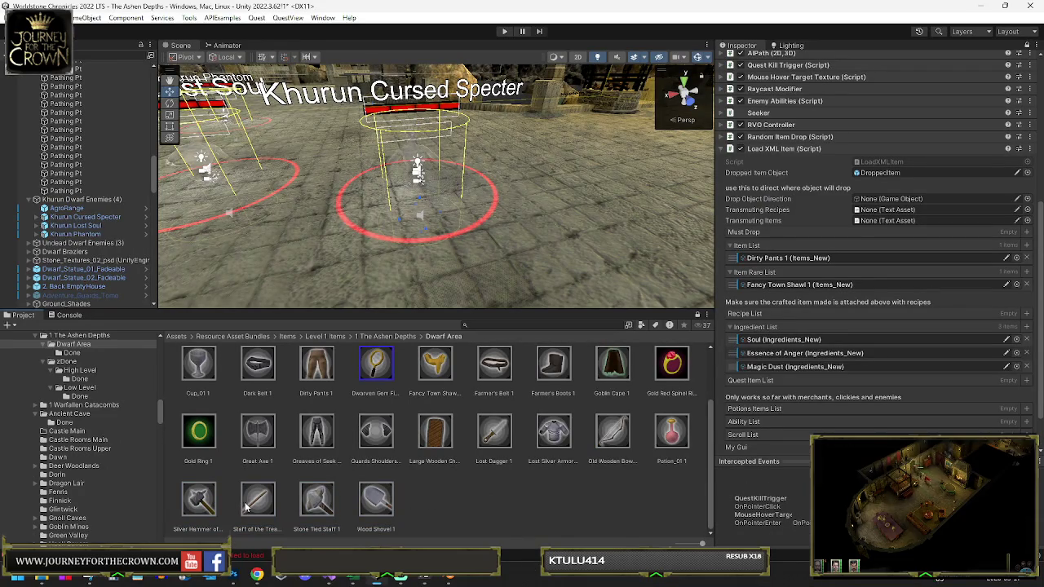
# Step: Add Staff of the Treant 1 to the Specter's Item List, then show Khurun Lost Soul's drops
pyautogui.moveTo(366, 271); pyautogui.dragTo(369, 181)
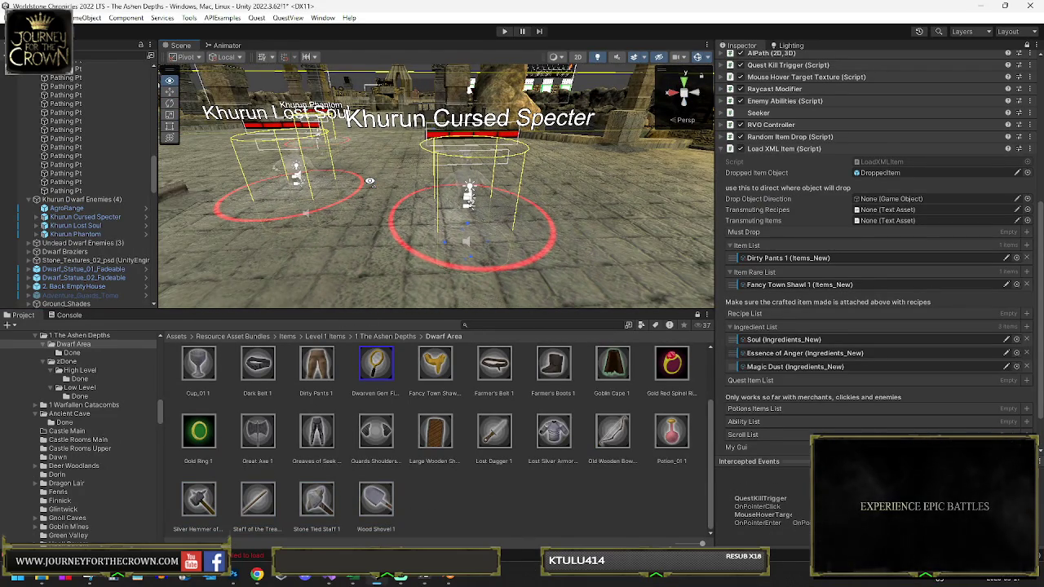
pyautogui.moveTo(322, 507)
pyautogui.mouseDown()
pyautogui.moveTo(758, 251)
pyautogui.moveTo(750, 247)
pyautogui.mouseUp()
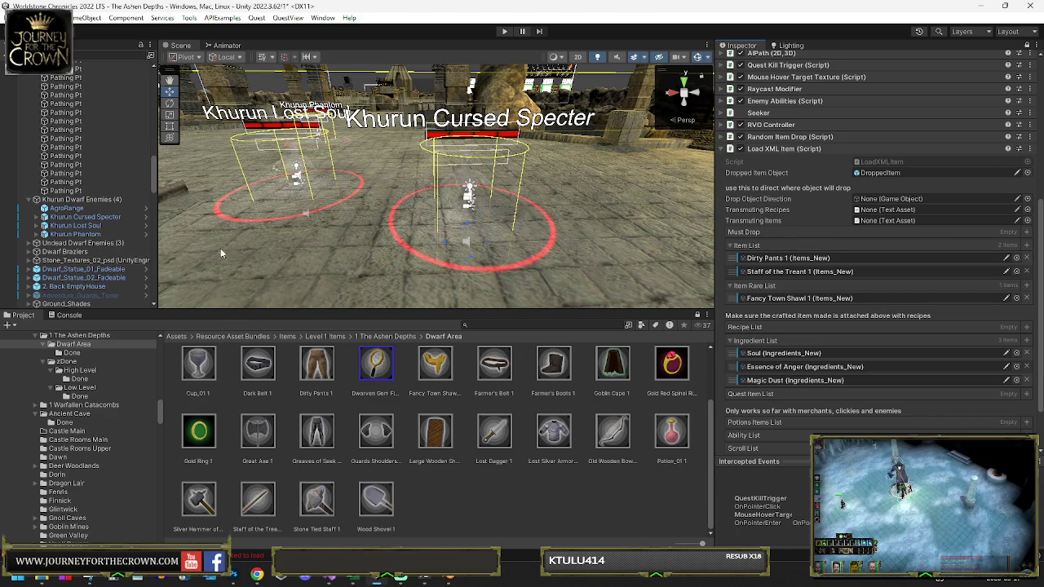
pyautogui.click(75, 225)
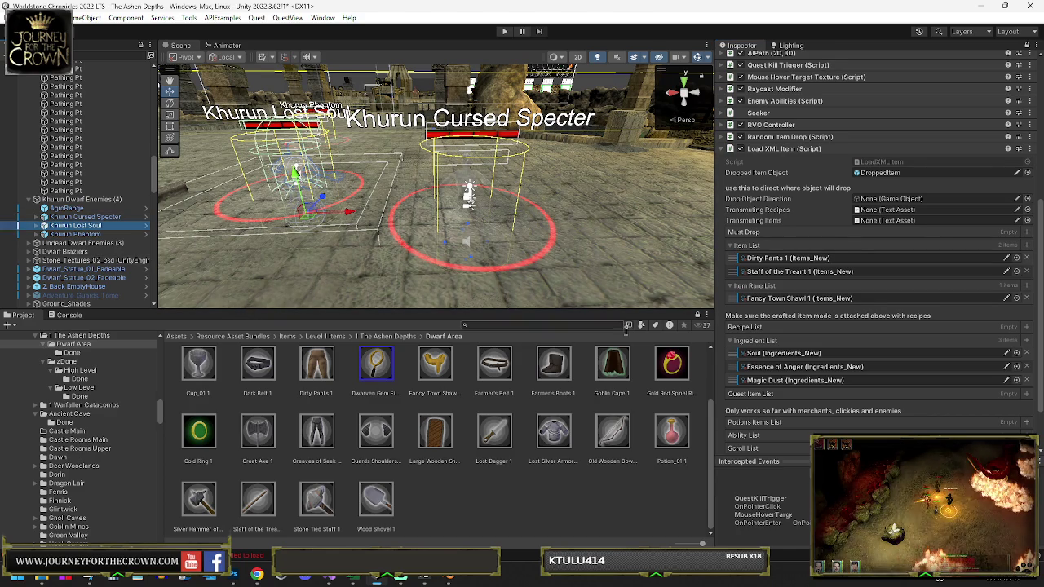
pyautogui.click(1028, 47)
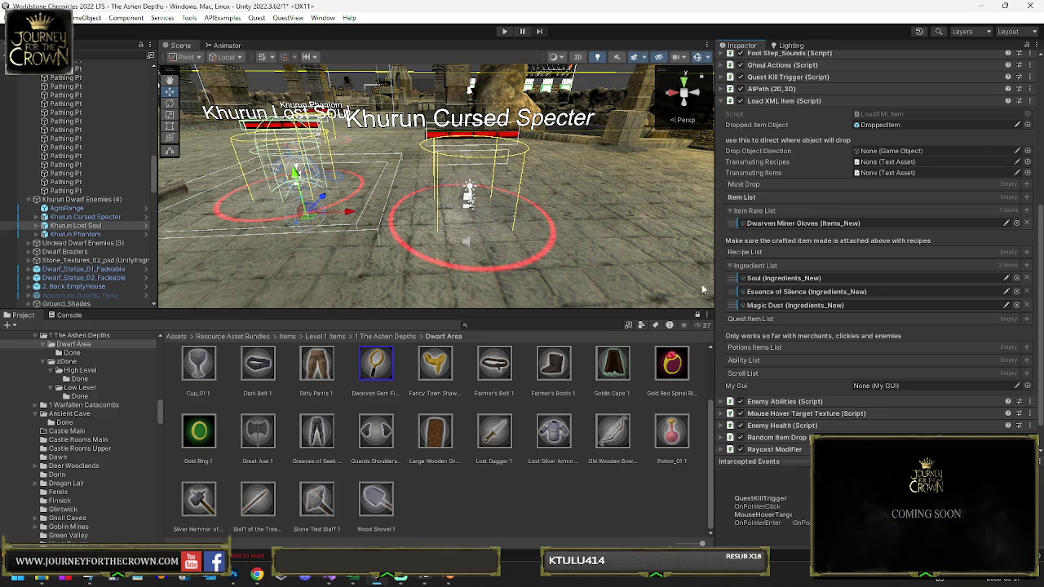
# Step: Put Farmer's Belt 1 and Goblin Cape 1 in Item Rare List, Farmer's Boots 1 in Item List
pyautogui.moveTo(376, 363)
pyautogui.mouseDown()
pyautogui.moveTo(628, 345)
pyautogui.moveTo(750, 255)
pyautogui.moveTo(768, 229)
pyautogui.mouseUp()
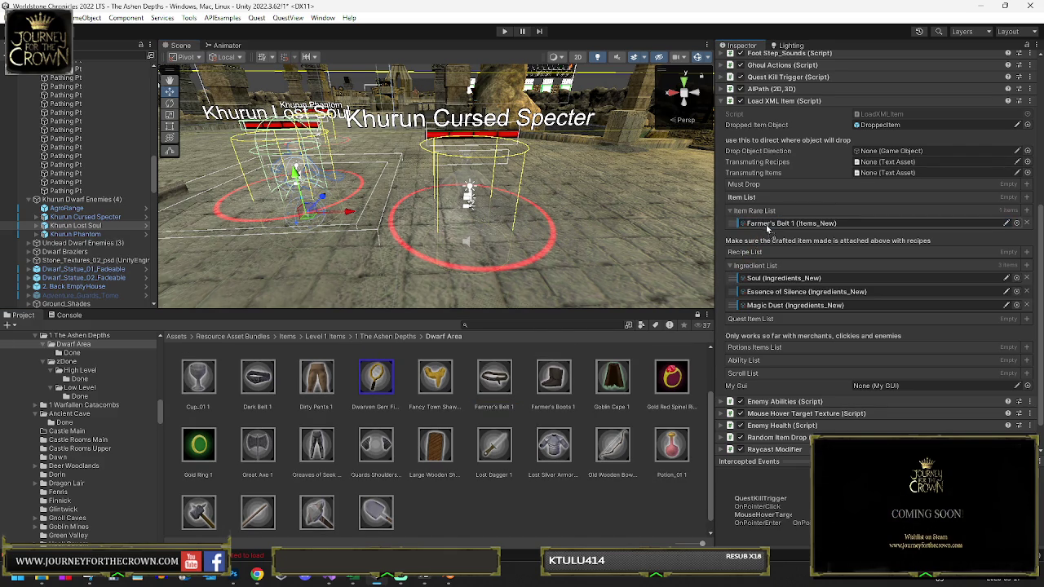
pyautogui.moveTo(539, 377)
pyautogui.mouseDown()
pyautogui.moveTo(571, 372)
pyautogui.moveTo(758, 228)
pyautogui.moveTo(753, 200)
pyautogui.mouseUp()
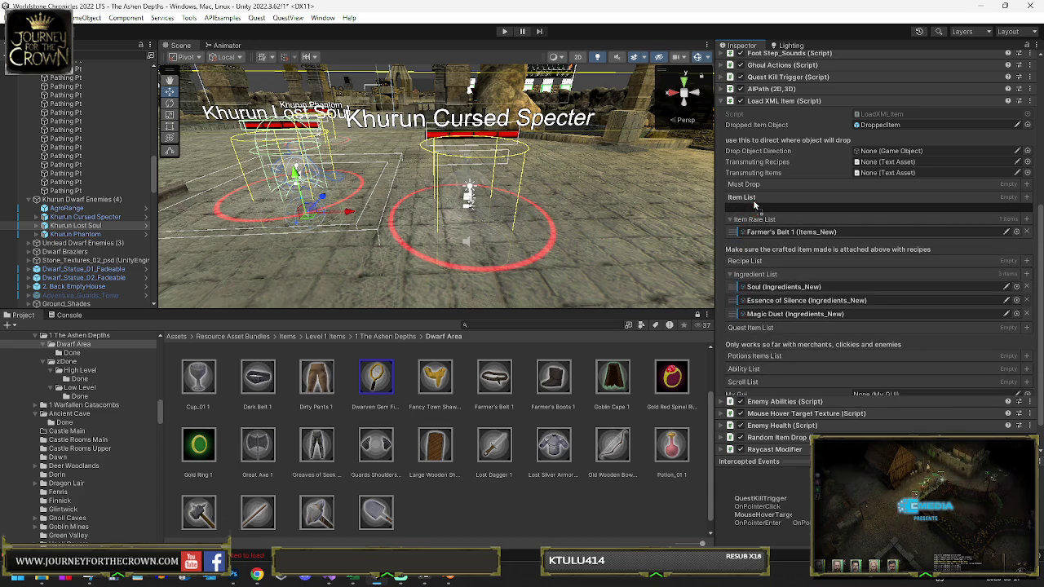
pyautogui.moveTo(627, 374); pyautogui.dragTo(763, 234)
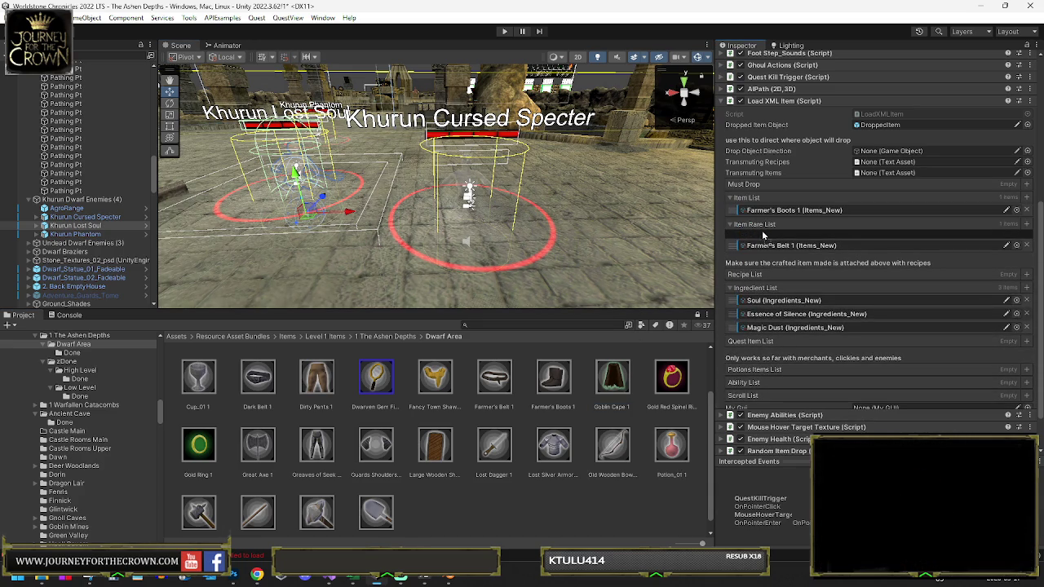
pyautogui.moveTo(762, 235); pyautogui.dragTo(777, 241)
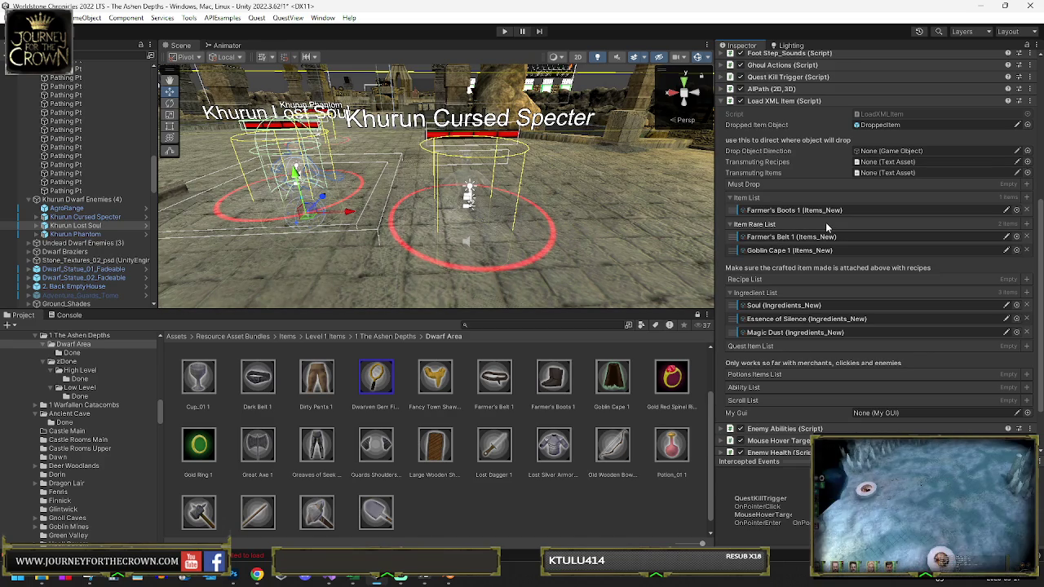
pyautogui.moveTo(611, 188); pyautogui.dragTo(836, 196)
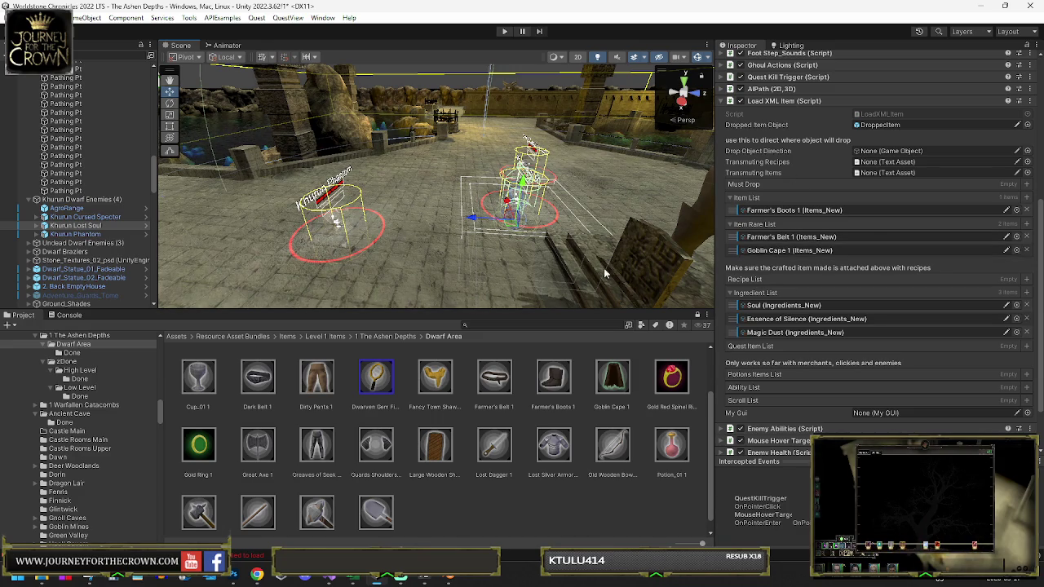
pyautogui.moveTo(482, 231)
pyautogui.mouseDown()
pyautogui.moveTo(350, 213)
pyautogui.moveTo(668, 248)
pyautogui.moveTo(270, 259)
pyautogui.mouseUp()
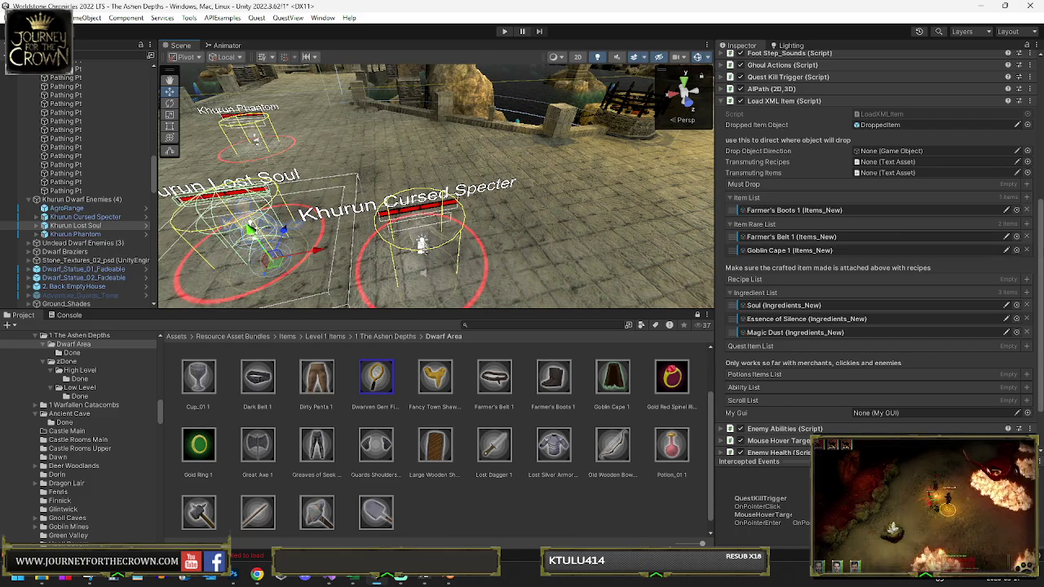
# Step: Remove Goblin Cape 1, Farmer's Belt 1 and Farmer's Boots 1, then reselect Khurun Cursed Specter
pyautogui.click(1027, 249)
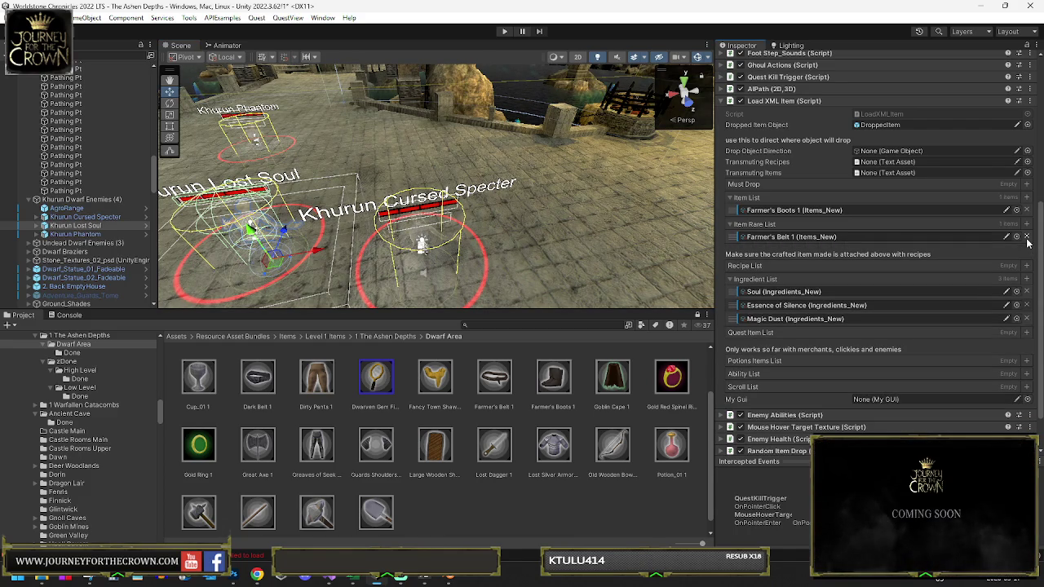
pyautogui.click(1027, 236)
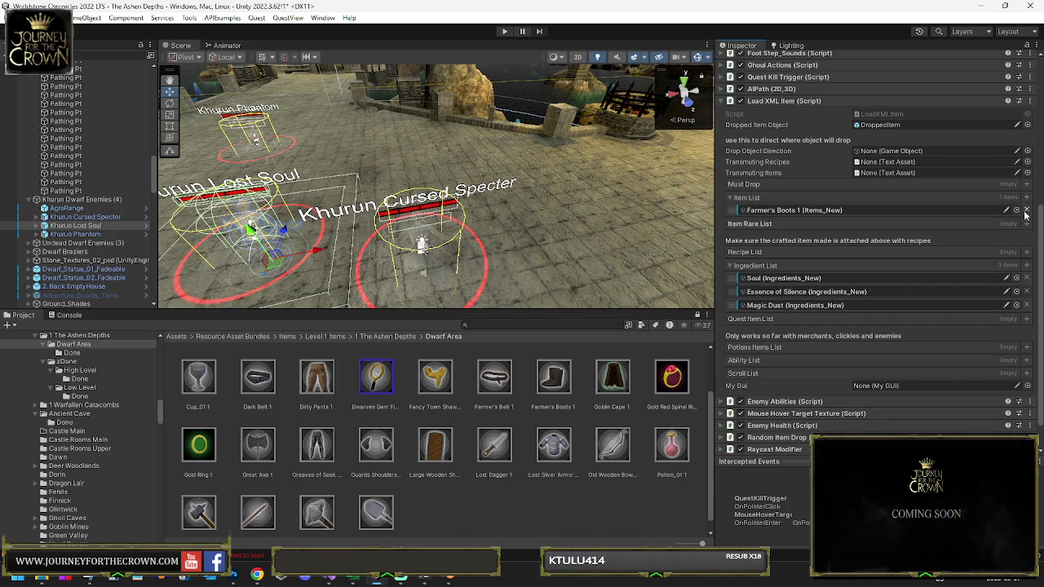
pyautogui.click(1027, 209)
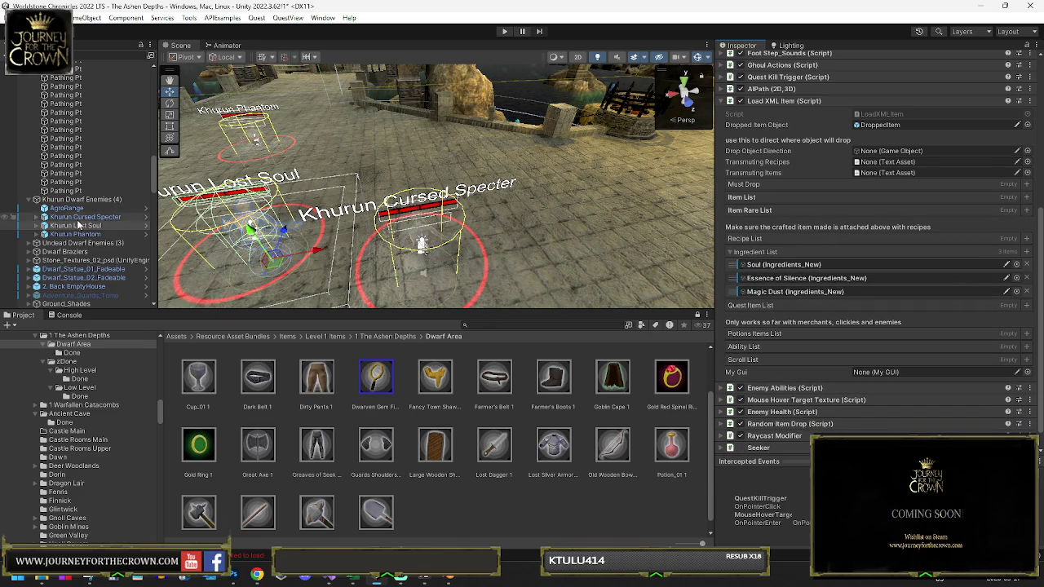
pyautogui.click(420, 243)
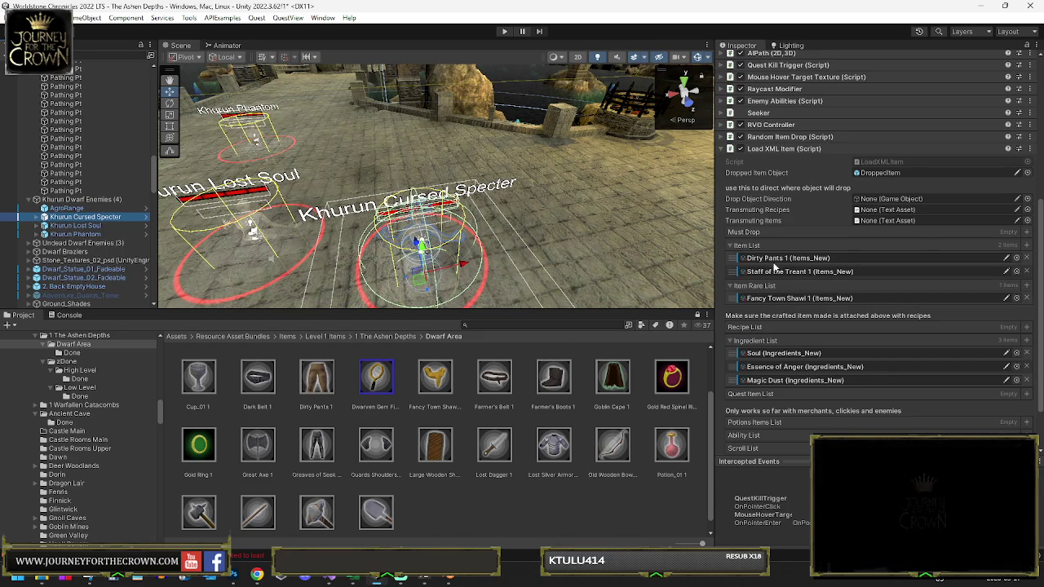
pyautogui.click(764, 259)
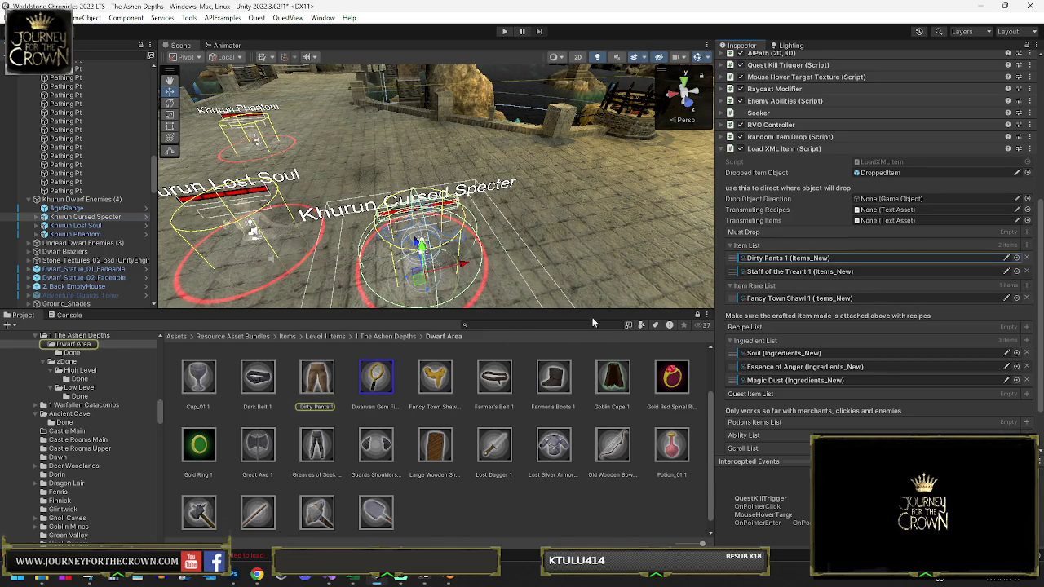
# Step: Make Dirty Pants 1 Uncommon rarity with Constitution 5
pyautogui.click(315, 381)
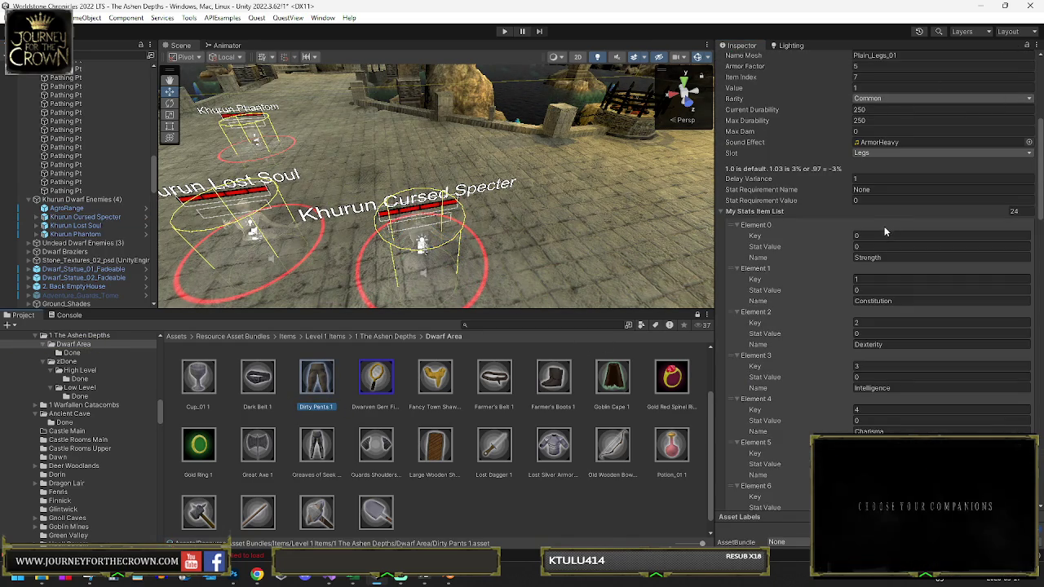
pyautogui.click(879, 247)
pyautogui.write('10')
pyautogui.click(897, 97)
pyautogui.click(898, 123)
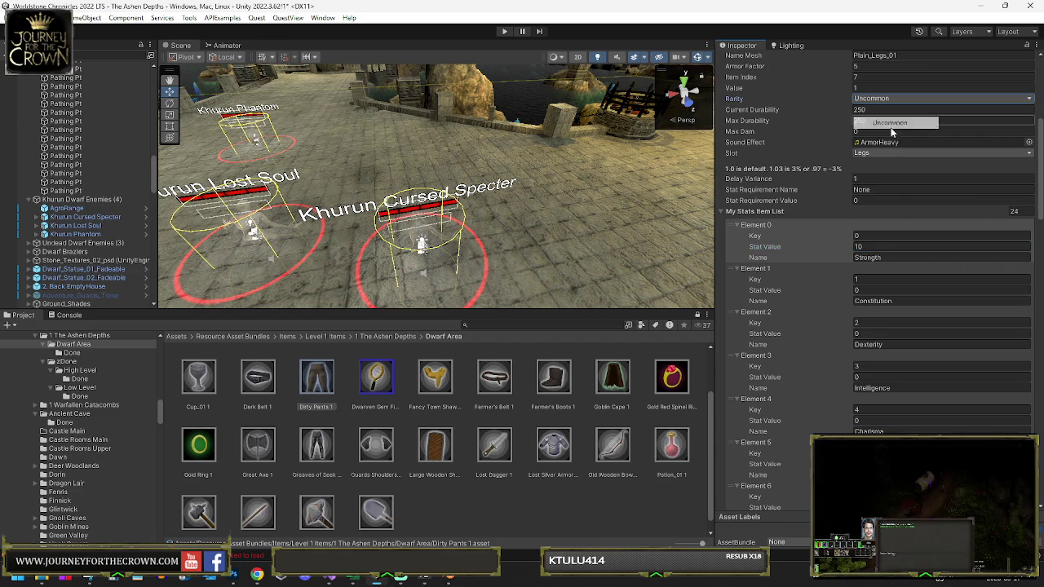
pyautogui.click(867, 290)
pyautogui.write('5')
pyautogui.click(877, 255)
# Step: Set the Strength, Intelligence and Element 4 stats of Dirty Pants 1 to 5
pyautogui.click(877, 246)
pyautogui.write('5')
pyautogui.click(877, 377)
pyautogui.write('5')
pyautogui.click(875, 421)
pyautogui.write('5')
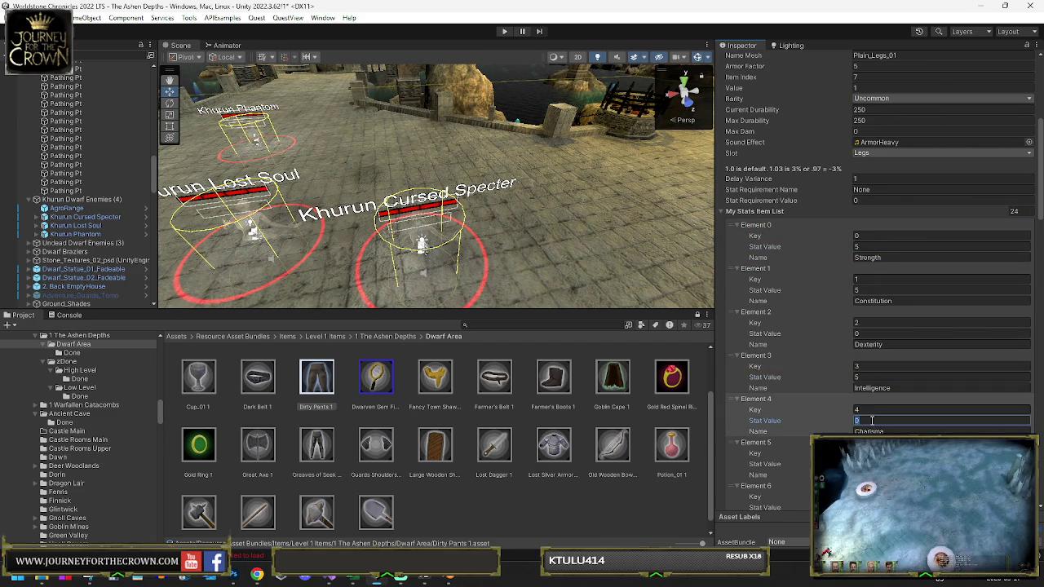
pyautogui.scroll(1, 331, 416)
pyautogui.moveTo(317, 444); pyautogui.dragTo(202, 369)
# Step: Edit the item's Value and set its Display Name to Khurun Citizen Pants
pyautogui.click(870, 88)
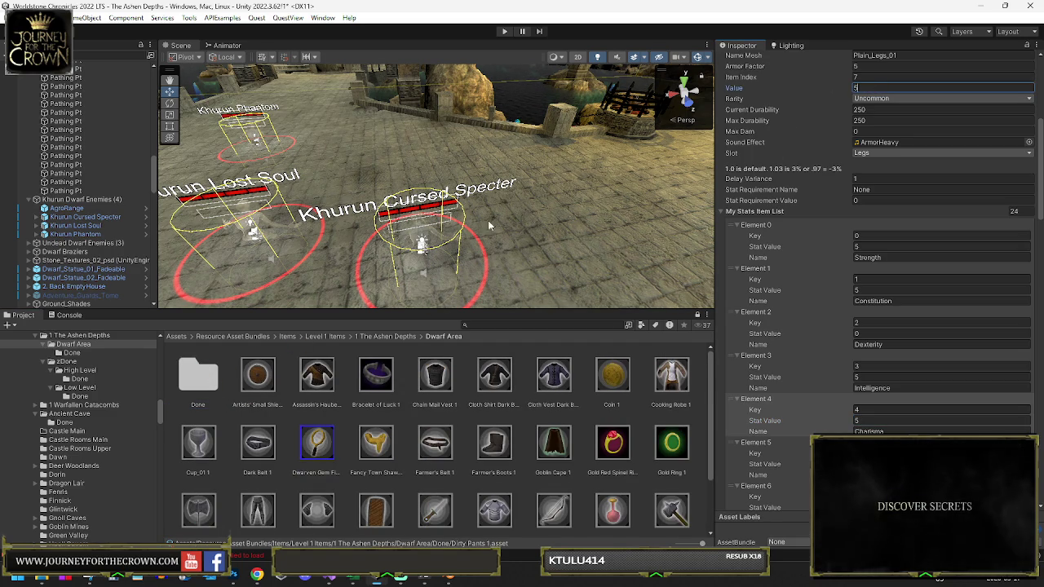
pyautogui.scroll(5, 881, 245)
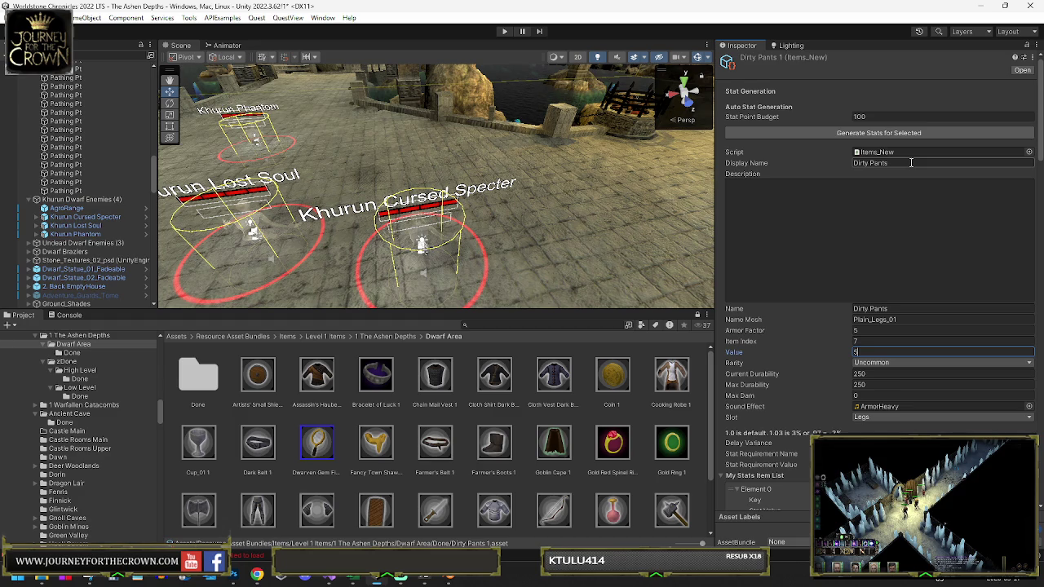
pyautogui.click(911, 162)
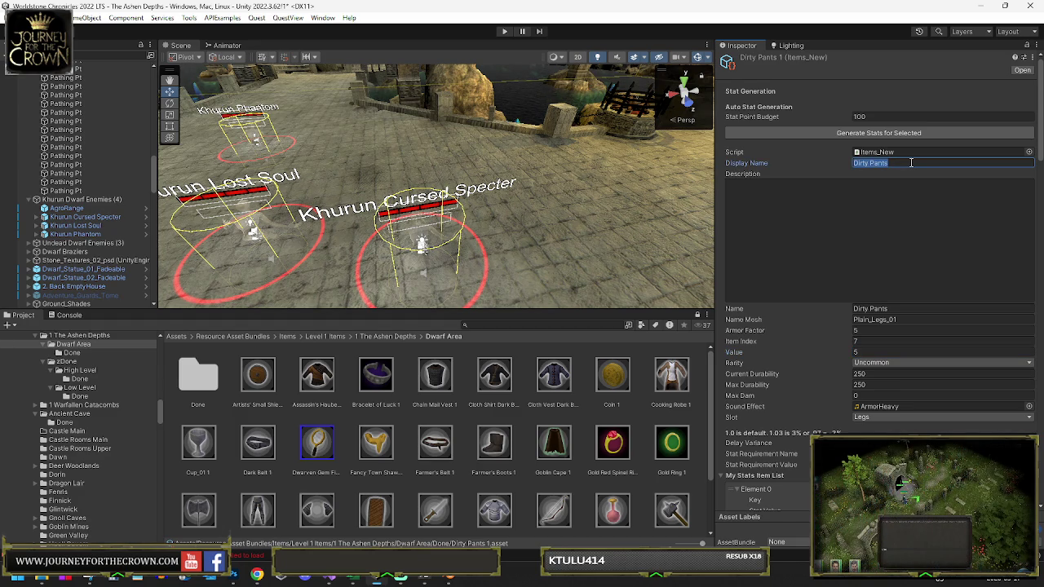
pyautogui.write('K')
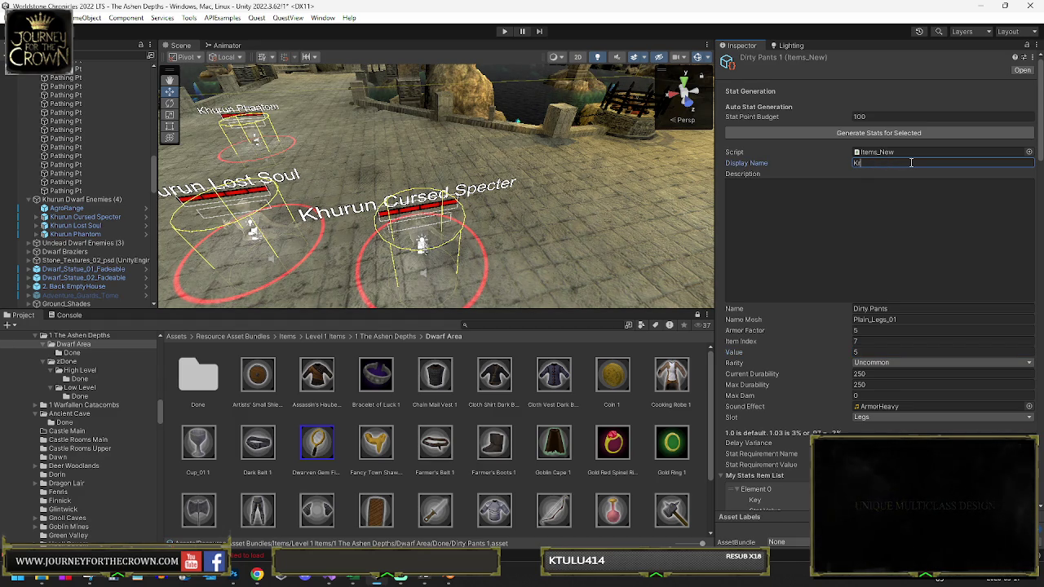
pyautogui.write('hurun Citizen Pa')
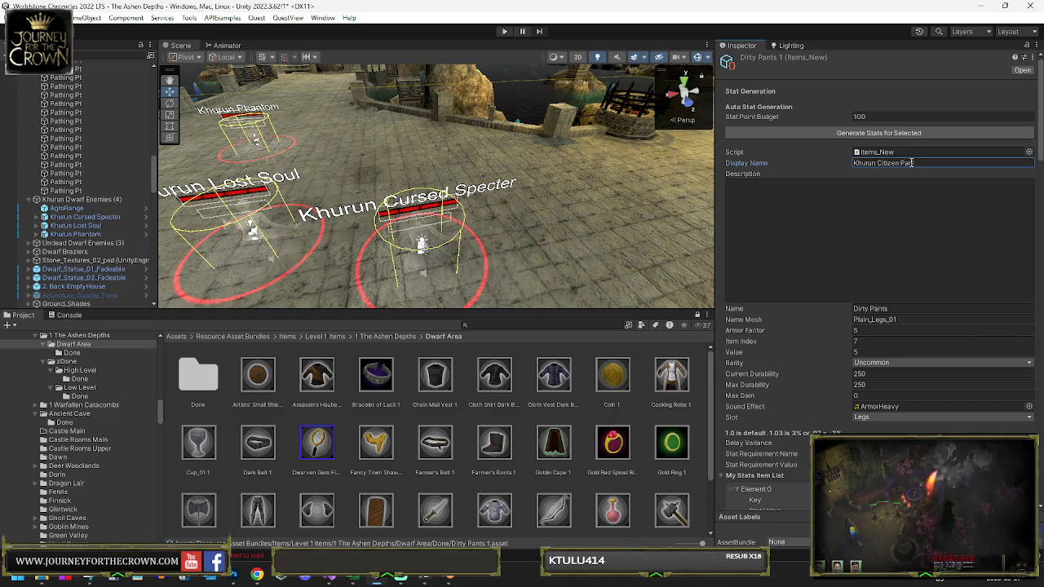
pyautogui.click(912, 164)
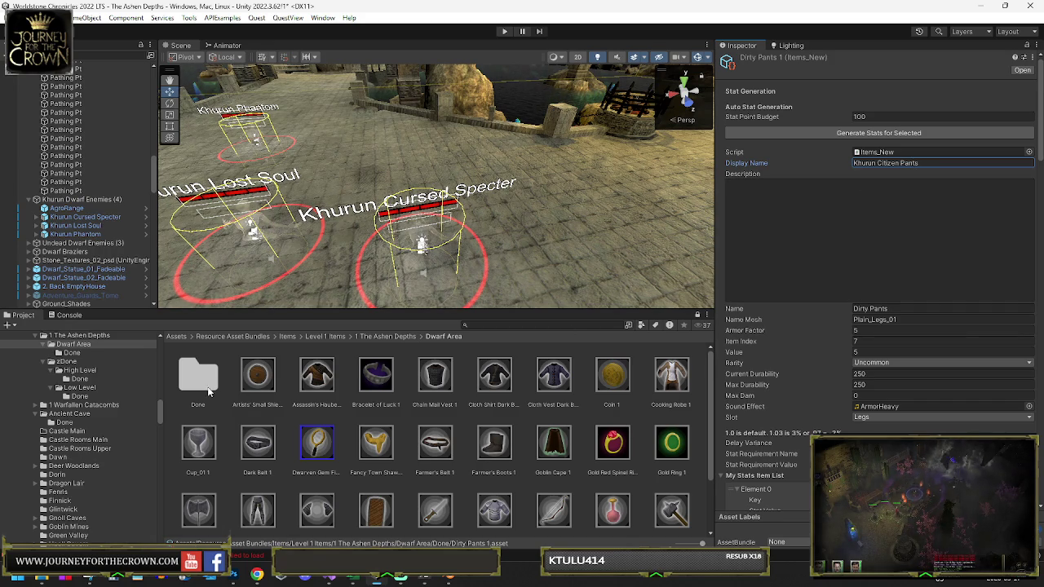
# Step: Rename the Dirty Pants 1 asset in the Done folder to Khurun Citizen Pants
pyautogui.doubleClick(212, 393)
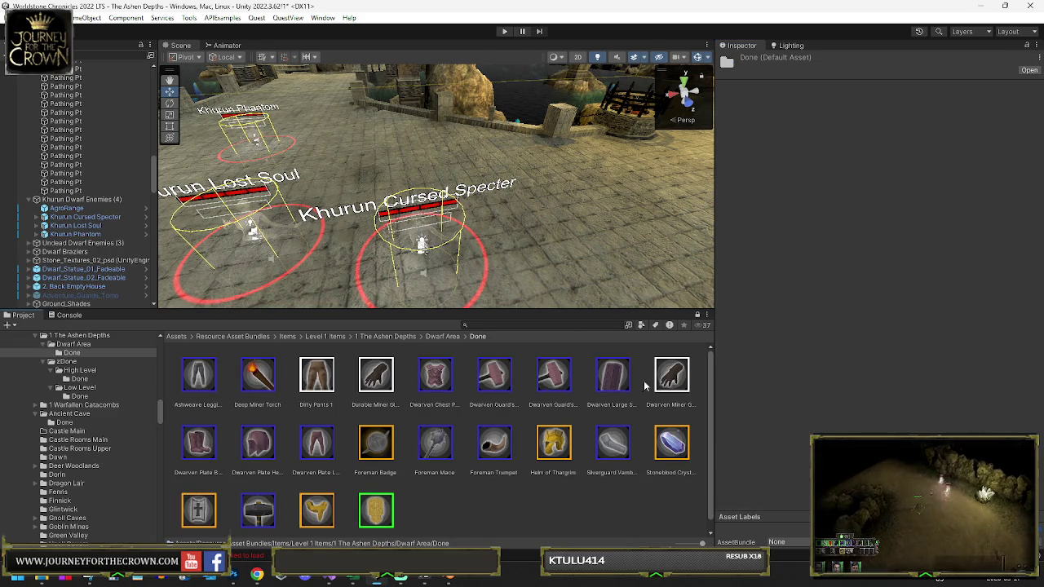
pyautogui.click(315, 401)
pyautogui.click(315, 403)
pyautogui.write('Khurun Citizen Pants')
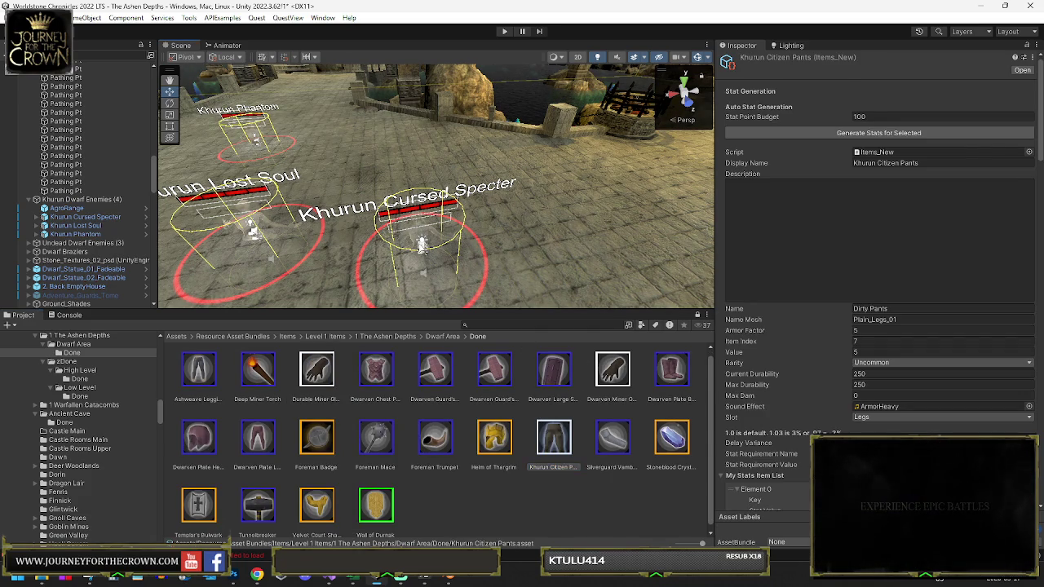
pyautogui.click(422, 245)
pyautogui.scroll(-10, 856, 325)
# Step: Locate Staff of the Treant 1 from the Specter's drops and rename the asset Khurun Clergy Staff
pyautogui.click(782, 242)
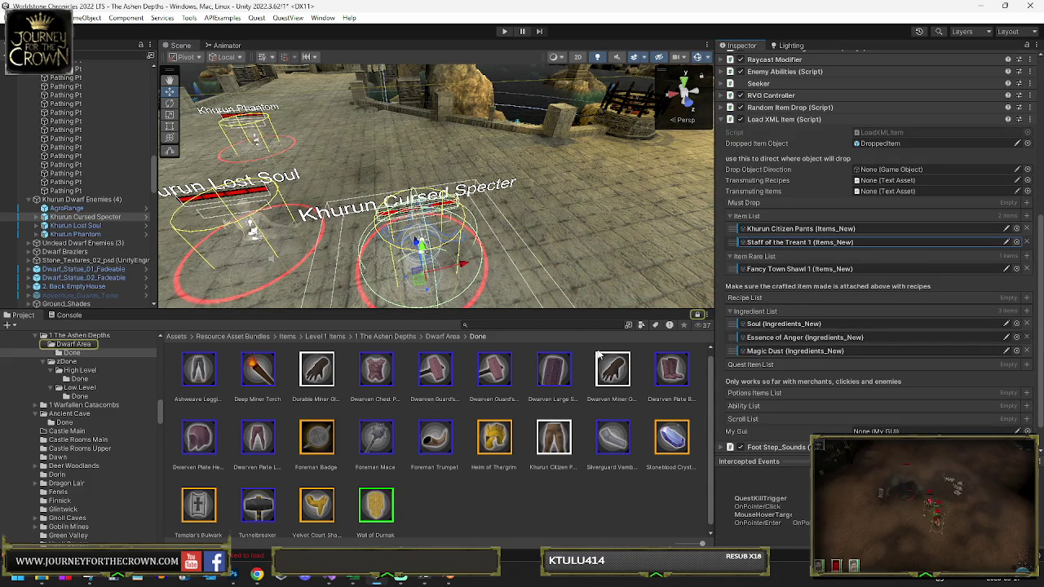
pyautogui.click(766, 281)
pyautogui.click(783, 242)
pyautogui.click(196, 510)
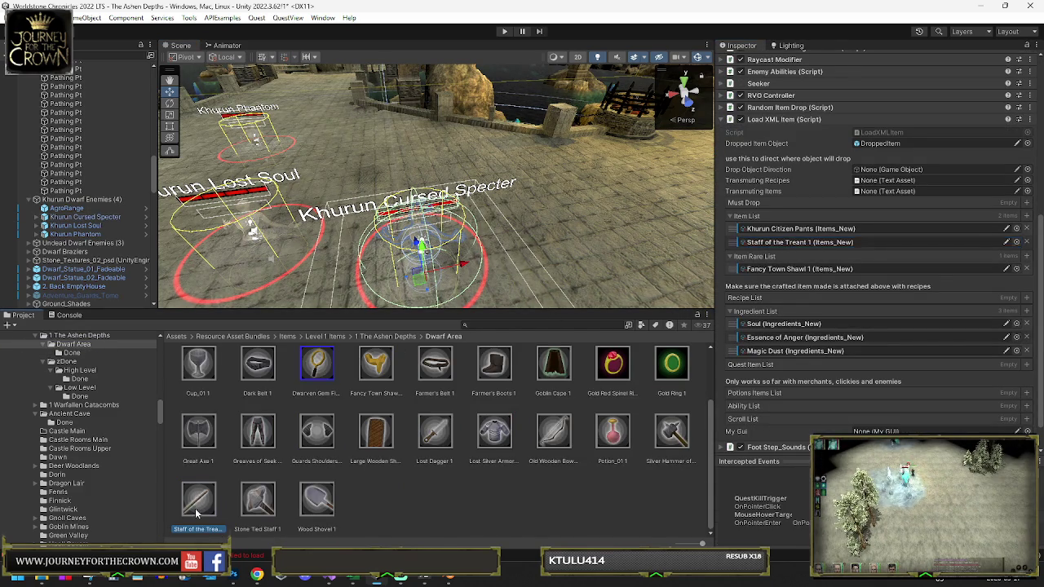
pyautogui.click(196, 529)
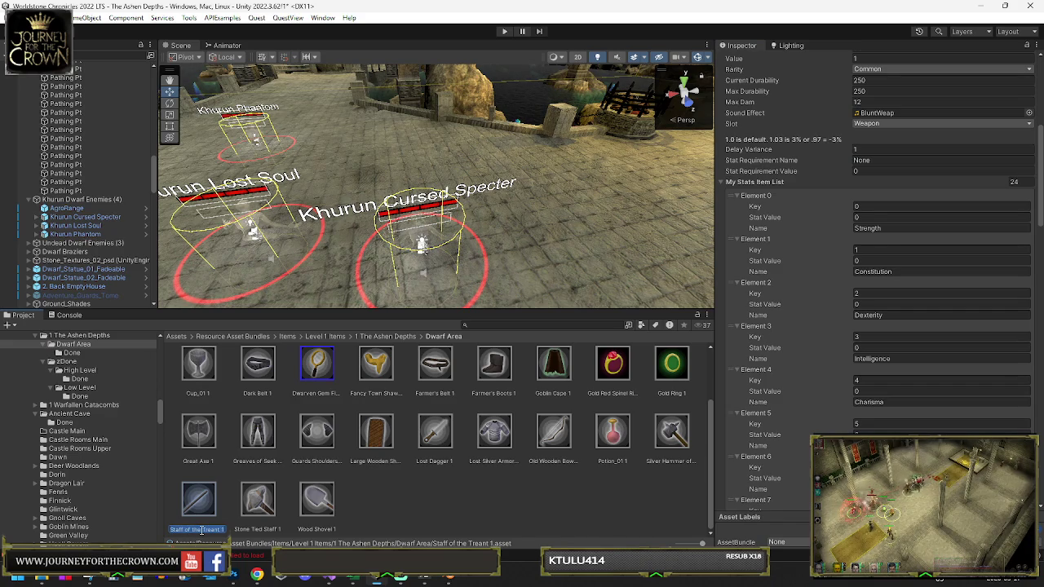
pyautogui.press('Escape')
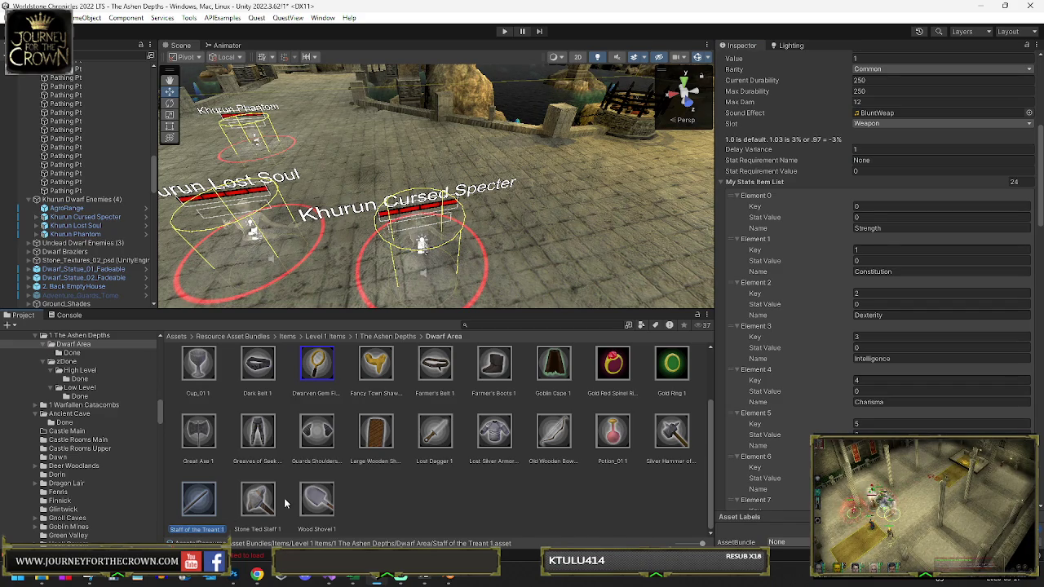
pyautogui.write('Cl')
pyautogui.press('F2')
pyautogui.write('CLer')
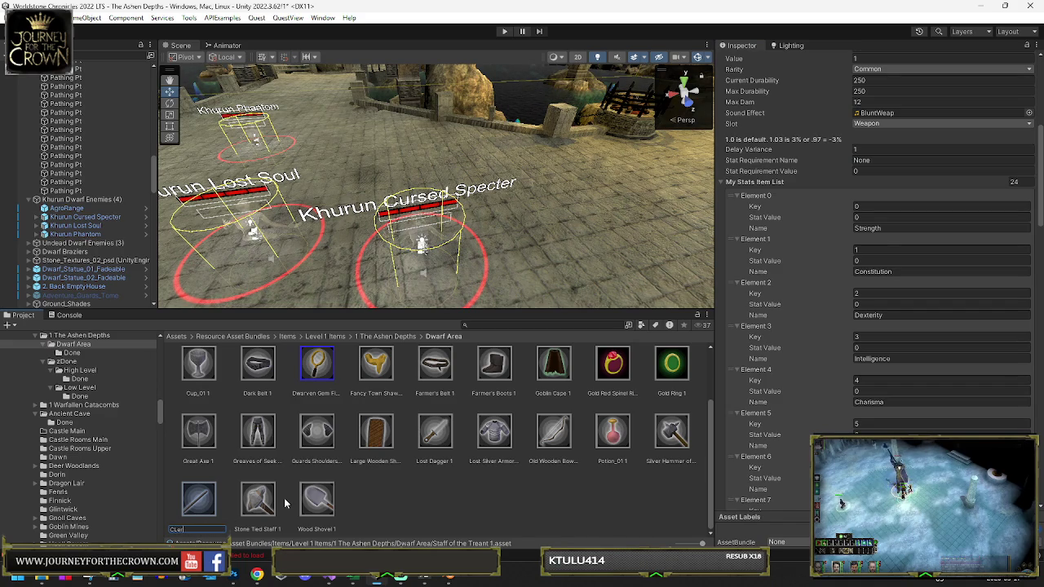
pyautogui.write('ic Staff')
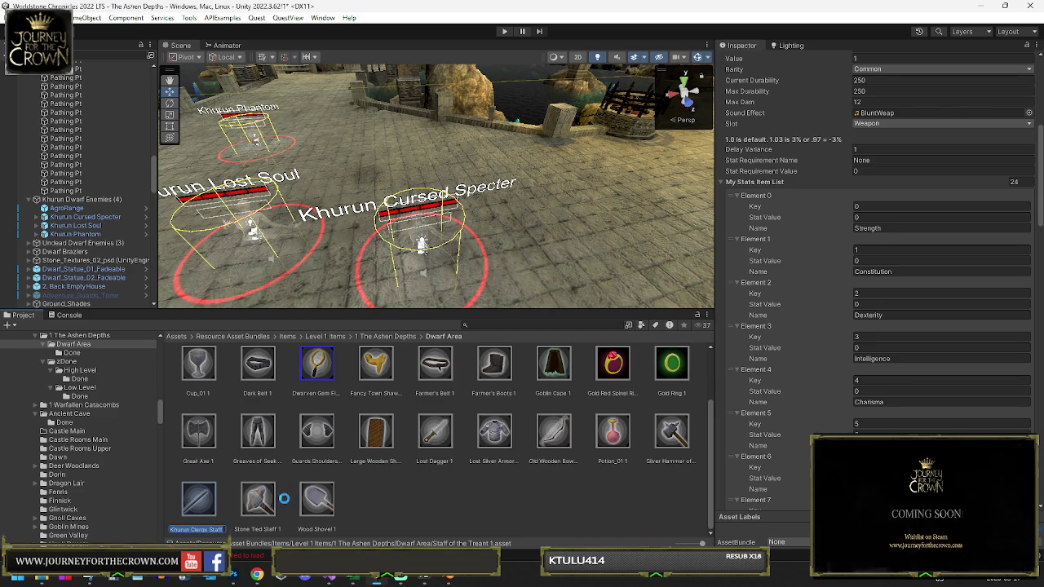
pyautogui.press('Return')
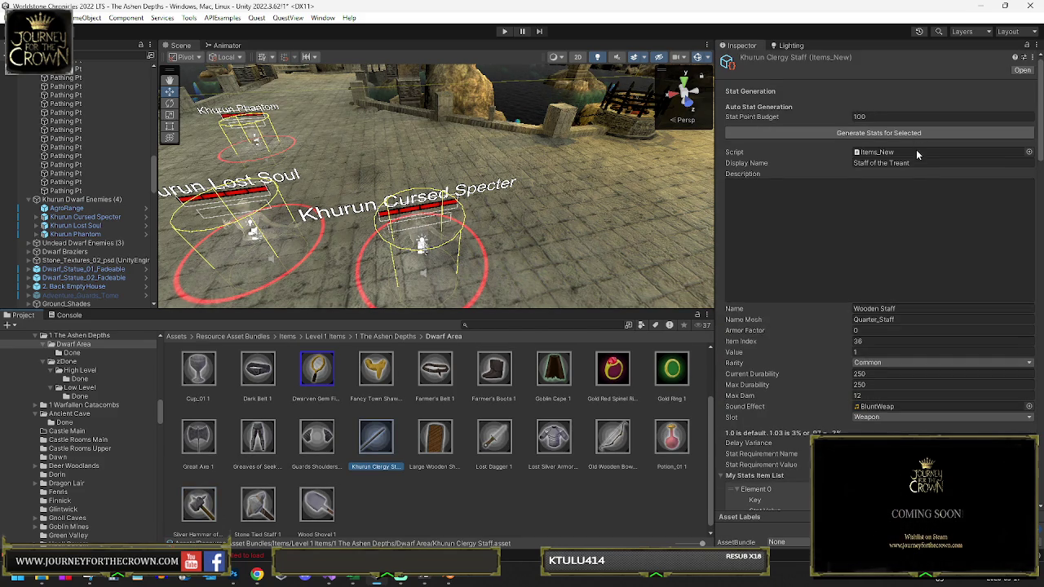
# Step: Set the Khurun Clergy Staff's rarity to Rare
pyautogui.scroll(-4, 889, 343)
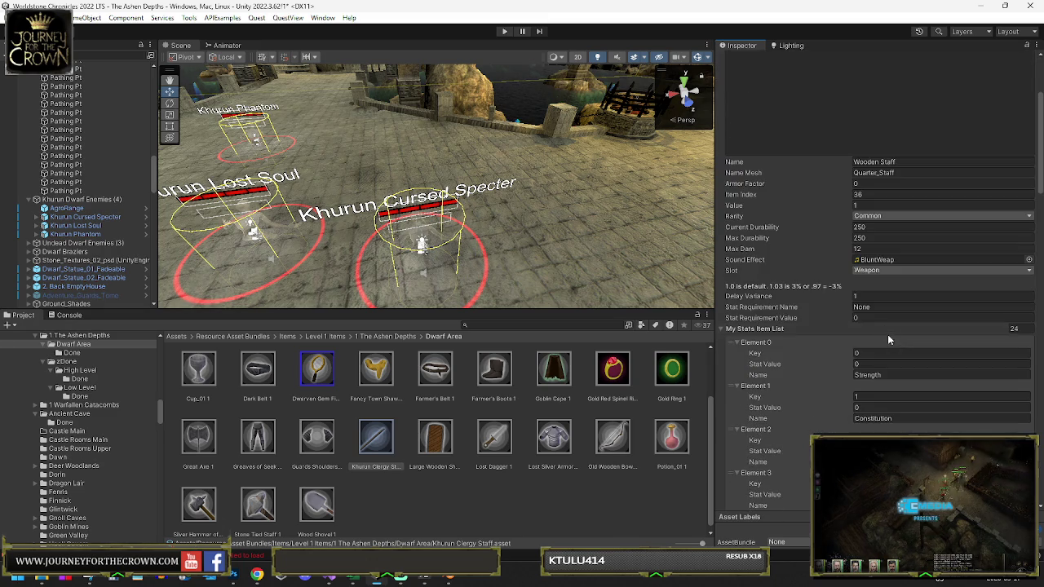
pyautogui.click(900, 207)
pyautogui.click(897, 214)
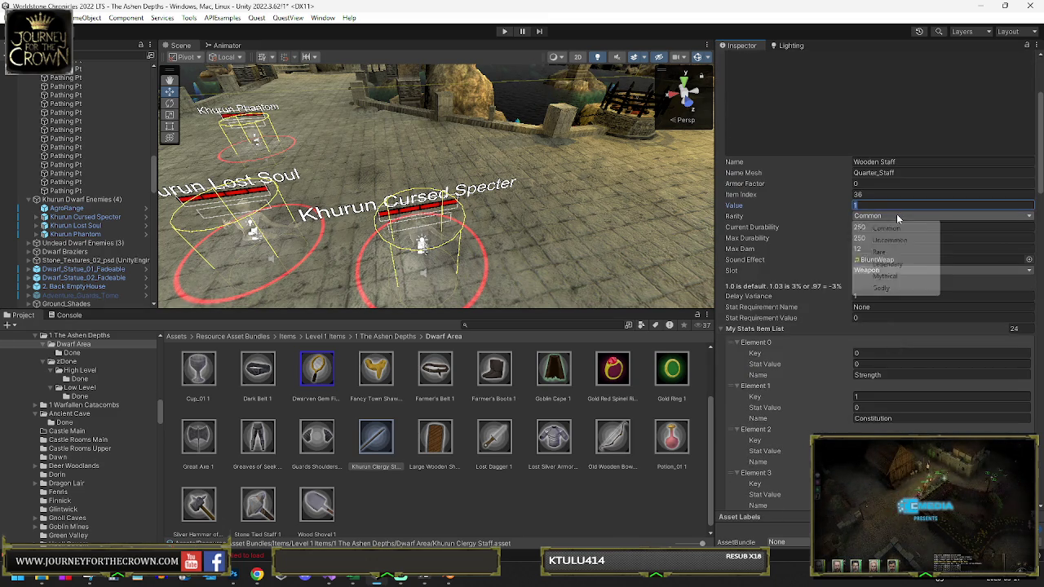
pyautogui.click(880, 253)
# Step: Give the staff Charisma 10, Wisdom 15, Health 15 and Mana 45 stat values
pyautogui.scroll(-4, 890, 270)
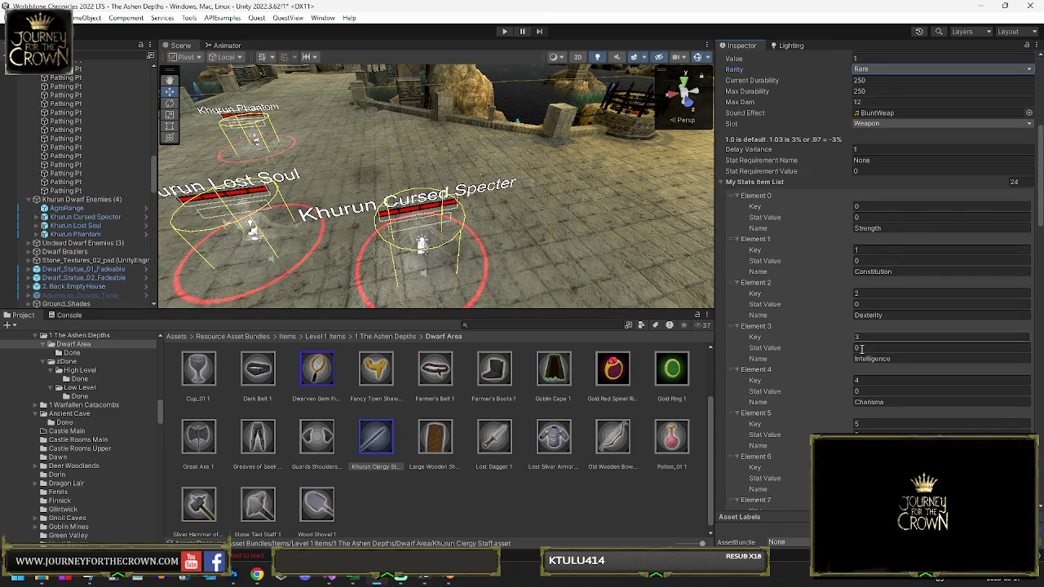
pyautogui.click(867, 393)
pyautogui.write('10')
pyautogui.click(867, 478)
pyautogui.write('15')
pyautogui.scroll(-5, 884, 352)
pyautogui.click(884, 352)
pyautogui.write('15')
pyautogui.press('Tab')
pyautogui.press('Tab')
pyautogui.press('Tab')
pyautogui.click(879, 361)
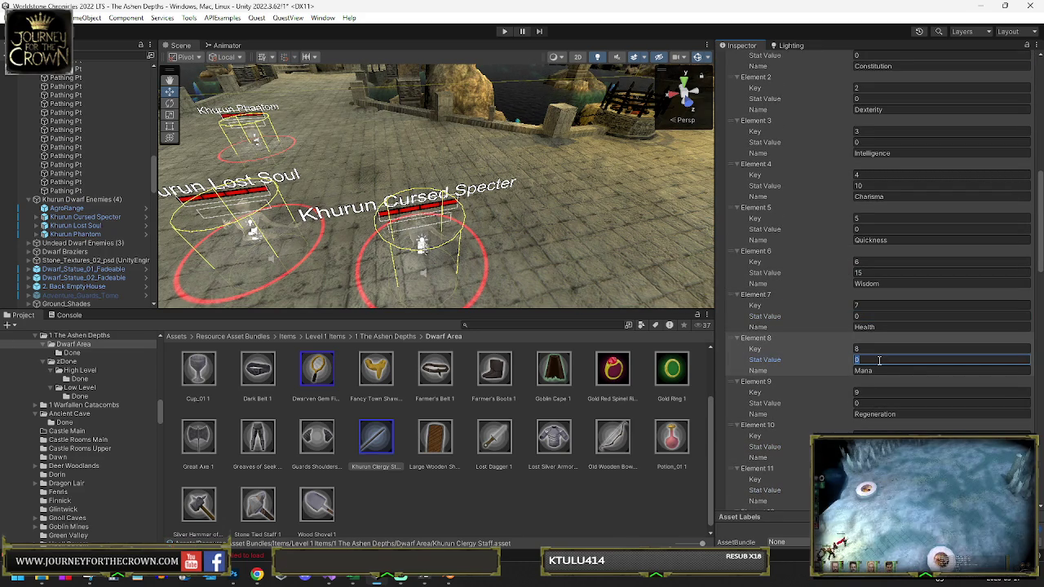
pyautogui.click(876, 317)
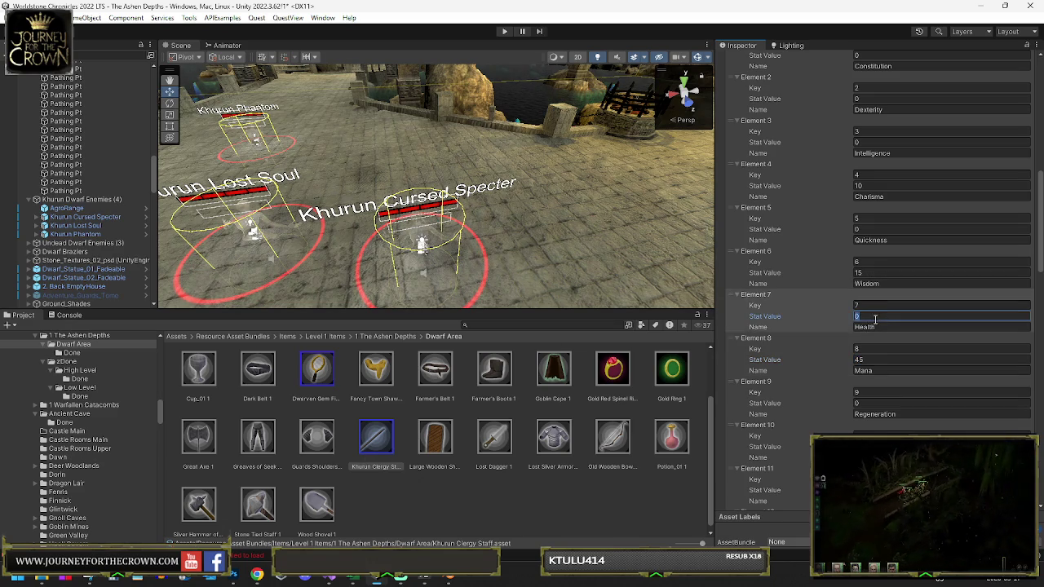
pyautogui.write('20')
# Step: Set the staff's Fire stat to 20 and Dark to 4, then recheck Charisma
pyautogui.scroll(-5, 876, 319)
pyautogui.click(866, 368)
pyautogui.write('20')
pyautogui.scroll(-2, 867, 381)
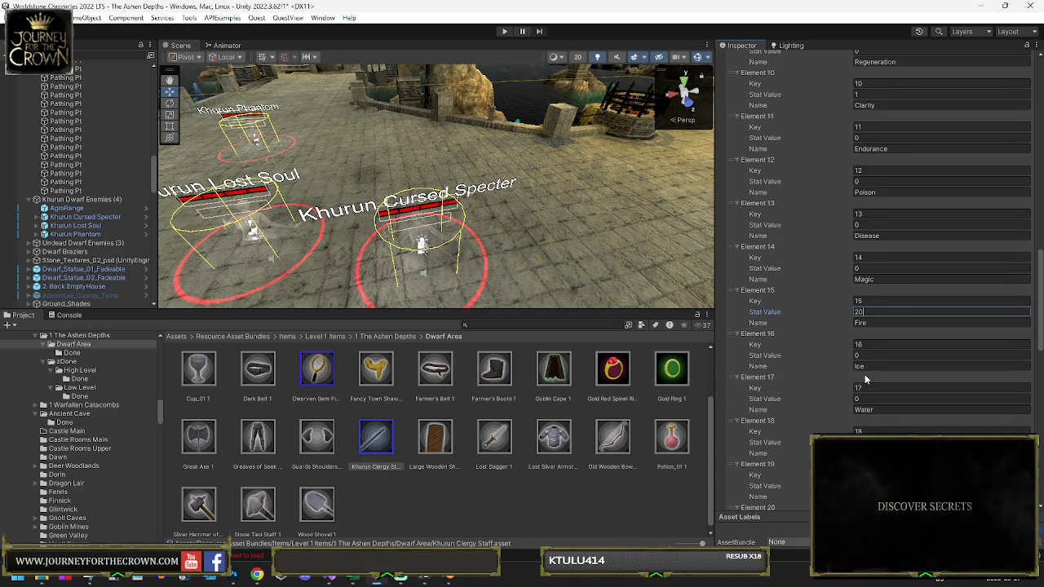
pyautogui.scroll(-3, 869, 362)
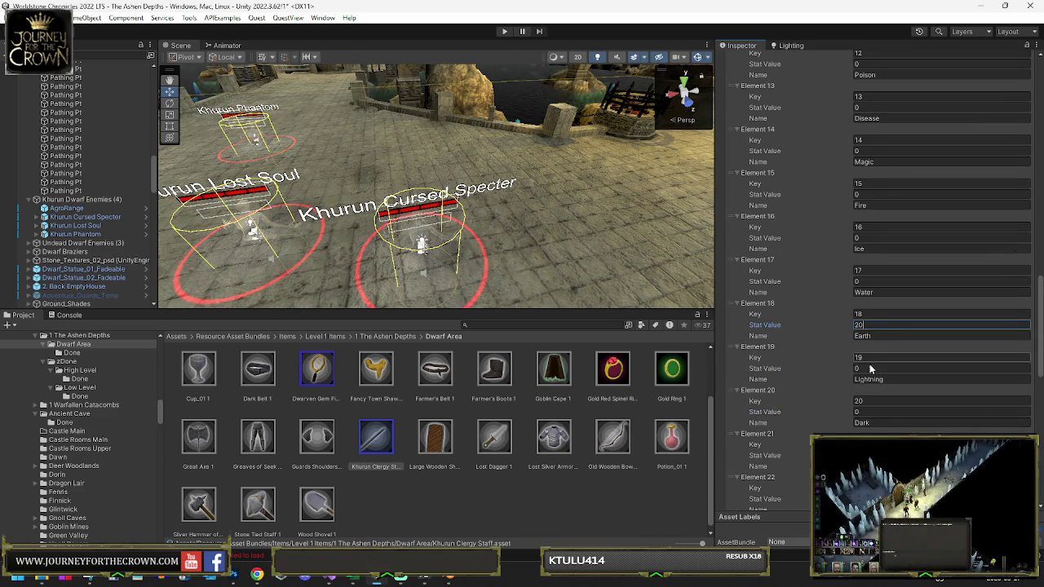
pyautogui.click(865, 412)
pyautogui.write('4')
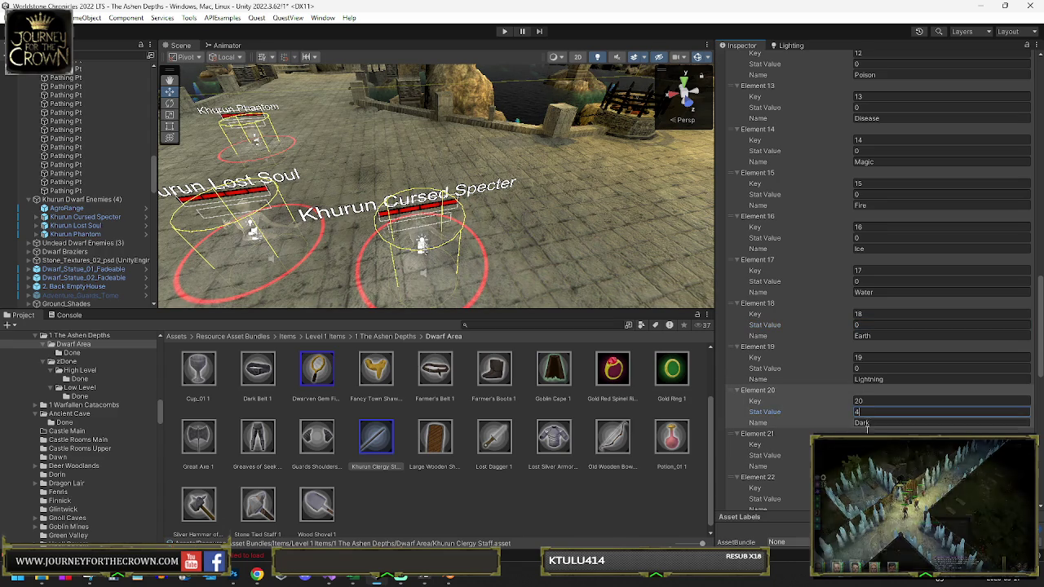
pyautogui.click(865, 455)
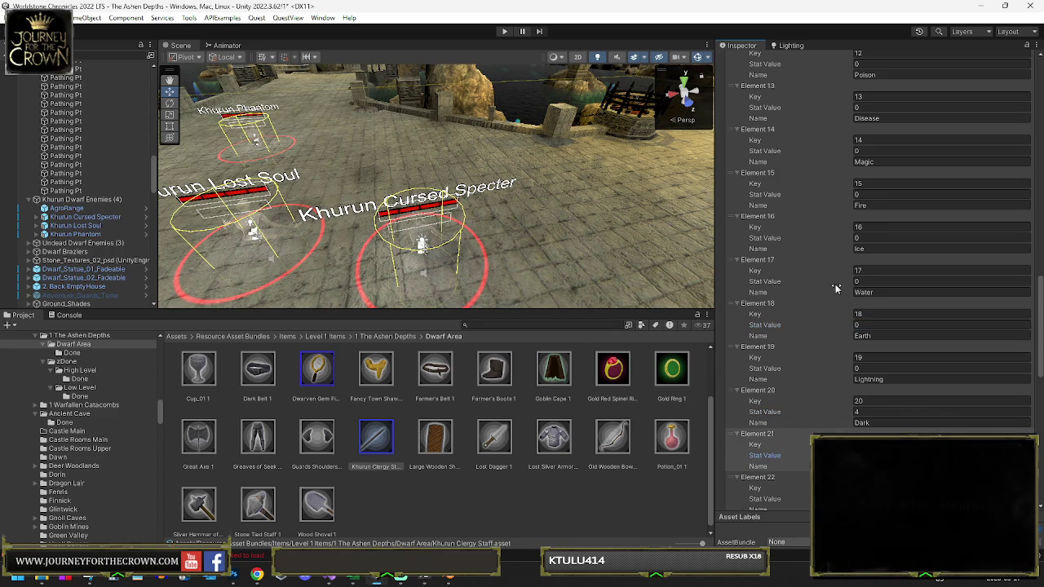
pyautogui.scroll(10, 824, 290)
pyautogui.scroll(3, 823, 290)
pyautogui.click(877, 274)
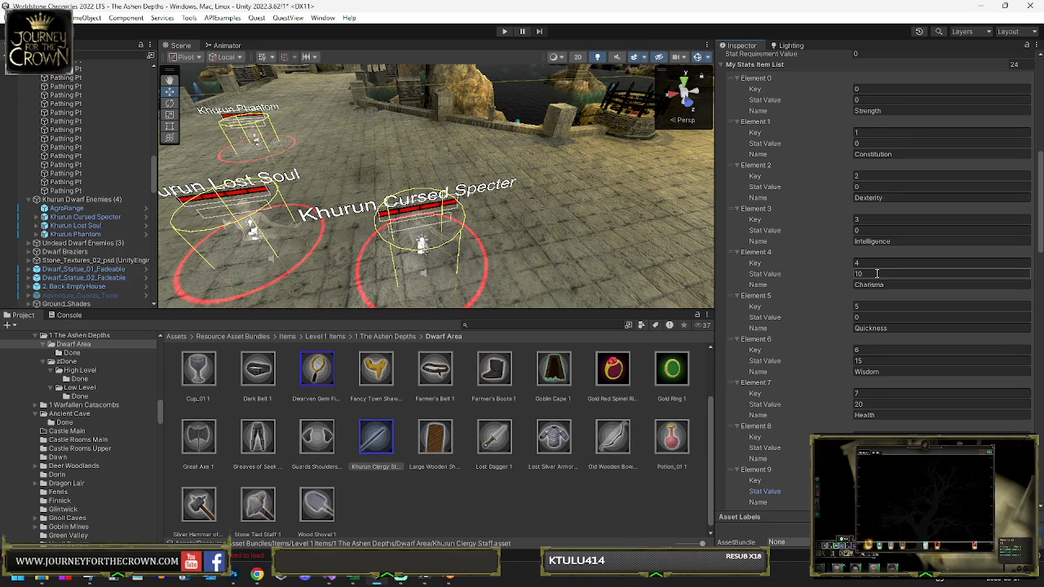
pyautogui.click(877, 273)
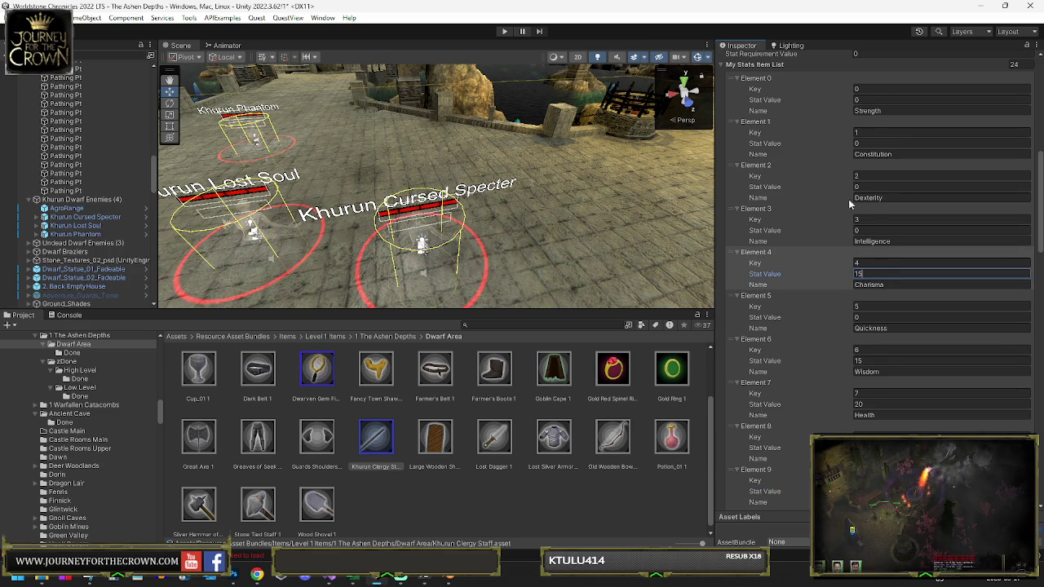
# Step: Set max damage 18, delay variance 0.9 and a Wisdom stat requirement of 110
pyautogui.scroll(3, 846, 201)
pyautogui.scroll(2, 870, 250)
pyautogui.click(872, 220)
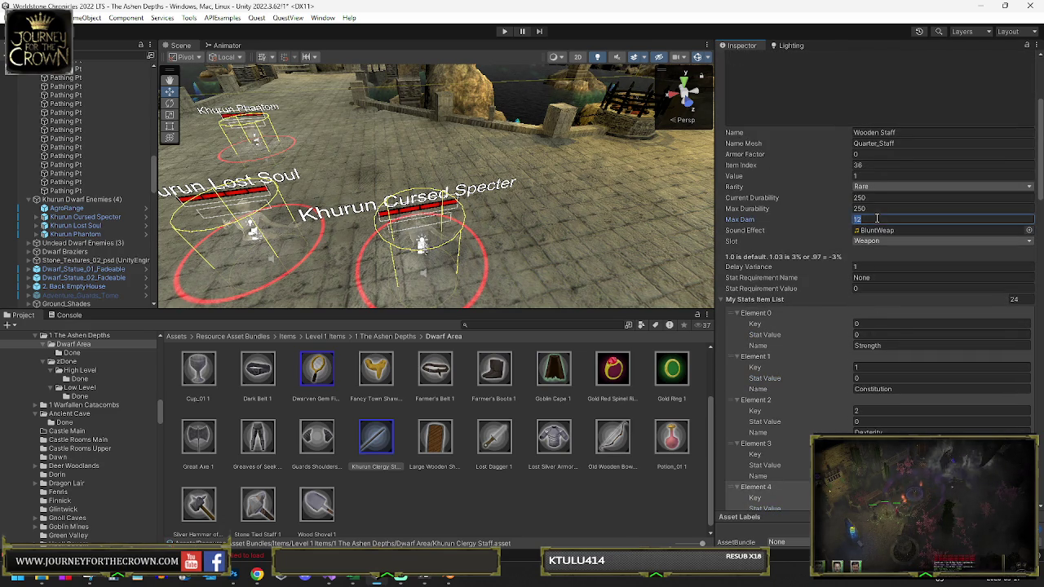
pyautogui.write('1')
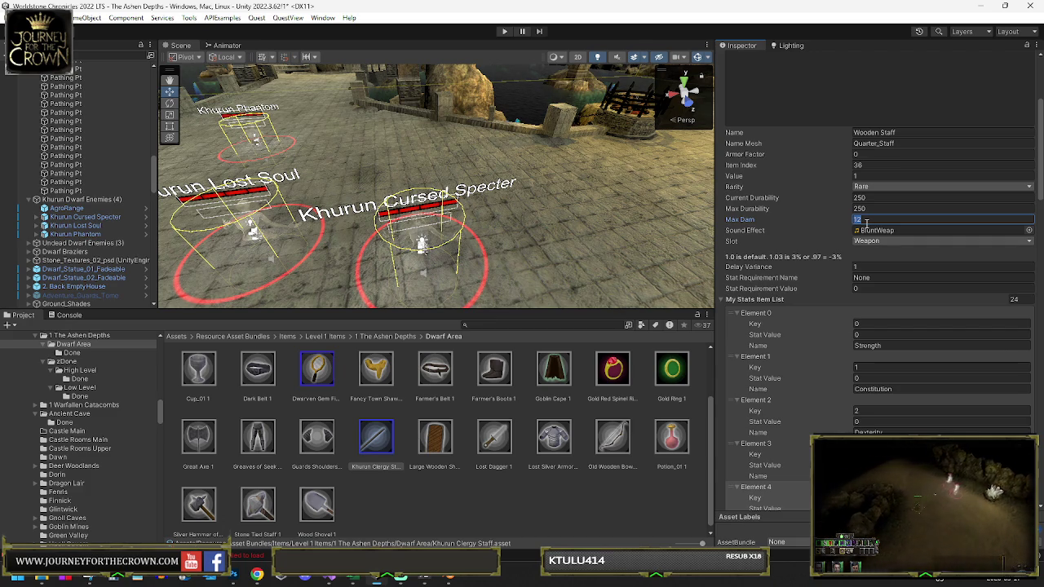
pyautogui.click(870, 266)
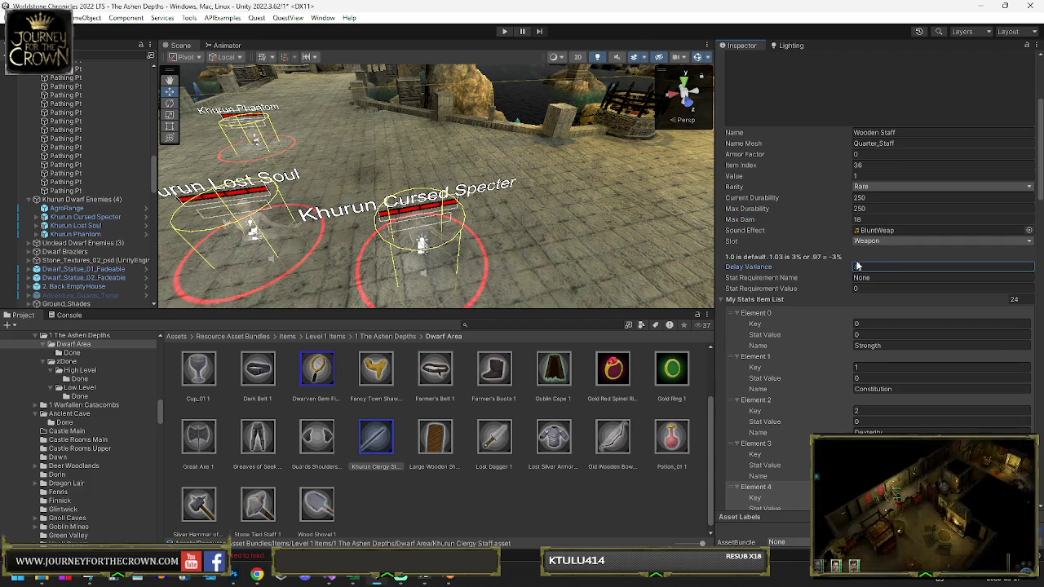
pyautogui.click(876, 277)
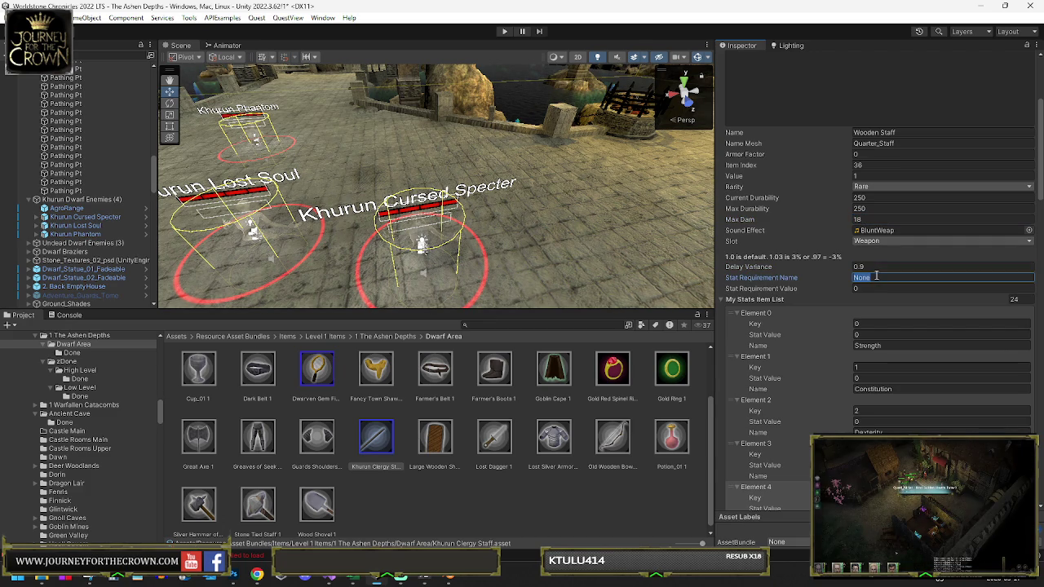
pyautogui.write('Wisdom')
pyautogui.press('Tab')
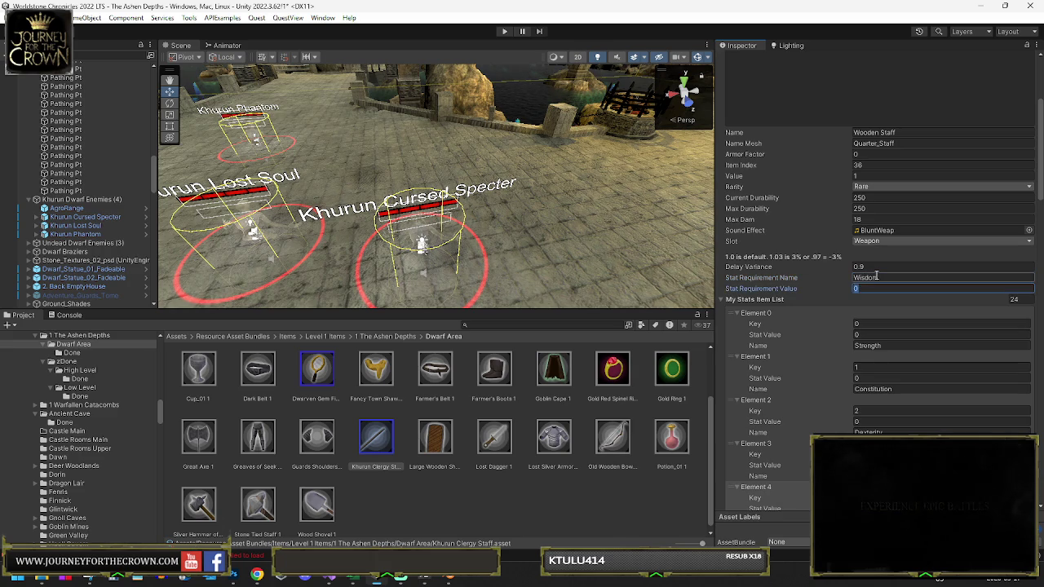
pyautogui.write('11')
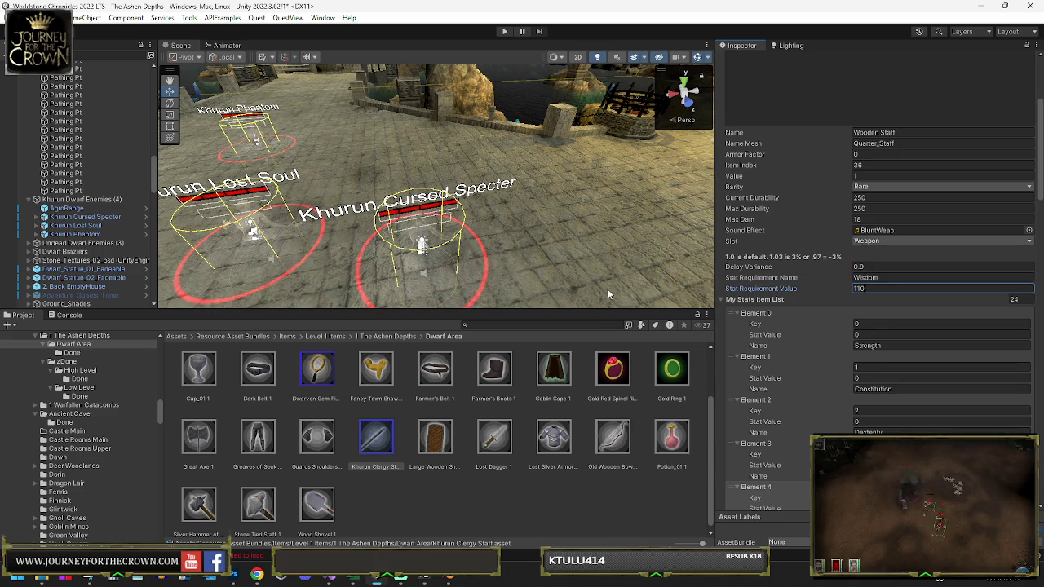
# Step: Change max damage to 21, value to 55, armor factor to 20, and file the staff in Done
pyautogui.click(864, 219)
pyautogui.write('21')
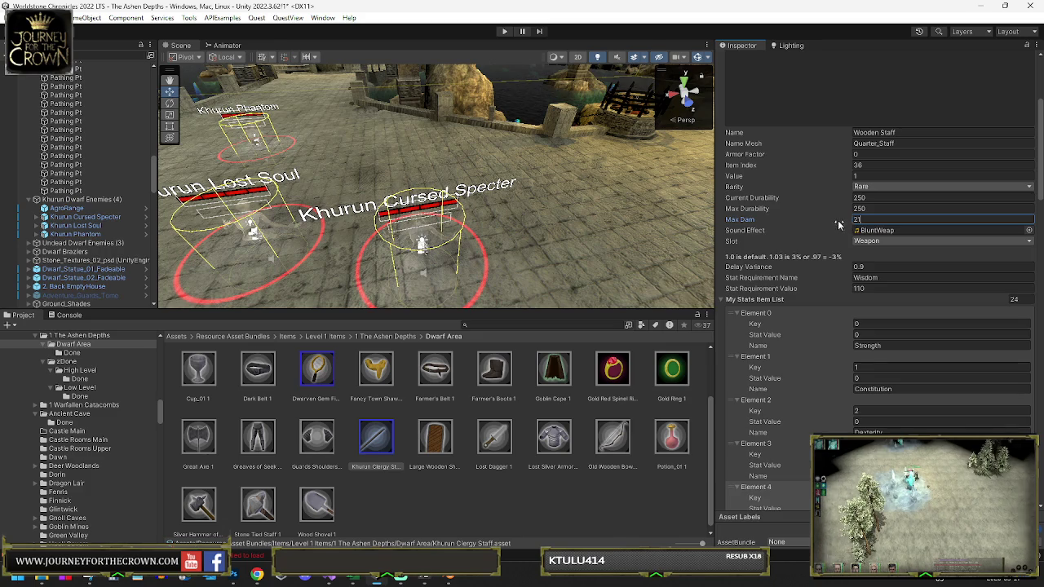
pyautogui.click(866, 176)
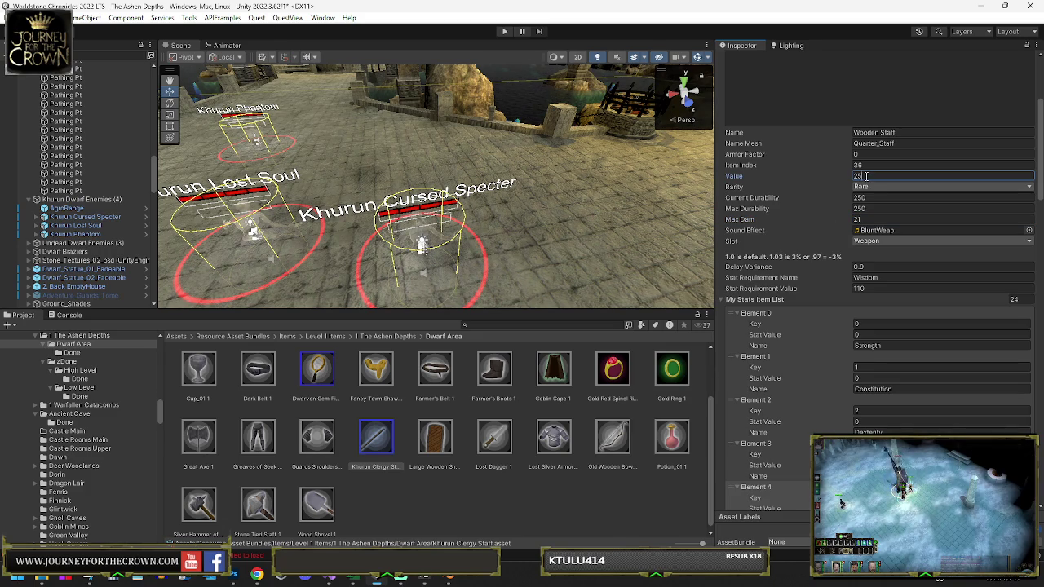
pyautogui.write('50')
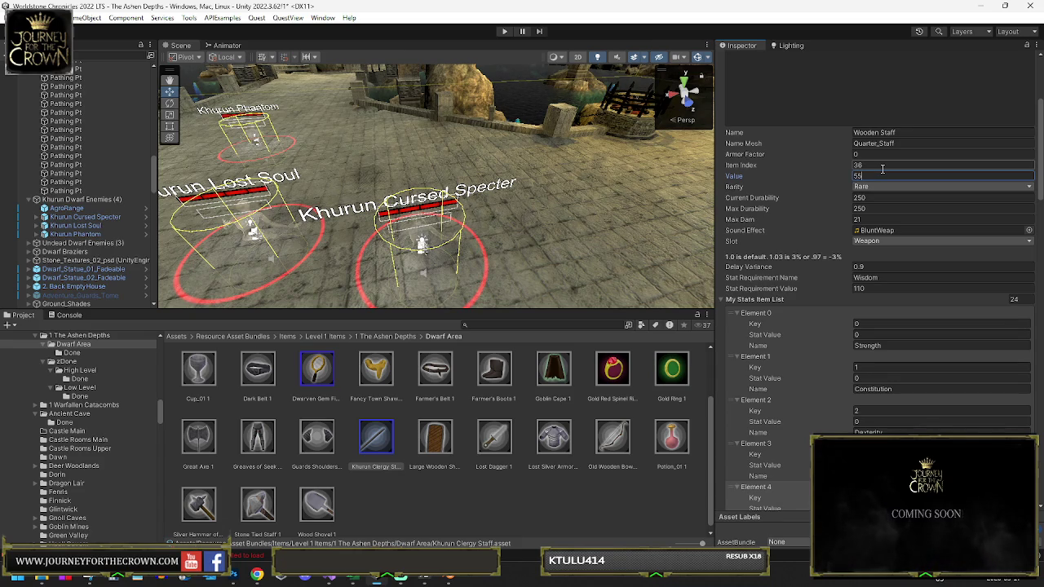
pyautogui.click(882, 154)
pyautogui.write('20')
pyautogui.scroll(2, 379, 441)
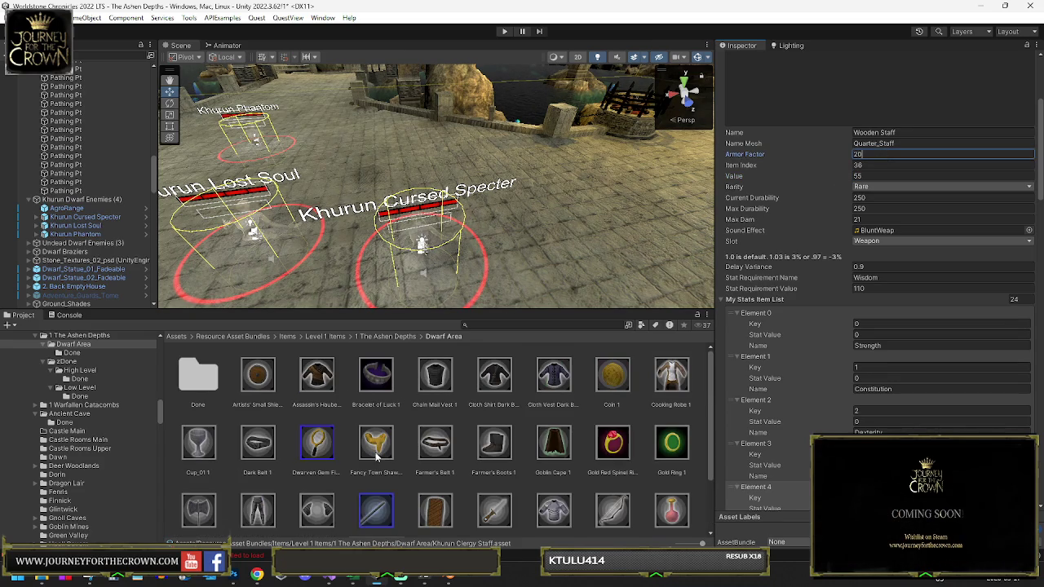
pyautogui.moveTo(366, 523)
pyautogui.mouseDown()
pyautogui.moveTo(326, 457)
pyautogui.moveTo(197, 376)
pyautogui.mouseUp()
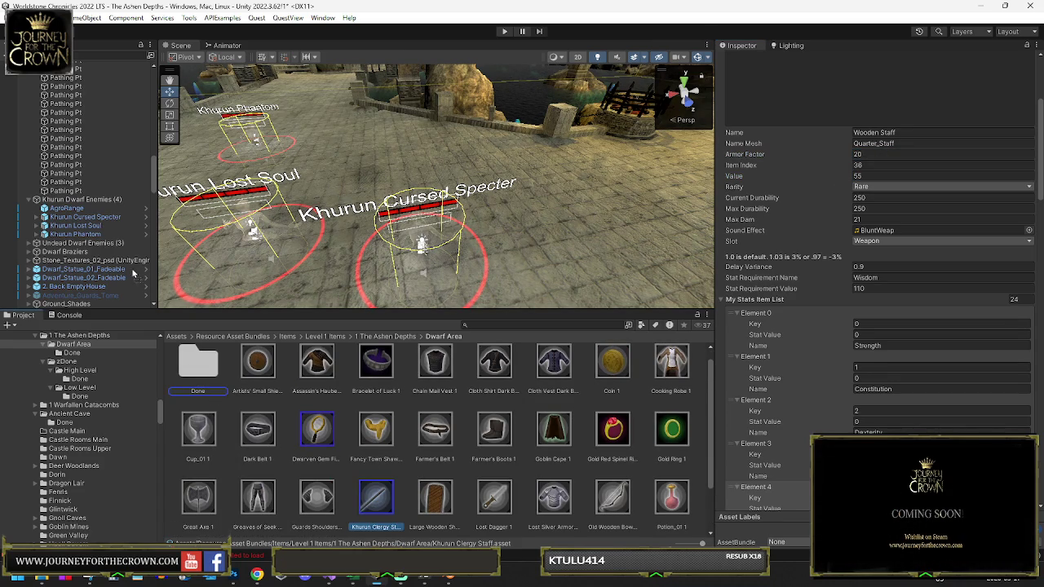
# Step: Move the Khurun Clergy Staff from the Cursed Specter's Item List to its Item Rare List, then select Fancy Town Shawl
pyautogui.click(80, 217)
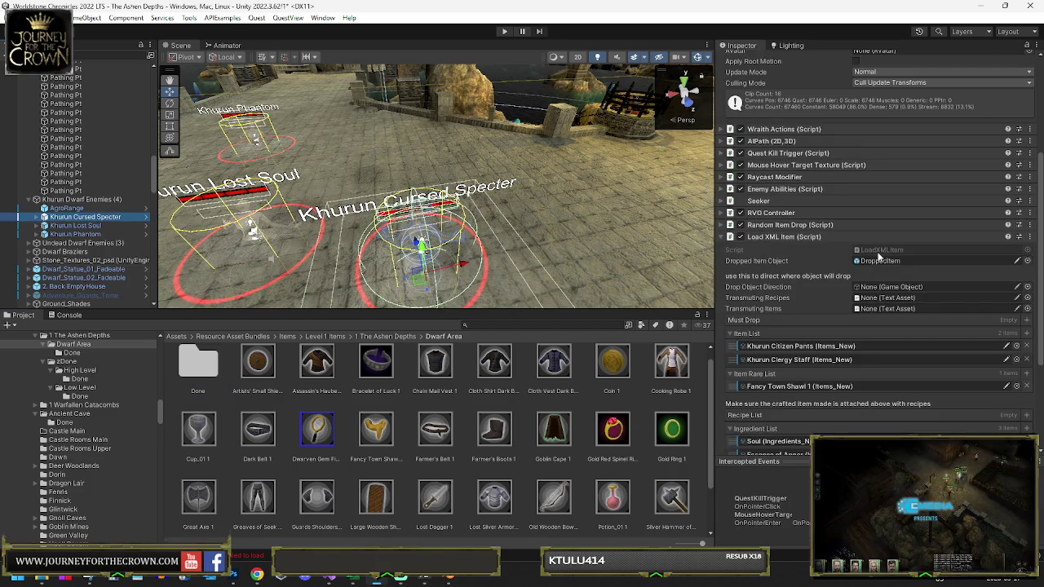
pyautogui.click(813, 363)
pyautogui.press('Delete')
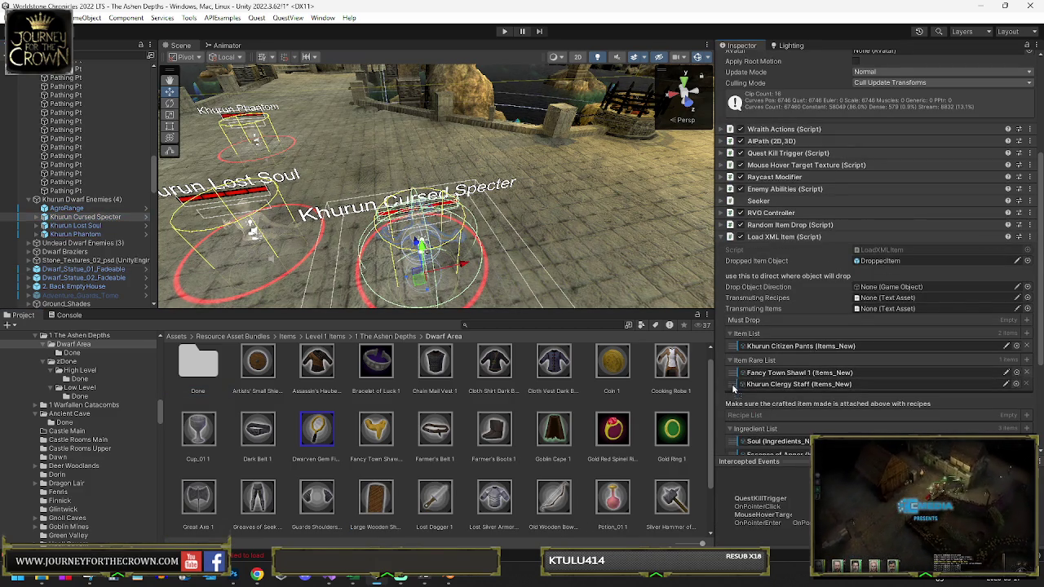
pyautogui.moveTo(733, 390); pyautogui.dragTo(734, 386)
pyautogui.click(800, 372)
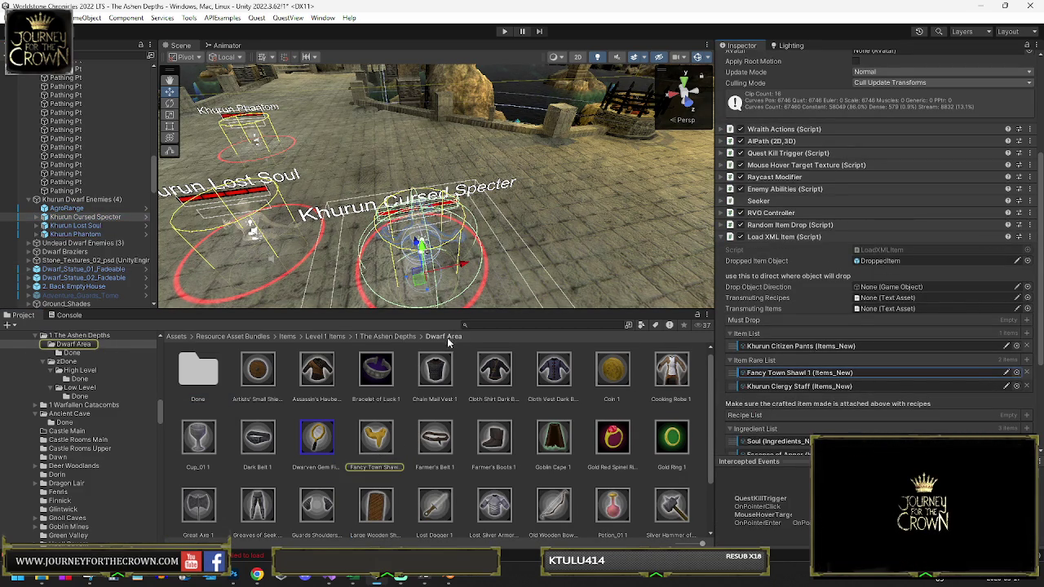
pyautogui.click(376, 440)
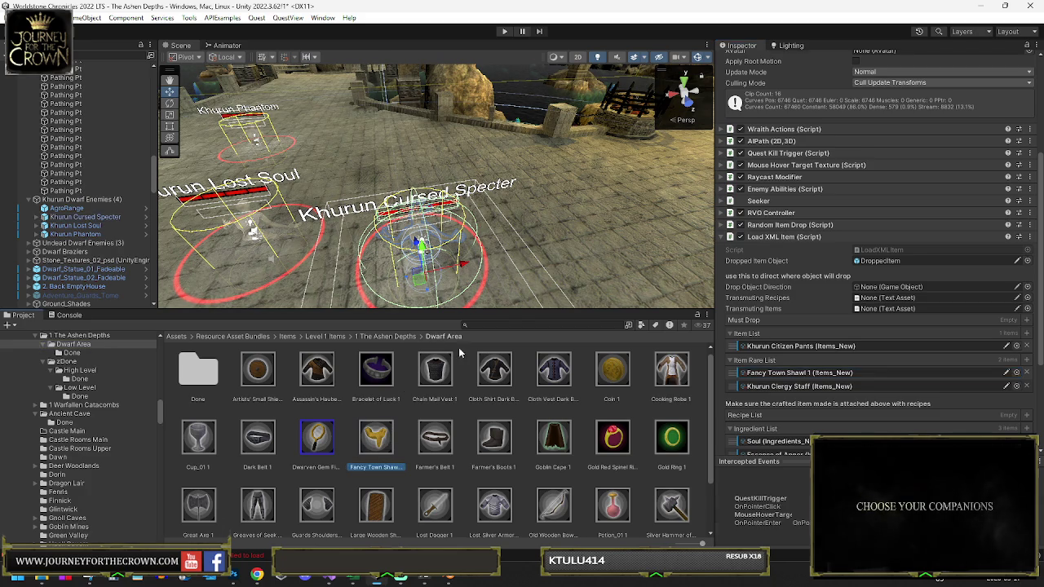
# Step: Make the shawl Uncommon and rename its display name to Khurun Citizen Shawl
pyautogui.click(891, 186)
pyautogui.click(873, 208)
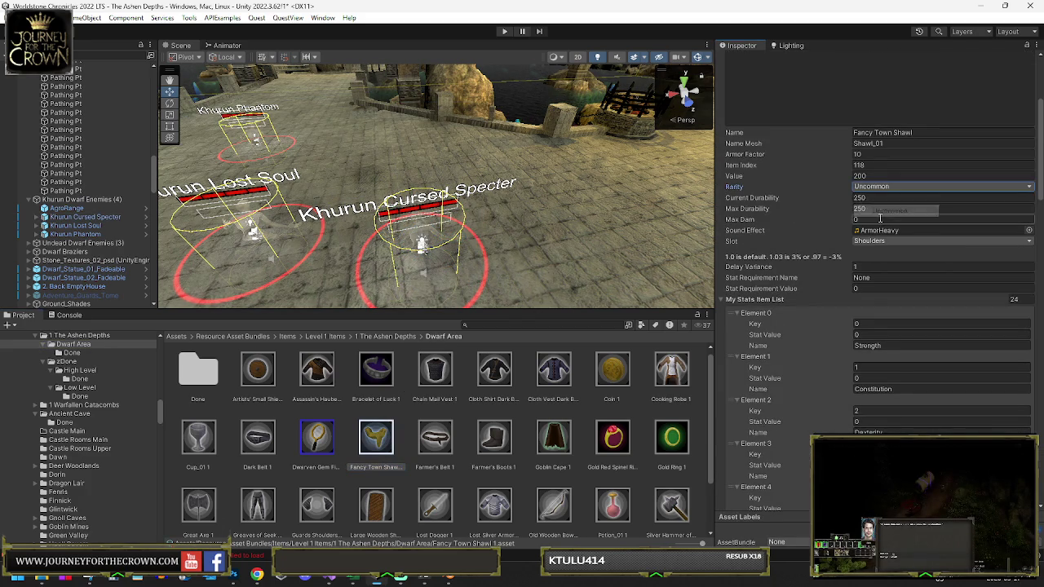
pyautogui.click(928, 163)
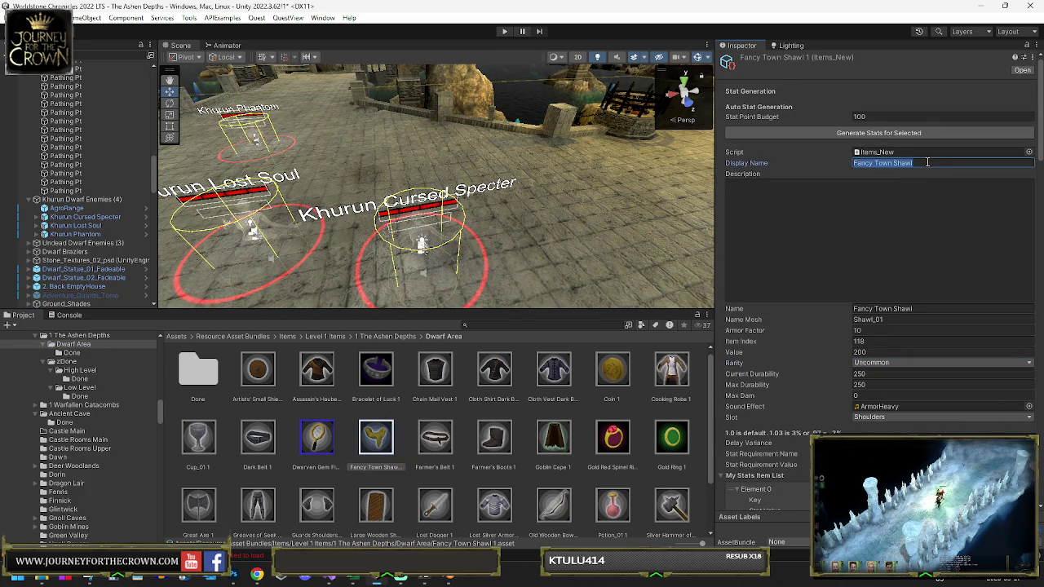
pyautogui.write('urun Citize')
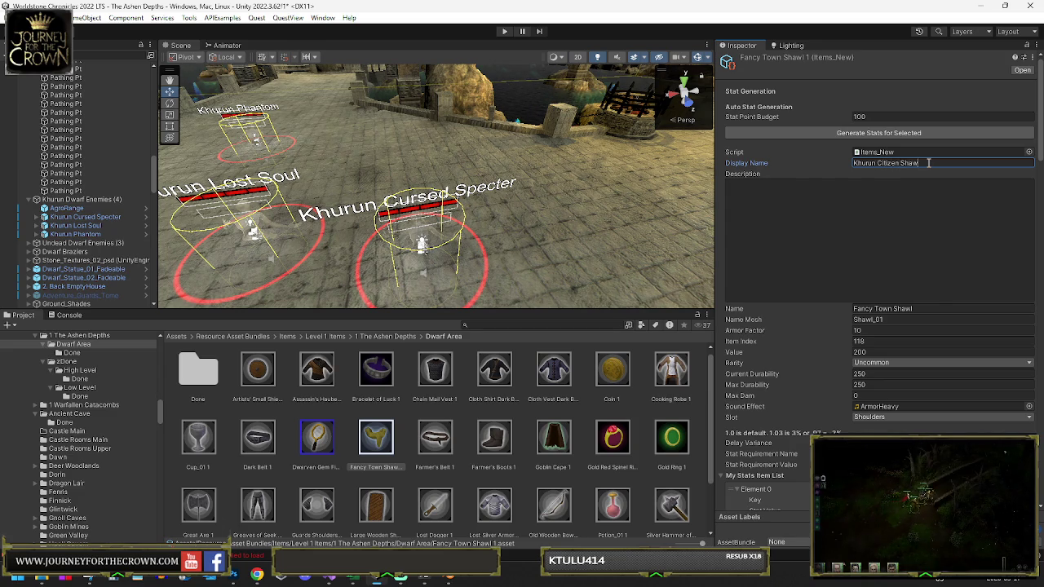
pyautogui.click(370, 470)
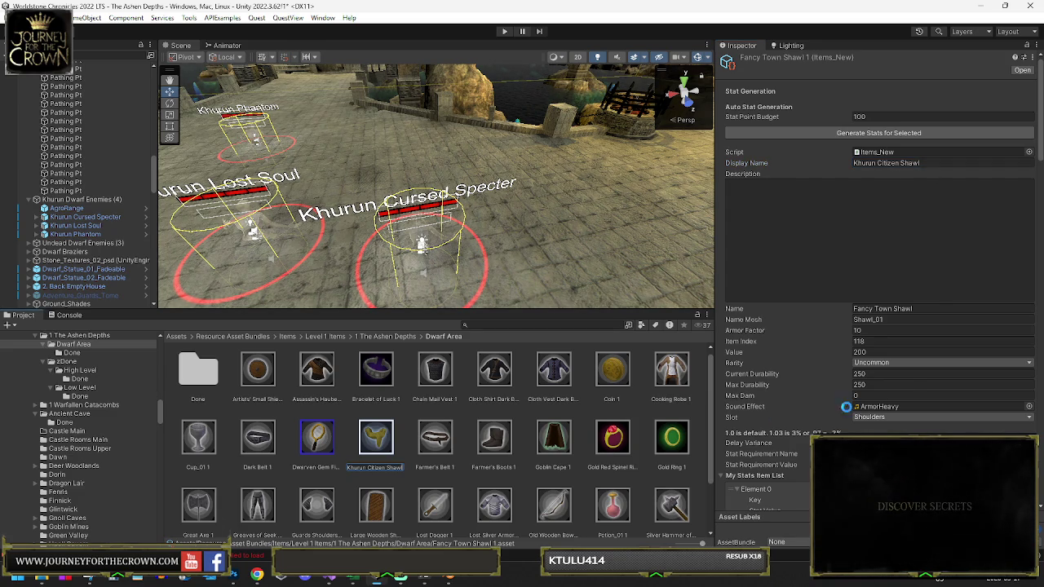
# Step: Set the shawl's Intelligence 12, Charisma 5 and Mana 18, then move it into Done
pyautogui.scroll(-10, 907, 380)
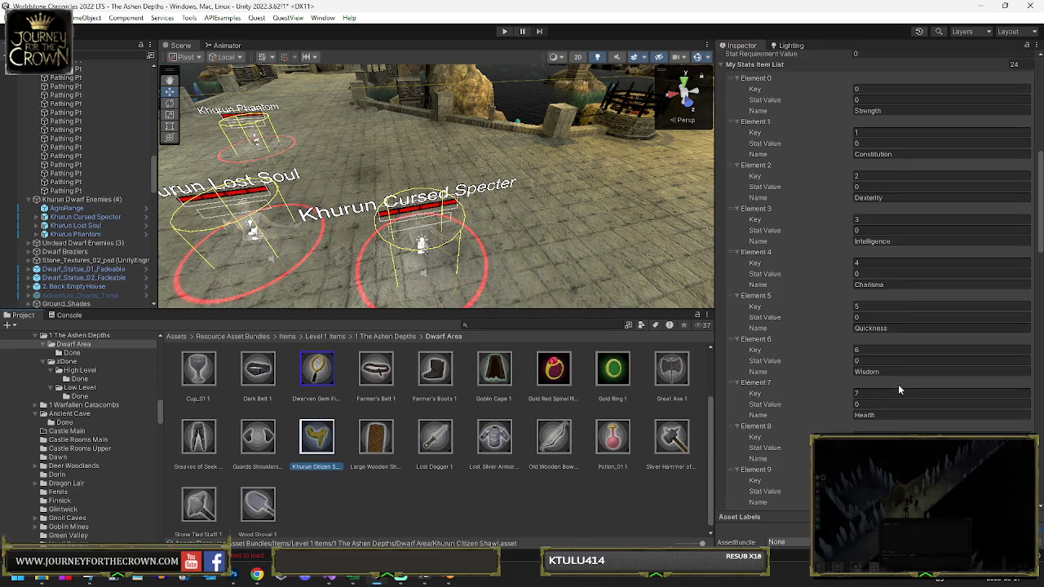
pyautogui.click(867, 231)
pyautogui.write('12')
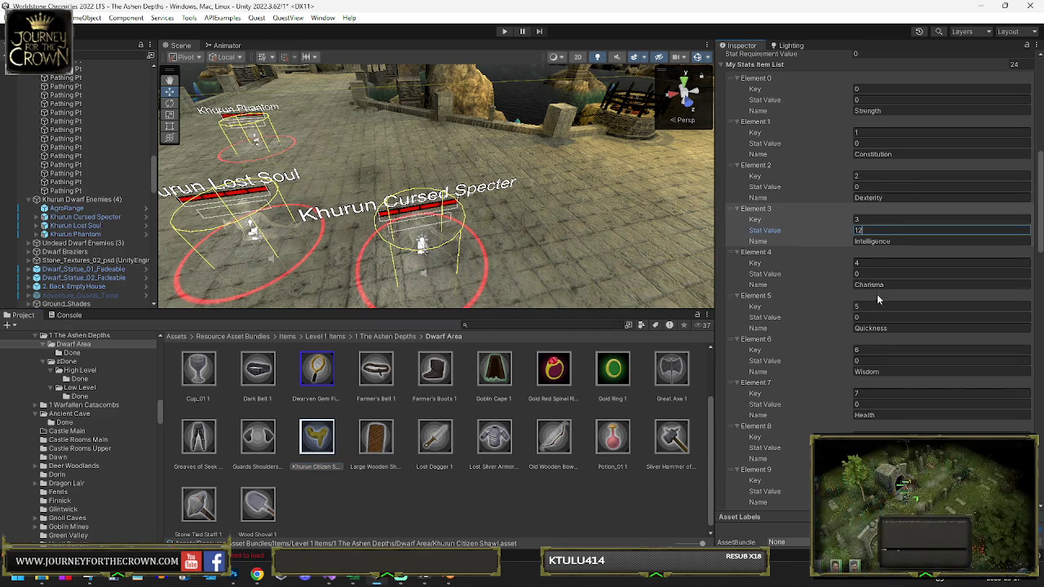
pyautogui.click(873, 274)
pyautogui.write('5')
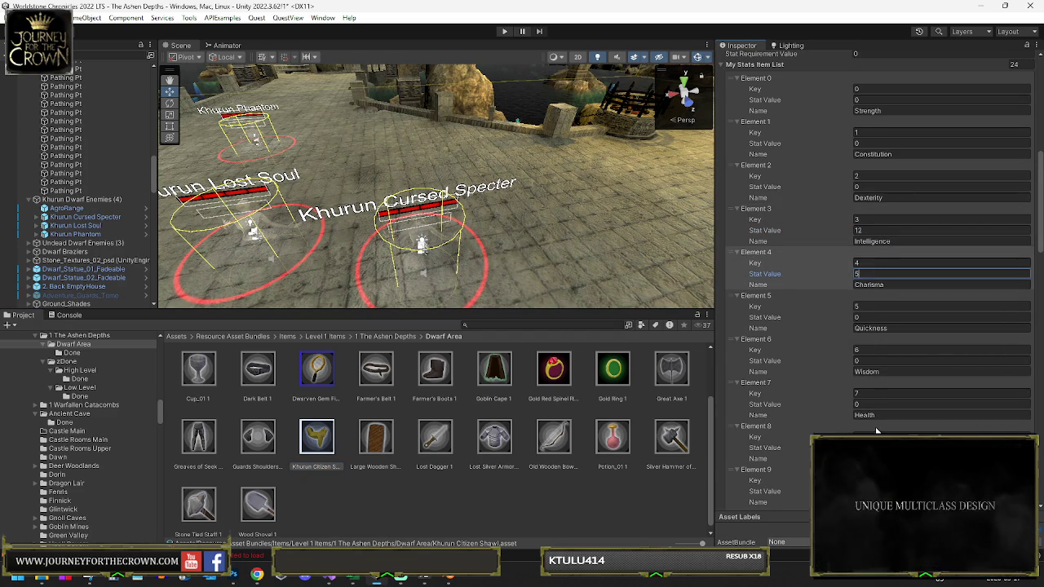
pyautogui.scroll(-1, 874, 424)
pyautogui.click(873, 418)
pyautogui.write('18')
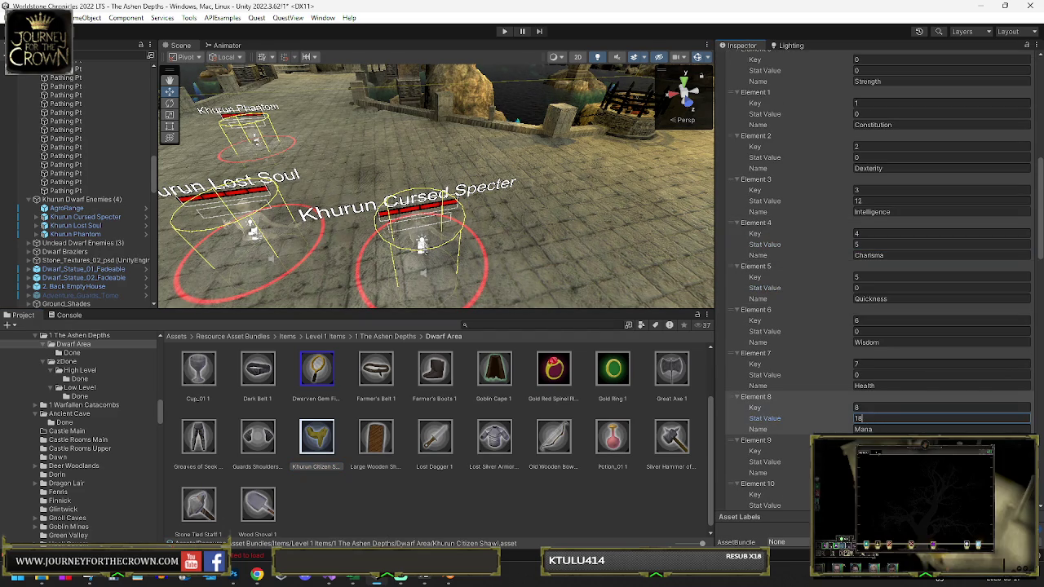
pyautogui.scroll(-1, 873, 418)
pyautogui.click(874, 476)
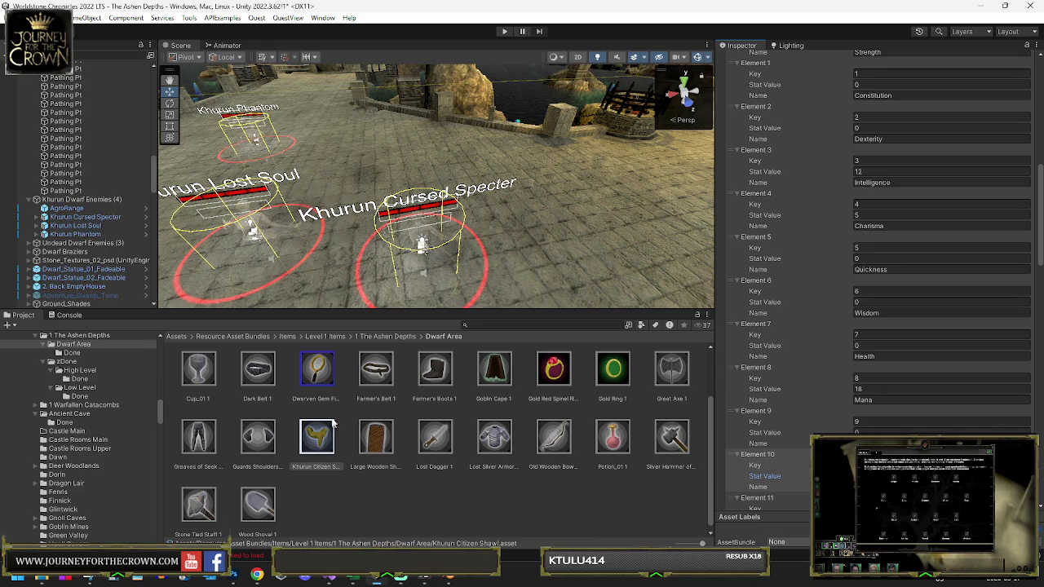
pyautogui.scroll(2, 333, 418)
pyautogui.moveTo(325, 512); pyautogui.dragTo(289, 469)
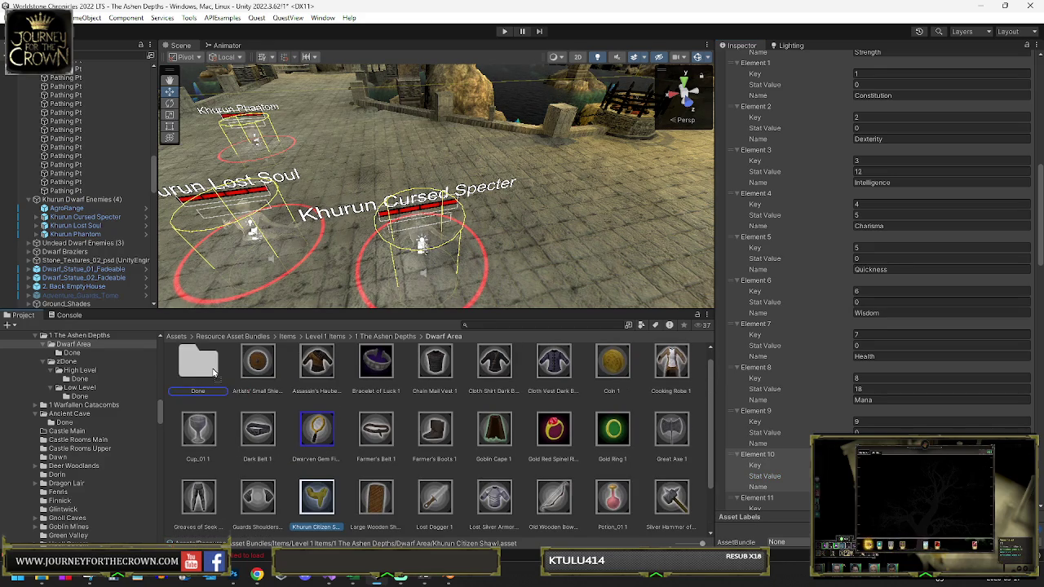
pyautogui.moveTo(216, 373); pyautogui.dragTo(216, 373)
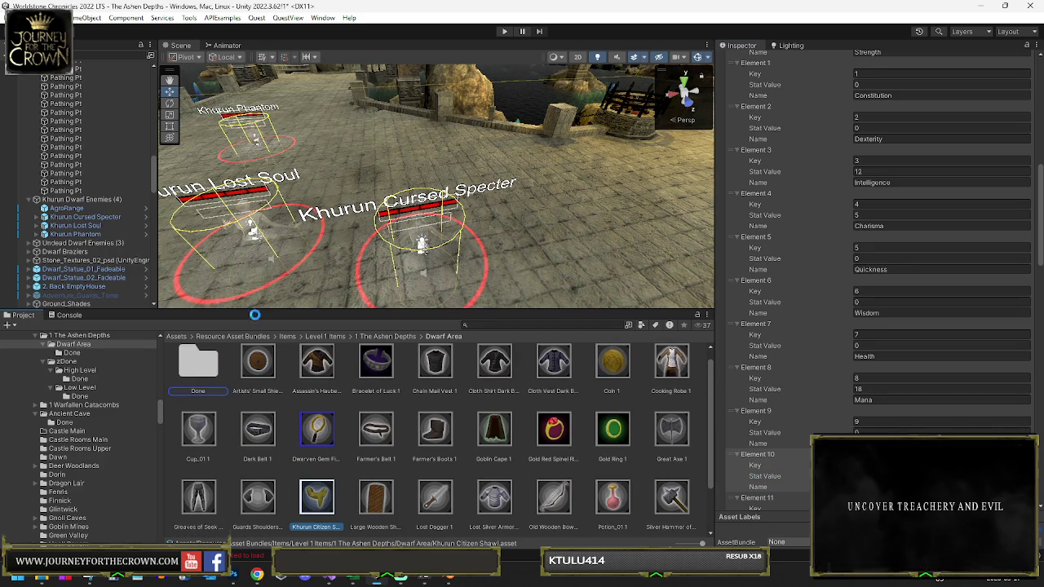
# Step: Review the Cursed Specter's drop and quest kill settings, then select Khurun Lost Soul
pyautogui.click(81, 217)
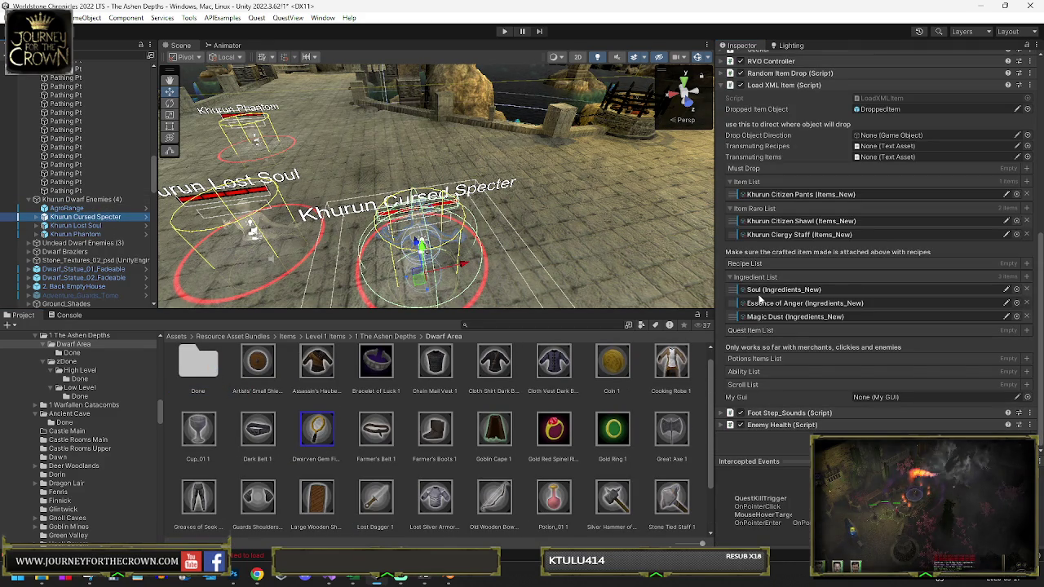
pyautogui.click(81, 226)
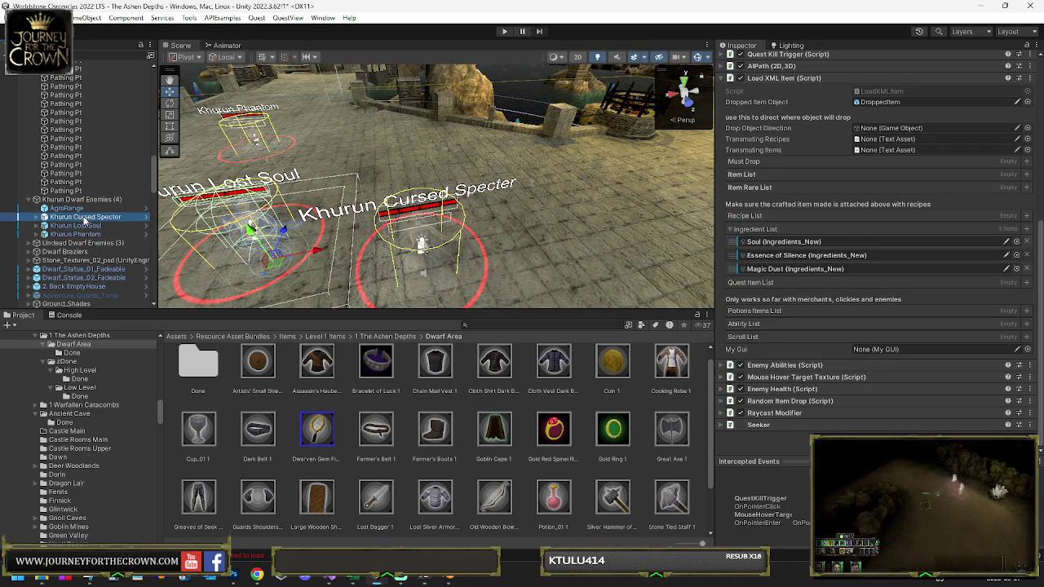
pyautogui.click(84, 217)
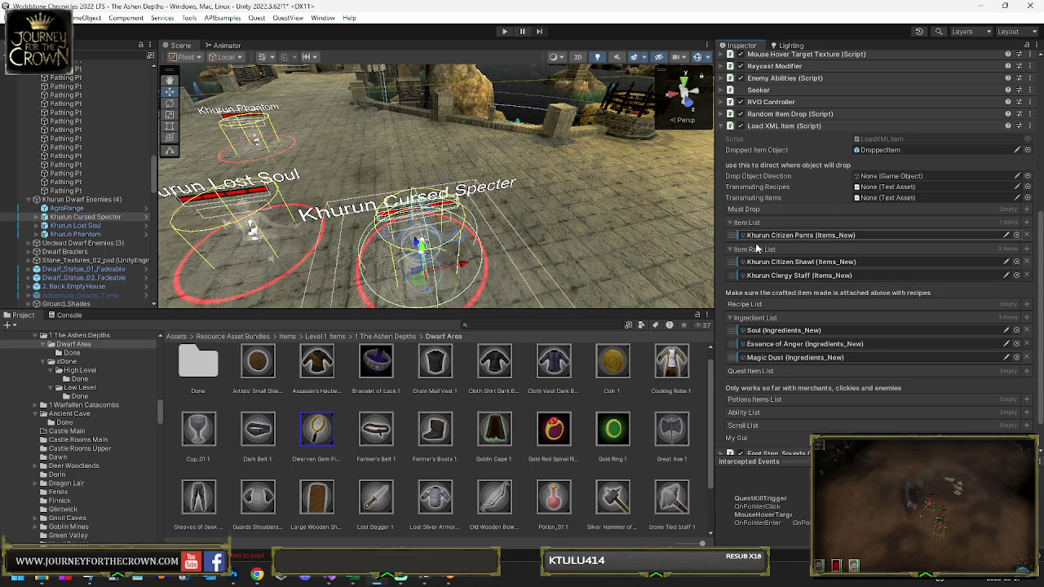
pyautogui.click(722, 126)
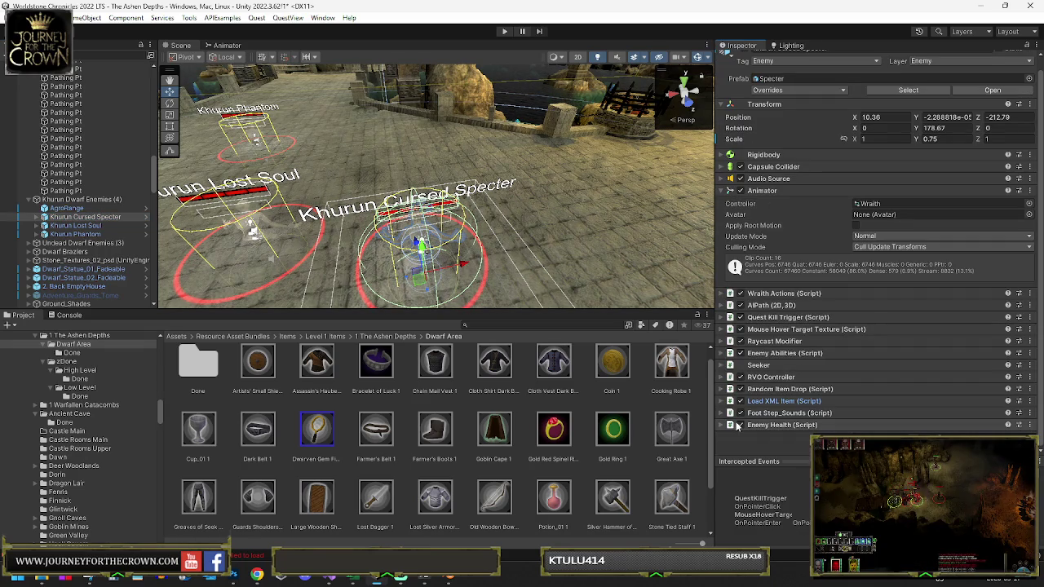
pyautogui.click(725, 317)
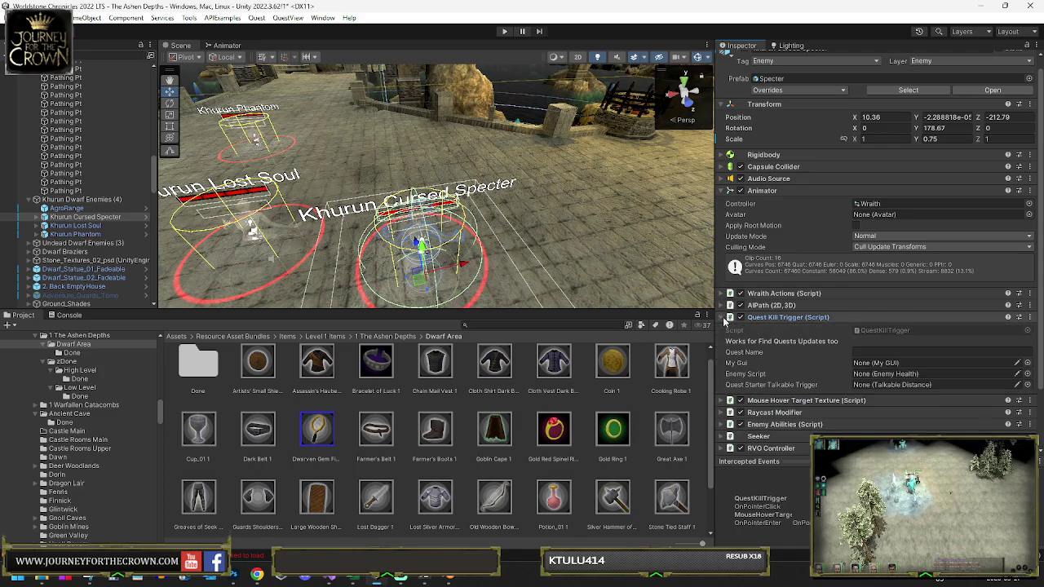
pyautogui.click(720, 317)
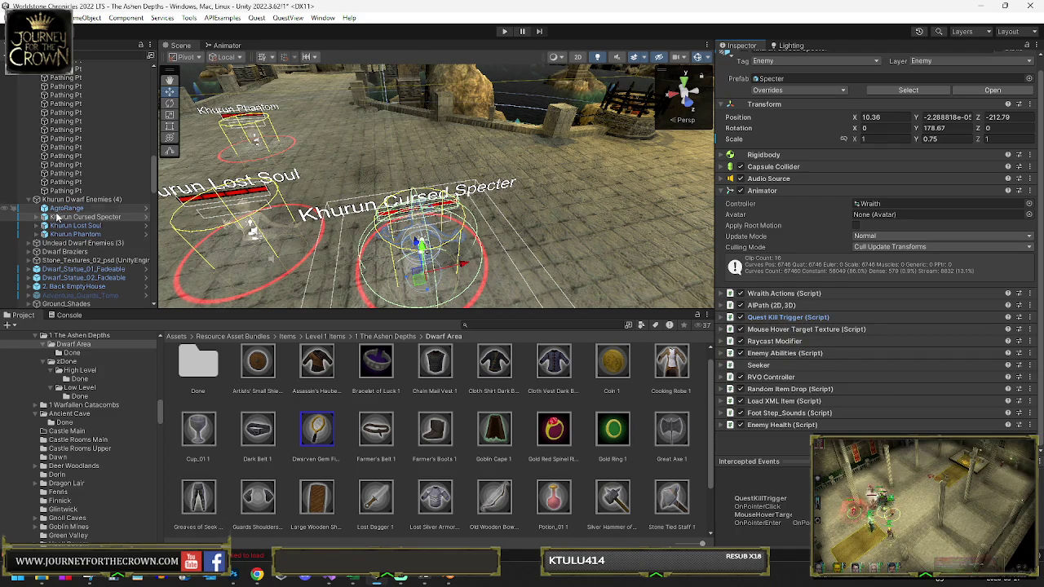
pyautogui.click(78, 226)
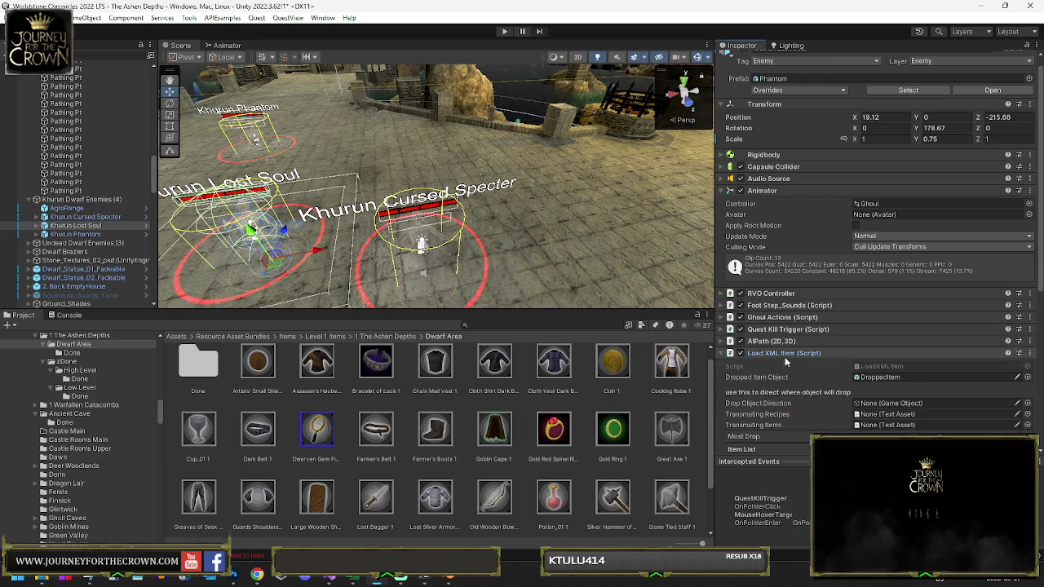
# Step: Remove the Dwarven Miner Gloves from the Khurun Phantom's rare drops
pyautogui.click(784, 354)
pyautogui.scroll(-3, 790, 361)
pyautogui.click(250, 259)
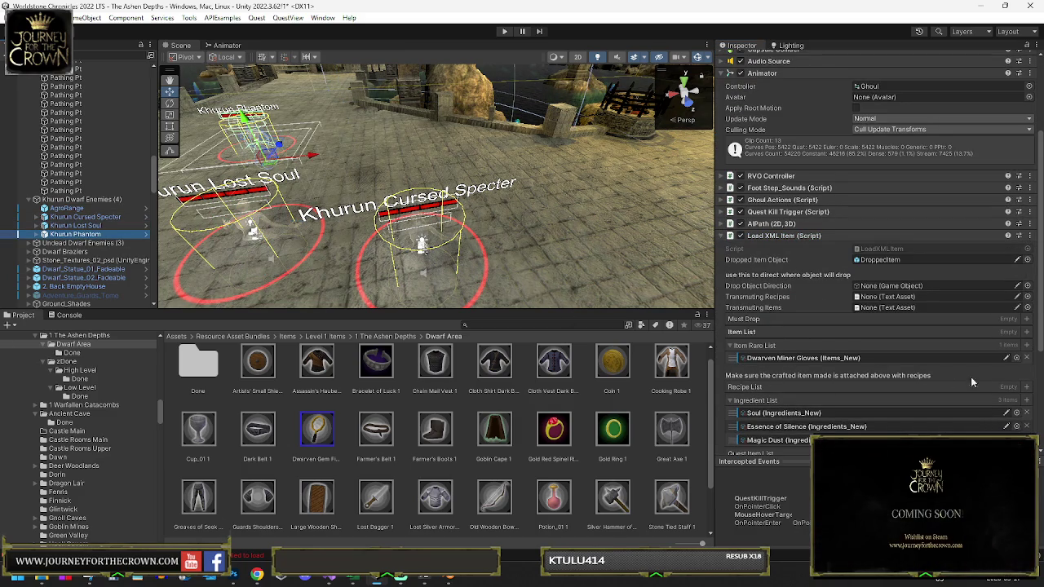
pyautogui.click(1028, 359)
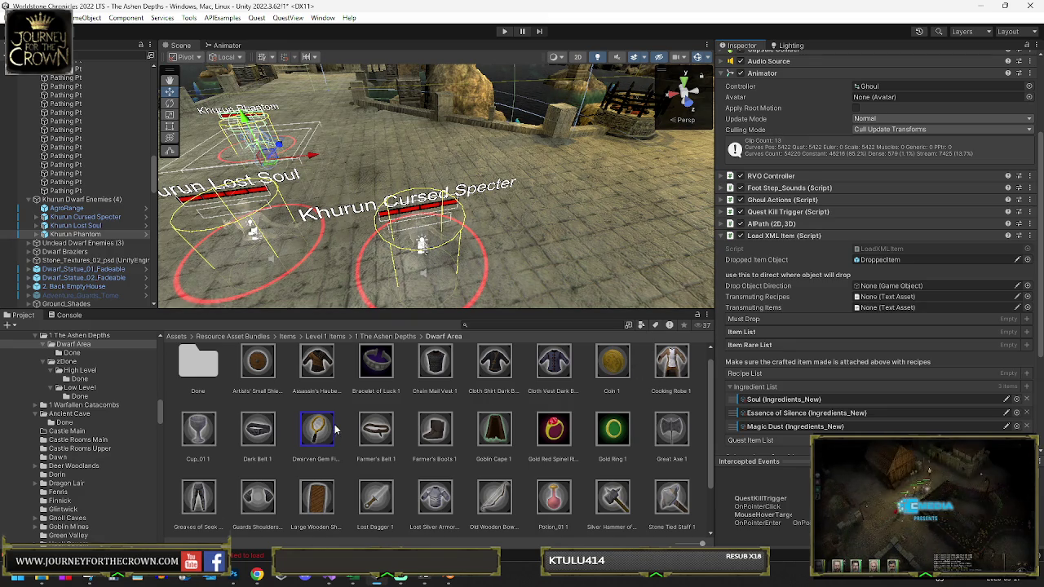
# Step: Drag Farmer's Belt 1 into the Khurun Lost Soul's Item Rare List
pyautogui.keyDown('ctrl'); pyautogui.click(98, 225); pyautogui.keyUp('ctrl')
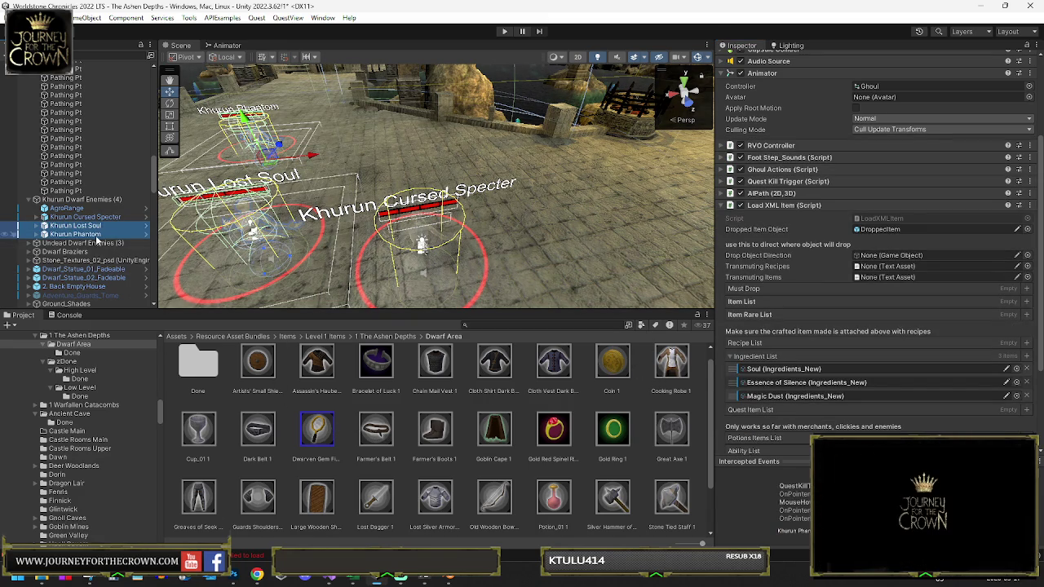
pyautogui.click(97, 225)
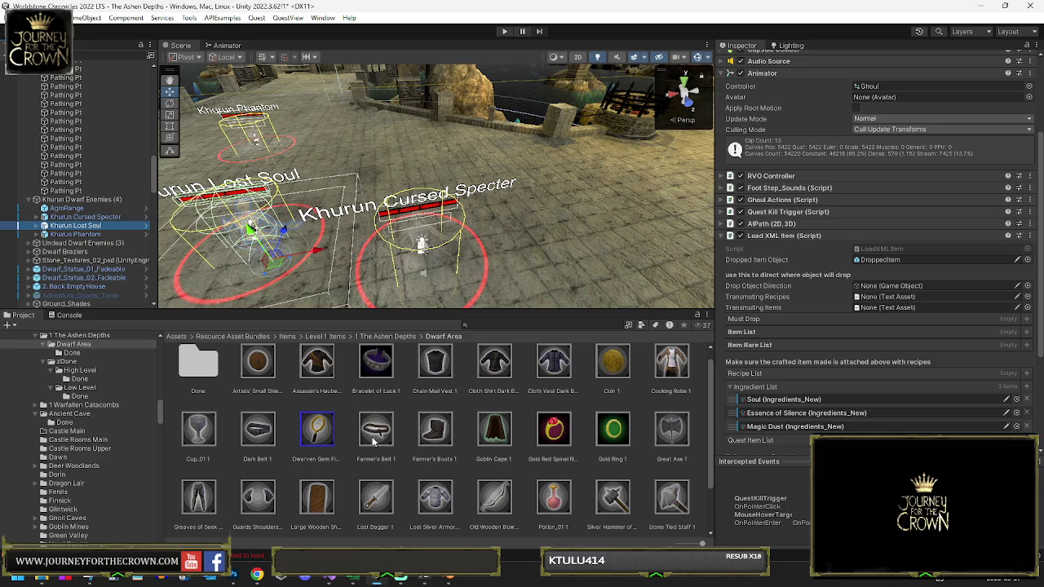
pyautogui.click(752, 335)
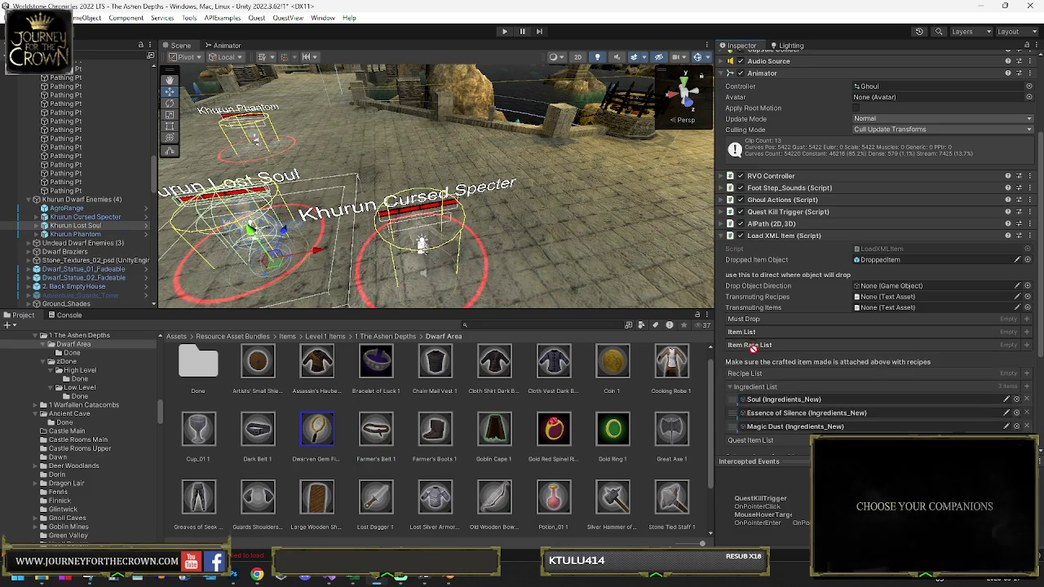
pyautogui.moveTo(385, 438); pyautogui.dragTo(751, 352)
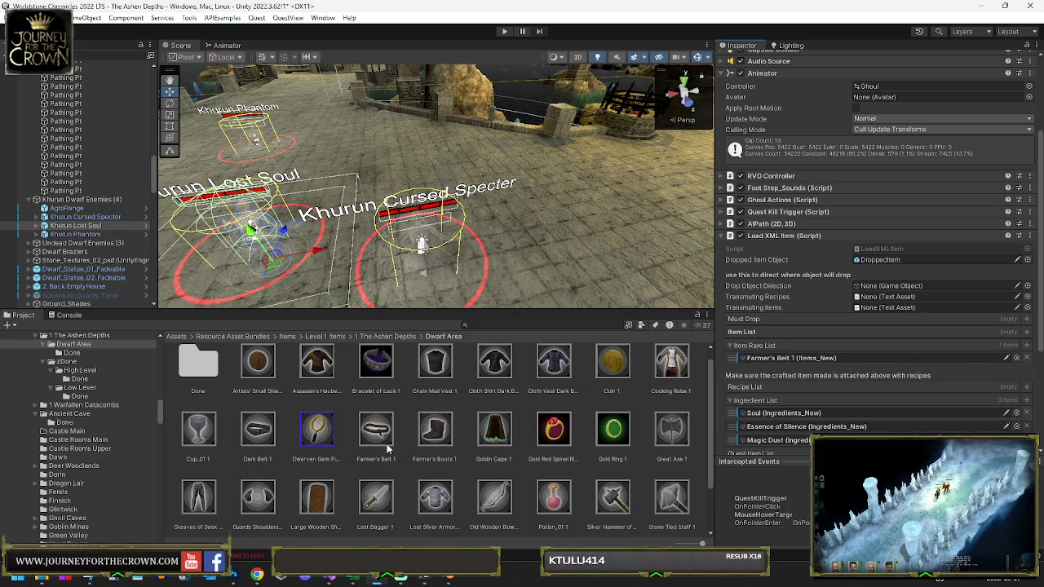
pyautogui.click(370, 458)
# Step: Make Farmer's Belt 1 Uncommon with Constitution, Intelligence and Charisma at 3
pyautogui.click(881, 234)
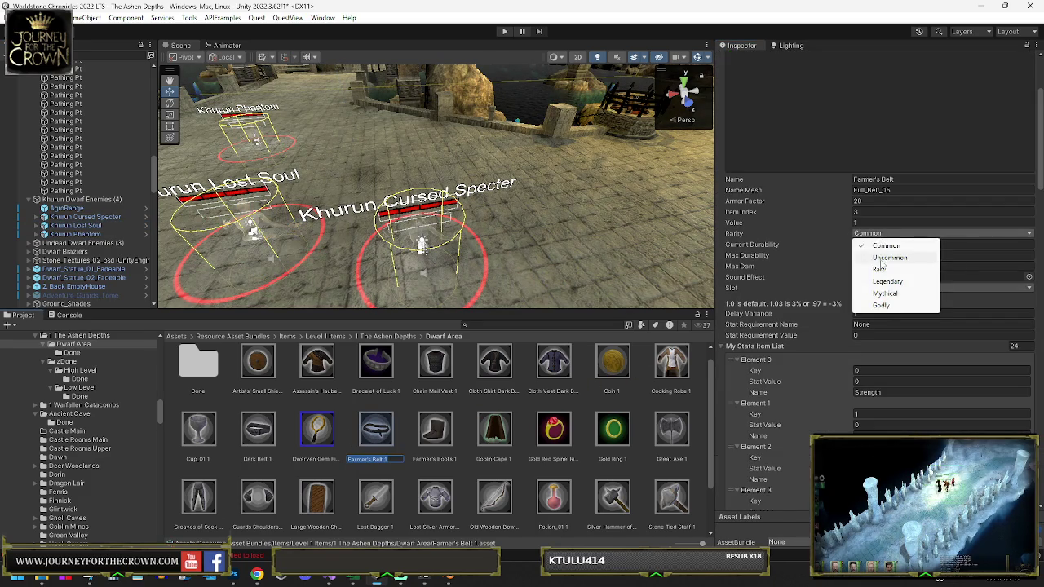
pyautogui.click(883, 260)
pyautogui.click(873, 324)
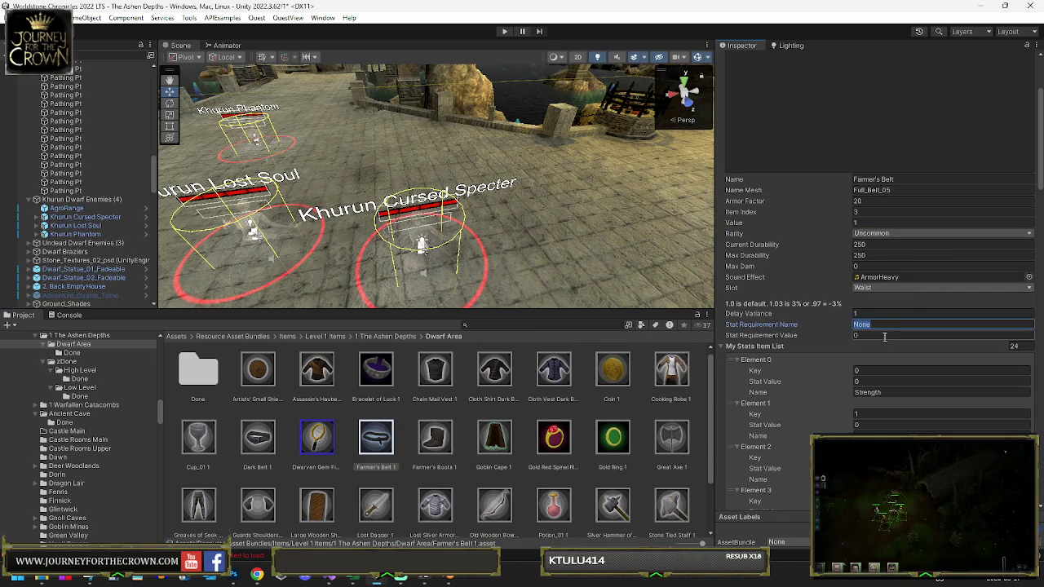
pyautogui.scroll(-3, 877, 381)
pyautogui.click(875, 265)
pyautogui.click(879, 306)
pyautogui.write('3')
pyautogui.click(878, 394)
pyautogui.write('3')
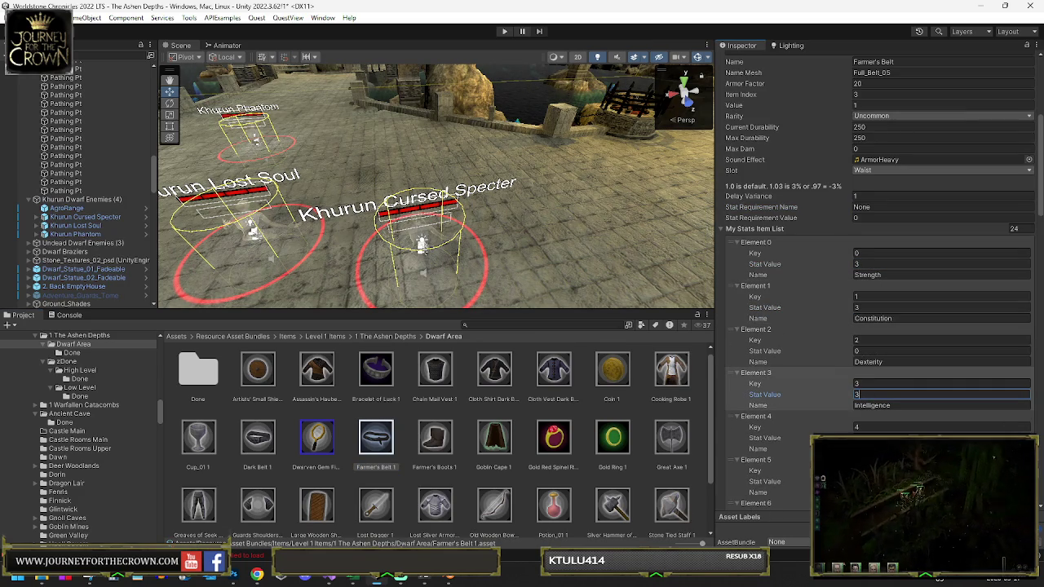
pyautogui.click(868, 438)
pyautogui.scroll(-3, 867, 366)
pyautogui.write('3')
# Step: Set the belt's Quickness and Wisdom to 3, and Health, Mana and Regeneration to 15
pyautogui.click(868, 366)
pyautogui.write('3')
pyautogui.click(872, 407)
pyautogui.write('3')
pyautogui.scroll(-2, 875, 416)
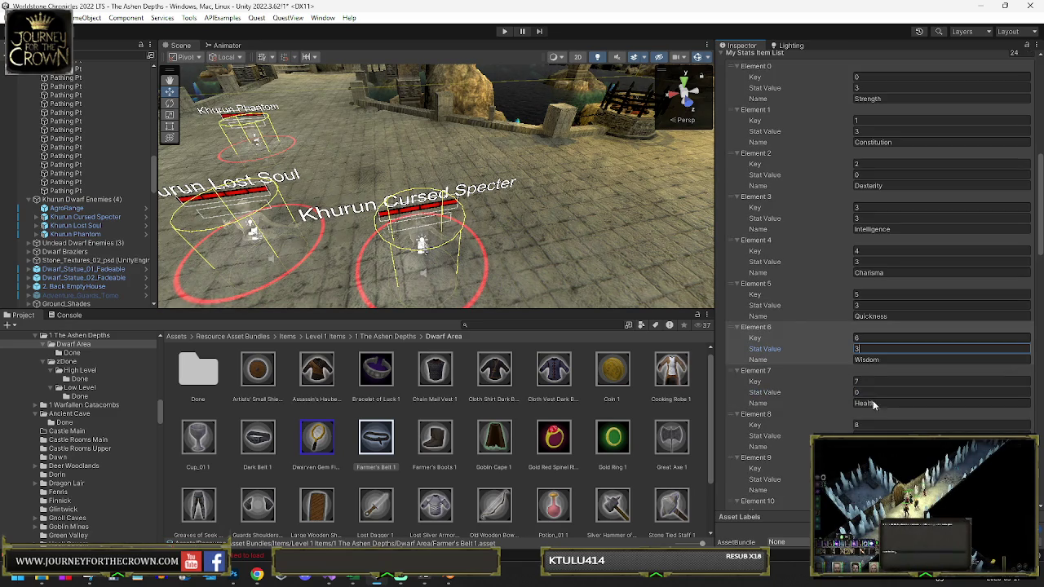
pyautogui.click(869, 392)
pyautogui.write('15')
pyautogui.click(867, 436)
pyautogui.write('15')
pyautogui.scroll(-1, 866, 399)
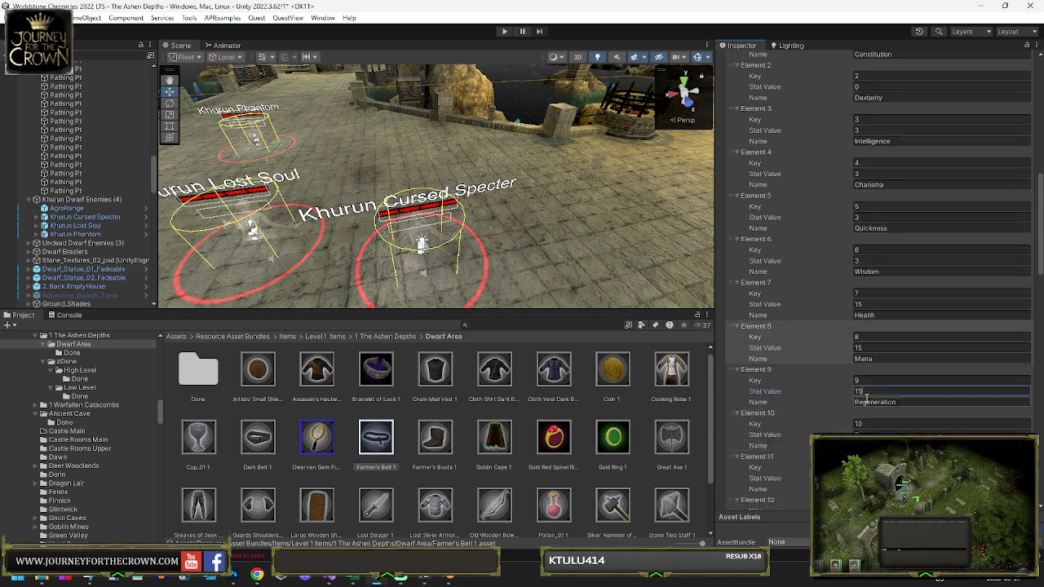
pyautogui.scroll(-3, 866, 398)
pyautogui.click(867, 376)
pyautogui.write('15')
pyautogui.click(866, 419)
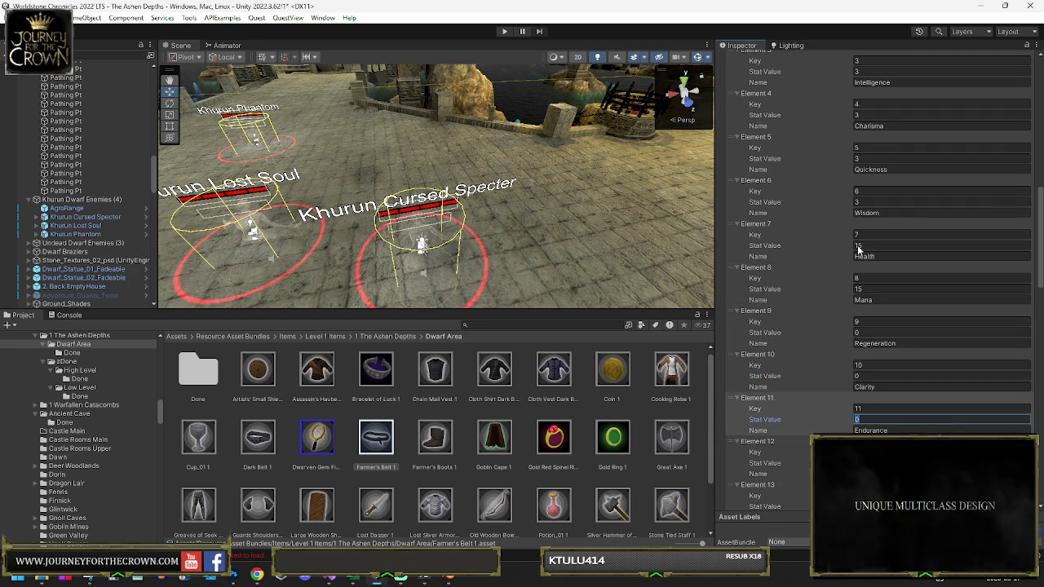
# Step: Rename the belt asset to Khurun Belt and move it into the Done folder
pyautogui.scroll(10, 835, 239)
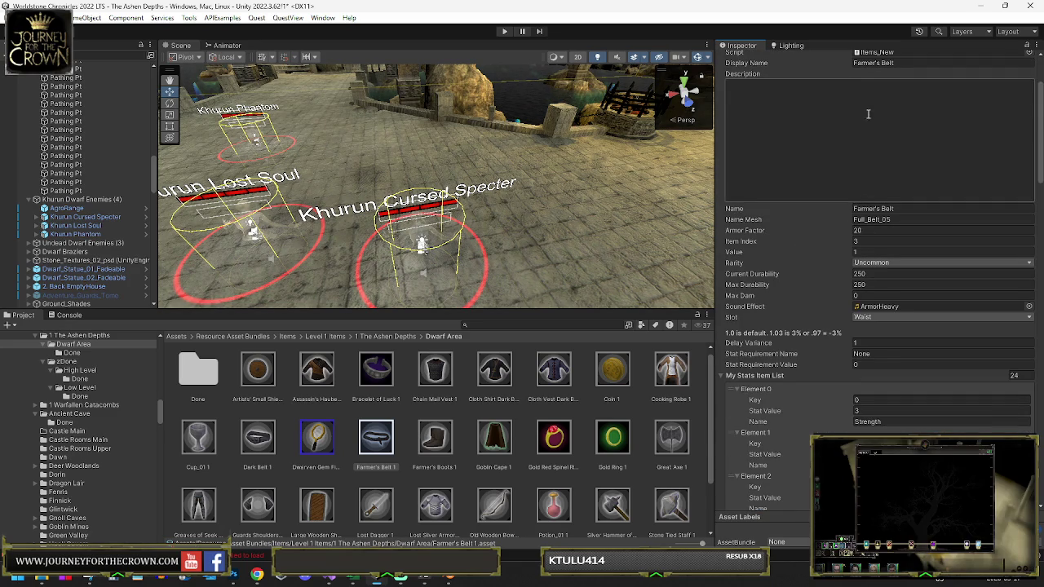
pyautogui.scroll(1, 843, 236)
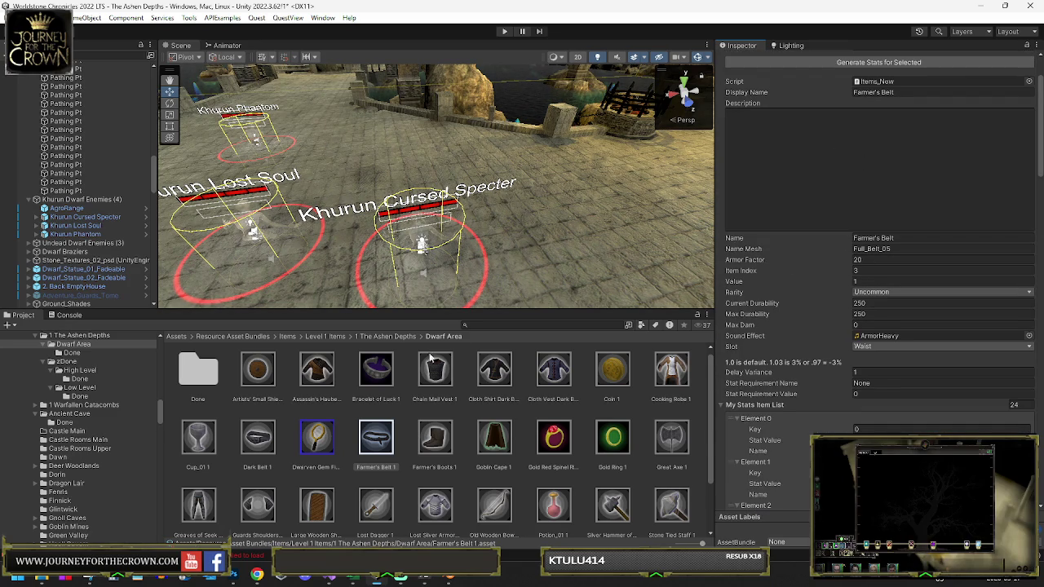
pyautogui.click(376, 469)
pyautogui.write('Khurun B')
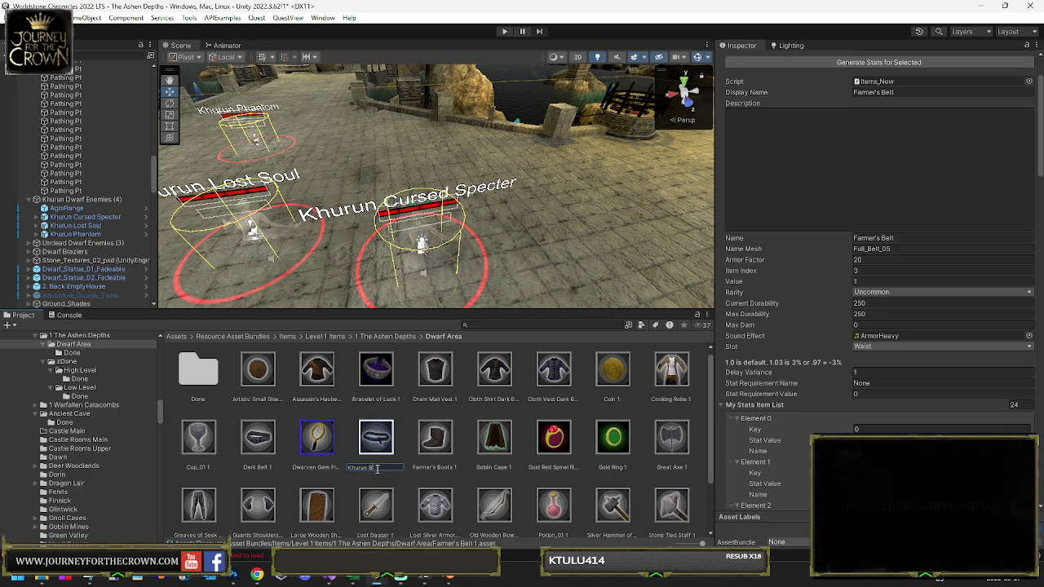
pyautogui.write('elt')
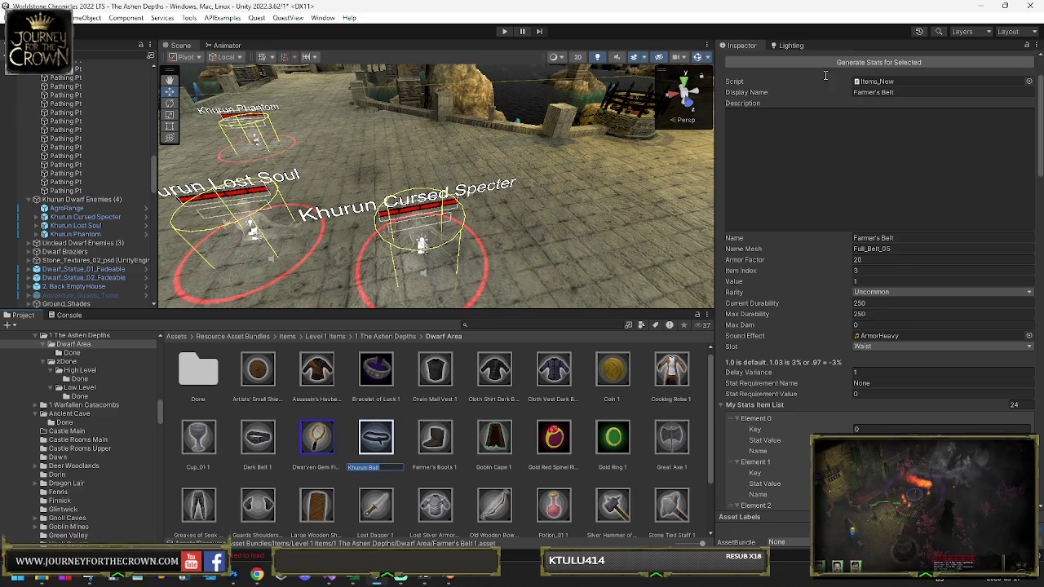
pyautogui.press('Return')
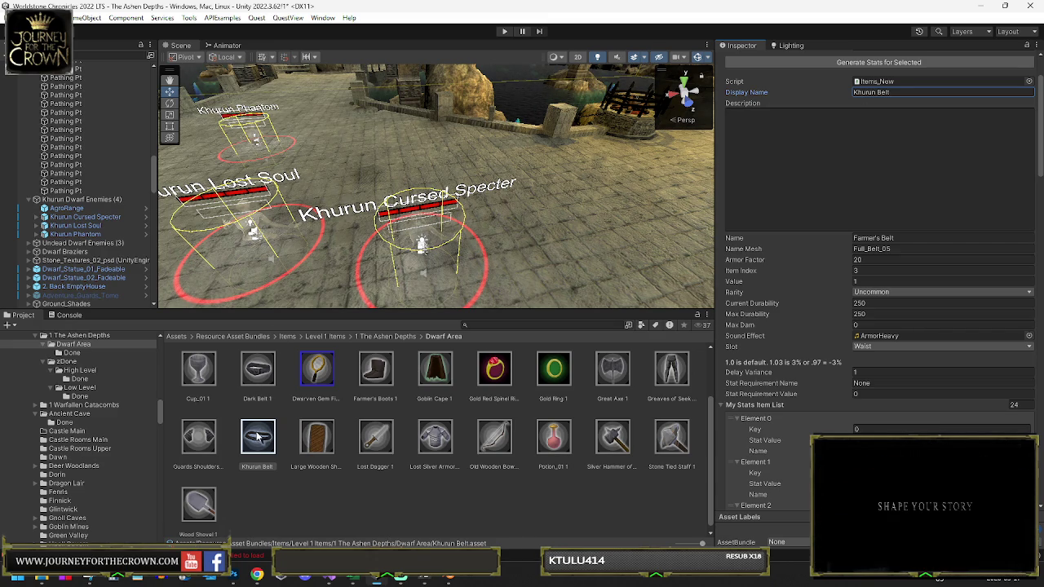
pyautogui.scroll(2, 256, 440)
pyautogui.moveTo(261, 519); pyautogui.dragTo(198, 375)
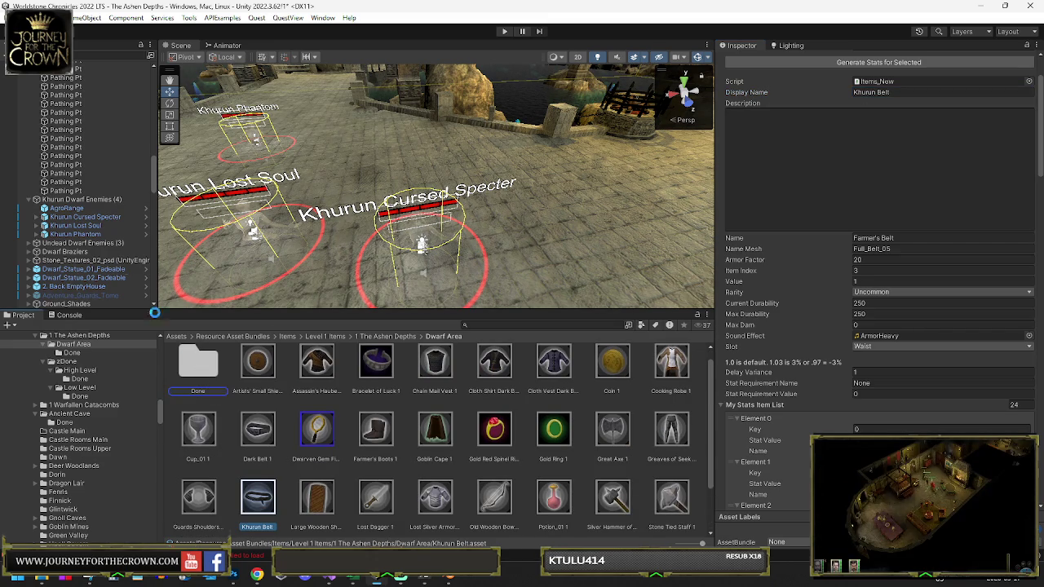
pyautogui.click(86, 237)
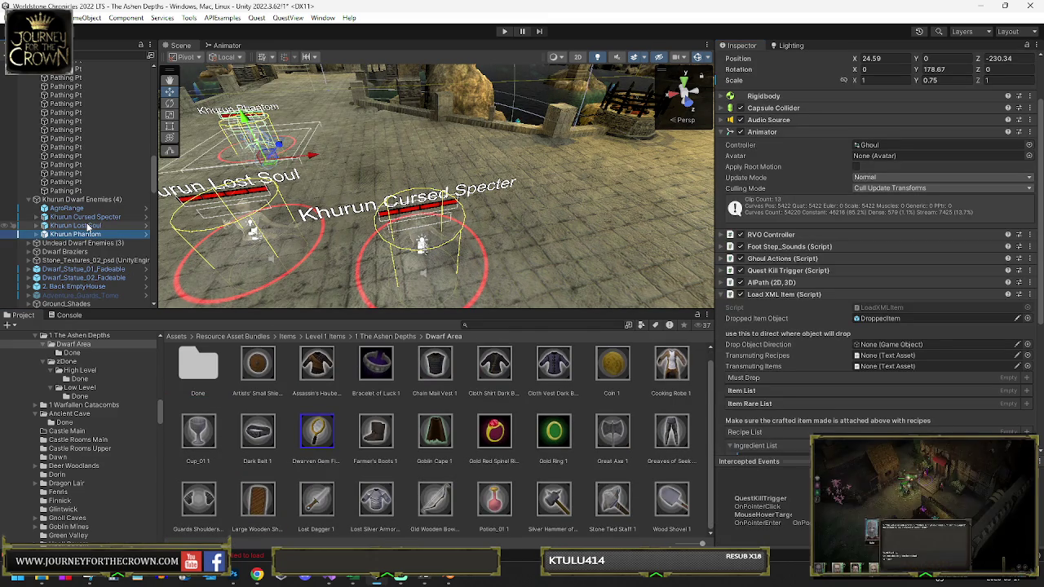
# Step: Set the Khurun Lost Soul's Rare Random Drop Rate to 5
pyautogui.click(88, 226)
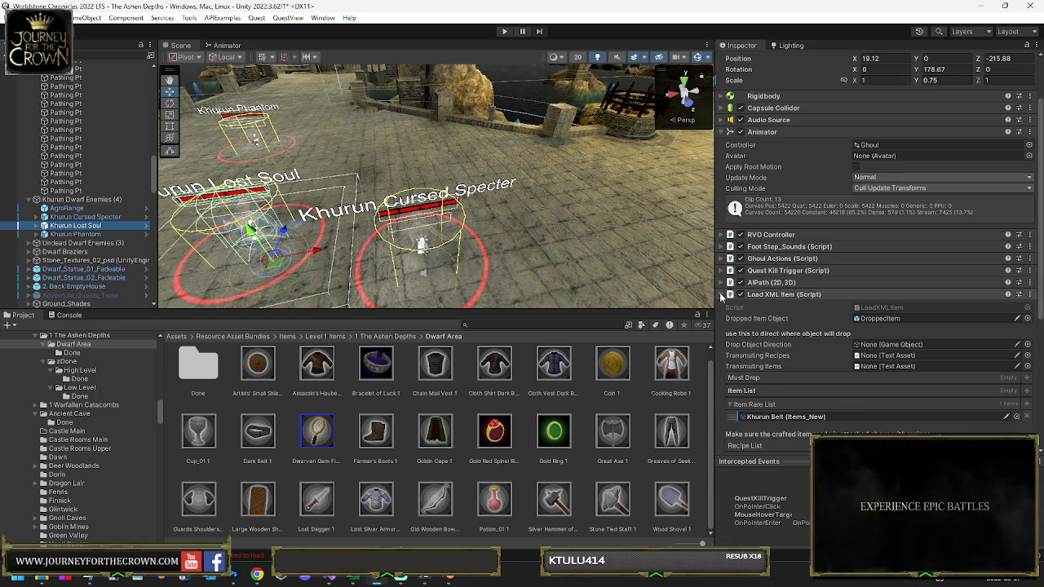
pyautogui.click(728, 294)
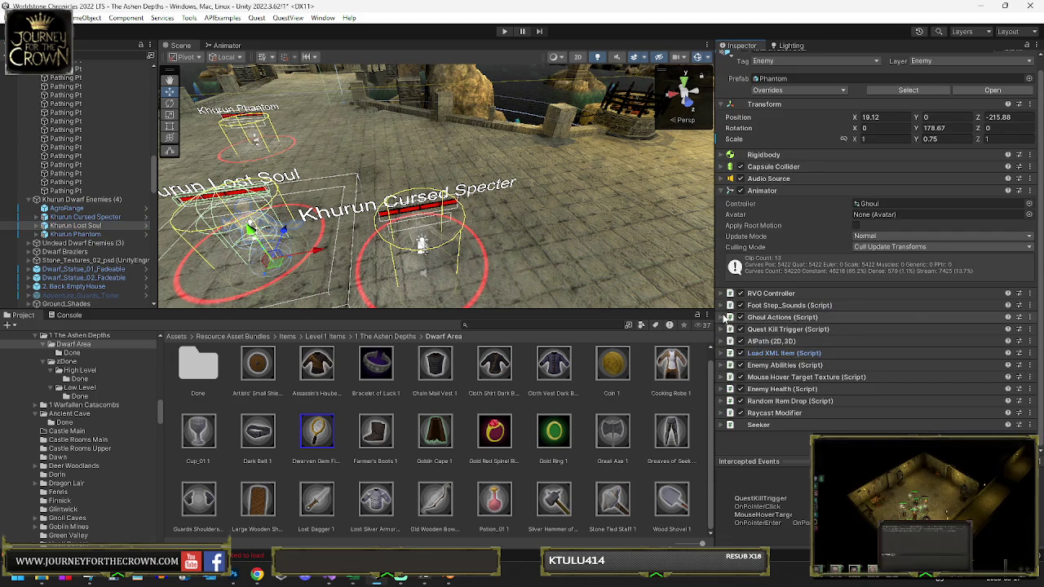
pyautogui.click(725, 401)
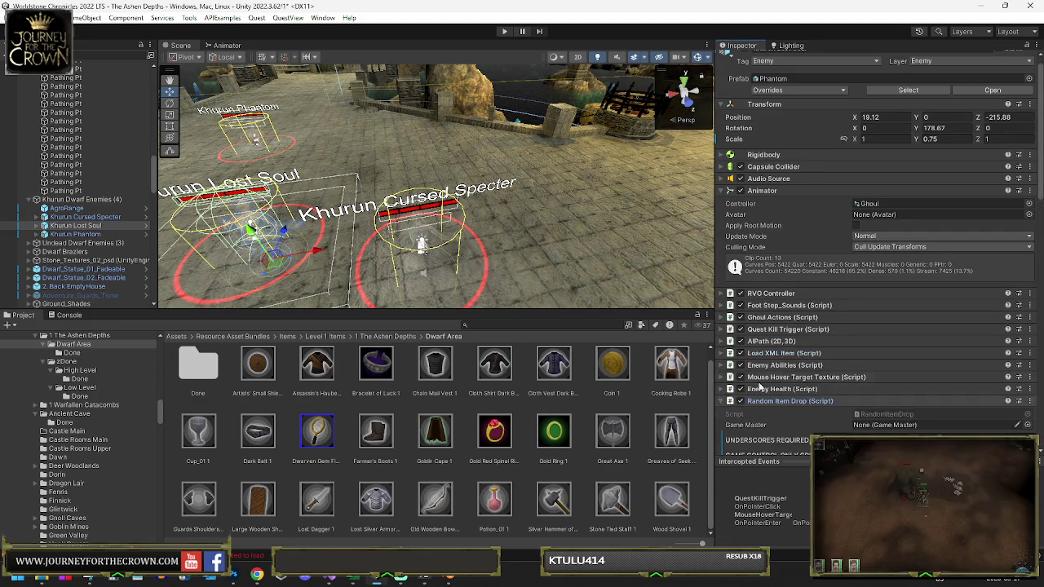
pyautogui.scroll(-5, 848, 350)
pyautogui.click(870, 380)
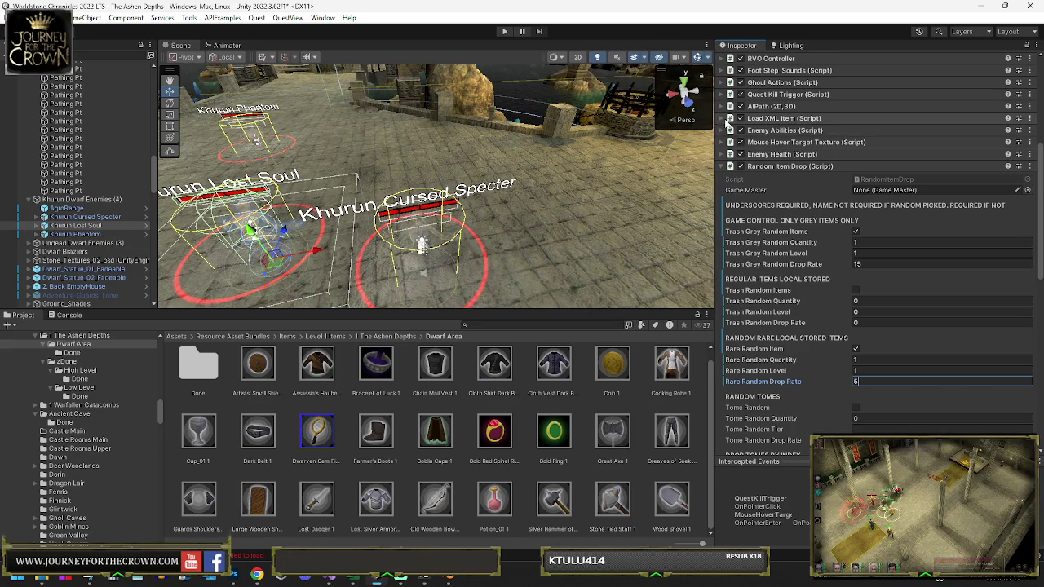
pyautogui.click(727, 120)
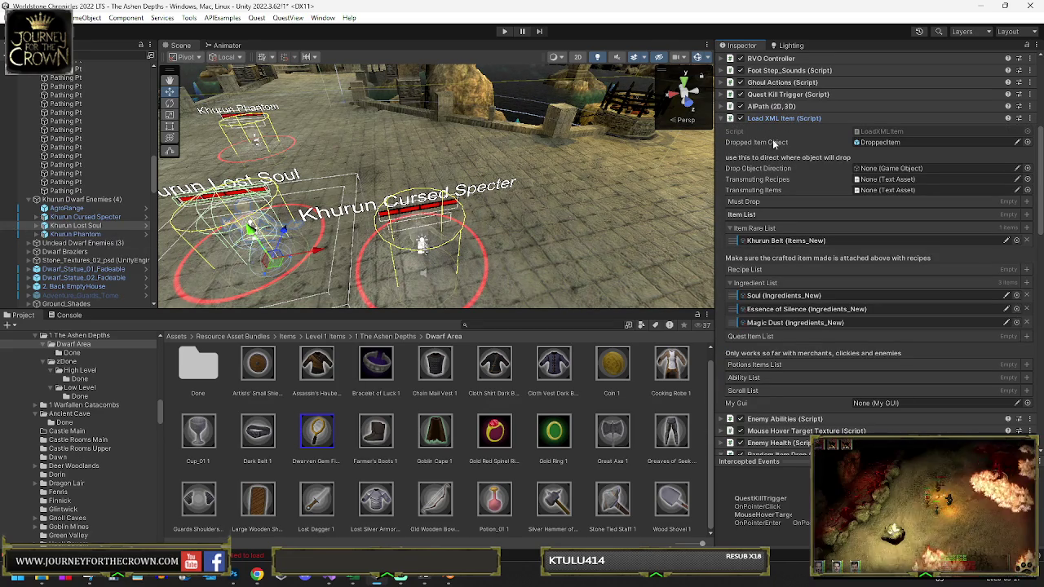
pyautogui.click(723, 120)
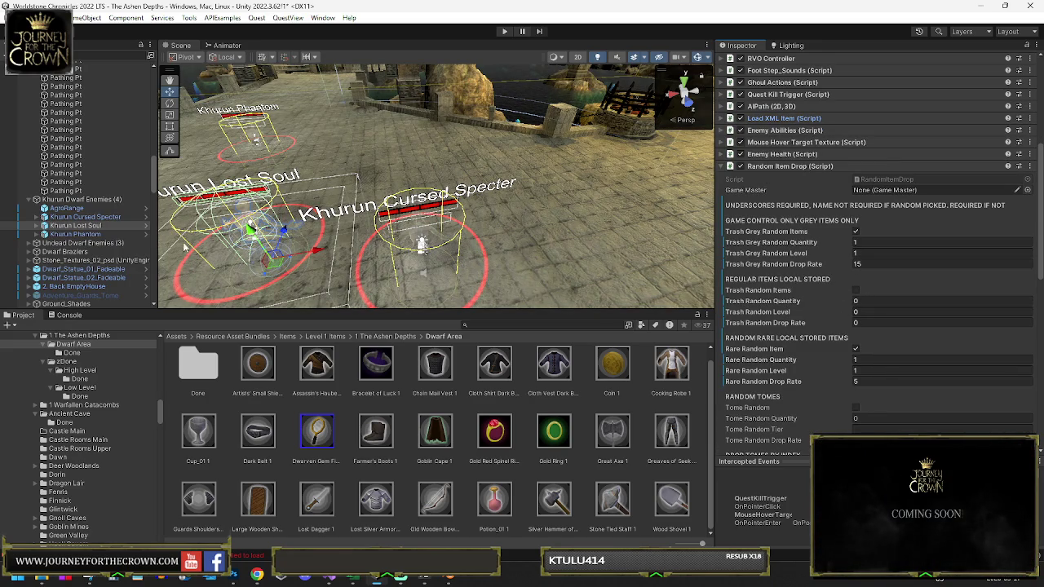
# Step: Turn off the Phantom's Rare Random Item with rate 0, and retune the Cursed Specter's rate
pyautogui.click(95, 237)
pyautogui.click(856, 349)
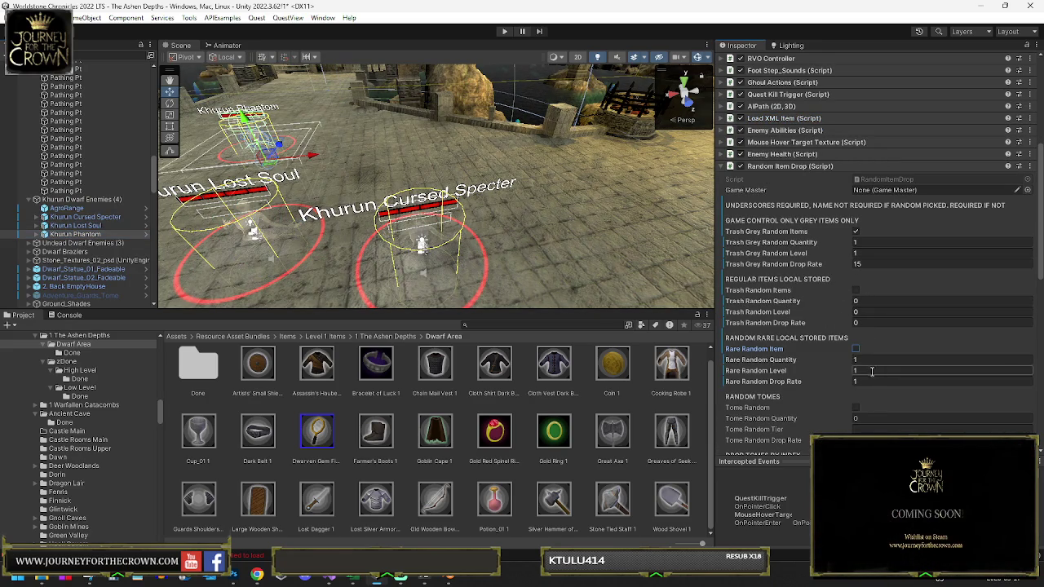
pyautogui.click(867, 384)
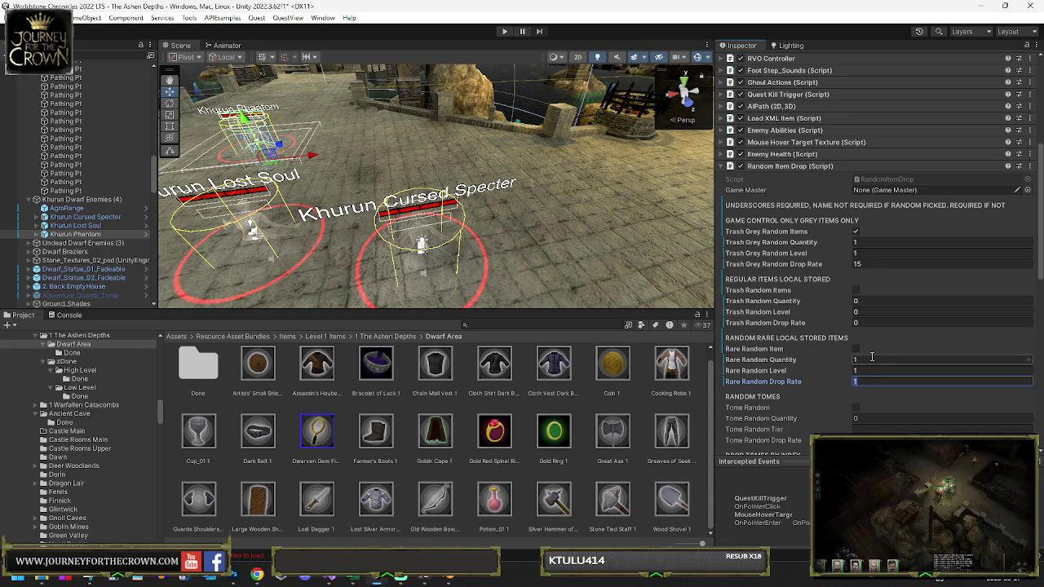
pyautogui.write('0')
pyautogui.click(86, 217)
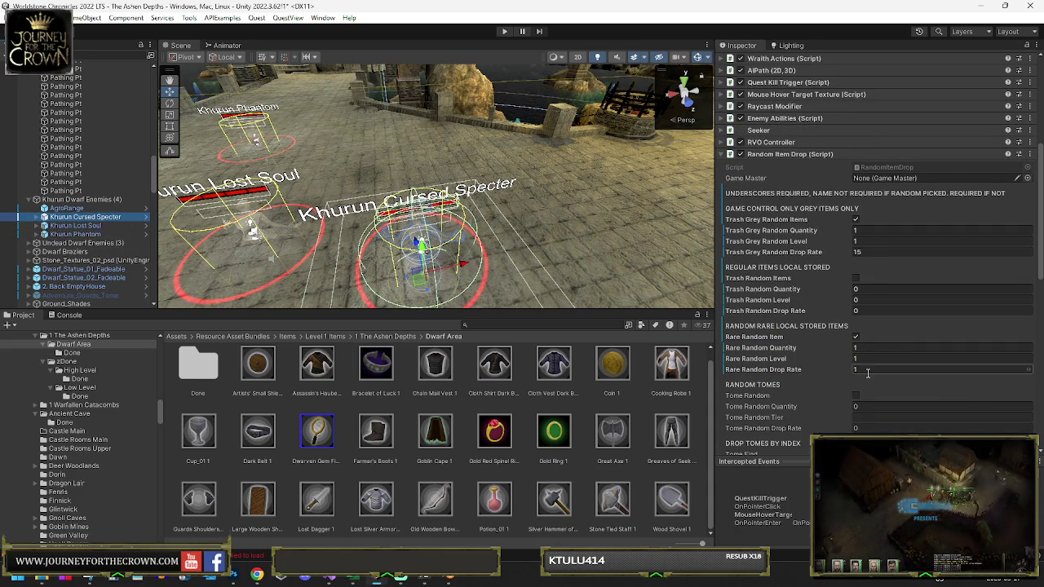
pyautogui.click(865, 369)
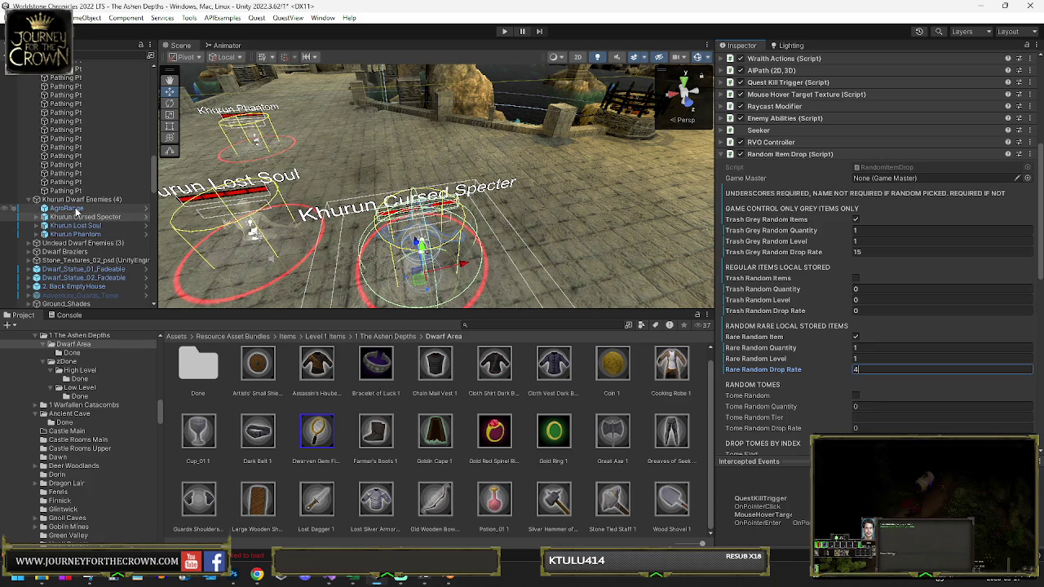
pyautogui.click(75, 234)
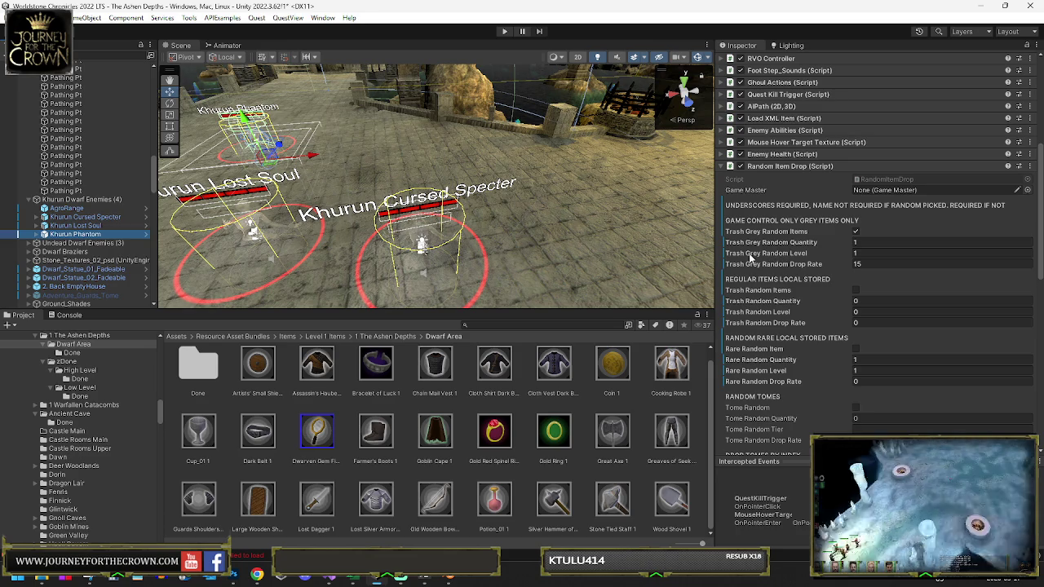
# Step: Duplicate the Khurun Phantom with Ctrl+D into Khurun Phantom (1) and frame the copy
pyautogui.press('y')
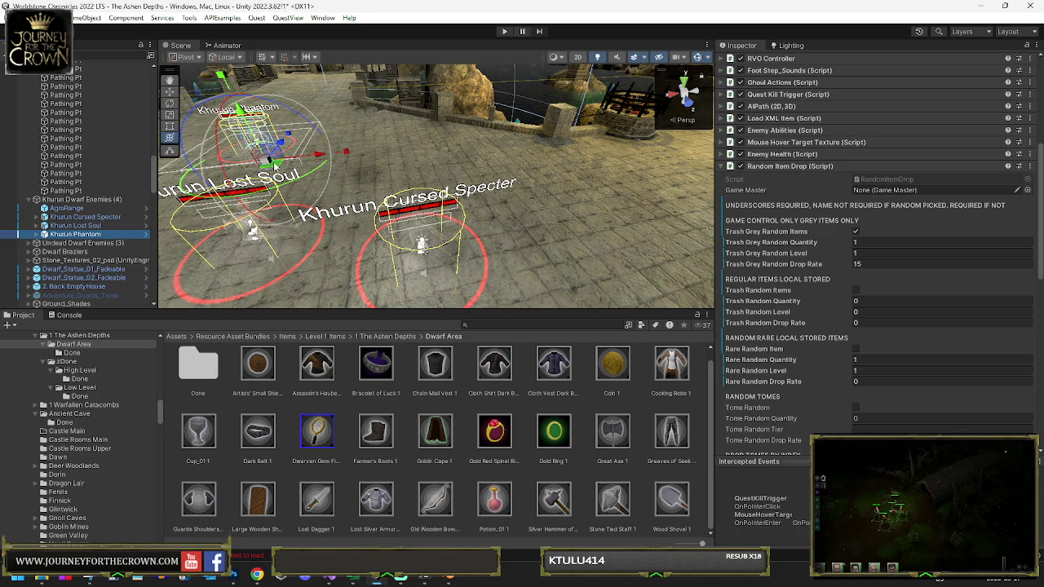
pyautogui.moveTo(433, 206)
pyautogui.mouseDown()
pyautogui.moveTo(443, 204)
pyautogui.moveTo(315, 224)
pyautogui.mouseUp()
pyautogui.hotkey('ctrl', 'd')
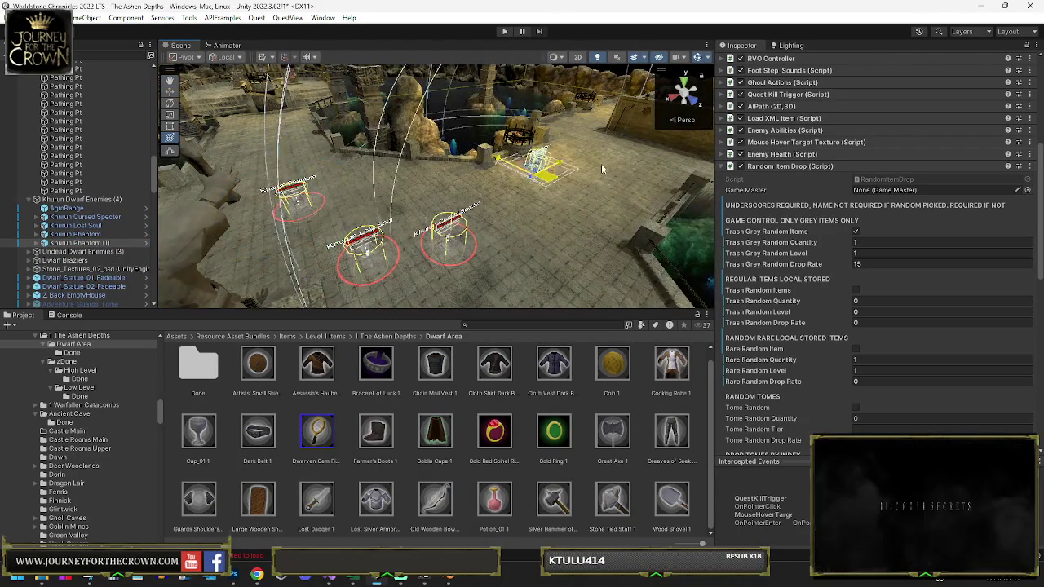
pyautogui.press('f')
pyautogui.moveTo(573, 181)
pyautogui.mouseDown()
pyautogui.moveTo(394, 306)
pyautogui.moveTo(494, 175)
pyautogui.moveTo(502, 269)
pyautogui.mouseUp()
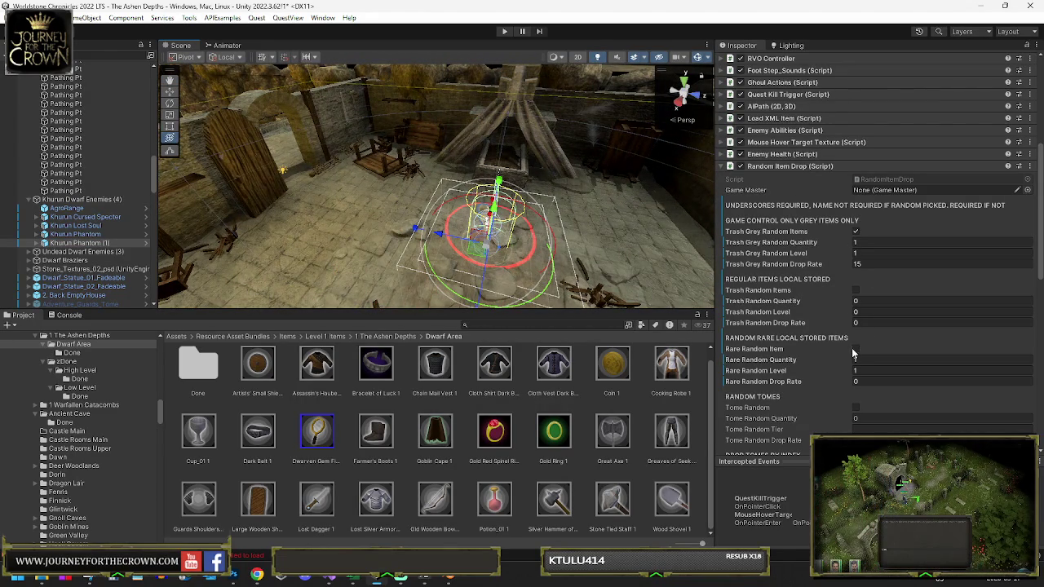
# Step: Enable trash and rare random drops at rates 100 and 25, then begin renaming the Phantom copy
pyautogui.write('00')
pyautogui.click(856, 291)
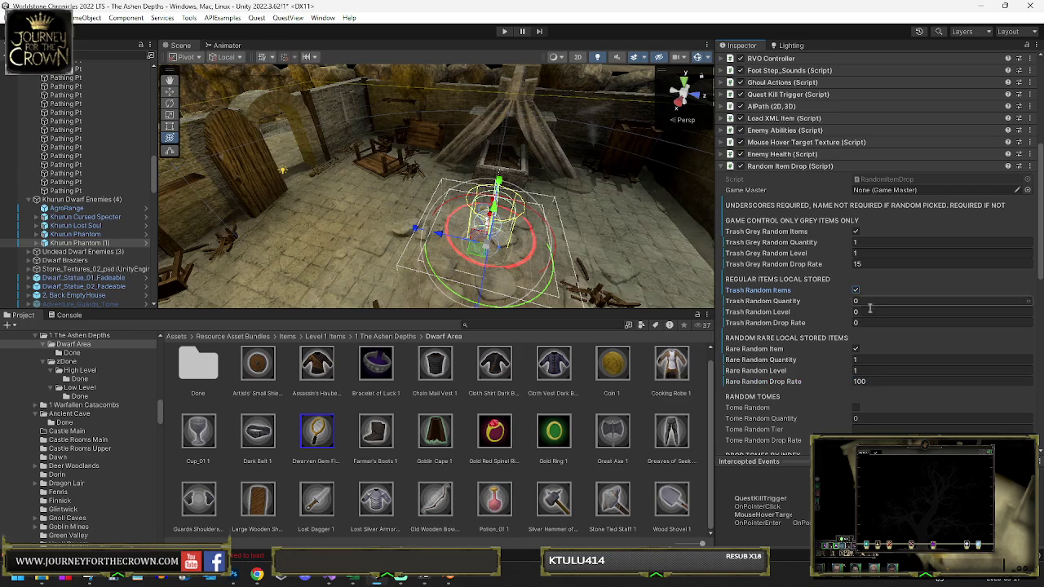
pyautogui.click(871, 323)
pyautogui.write('100')
pyautogui.click(870, 382)
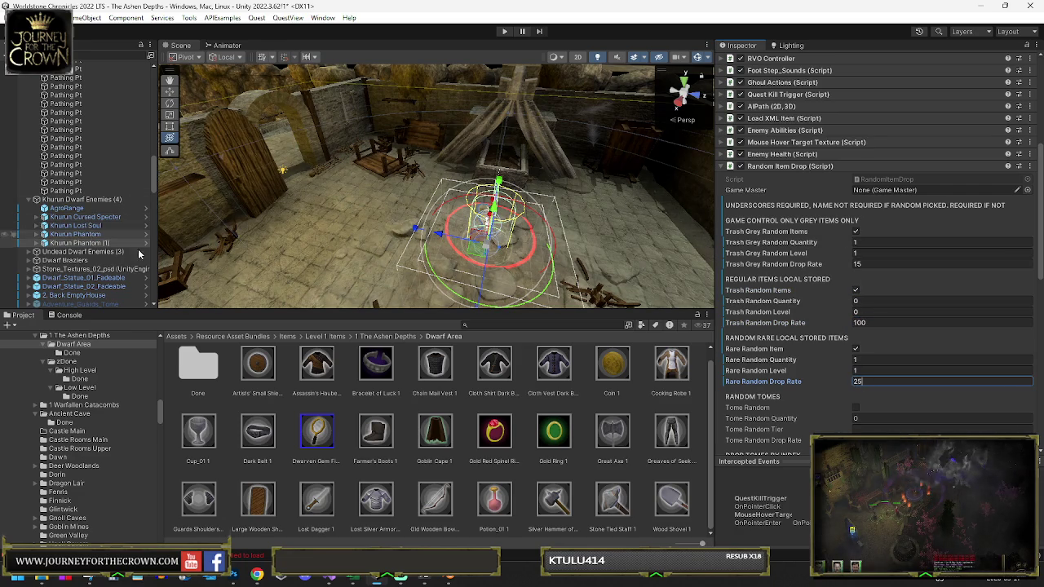
pyautogui.click(82, 243)
pyautogui.click(77, 243)
pyautogui.write('Blacksmi')
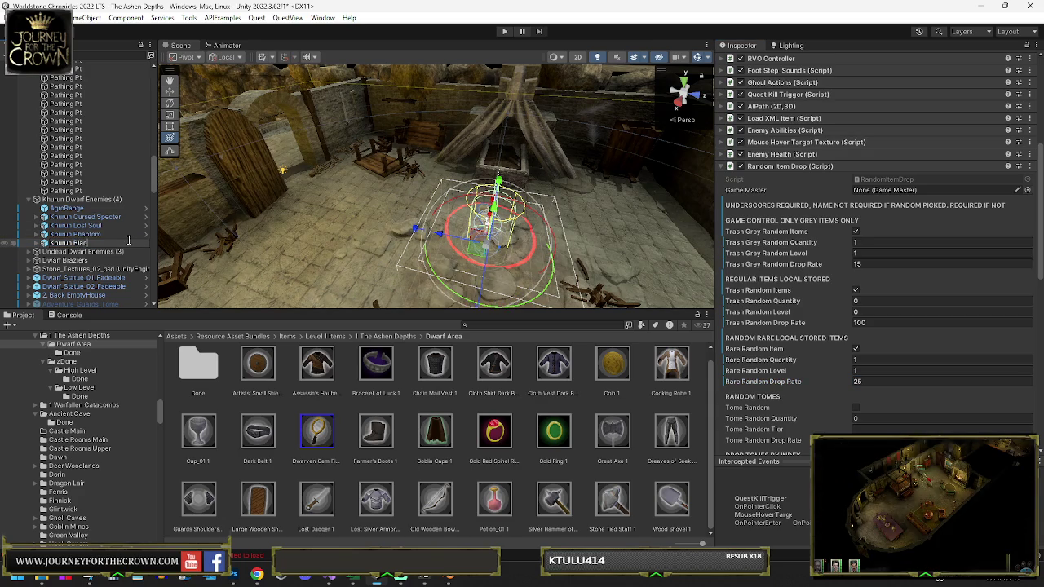
# Step: Name the copy Khurun Blacksmith and make its nameplate text read Khurun Blacksmith
pyautogui.write('th')
pyautogui.press('Return')
pyautogui.moveTo(571, 187); pyautogui.dragTo(481, 186)
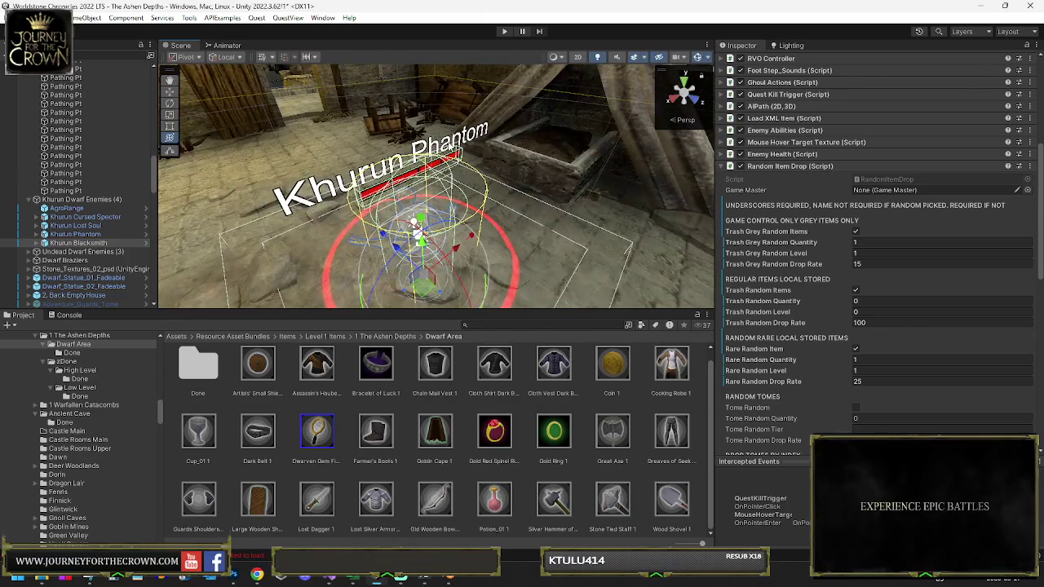
pyautogui.click(440, 151)
pyautogui.scroll(-5, 881, 161)
pyautogui.click(848, 200)
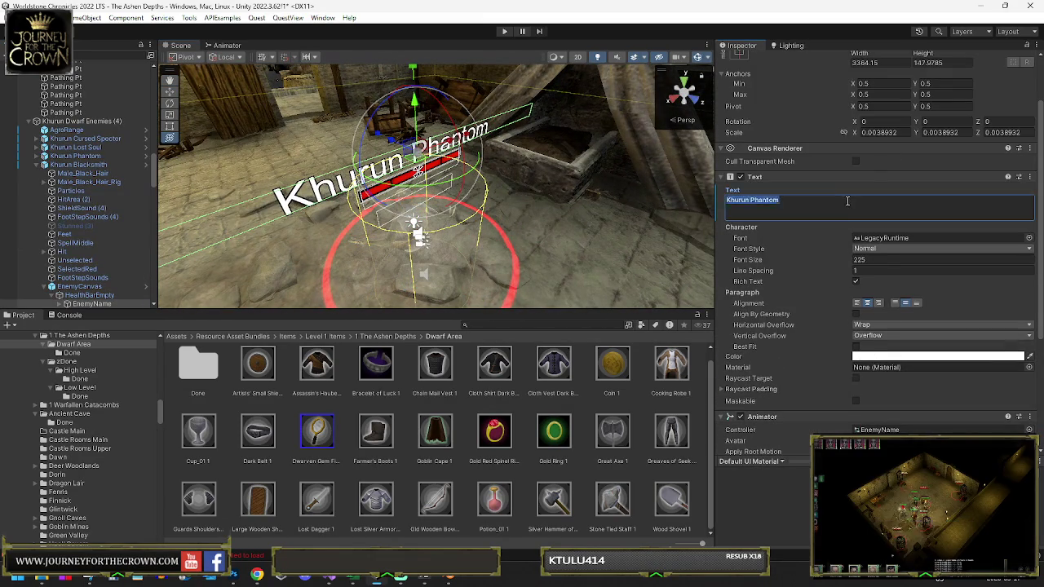
pyautogui.write('Khurun Blacksmith')
# Step: Set the nameplate text colour to orange
pyautogui.scroll(-5, 879, 233)
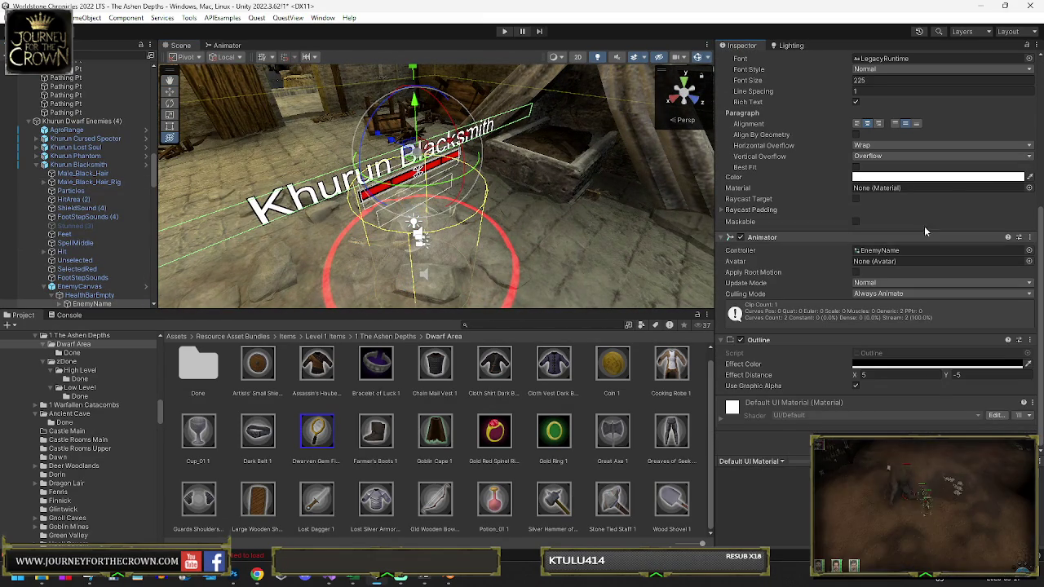
pyautogui.click(913, 176)
pyautogui.click(1022, 247)
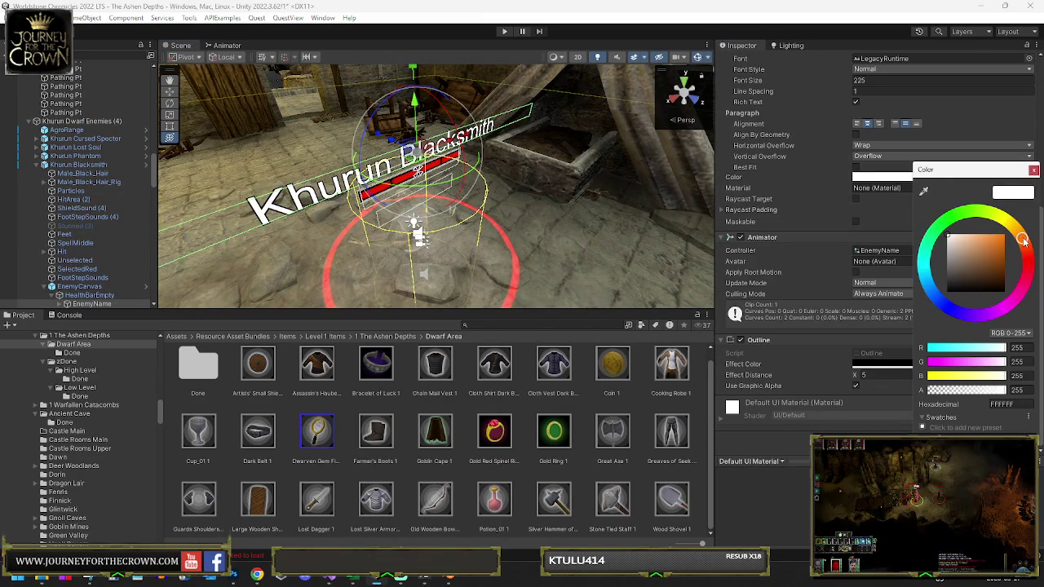
pyautogui.click(996, 249)
pyautogui.click(1033, 170)
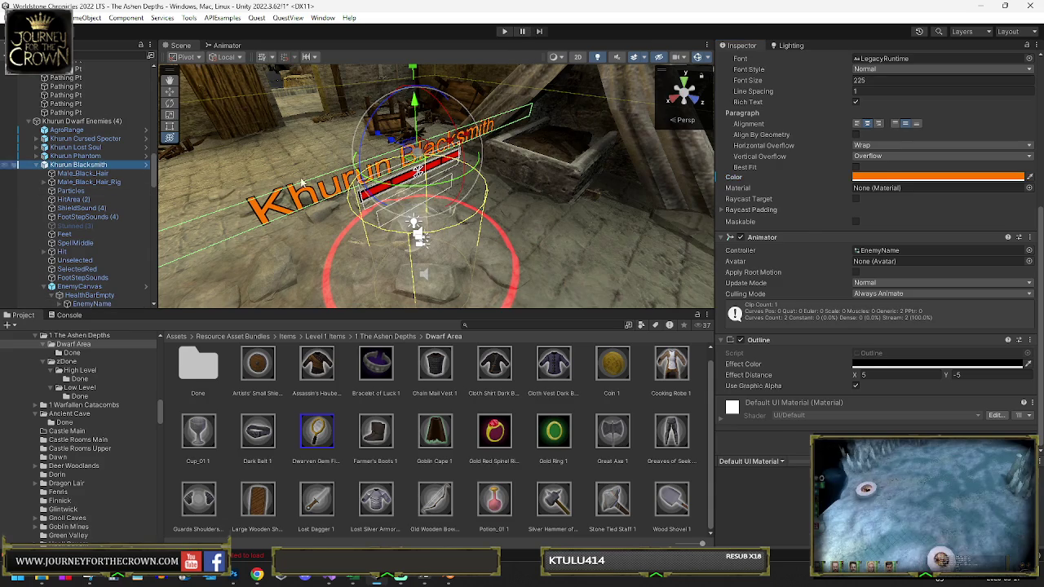
pyautogui.click(62, 165)
# Step: Add Weaken_Flesh and Rend_Flesh from the Ghoul abilities to Khurun Blacksmith's Ability List Local
pyautogui.click(724, 84)
pyautogui.click(724, 82)
pyautogui.scroll(-10, 848, 256)
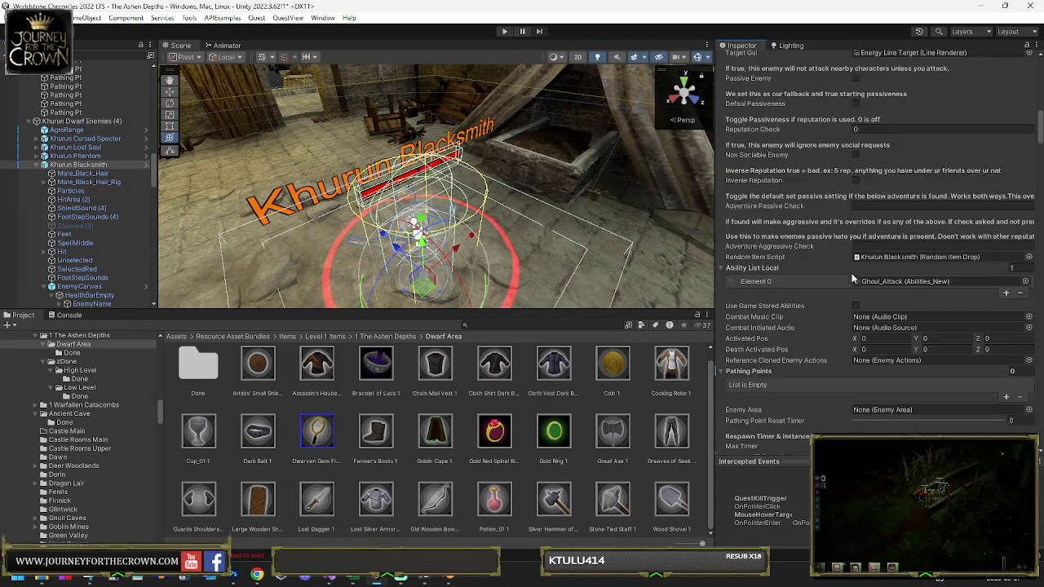
pyautogui.click(892, 253)
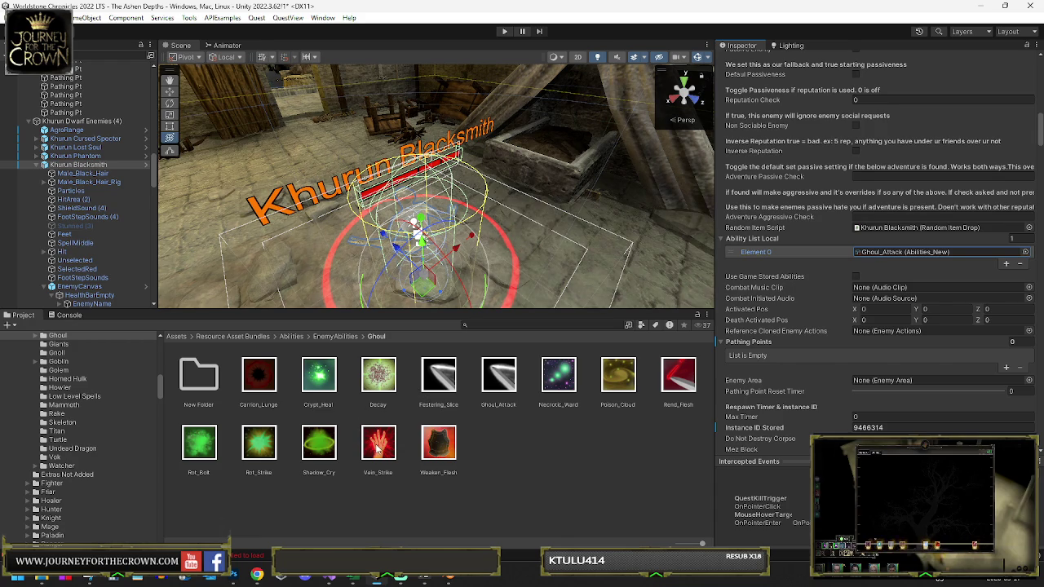
pyautogui.moveTo(433, 443); pyautogui.dragTo(745, 243)
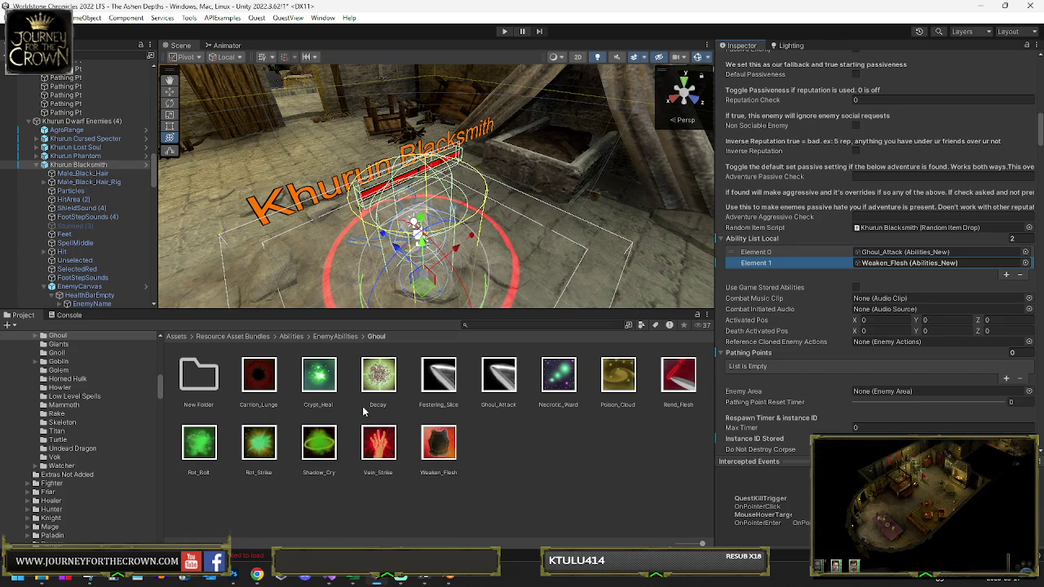
pyautogui.moveTo(679, 375)
pyautogui.mouseDown()
pyautogui.moveTo(763, 269)
pyautogui.moveTo(764, 241)
pyautogui.mouseUp()
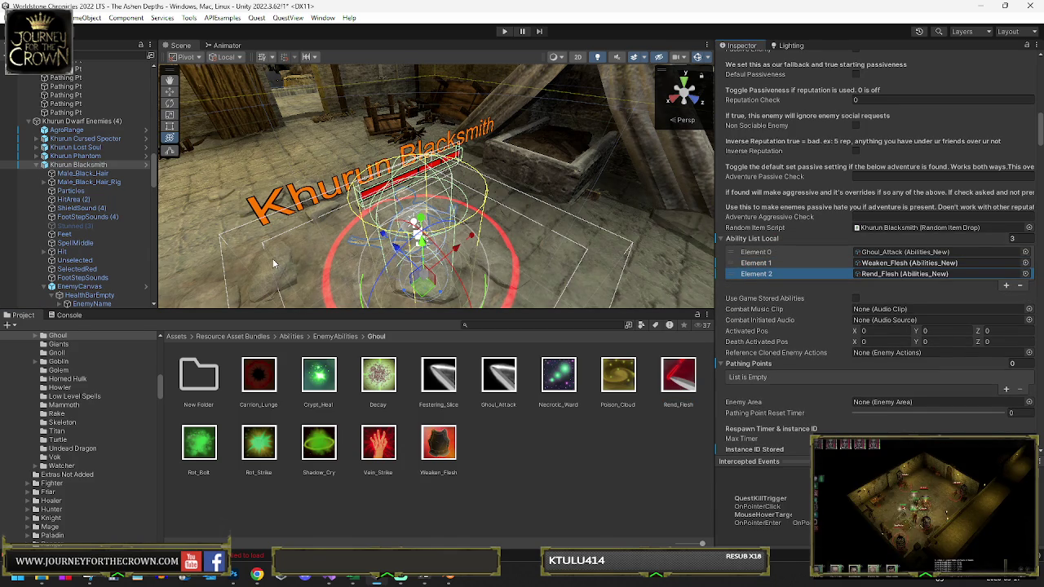
# Step: Add Festering_Slice to Khurun Phantom's ability list
pyautogui.click(75, 156)
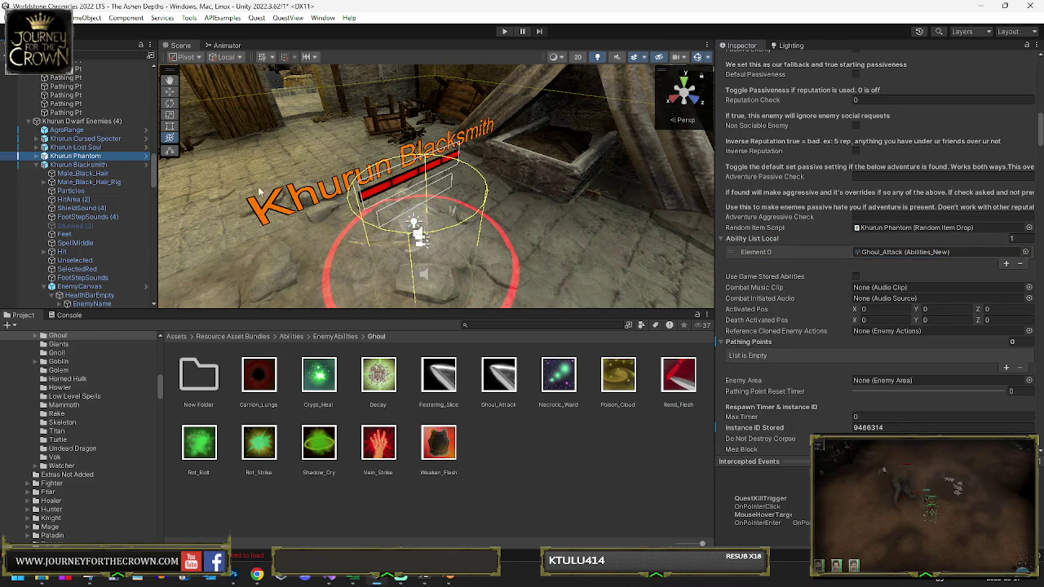
pyautogui.moveTo(454, 385)
pyautogui.mouseDown()
pyautogui.moveTo(775, 243)
pyautogui.moveTo(758, 241)
pyautogui.mouseUp()
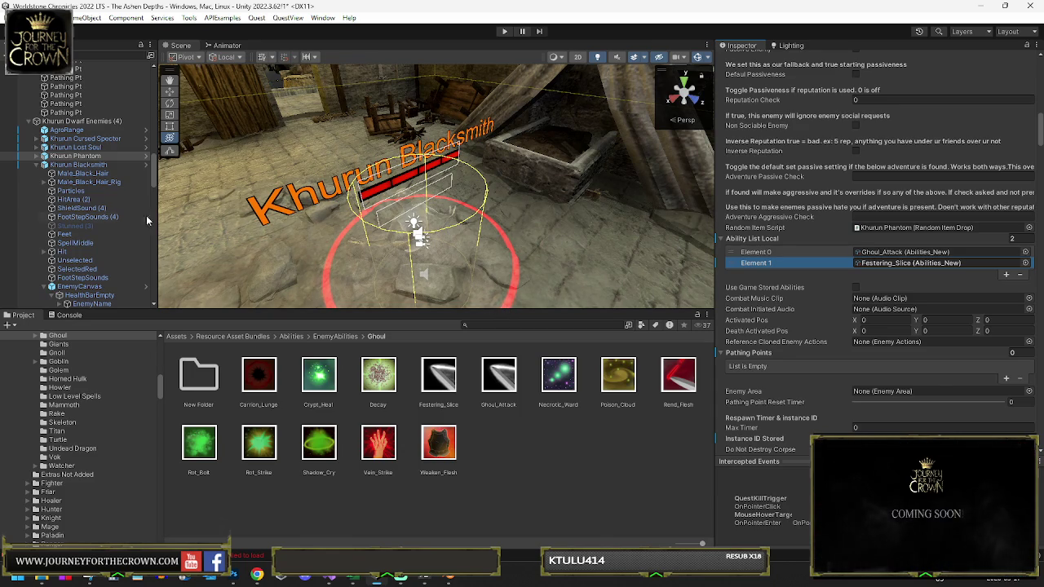
pyautogui.scroll(3, 724, 158)
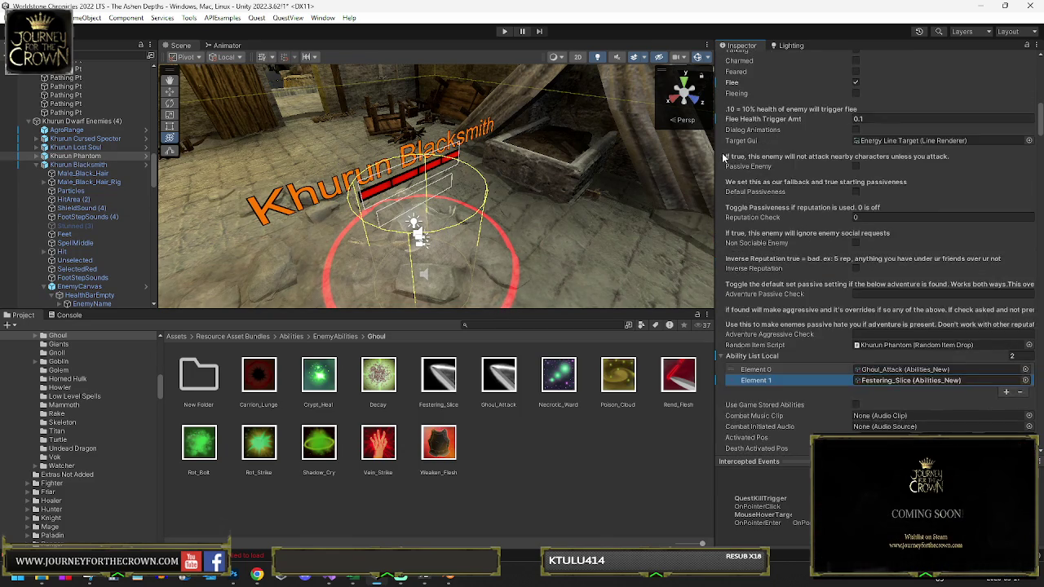
# Step: Collapse Ghoul Actions and Random Item Drop, expand Load XML Item, and return to the Dwarf Area items
pyautogui.scroll(10, 724, 158)
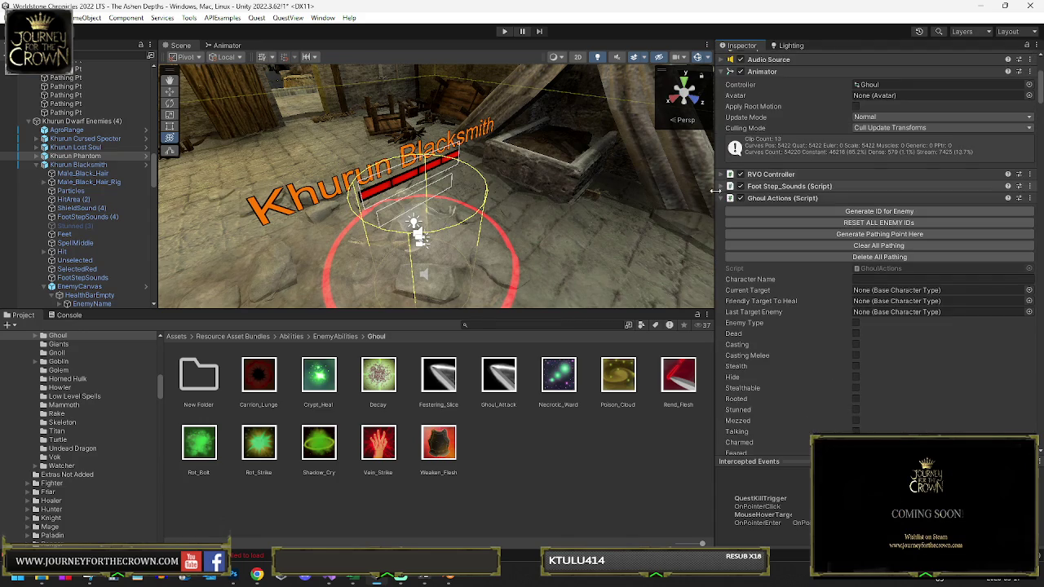
pyautogui.click(721, 198)
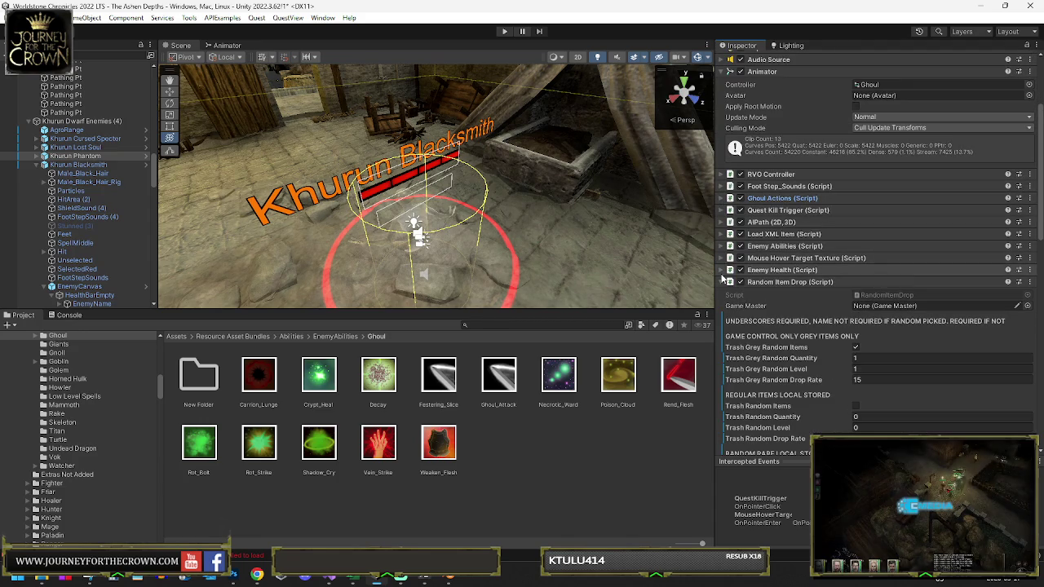
pyautogui.click(722, 281)
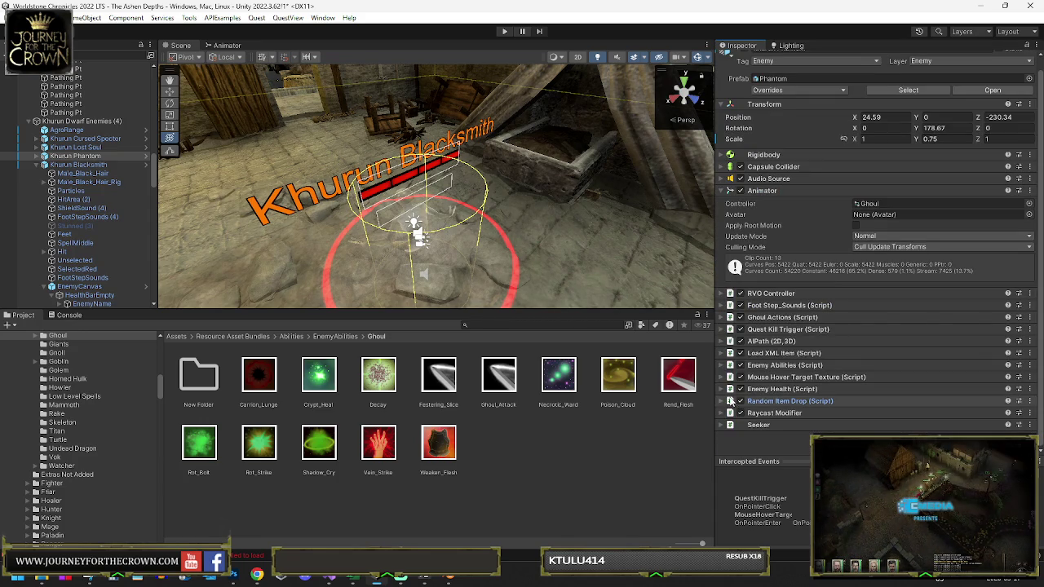
pyautogui.click(723, 354)
pyautogui.scroll(-5, 814, 428)
pyautogui.click(75, 147)
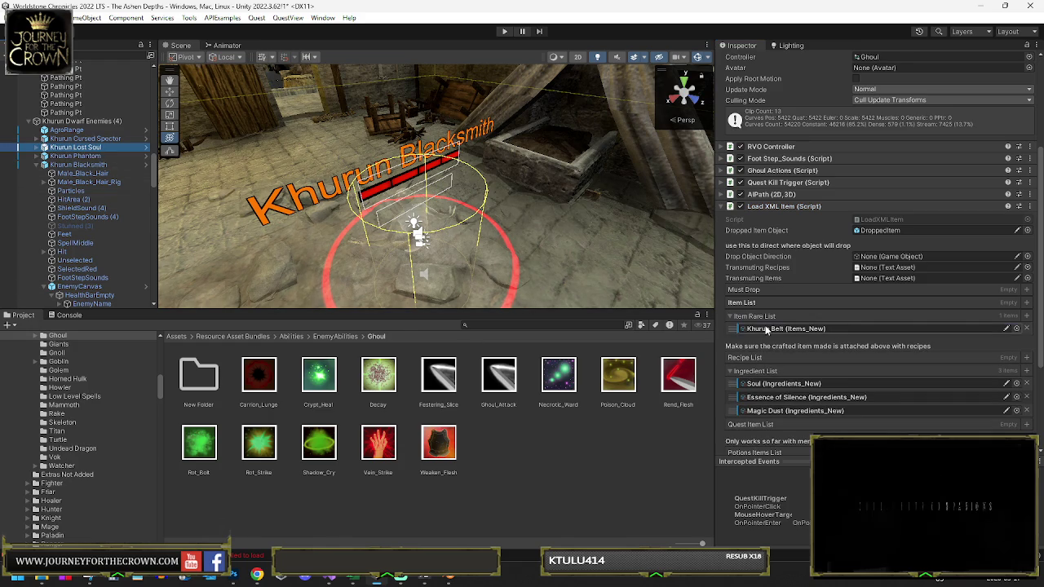
pyautogui.click(767, 329)
pyautogui.click(517, 256)
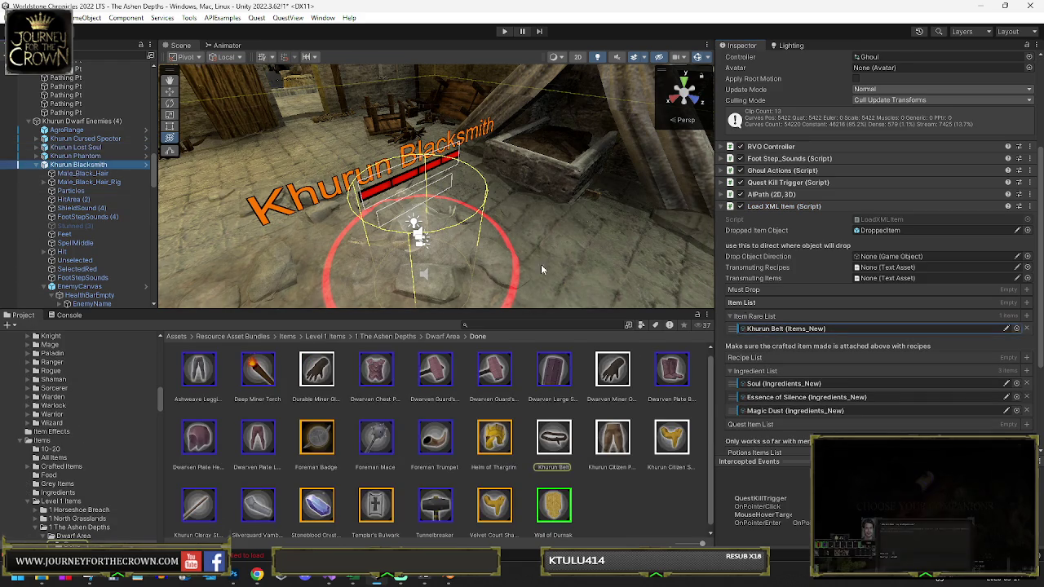
pyautogui.click(439, 337)
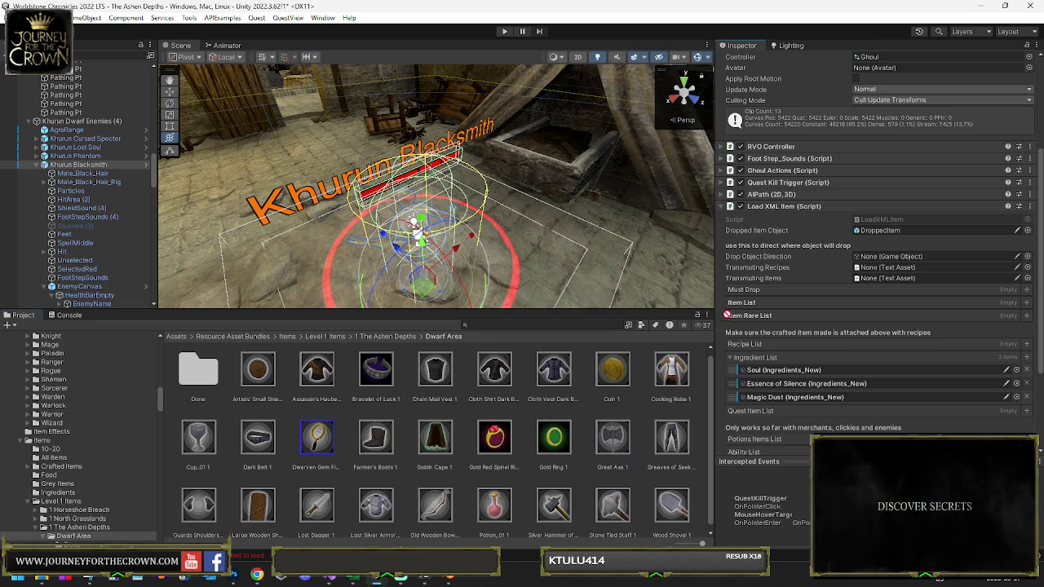
# Step: Put Lost Dagger 1 and Chain Mail Vest 1 in the Item List, with Great Axe 1 as rare drop
pyautogui.click(744, 305)
pyautogui.click(748, 318)
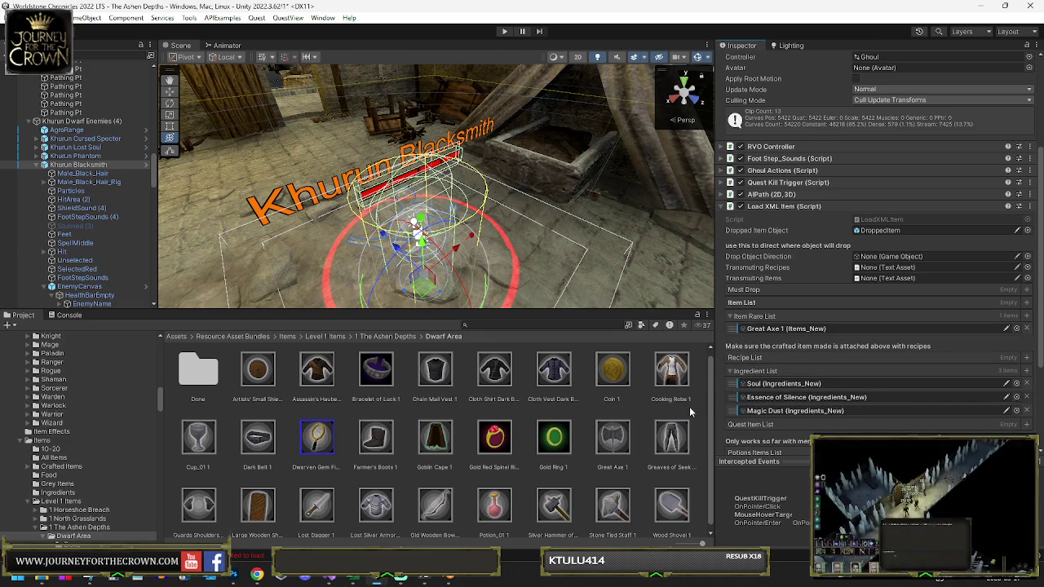
pyautogui.scroll(-1, 689, 406)
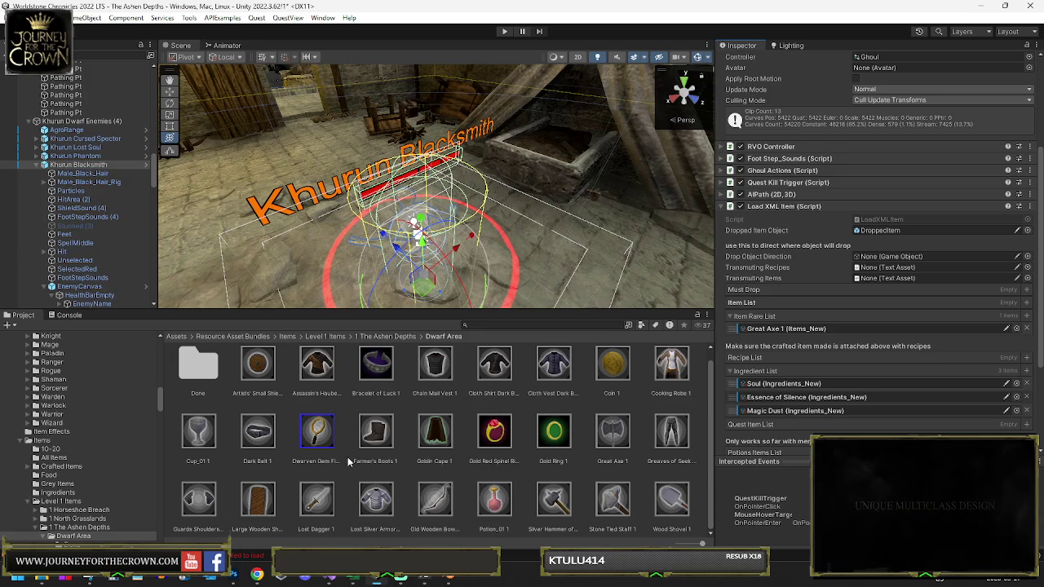
pyautogui.scroll(1, 349, 457)
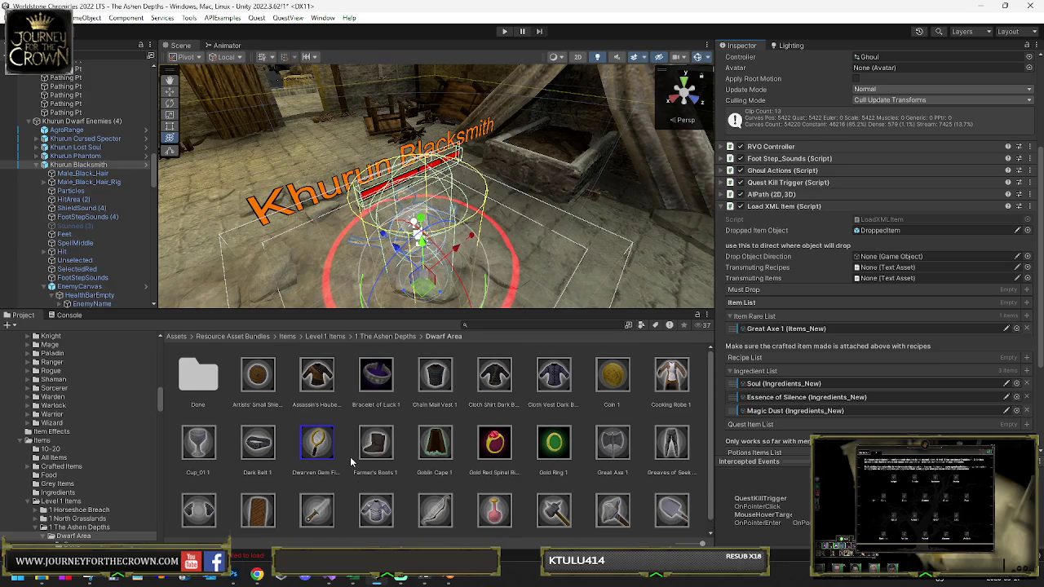
pyautogui.scroll(-1, 350, 459)
pyautogui.moveTo(316, 430); pyautogui.dragTo(745, 304)
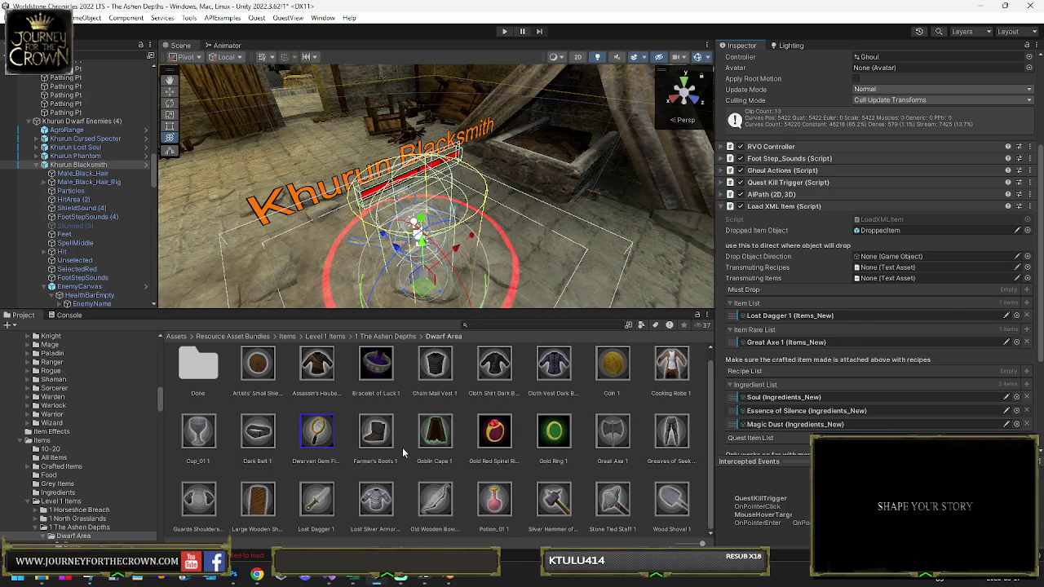
pyautogui.click(453, 368)
pyautogui.moveTo(453, 368)
pyautogui.mouseDown()
pyautogui.moveTo(730, 299)
pyautogui.moveTo(749, 313)
pyautogui.mouseUp()
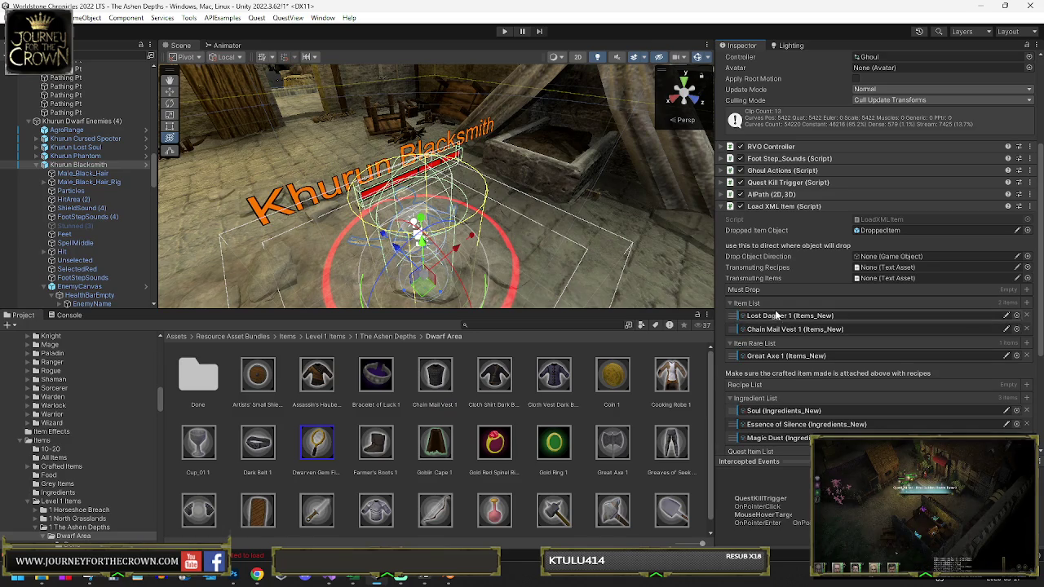
# Step: Make Lost Dagger 1 Uncommon and rename its display name and asset to Khurun Blacksmith Dagger
pyautogui.click(785, 315)
pyautogui.click(318, 513)
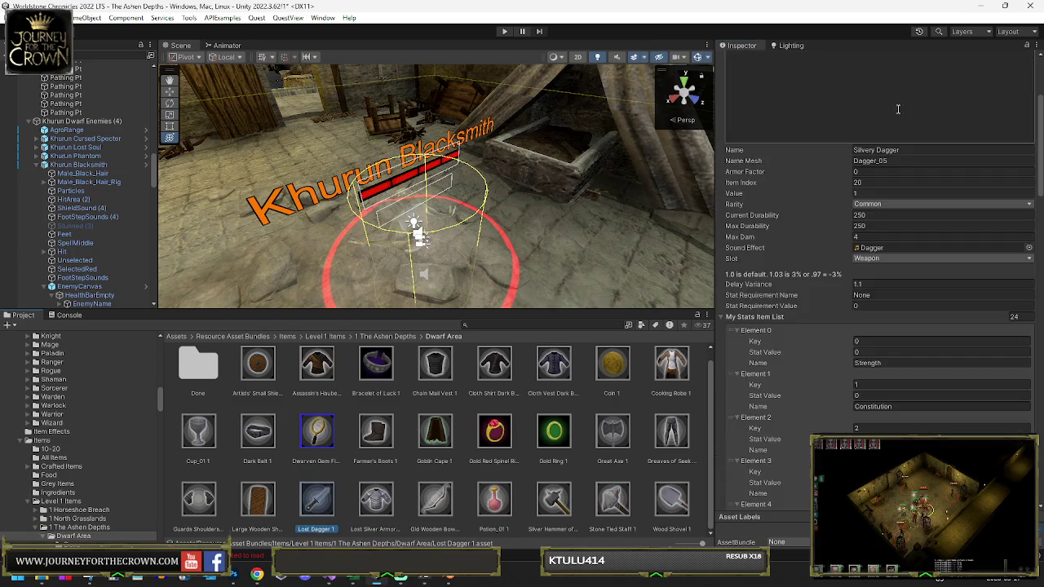
pyautogui.click(885, 322)
pyautogui.click(890, 346)
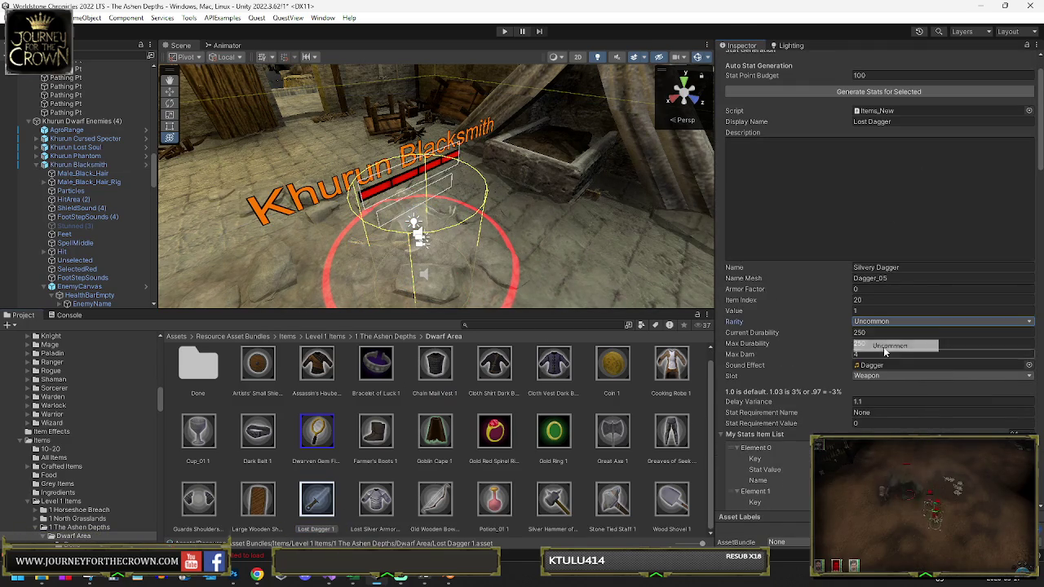
pyautogui.click(908, 121)
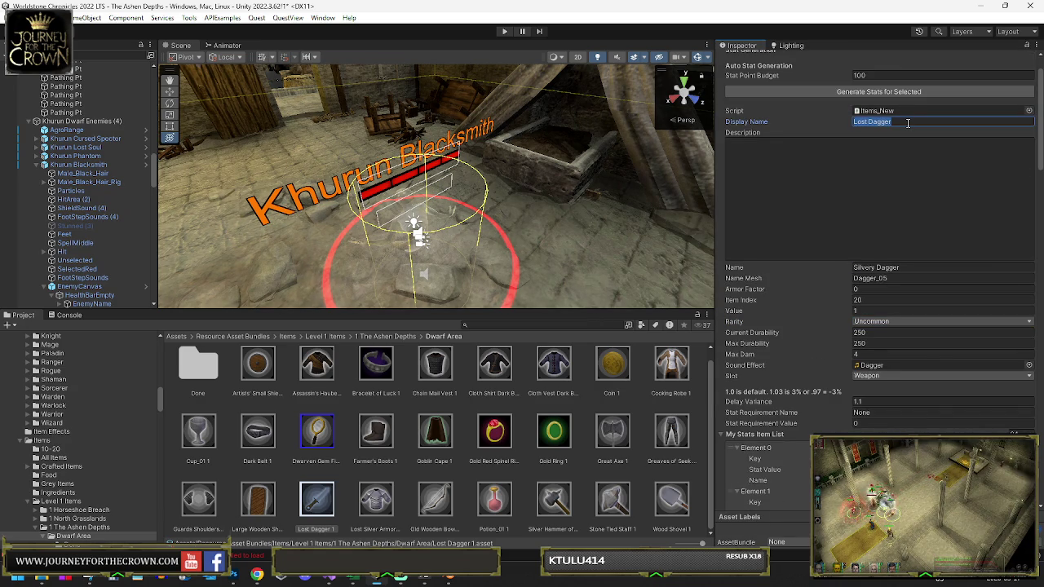
pyautogui.write('Khurun Blacksmith')
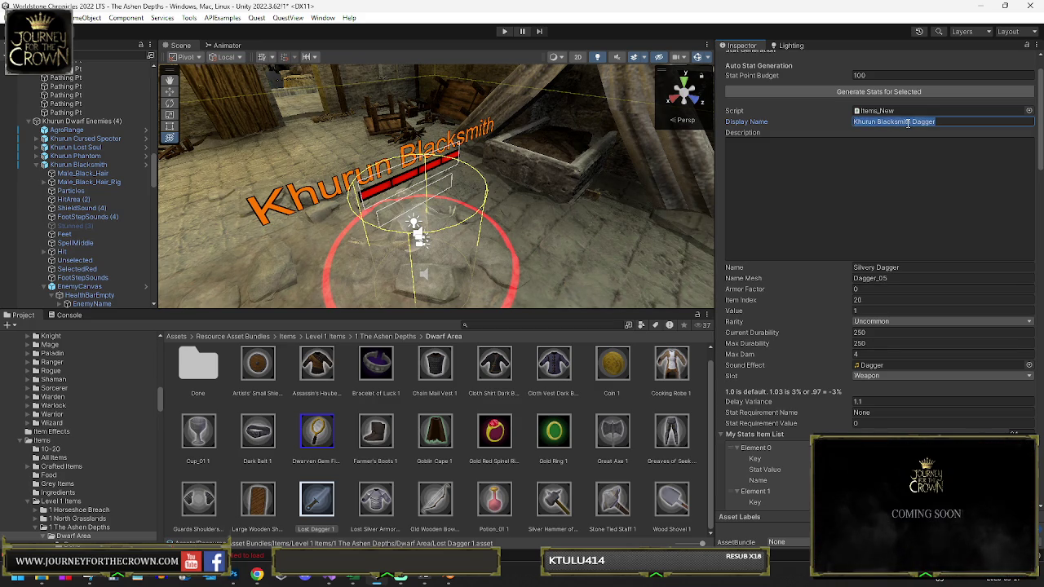
pyautogui.click(309, 530)
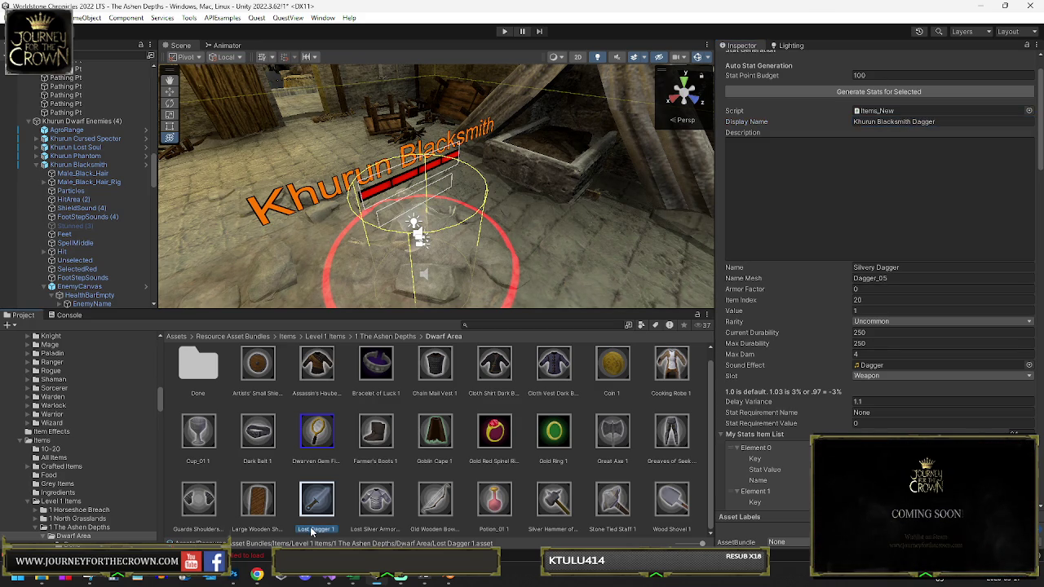
pyautogui.hotkey('ctrl', 'v')
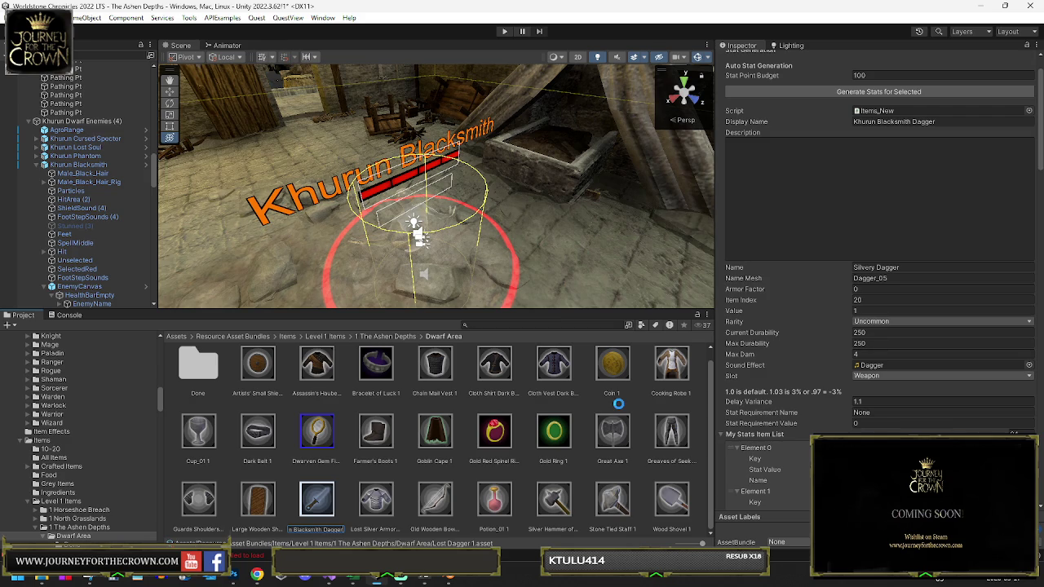
pyautogui.press('Return')
# Step: Set the dagger's Max Dam to 9 and open the Done folder
pyautogui.scroll(-3, 877, 318)
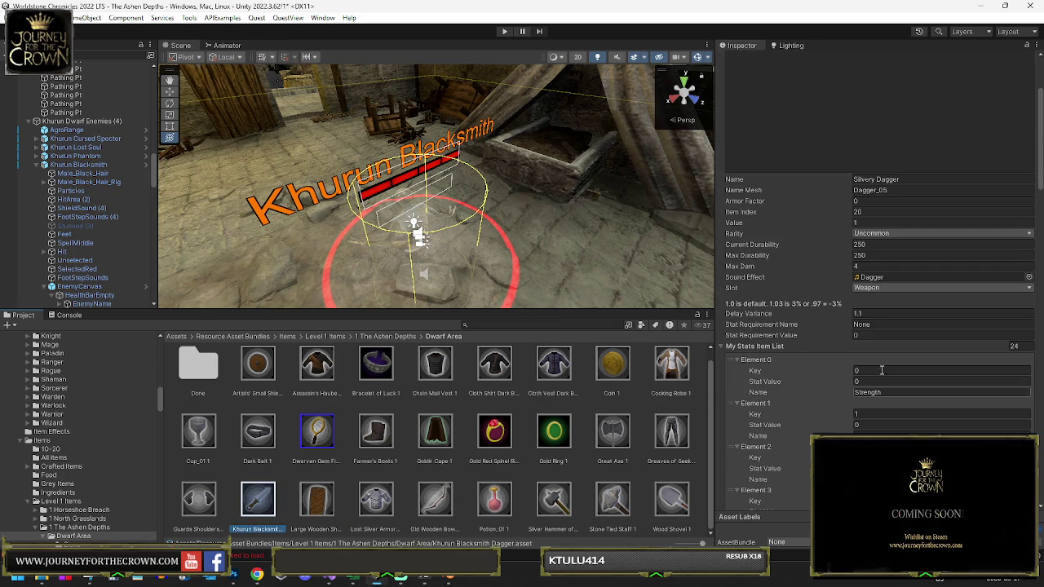
pyautogui.click(884, 266)
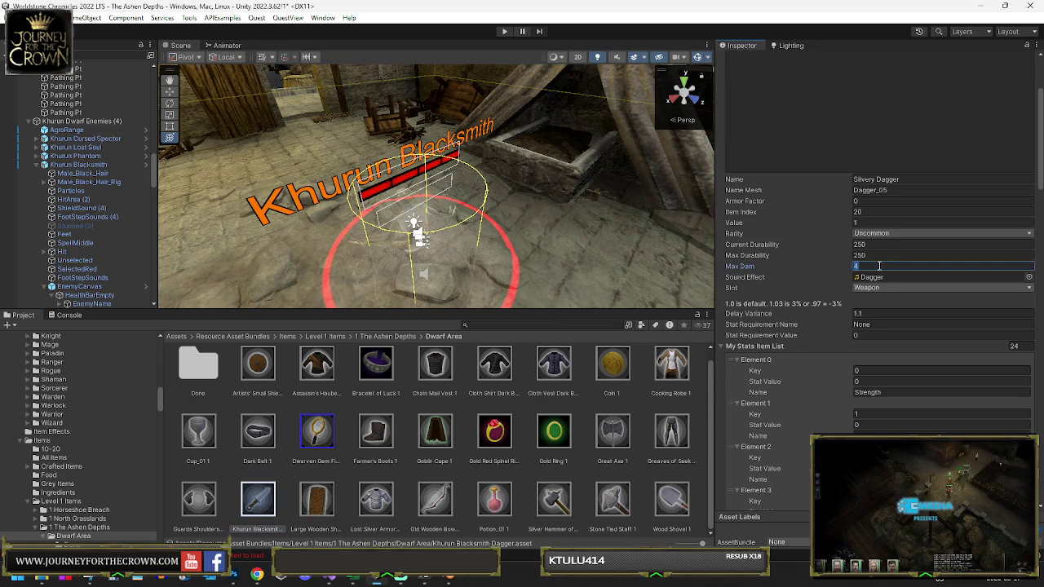
pyautogui.write('9')
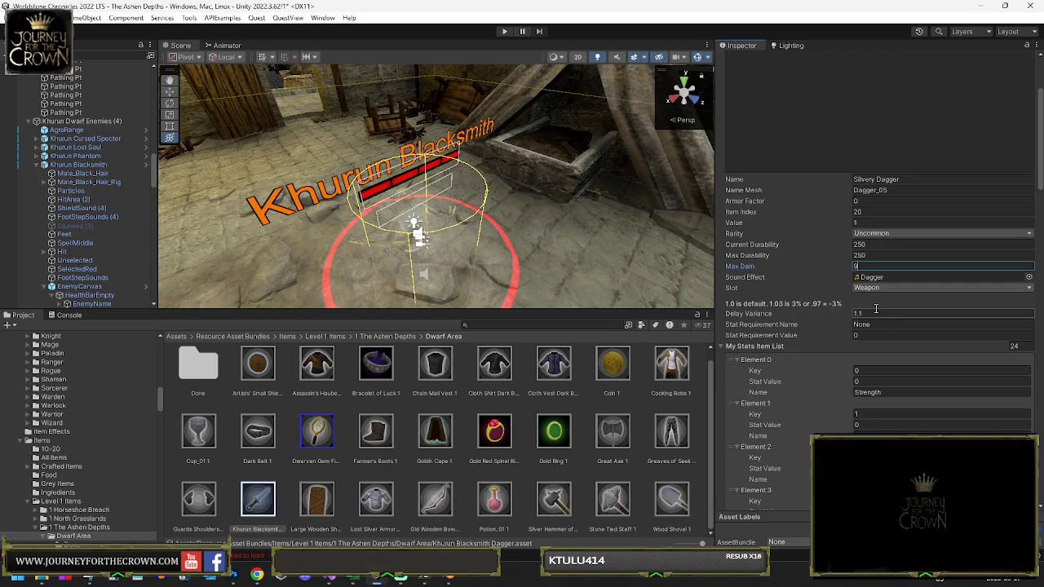
pyautogui.click(876, 312)
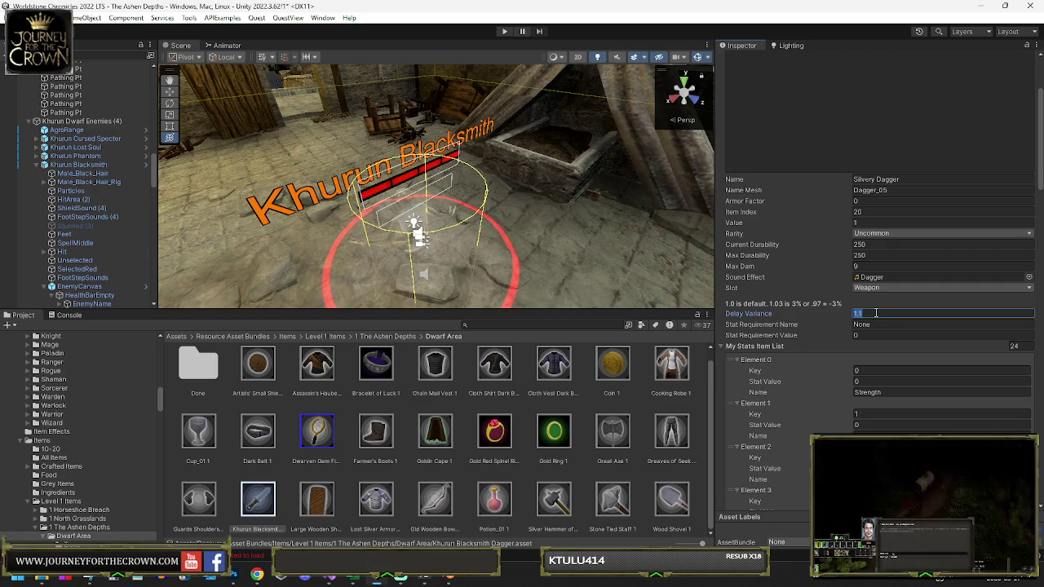
pyautogui.doubleClick(196, 367)
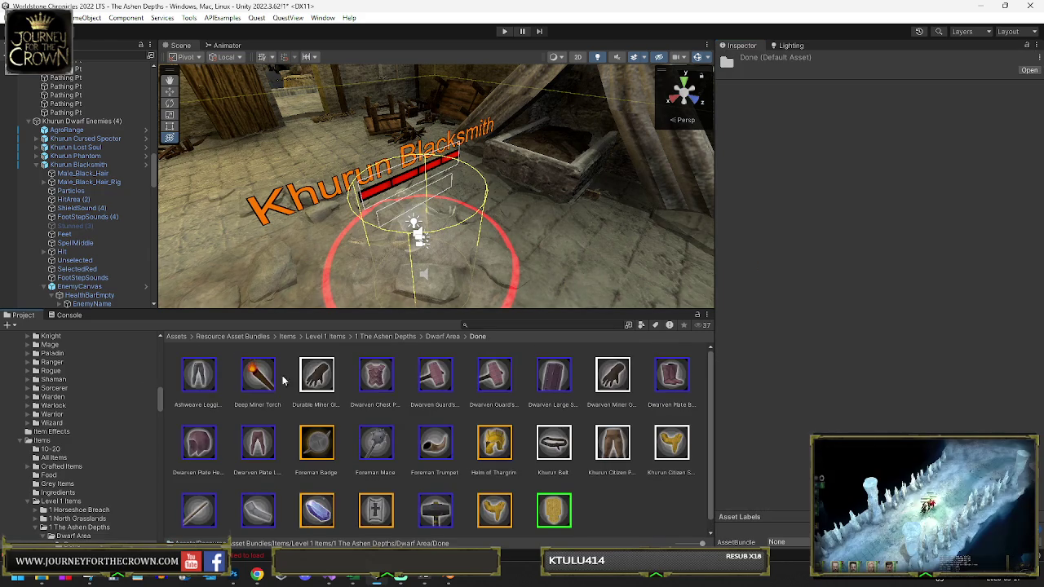
# Step: Check the Khurun Clergy Staff for reference, then set the dagger's Dexterity to 18
pyautogui.click(204, 512)
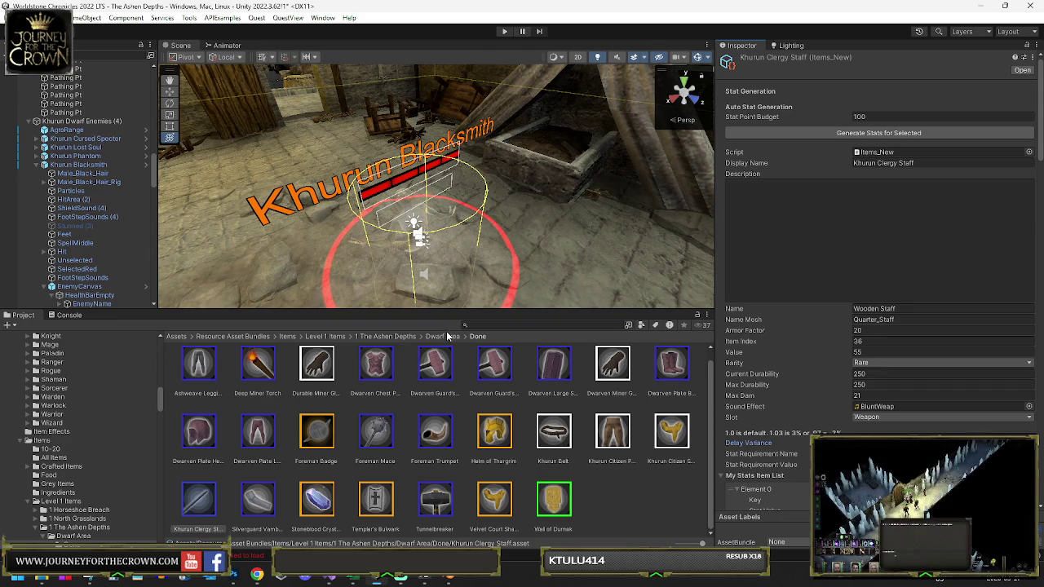
pyautogui.click(443, 336)
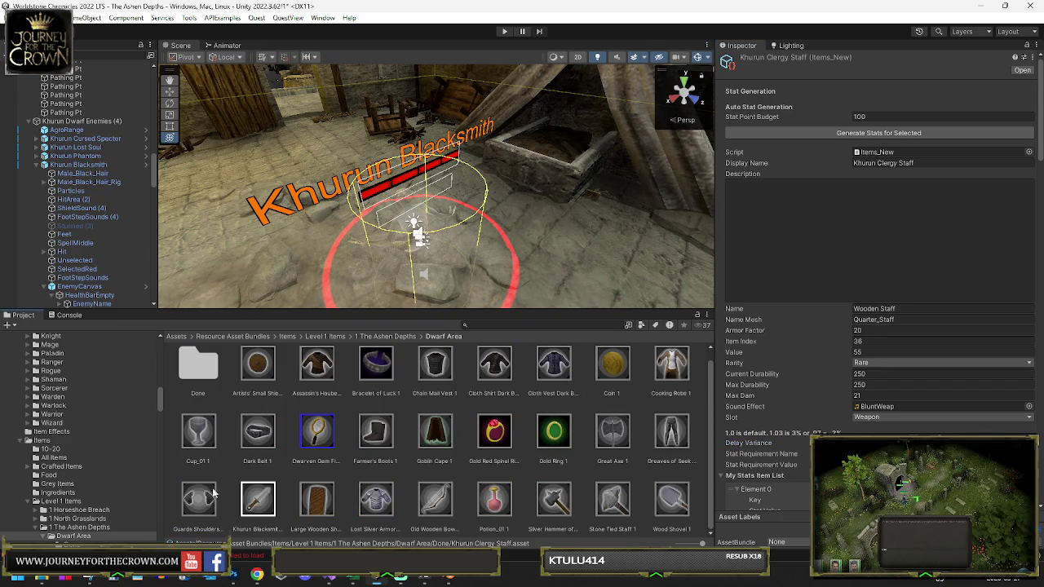
pyautogui.click(258, 500)
pyautogui.scroll(-8, 866, 336)
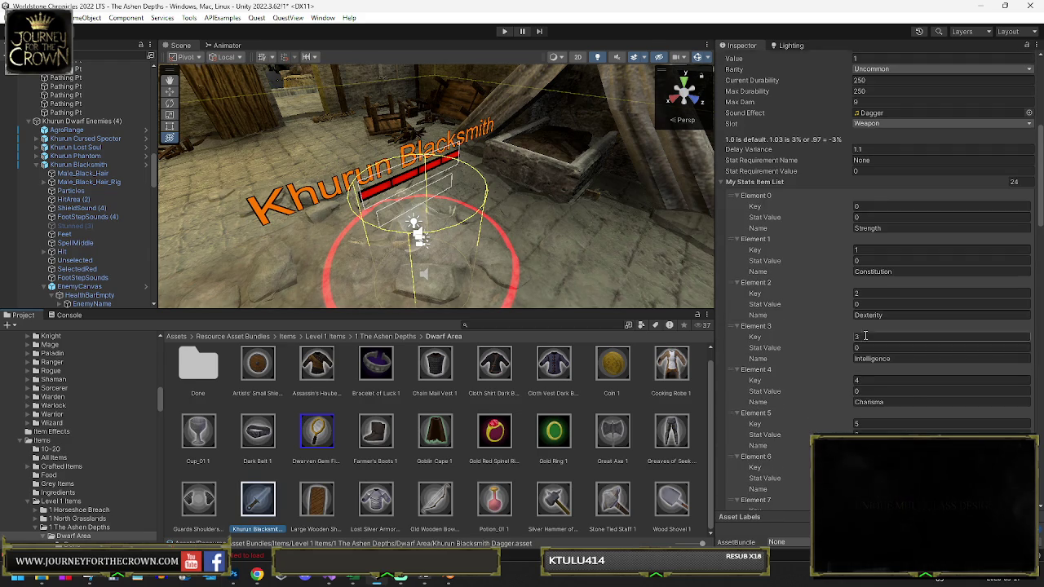
pyautogui.click(869, 305)
pyautogui.write('18')
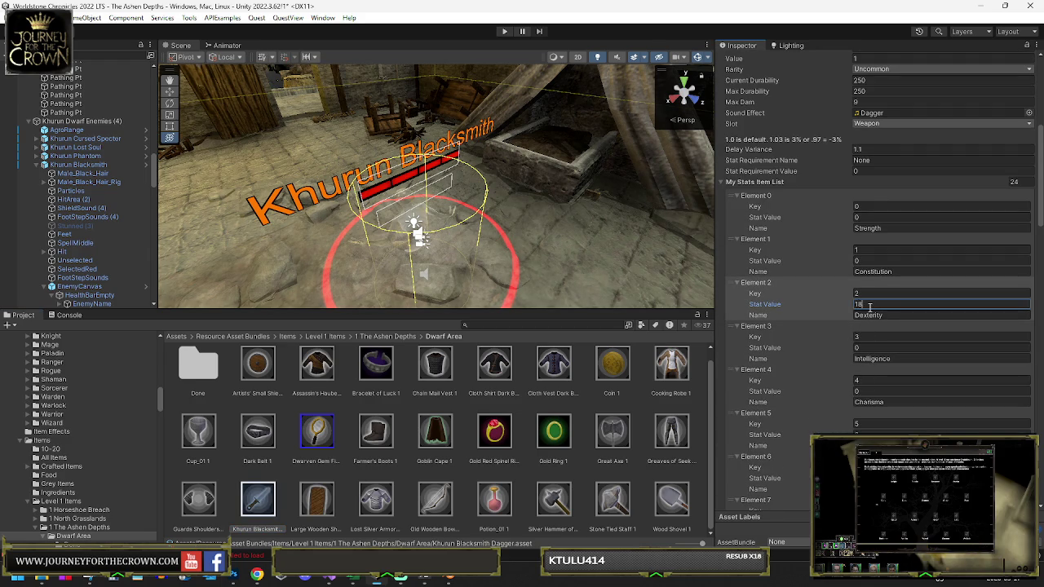
# Step: Set the dagger's Crit Melee Bonus and Hit Melee Bonus to 2 each
pyautogui.scroll(-10, 869, 307)
pyautogui.scroll(5, 878, 399)
pyautogui.scroll(5, 868, 401)
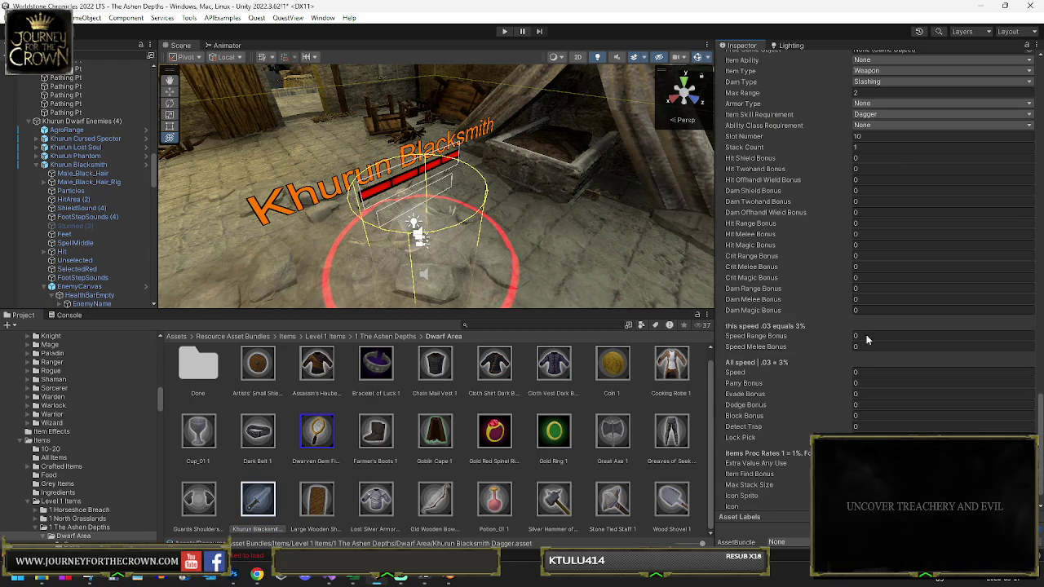
pyautogui.click(868, 268)
pyautogui.write('2')
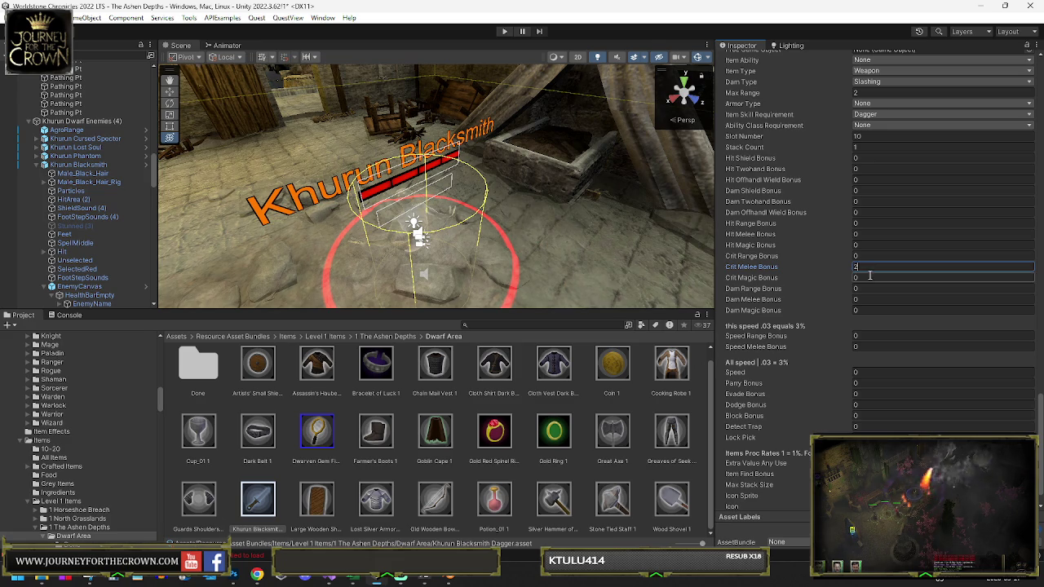
pyautogui.click(869, 234)
pyautogui.write('2')
pyautogui.scroll(2, 903, 236)
pyautogui.scroll(3, 902, 220)
pyautogui.click(902, 205)
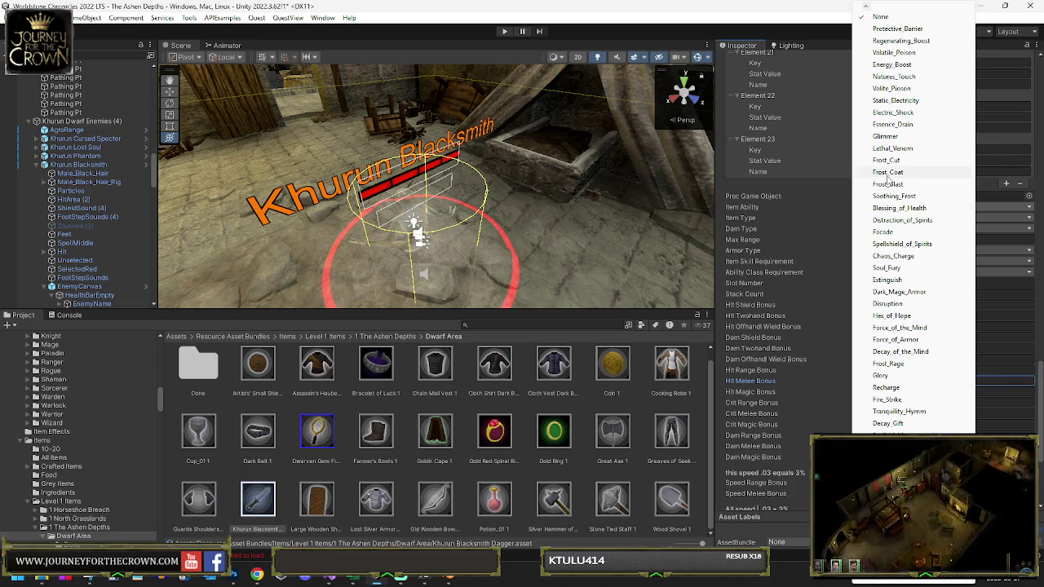
# Step: Pick Essence_Drain in the dagger's Item Ability dropdown and scroll back up the stats
pyautogui.click(890, 124)
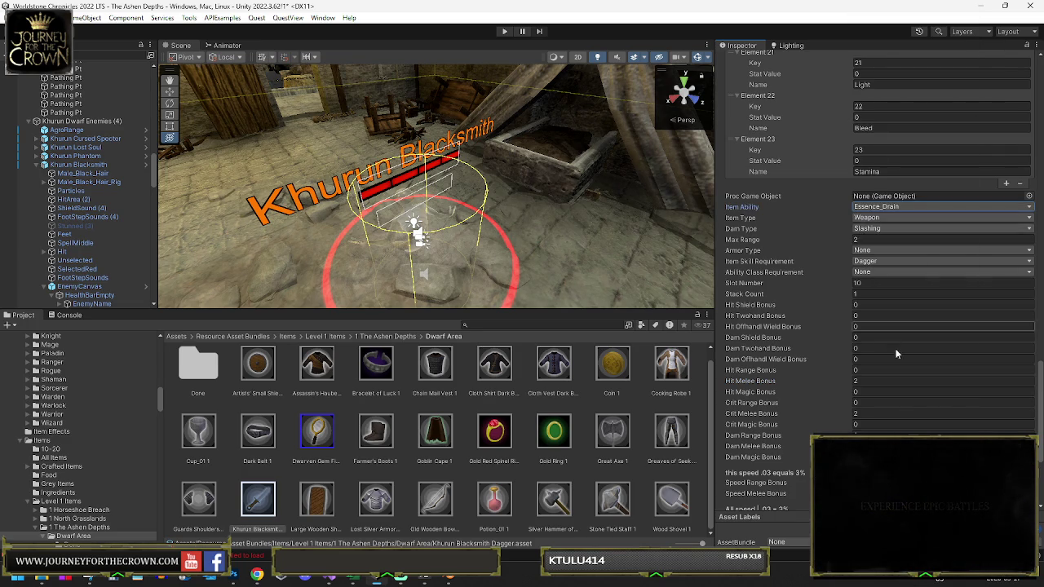
pyautogui.scroll(-4, 892, 339)
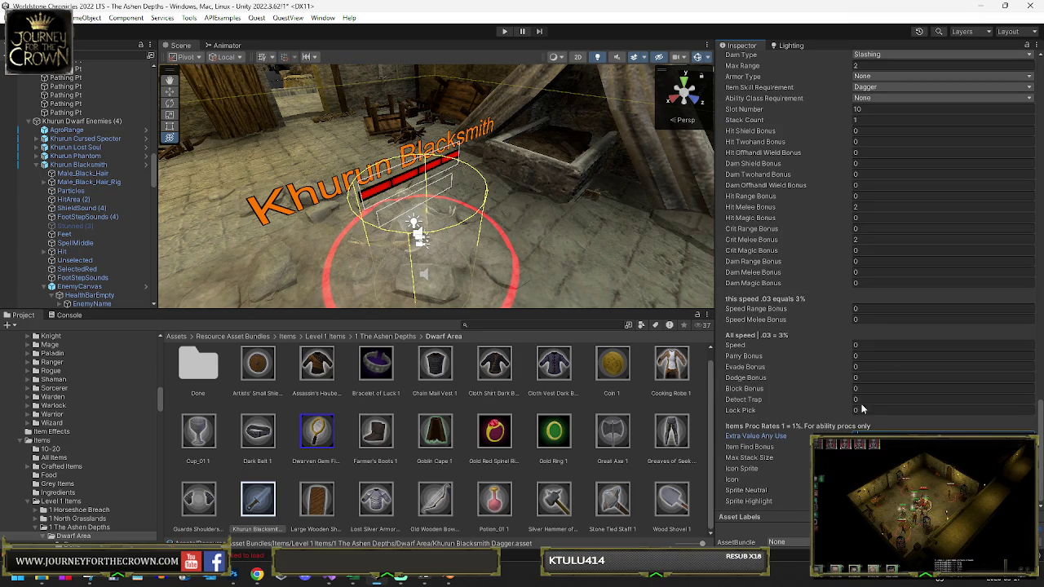
pyautogui.scroll(10, 914, 307)
pyautogui.scroll(15, 914, 306)
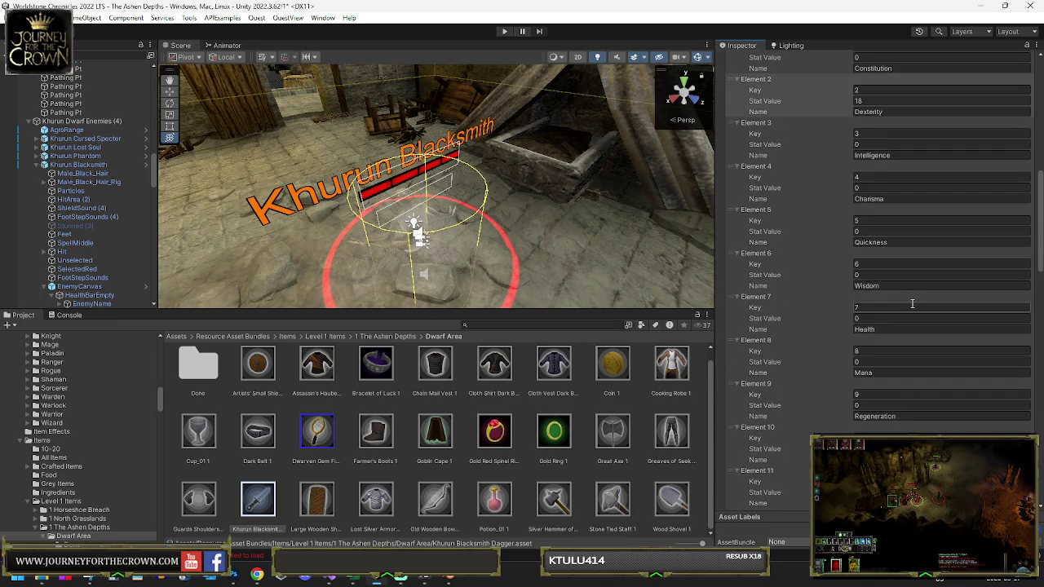
pyautogui.scroll(7, 913, 303)
pyautogui.click(891, 160)
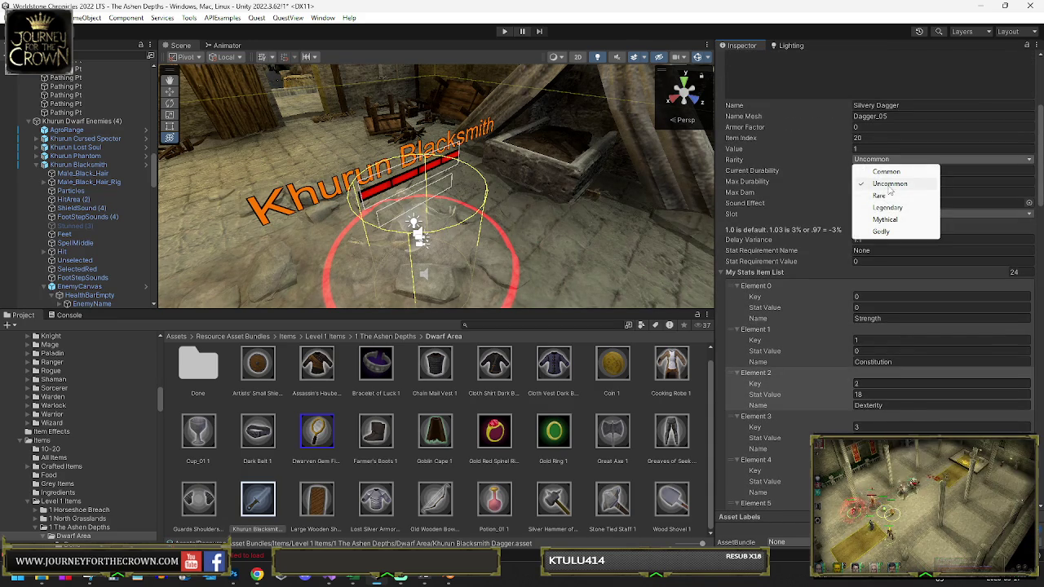
# Step: Set the dagger's Rarity to Rare, keeping Current and Max Durability at 250
pyautogui.click(888, 196)
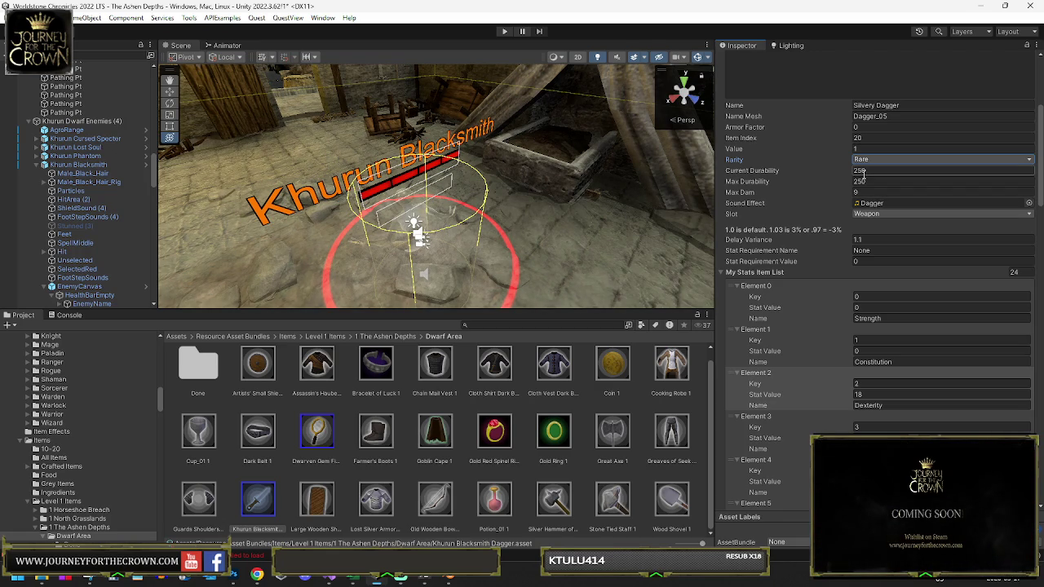
pyautogui.click(864, 170)
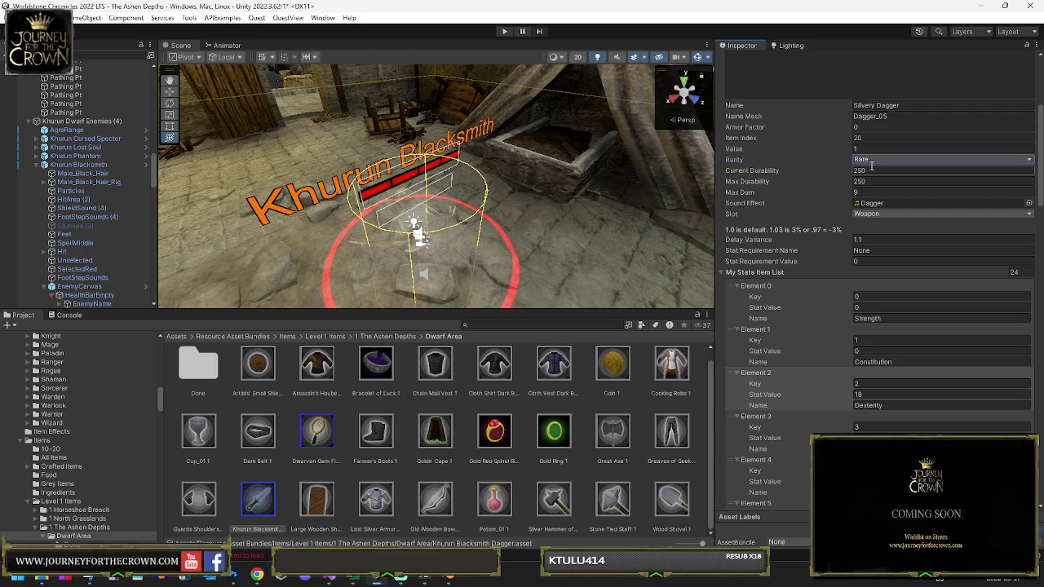
pyautogui.click(876, 166)
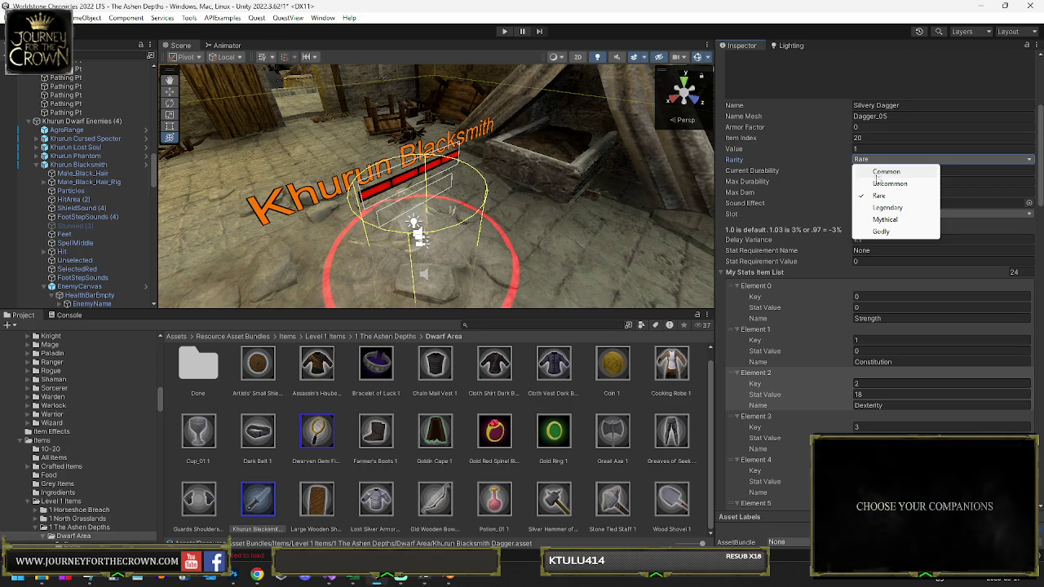
pyautogui.click(952, 180)
pyautogui.click(952, 180)
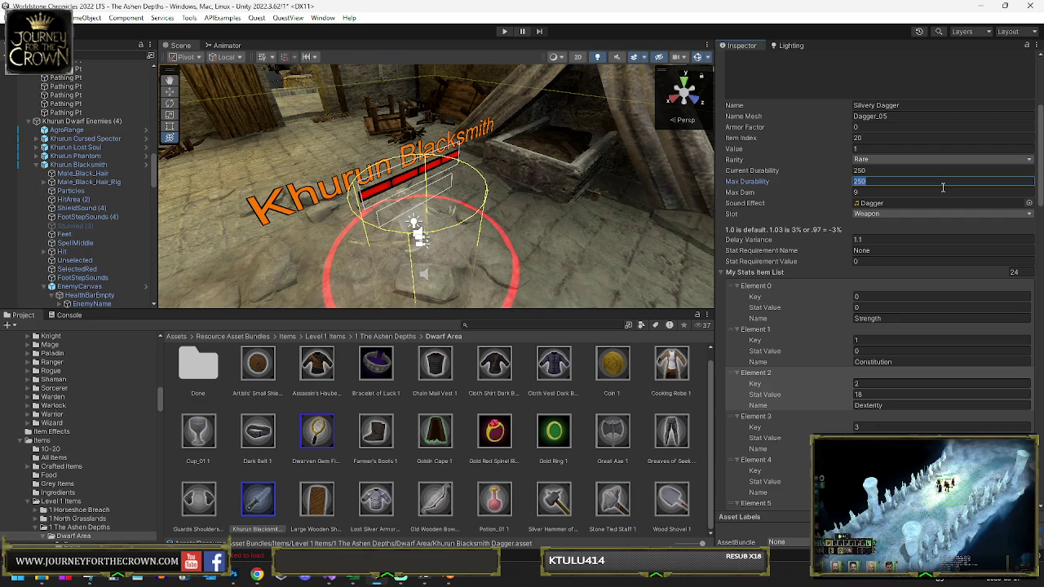
# Step: Enter Constitution 3 and Quickness 12 in the dagger's stat values, leaving Charisma at 0
pyautogui.click(889, 307)
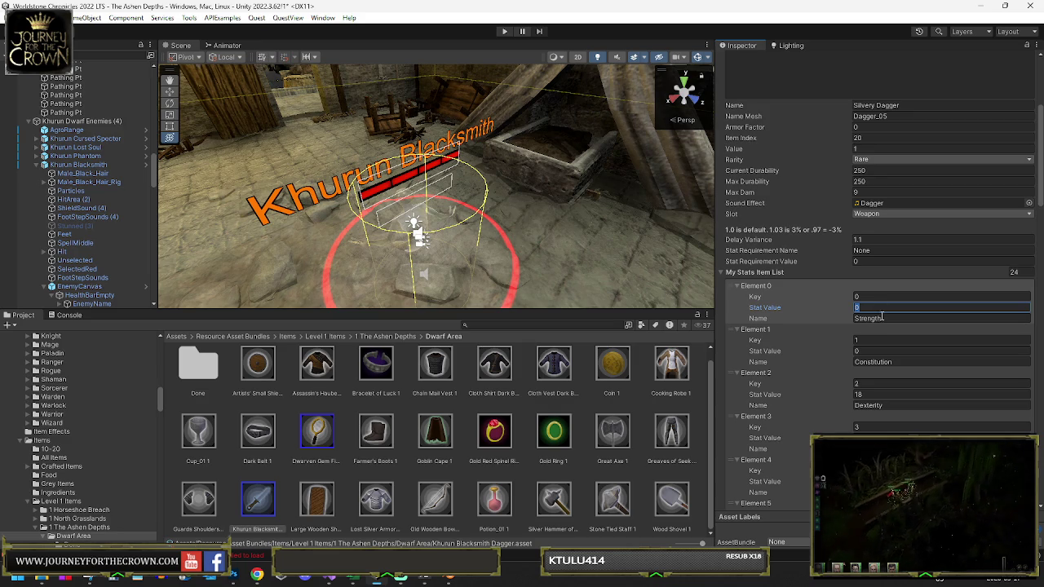
pyautogui.scroll(-3, 881, 313)
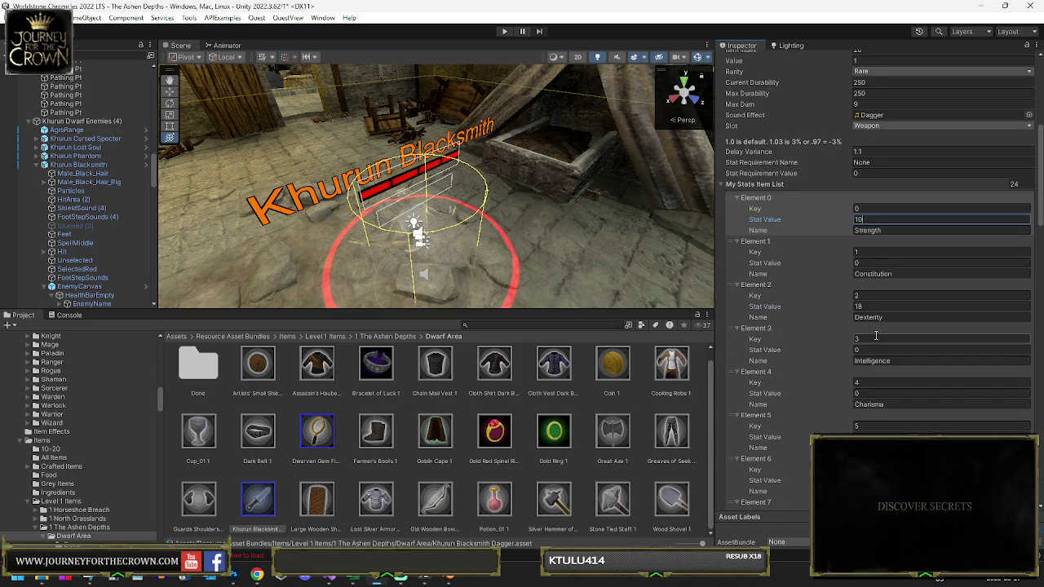
pyautogui.click(880, 263)
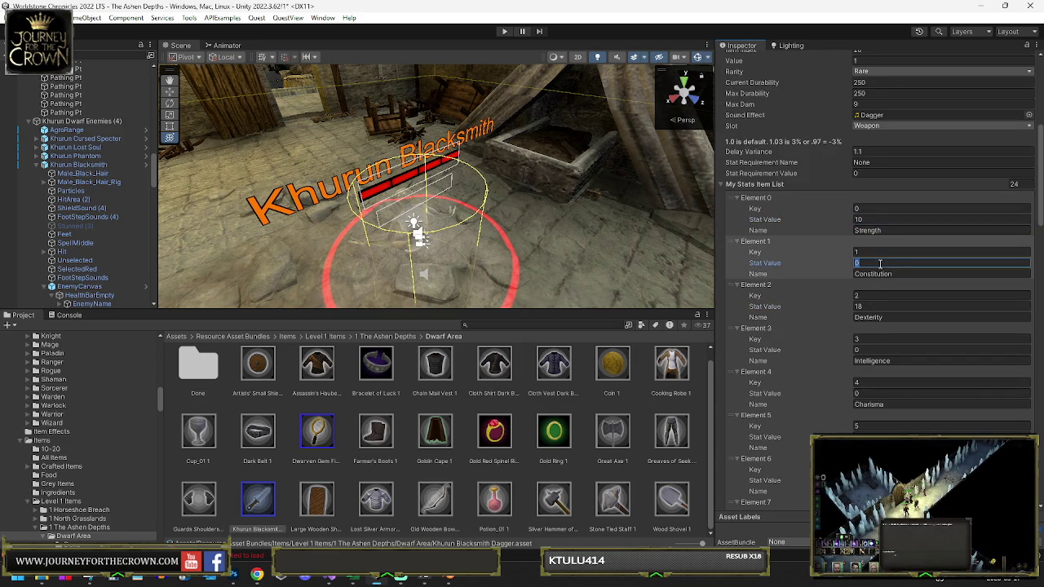
pyautogui.write('3')
pyautogui.click(867, 394)
pyautogui.write('5')
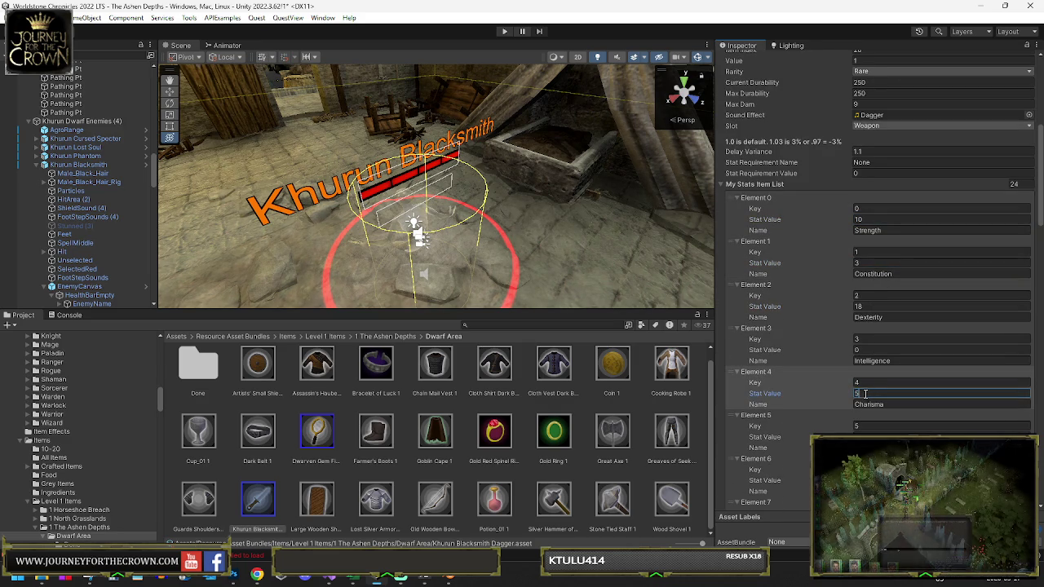
pyautogui.scroll(-5, 866, 394)
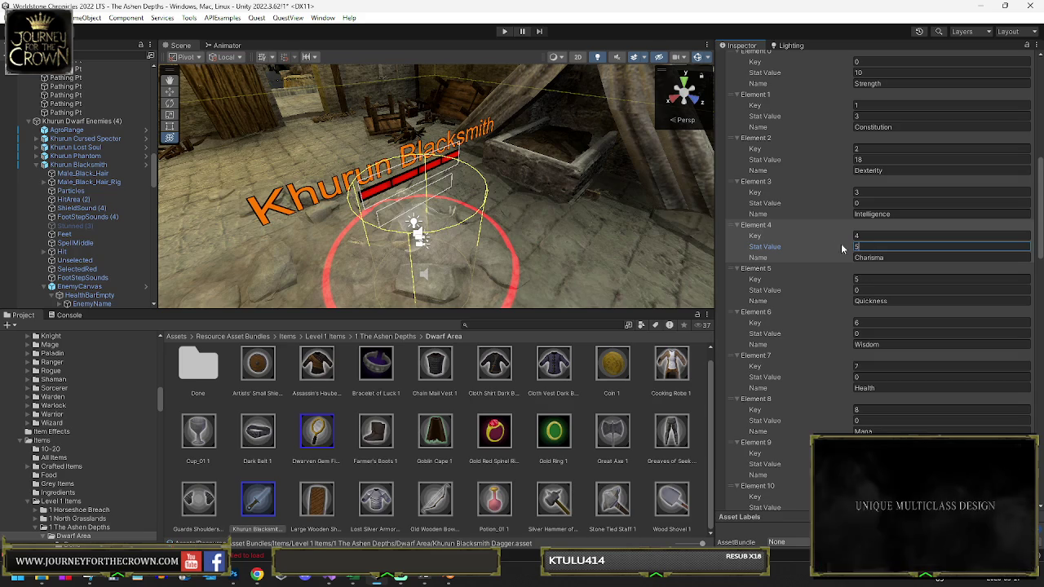
pyautogui.click(866, 290)
pyautogui.write('12')
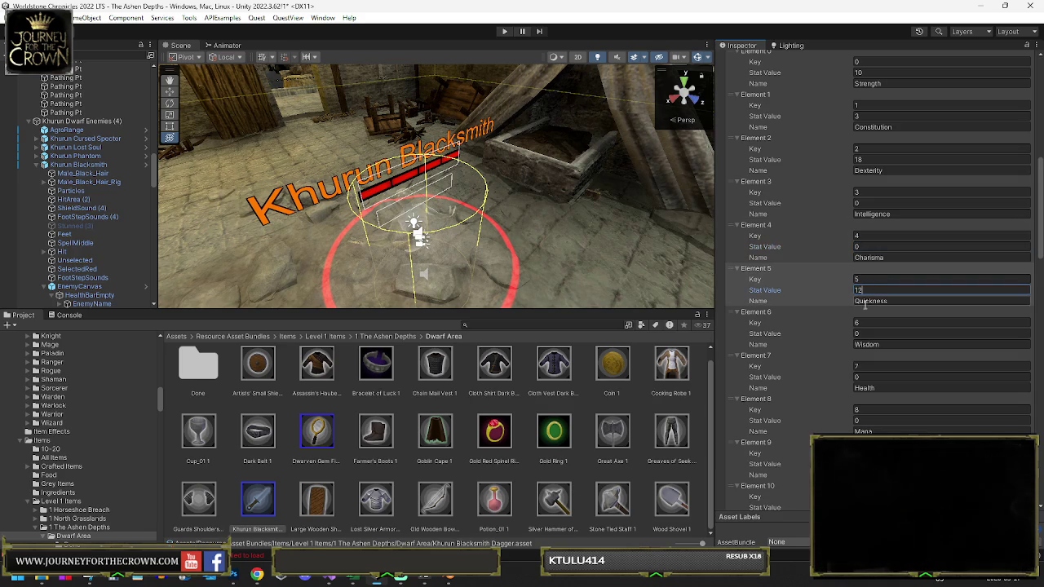
pyautogui.click(872, 377)
pyautogui.write('25')
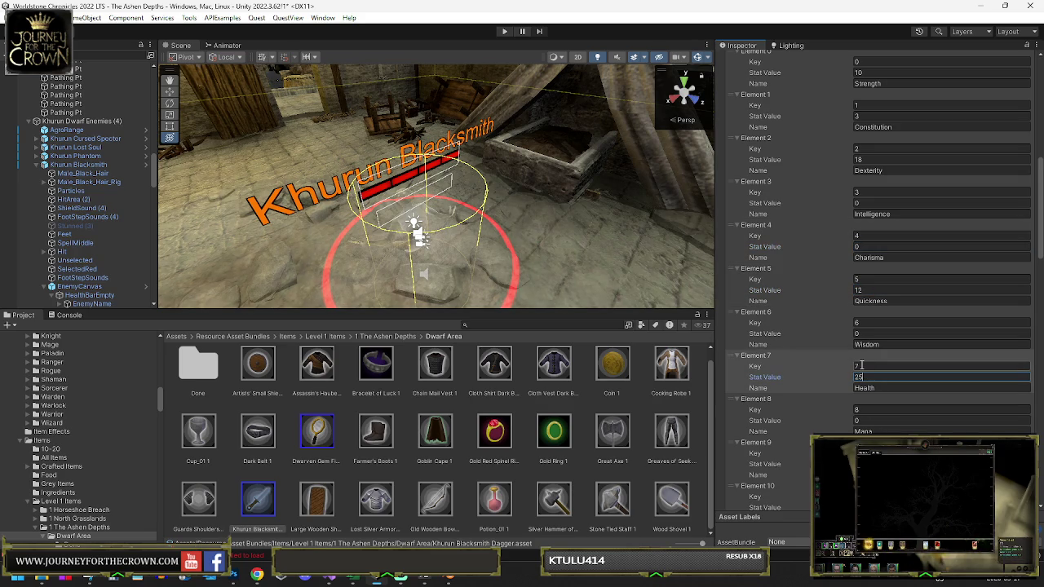
# Step: Set Health 25 and Regeneration 1, leaving the stats down to Lightning at 0
pyautogui.scroll(-2, 860, 364)
pyautogui.click(864, 332)
pyautogui.write('25')
pyautogui.click(883, 376)
pyautogui.write('1')
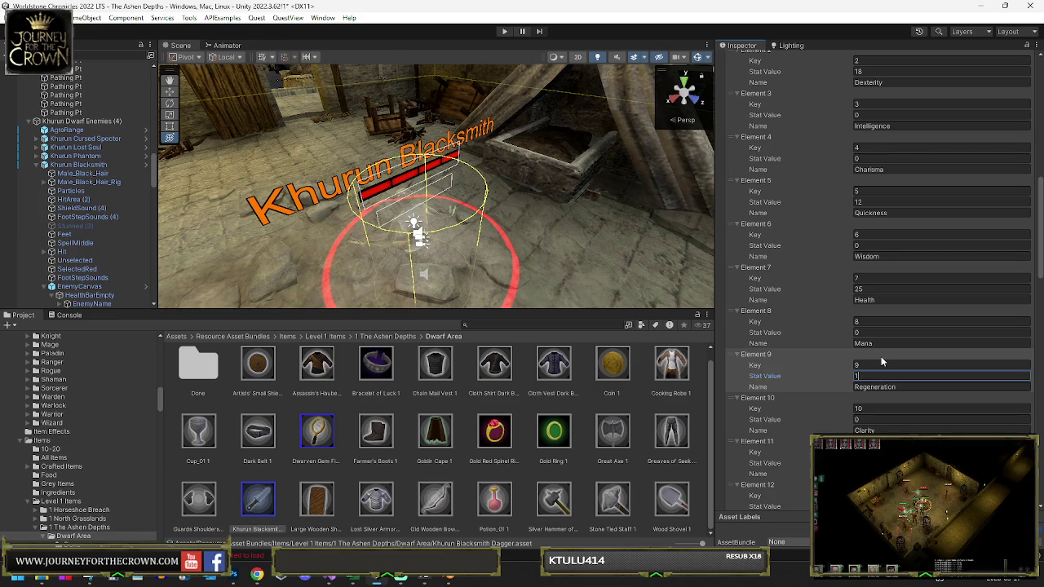
pyautogui.press('Tab')
pyautogui.press('Tab')
pyautogui.press('Tab')
pyautogui.write('1')
pyautogui.scroll(-1, 881, 371)
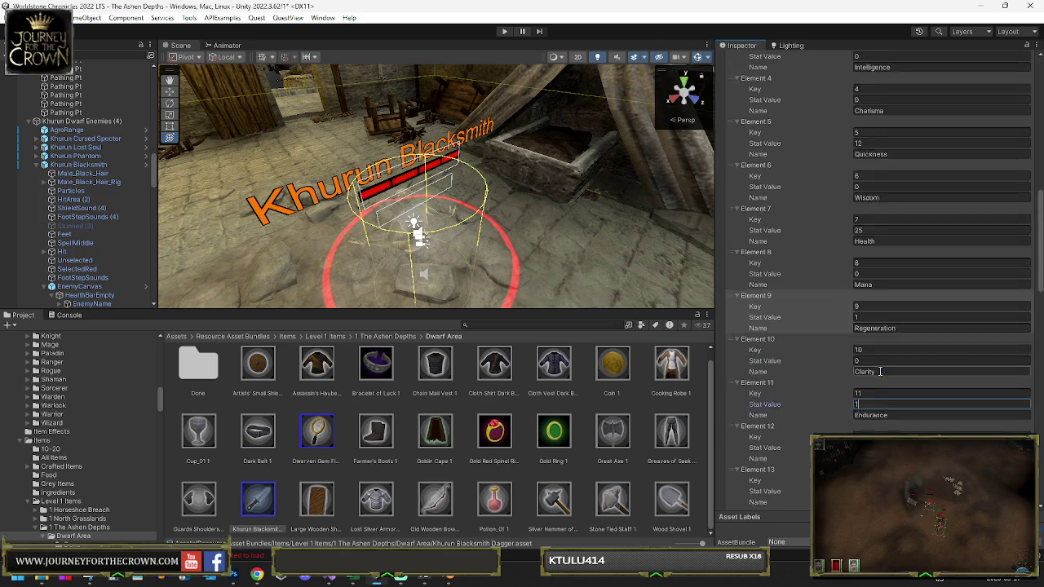
pyautogui.scroll(-3, 879, 376)
pyautogui.click(872, 389)
pyautogui.scroll(-3, 872, 383)
pyautogui.click(875, 387)
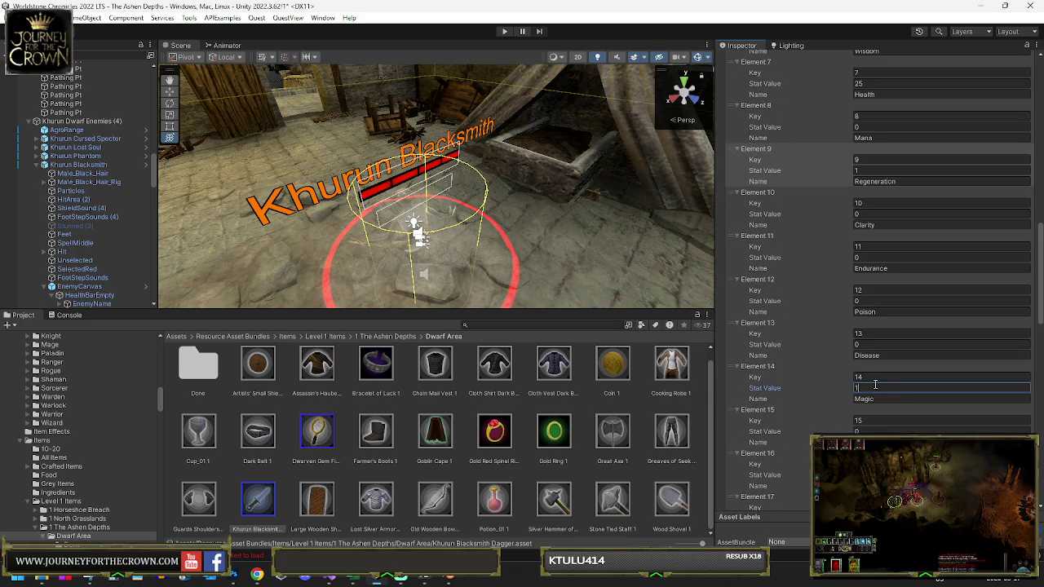
pyautogui.scroll(-2, 875, 384)
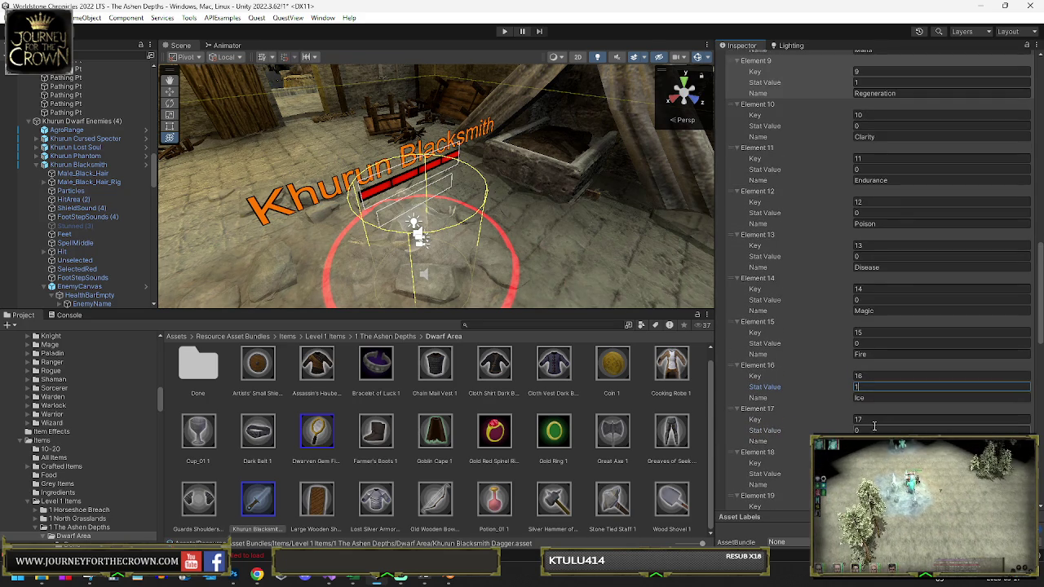
pyautogui.scroll(-3, 875, 424)
pyautogui.click(873, 400)
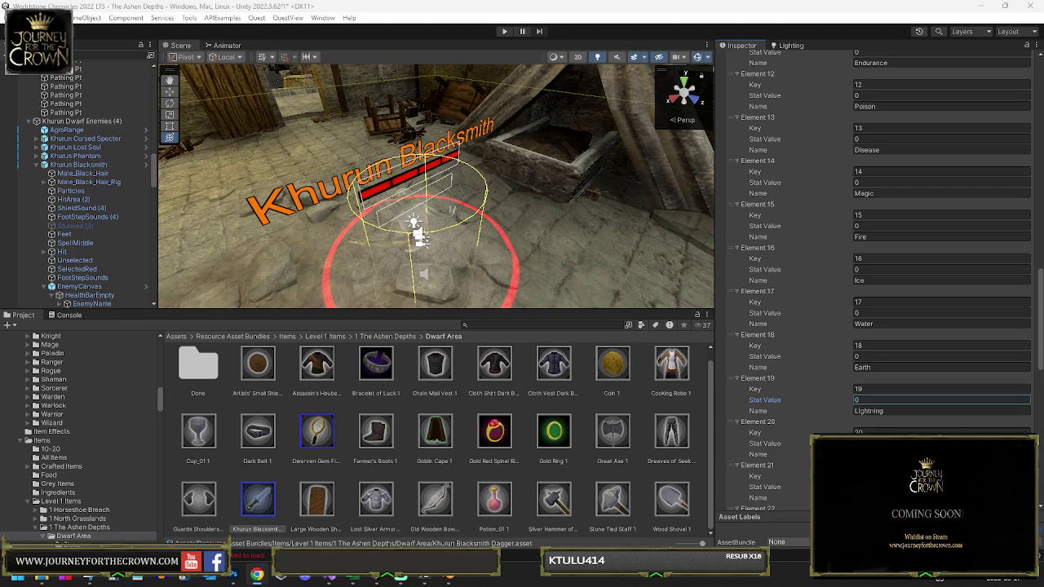
pyautogui.scroll(-3, 897, 408)
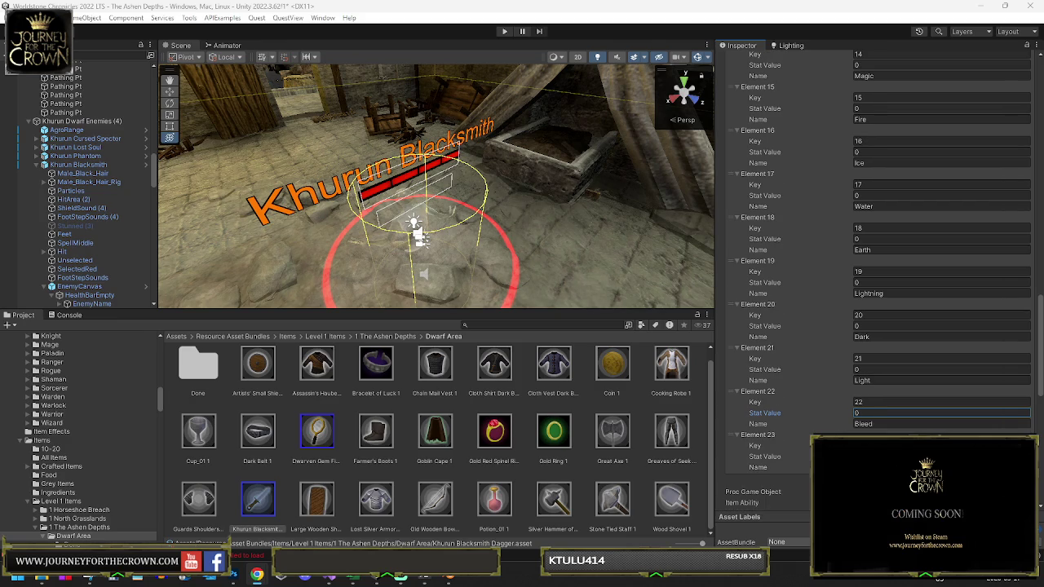
pyautogui.scroll(9, 893, 381)
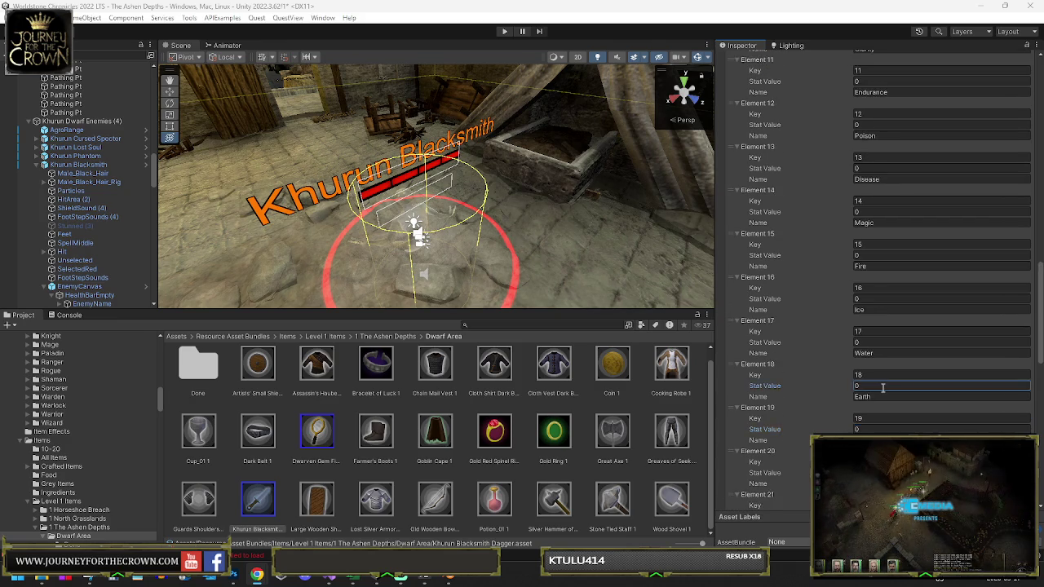
# Step: Set the dagger's Mana stat value to 15
pyautogui.scroll(3, 892, 381)
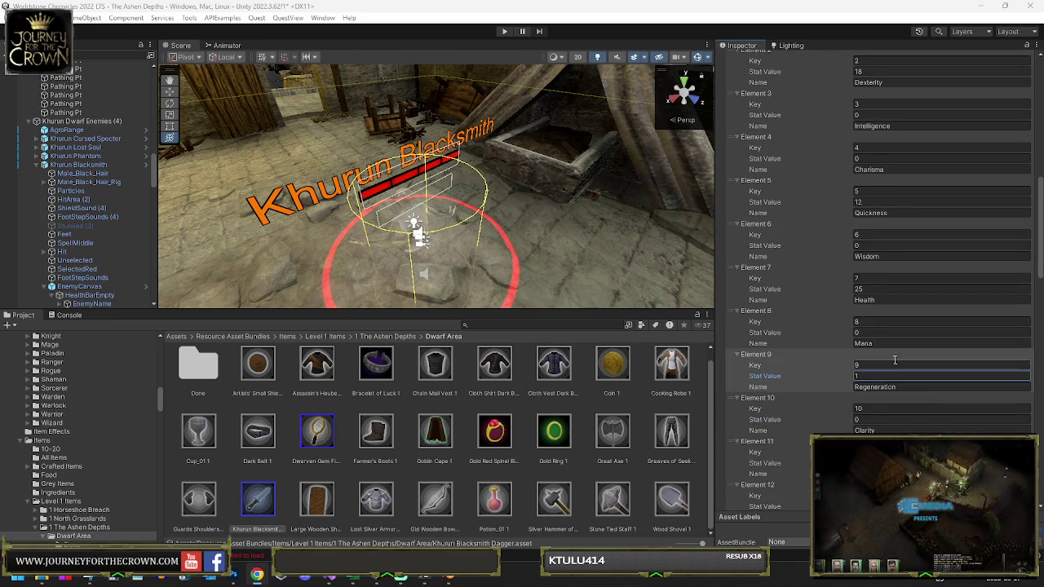
pyautogui.click(881, 336)
pyautogui.write('15')
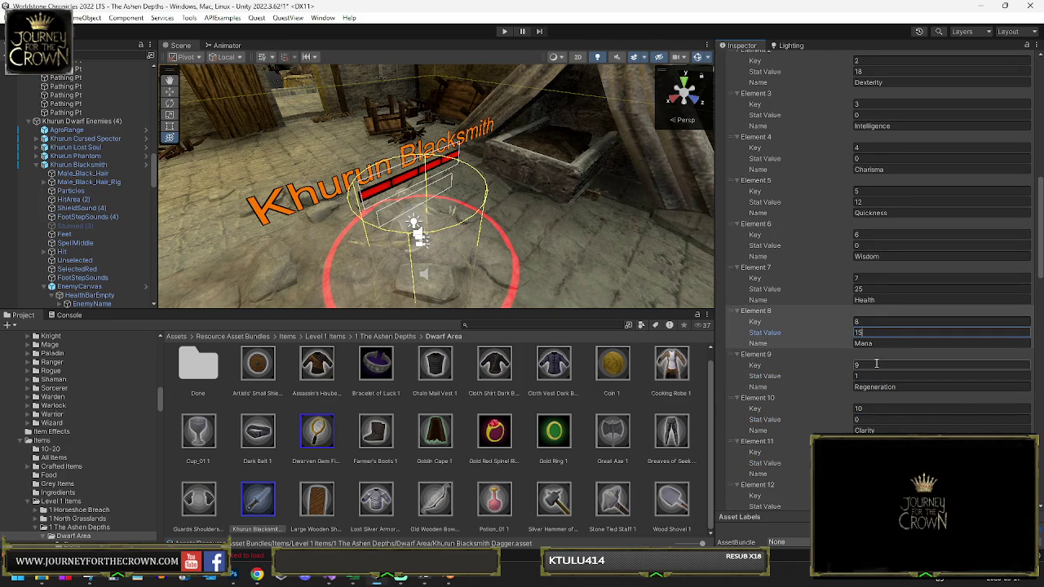
pyautogui.click(870, 289)
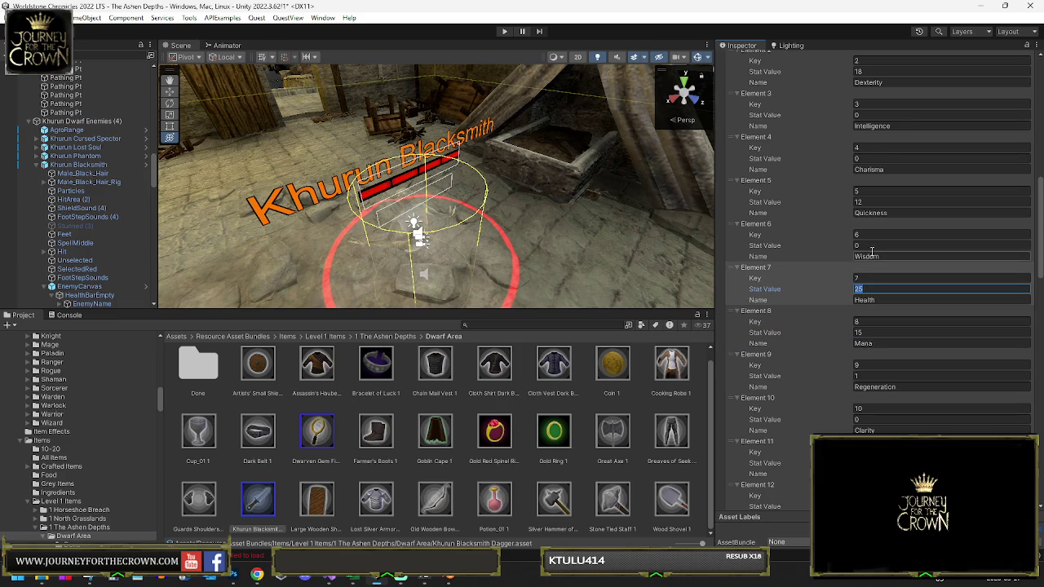
pyautogui.scroll(2, 872, 255)
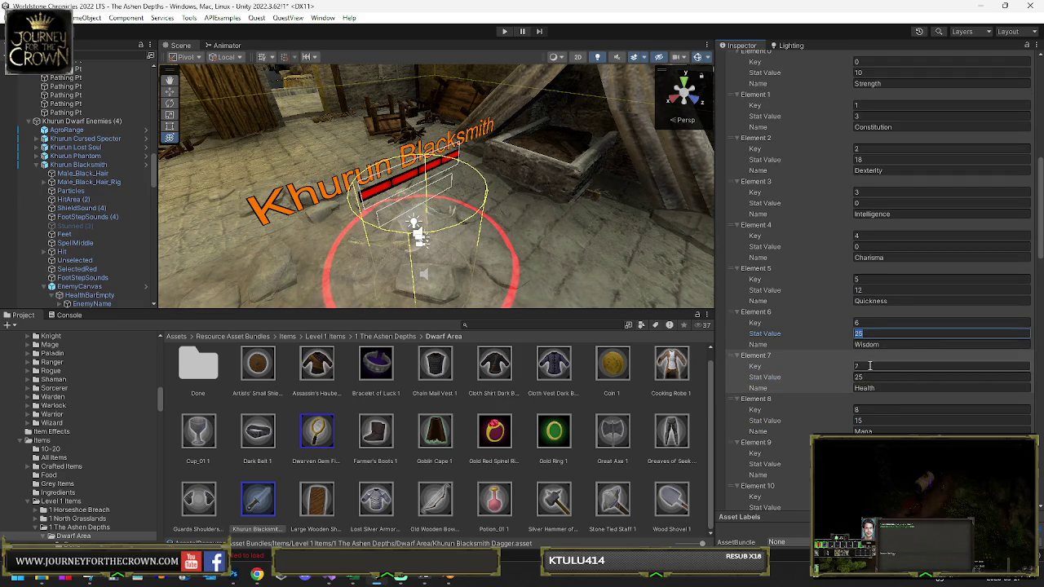
pyautogui.scroll(-3, 870, 356)
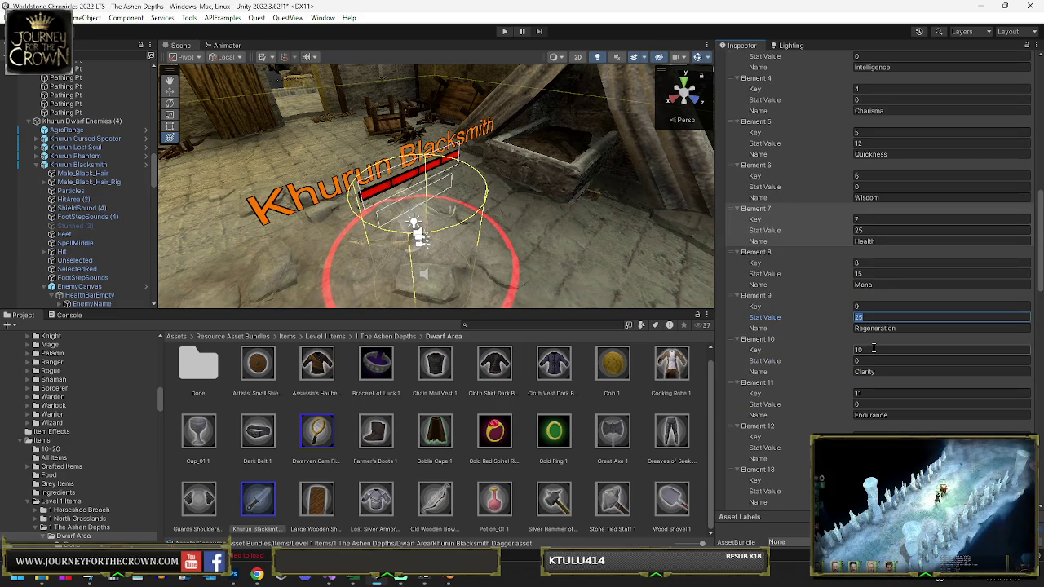
pyautogui.scroll(-3, 873, 349)
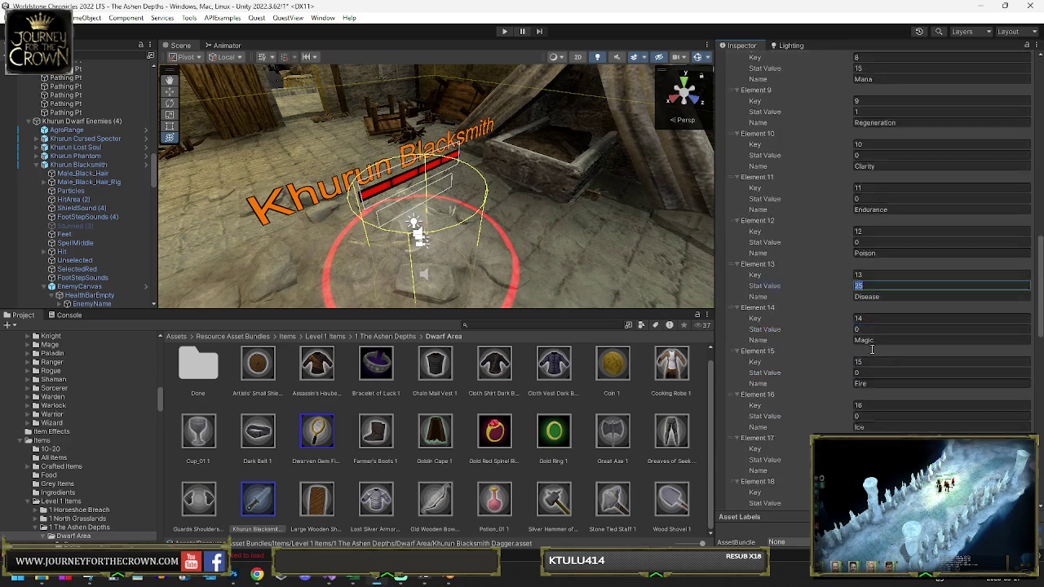
pyautogui.scroll(-5, 872, 353)
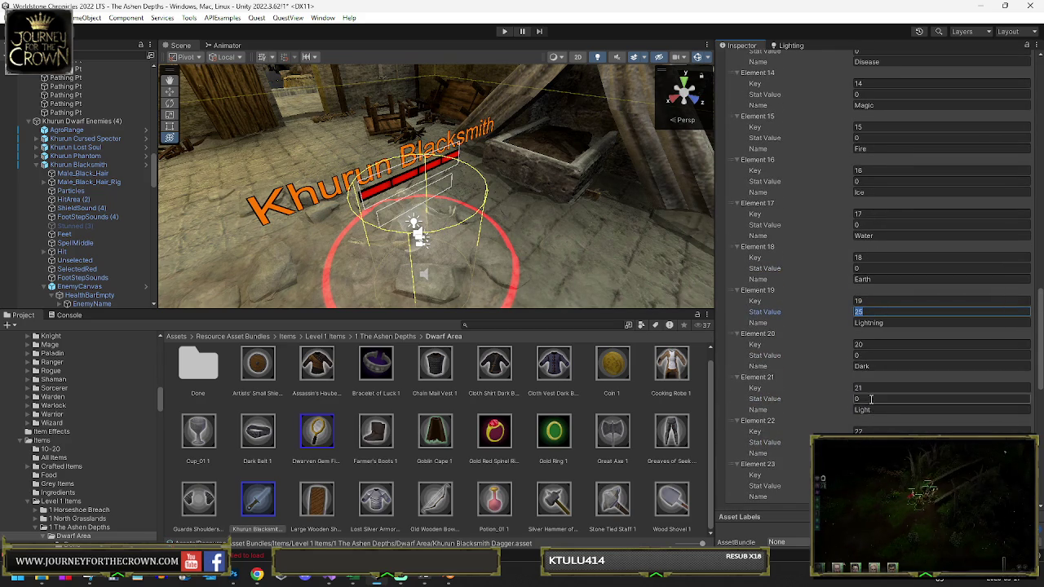
pyautogui.scroll(-2, 872, 334)
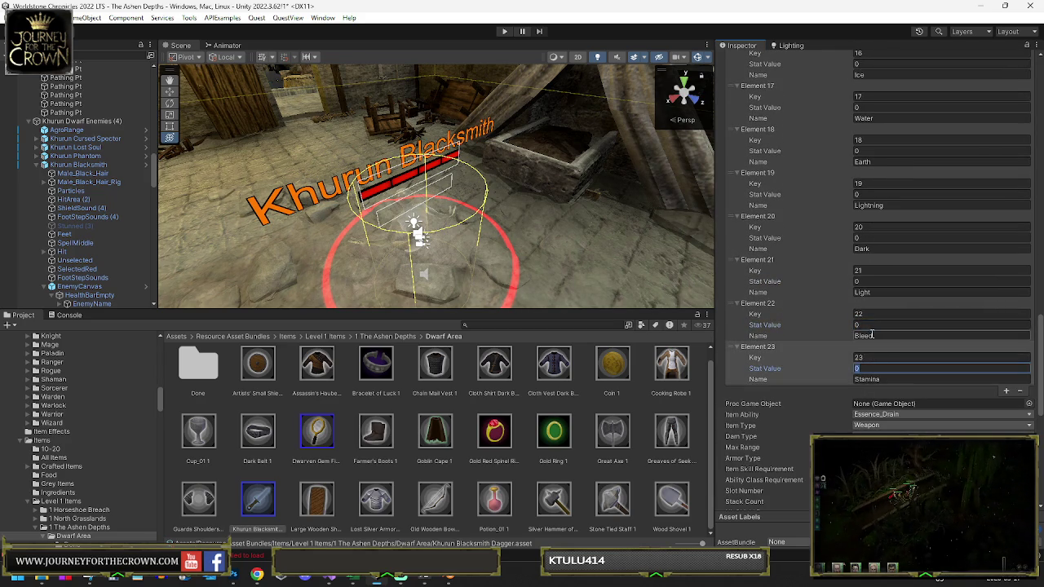
# Step: Set Bleed to 2 and move the finished dagger into the Done folder
pyautogui.click(872, 326)
pyautogui.scroll(-5, 866, 359)
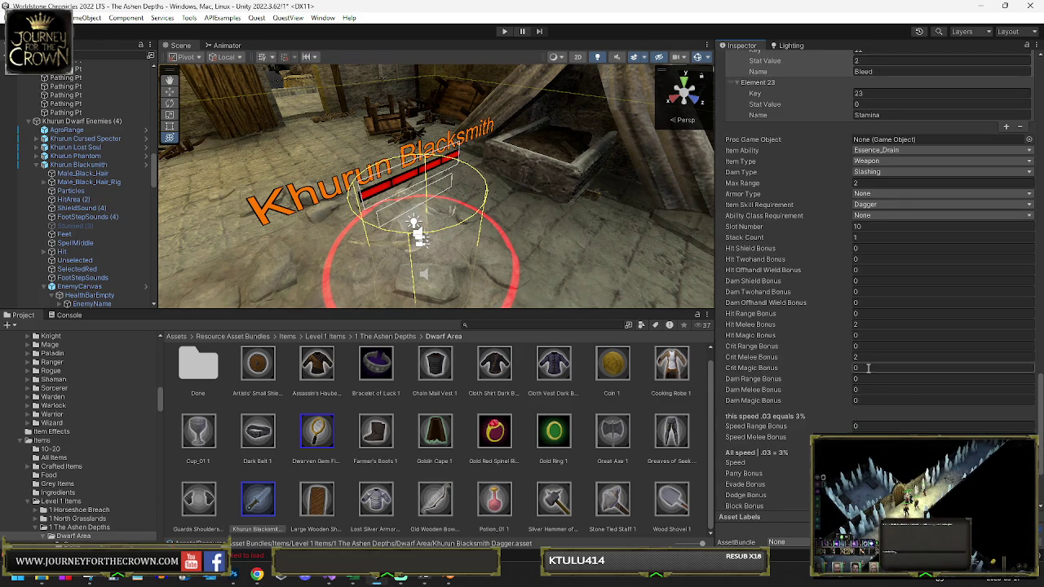
pyautogui.scroll(-3, 866, 367)
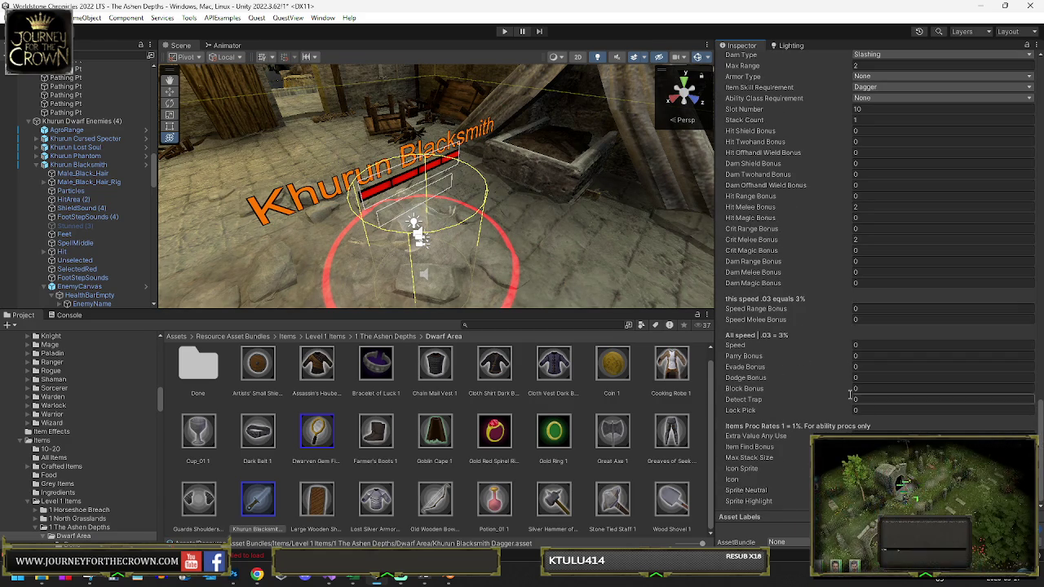
pyautogui.scroll(3, 803, 405)
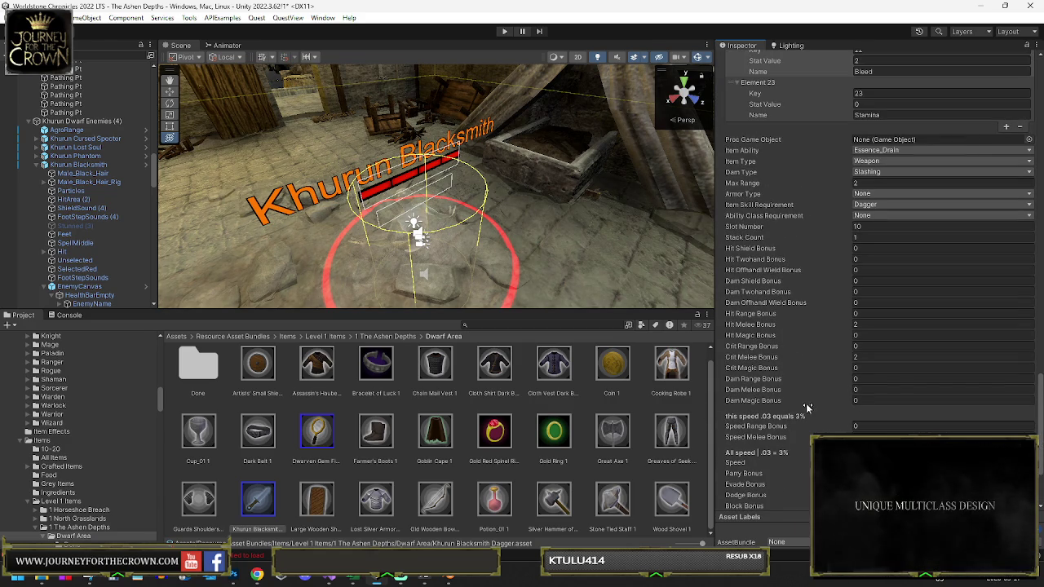
pyautogui.moveTo(259, 509); pyautogui.dragTo(222, 374)
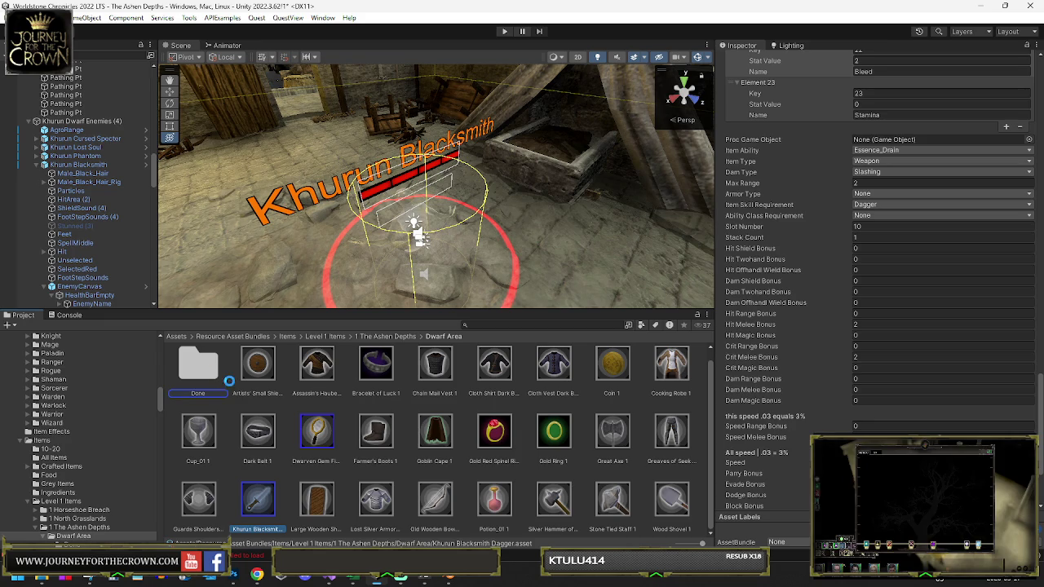
pyautogui.click(93, 165)
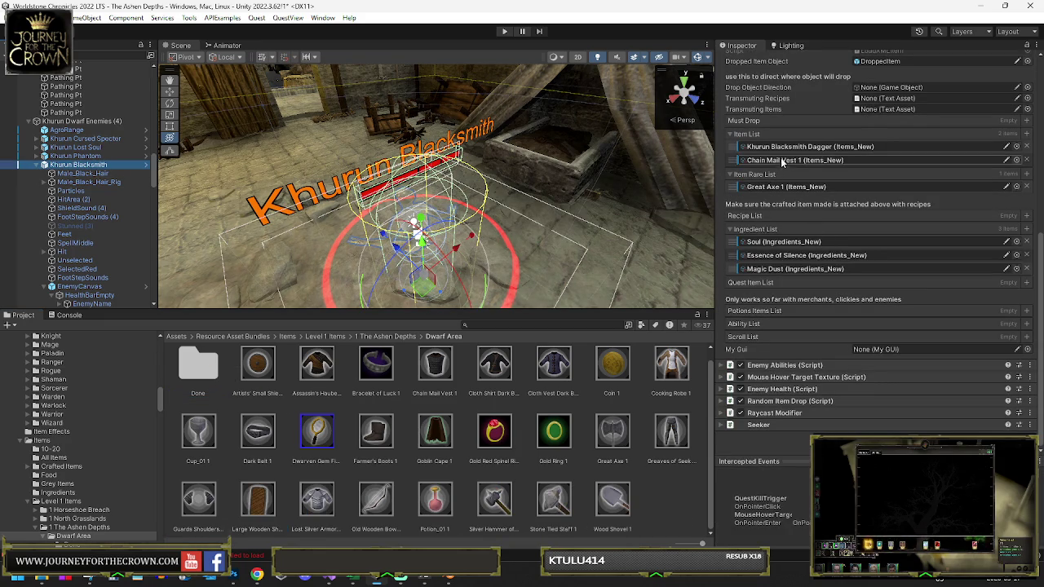
# Step: Locate the Chain Mail Vest 1 item asset and change its Display Name to 'Dwarven Smithed'
pyautogui.click(783, 160)
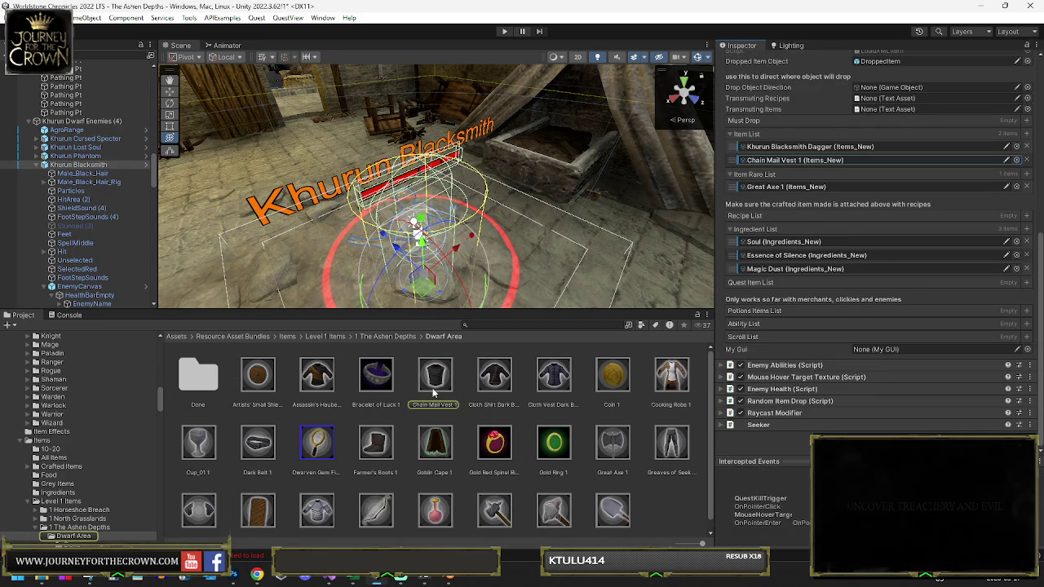
pyautogui.click(433, 394)
pyautogui.scroll(8, 816, 244)
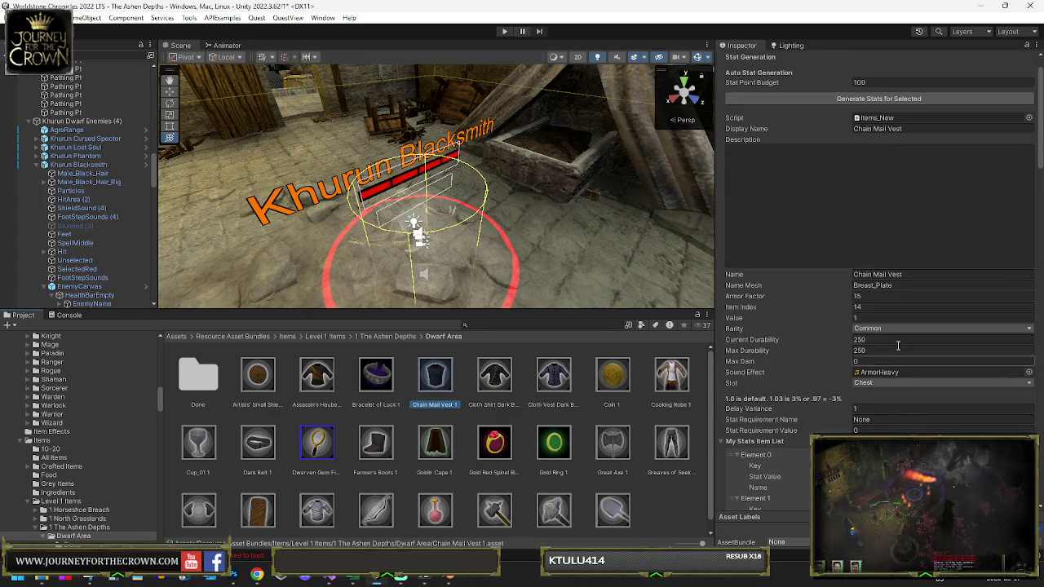
pyautogui.click(917, 129)
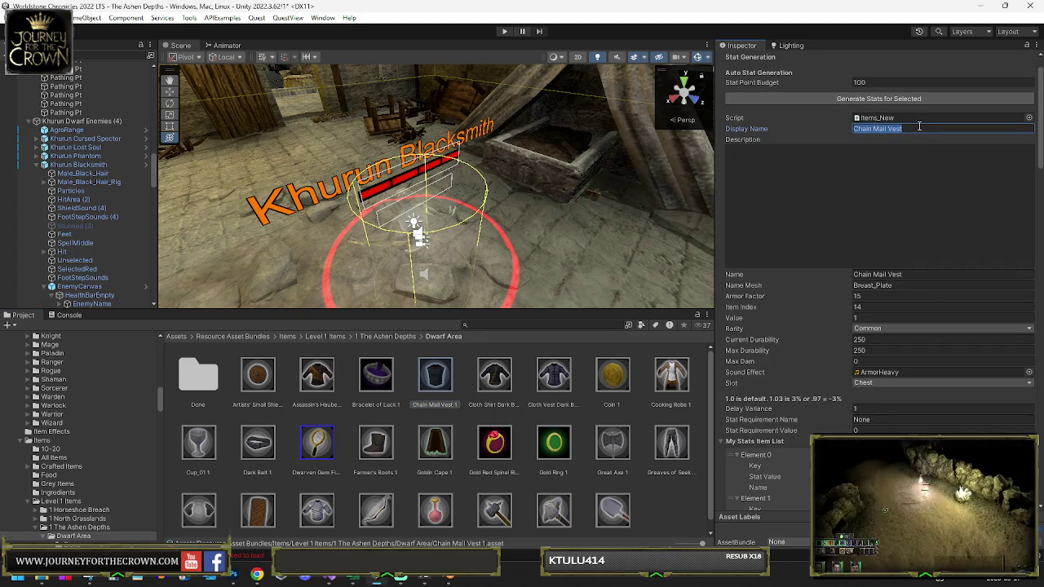
pyautogui.write('Dwarven')
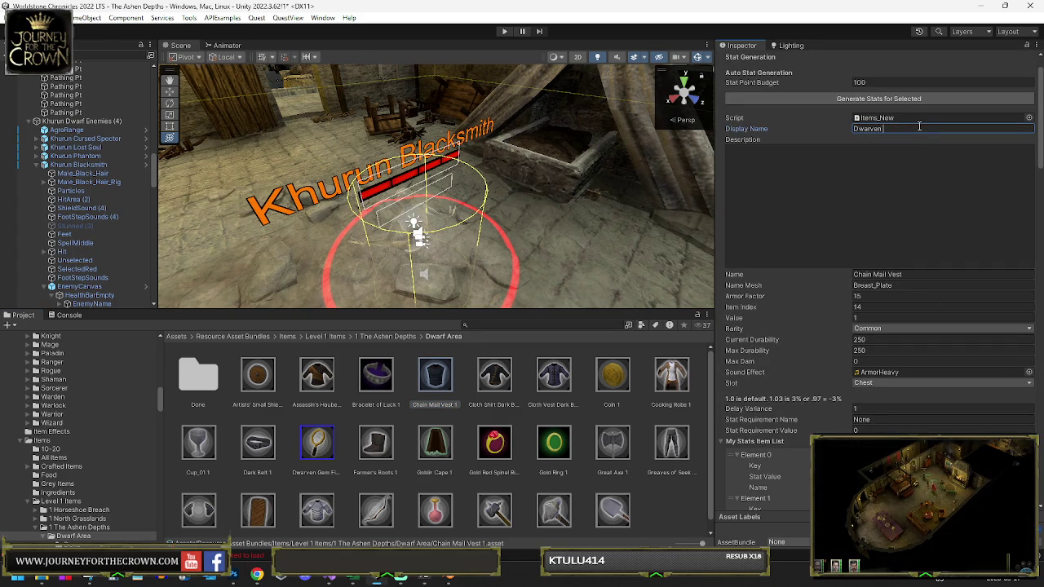
pyautogui.write(' Smithed C')
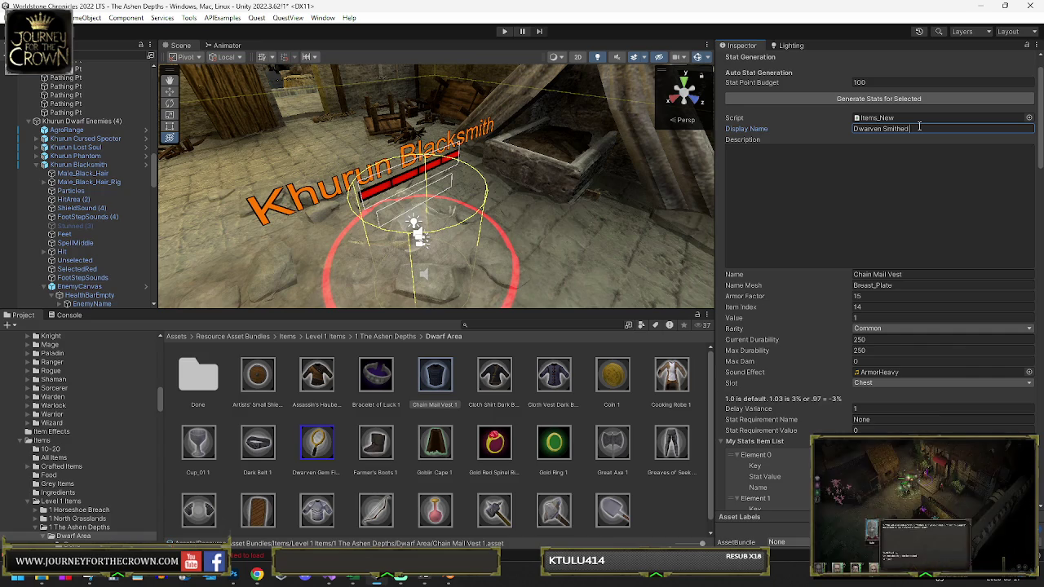
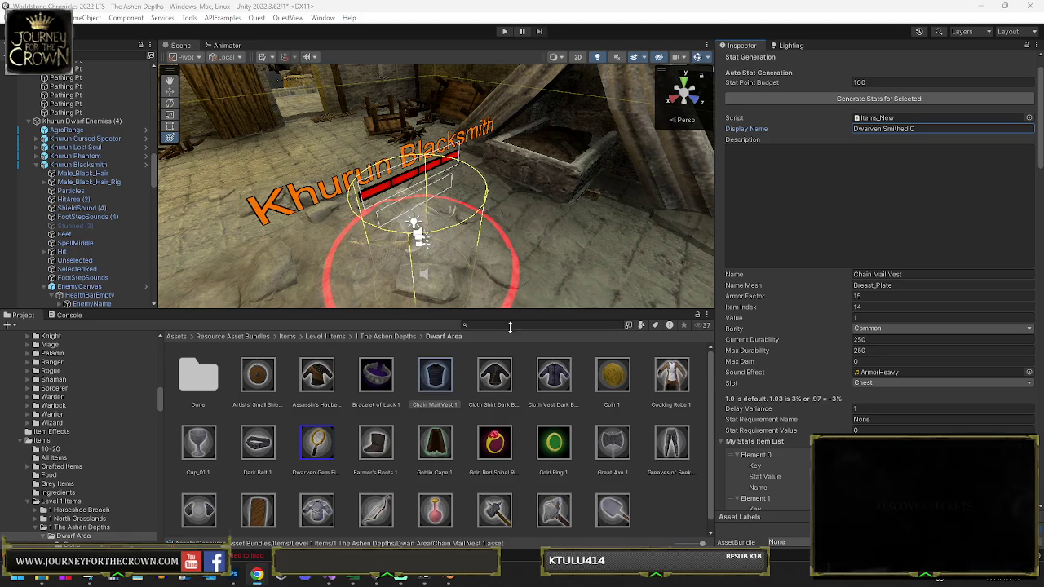
# Step: Rename the Chain Mail Vest item and its asset file to 'Deepforge Vest'
pyautogui.click(942, 129)
pyautogui.write('Deepforge Vest')
pyautogui.click(808, 177)
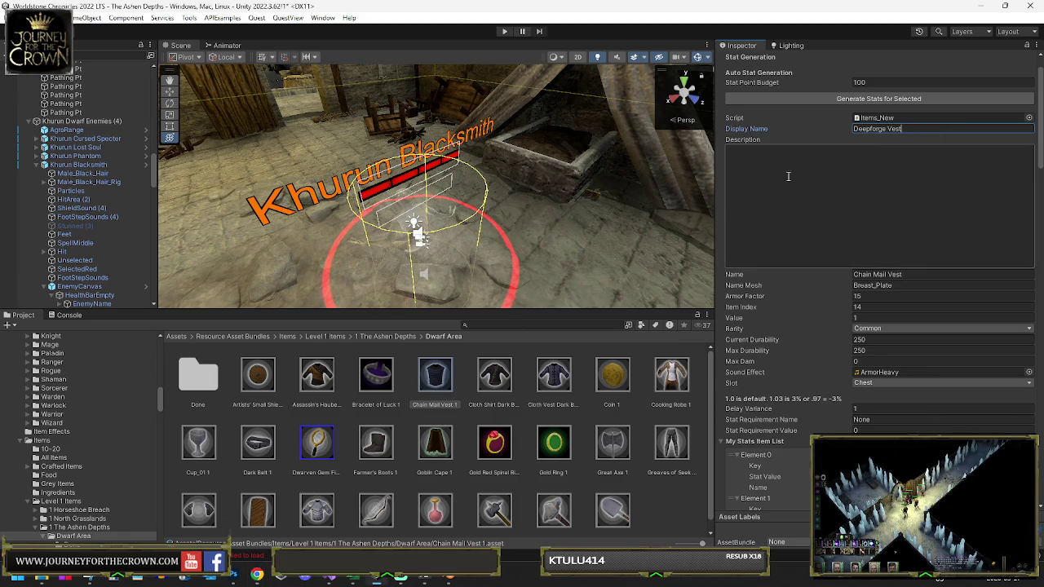
pyautogui.click(435, 407)
pyautogui.write('Deepforge Vest')
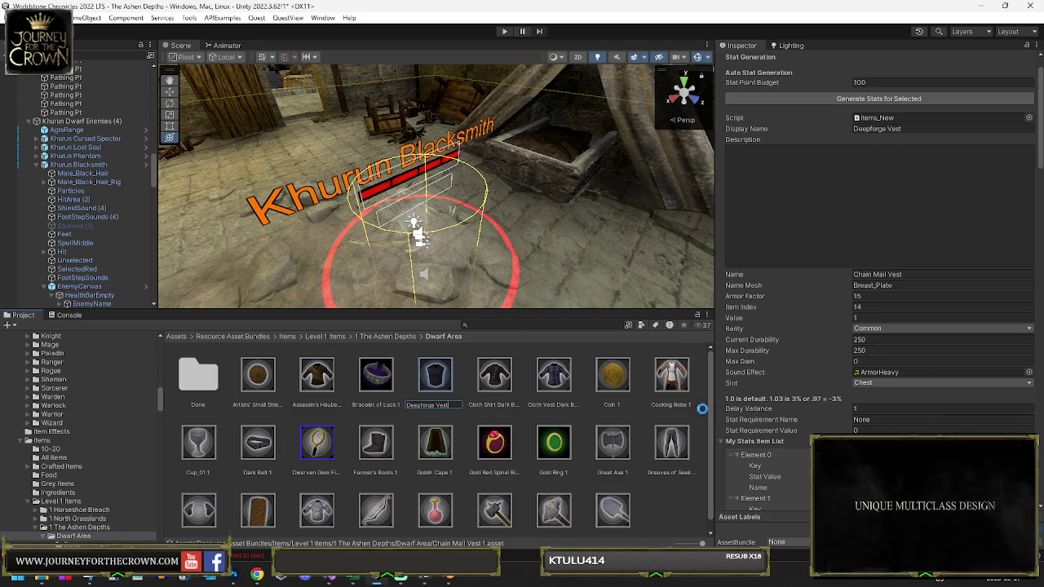
# Step: Set the vest's rarity to Uncommon and its value to 85
pyautogui.click(893, 329)
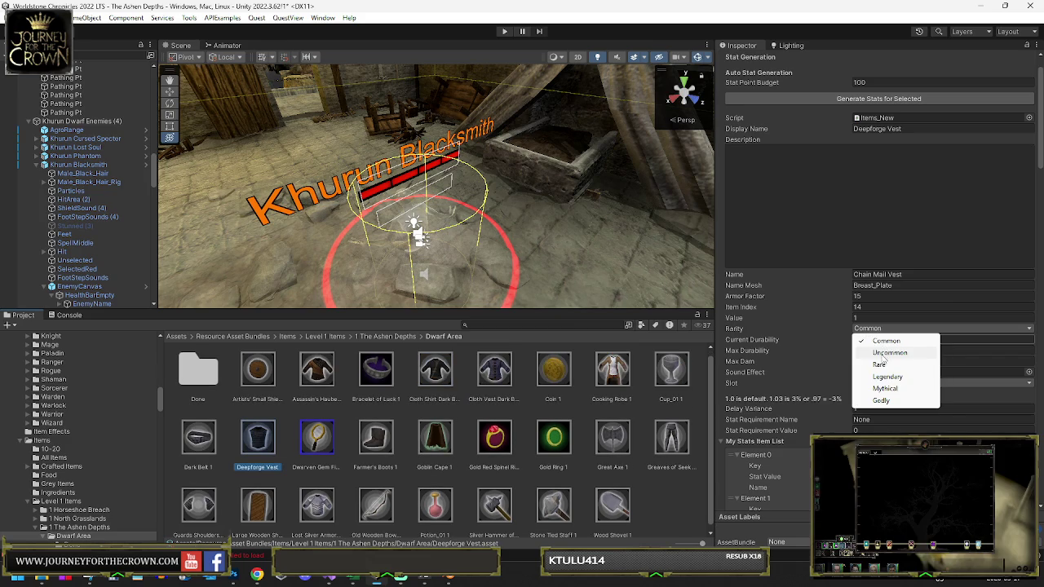
pyautogui.click(884, 355)
pyautogui.click(871, 317)
pyautogui.write('85')
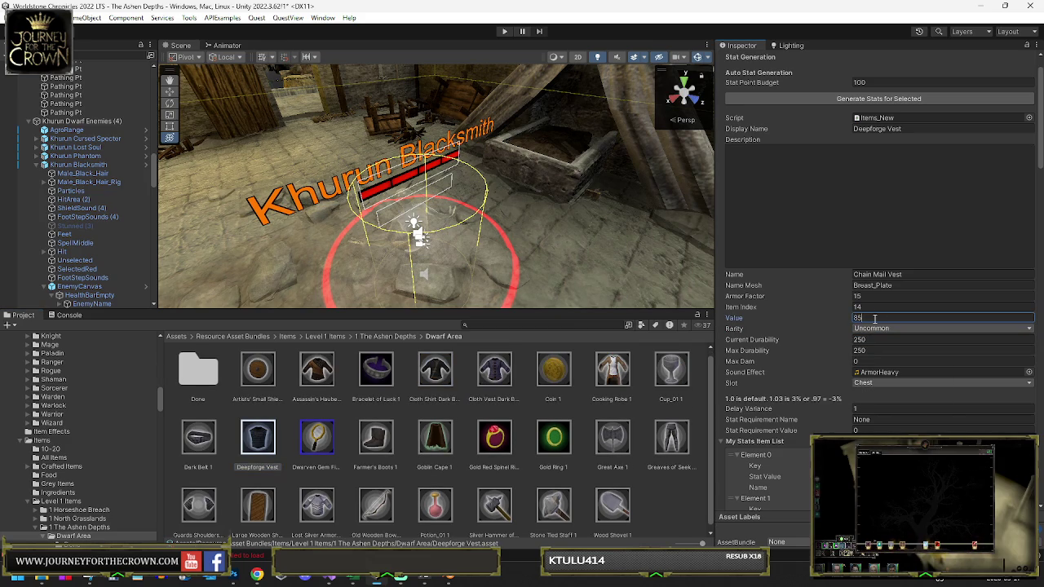
pyautogui.scroll(-3, 875, 322)
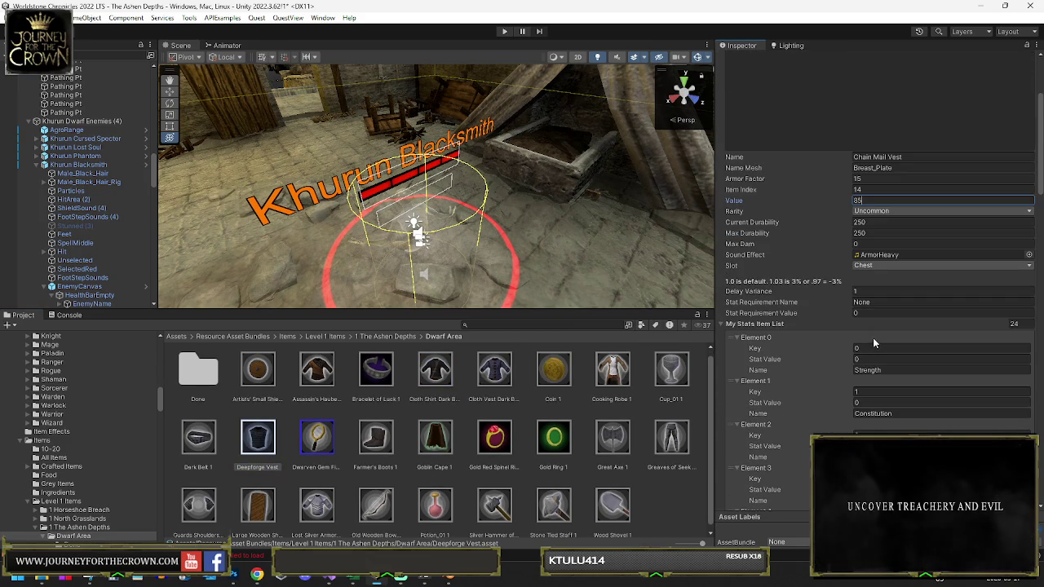
# Step: Set the vest's Armor Factor to 35 and its Constitution bonus to 8
pyautogui.click(876, 357)
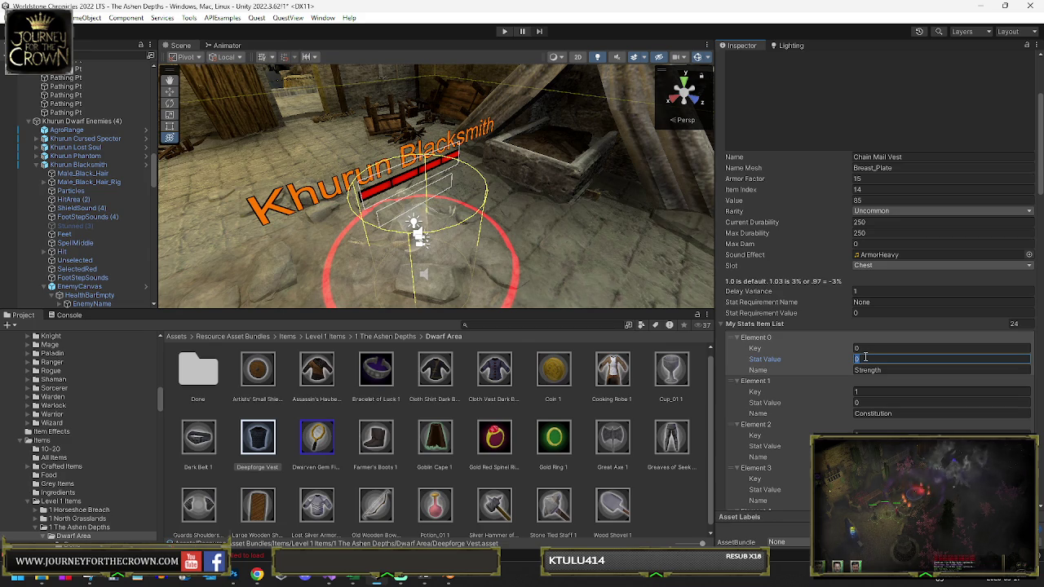
pyautogui.click(904, 180)
pyautogui.write('35')
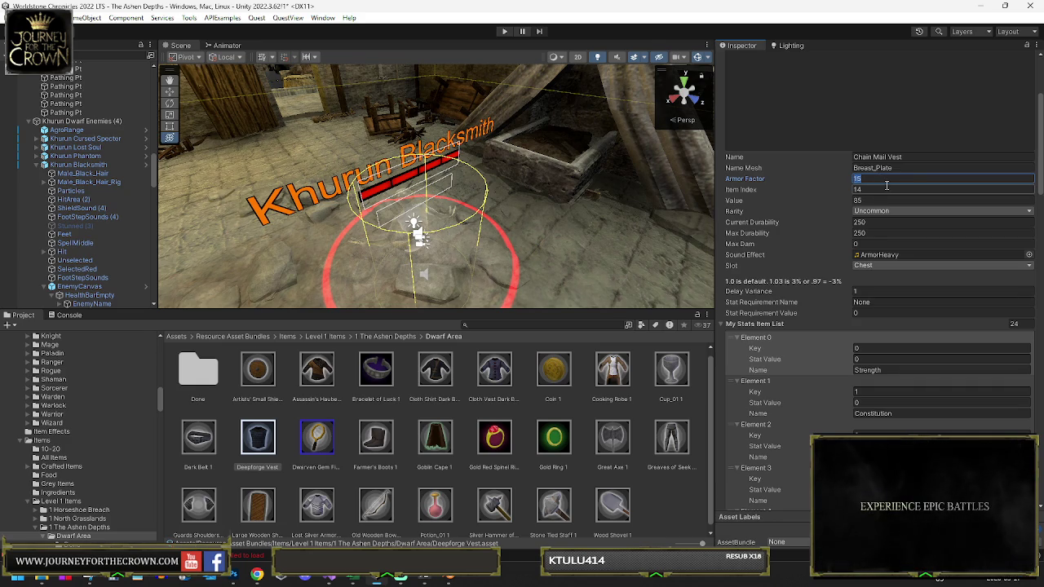
pyautogui.scroll(-3, 922, 255)
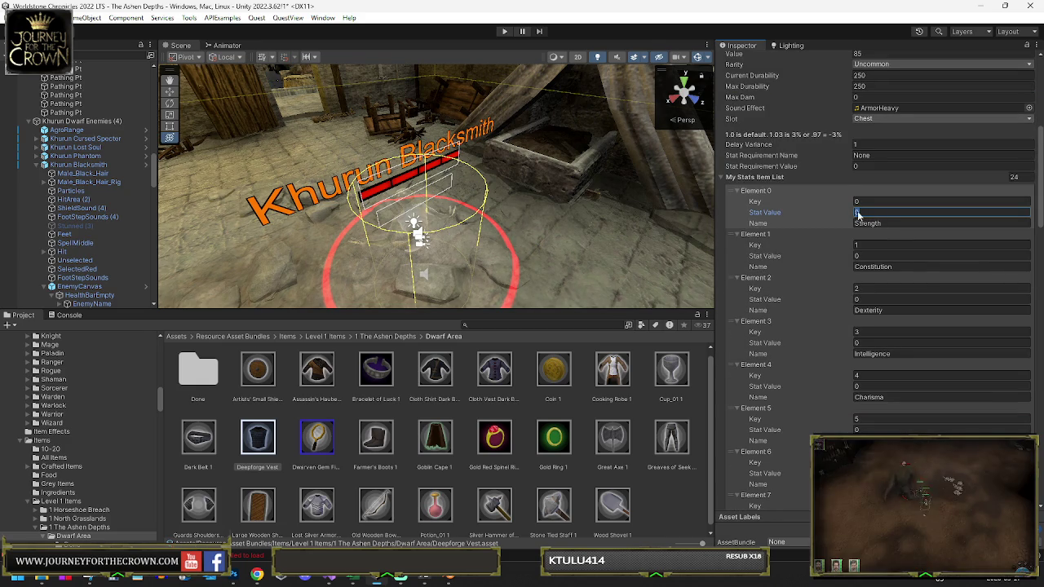
pyautogui.click(873, 256)
pyautogui.write('8')
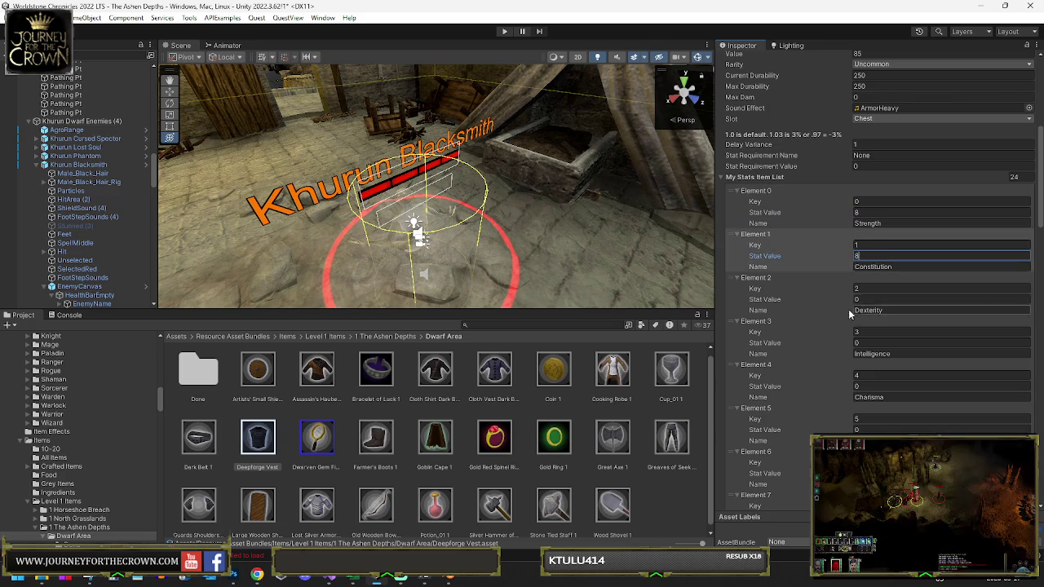
# Step: Give the vest a Health bonus of 55 and move it into the Done folder
pyautogui.scroll(-3, 858, 319)
pyautogui.scroll(-3, 857, 318)
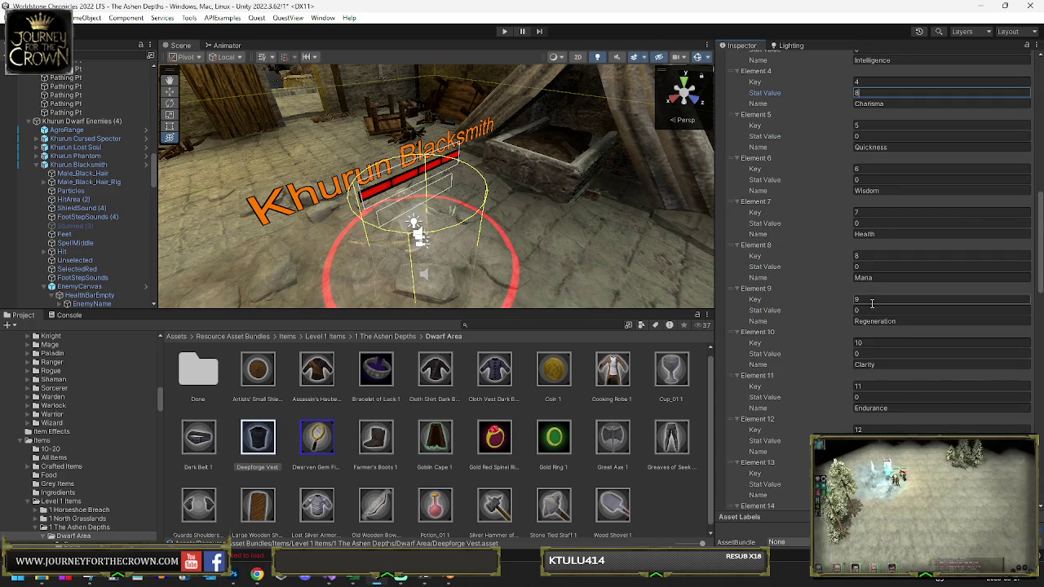
pyautogui.scroll(-3, 872, 304)
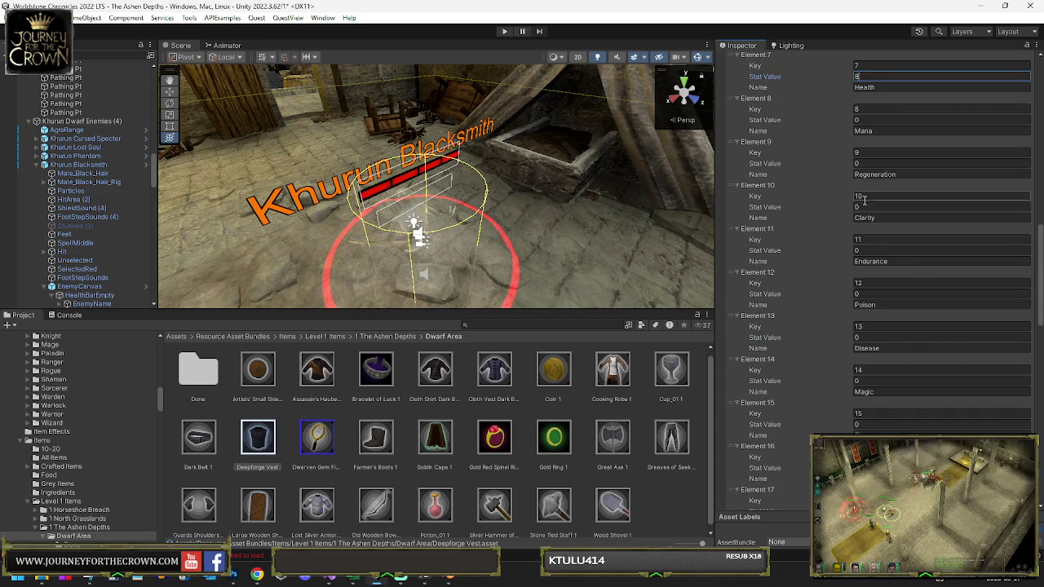
pyautogui.click(863, 251)
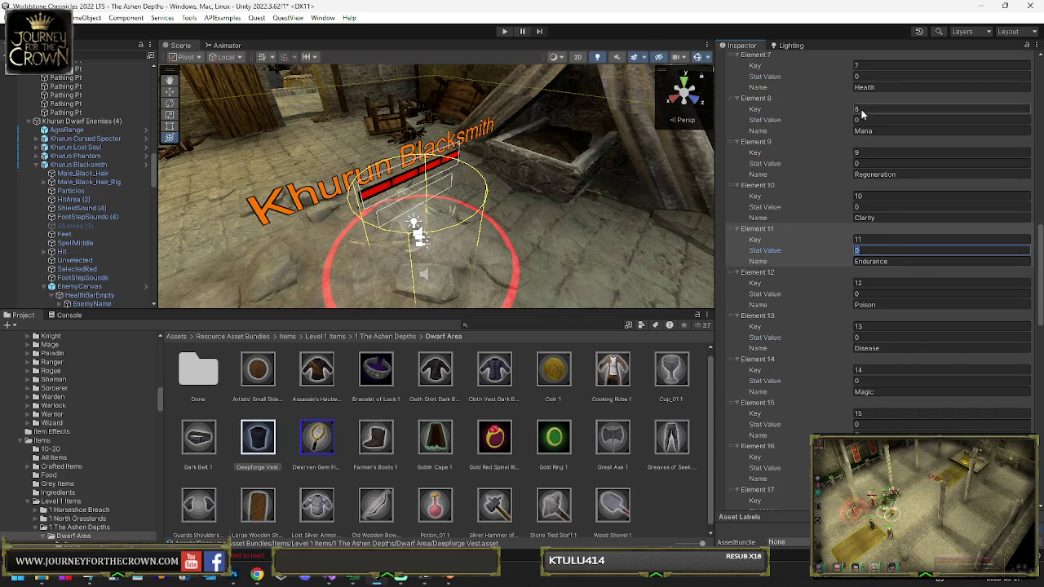
pyautogui.click(868, 76)
pyautogui.write('55')
pyautogui.press('Return')
pyautogui.moveTo(189, 385); pyautogui.dragTo(189, 385)
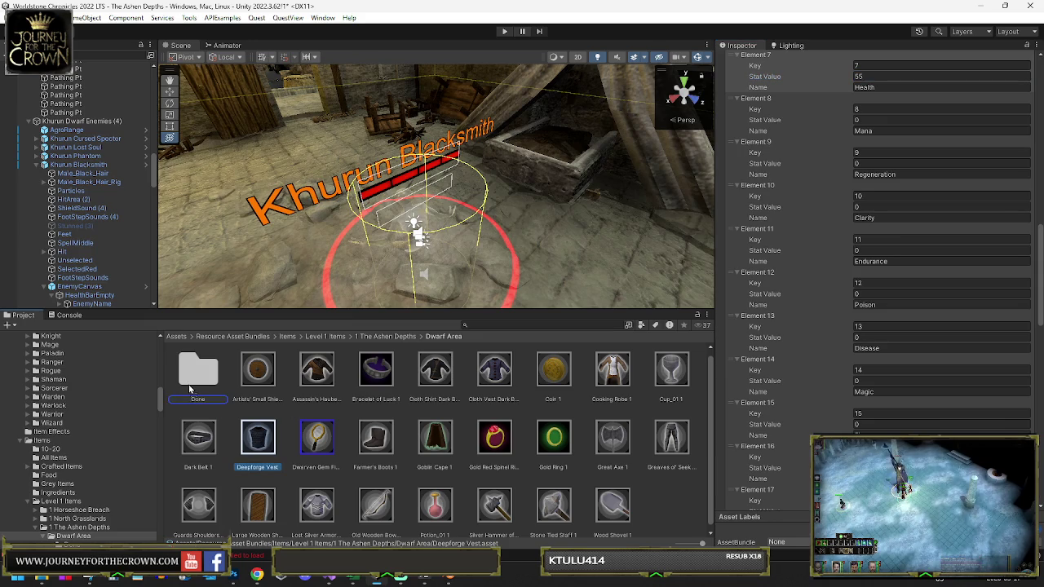
pyautogui.click(96, 165)
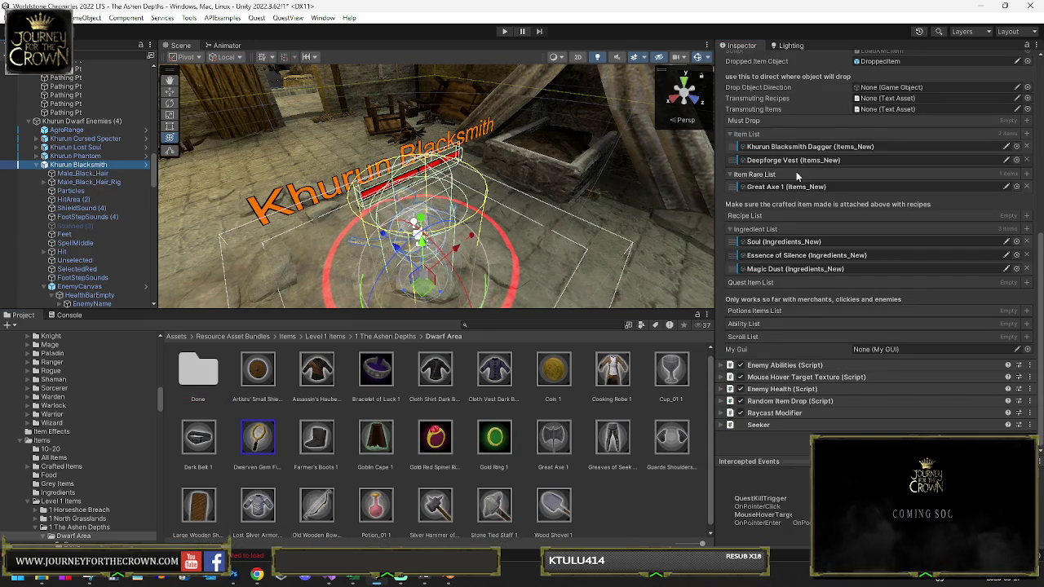
# Step: Open the Great Axe 1 item, set it to Rare, and rename it Khurun Great Axe
pyautogui.click(782, 186)
pyautogui.doubleClick(781, 187)
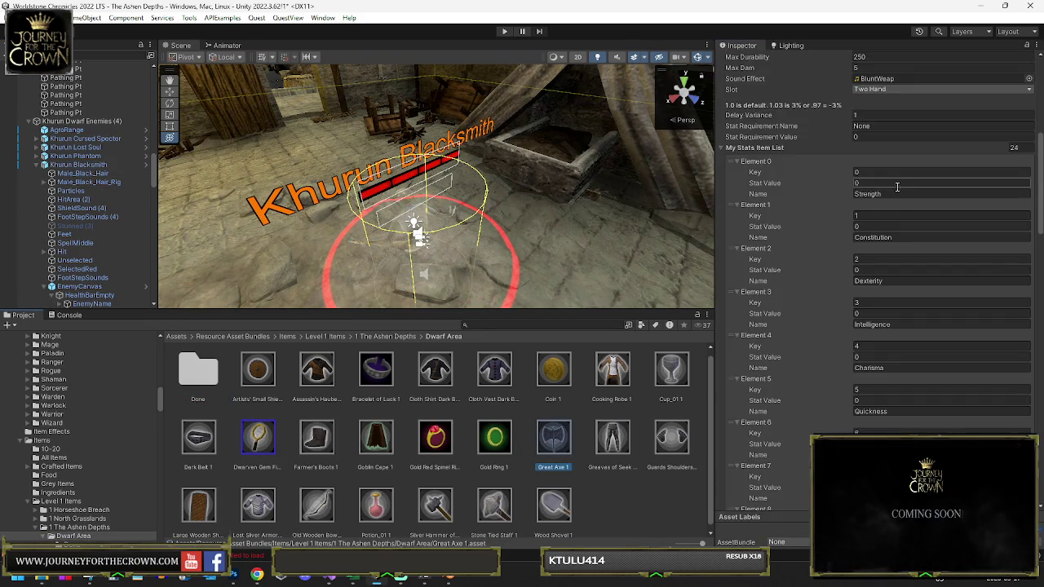
pyautogui.click(888, 151)
pyautogui.click(891, 191)
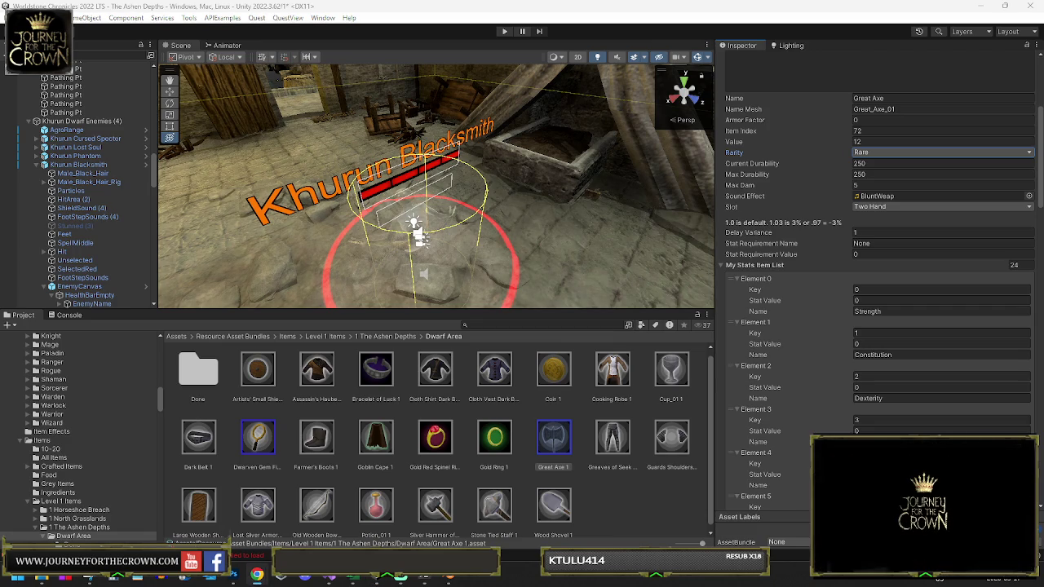
pyautogui.scroll(5, 819, 197)
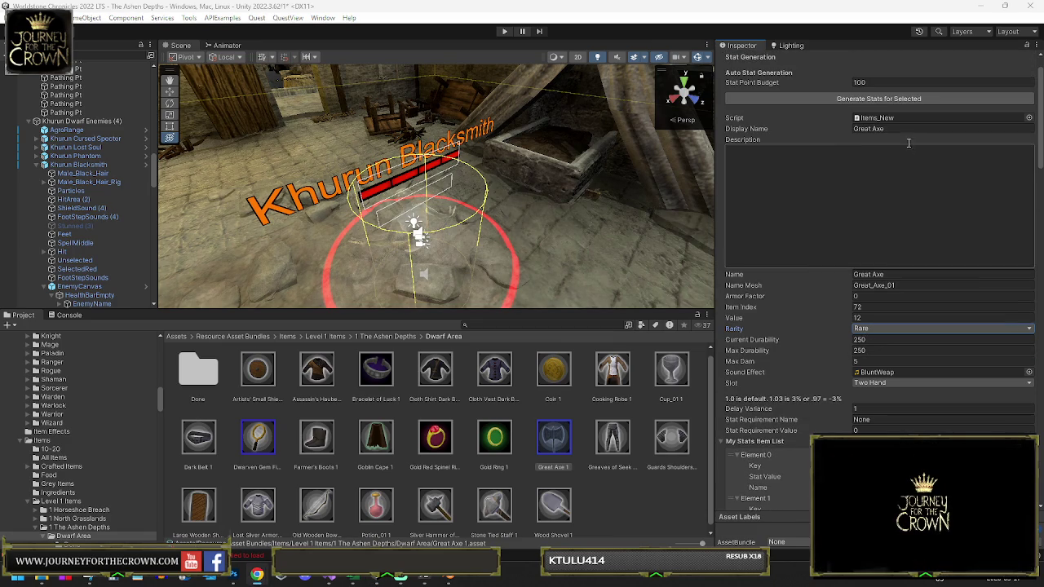
pyautogui.click(906, 129)
pyautogui.click(552, 466)
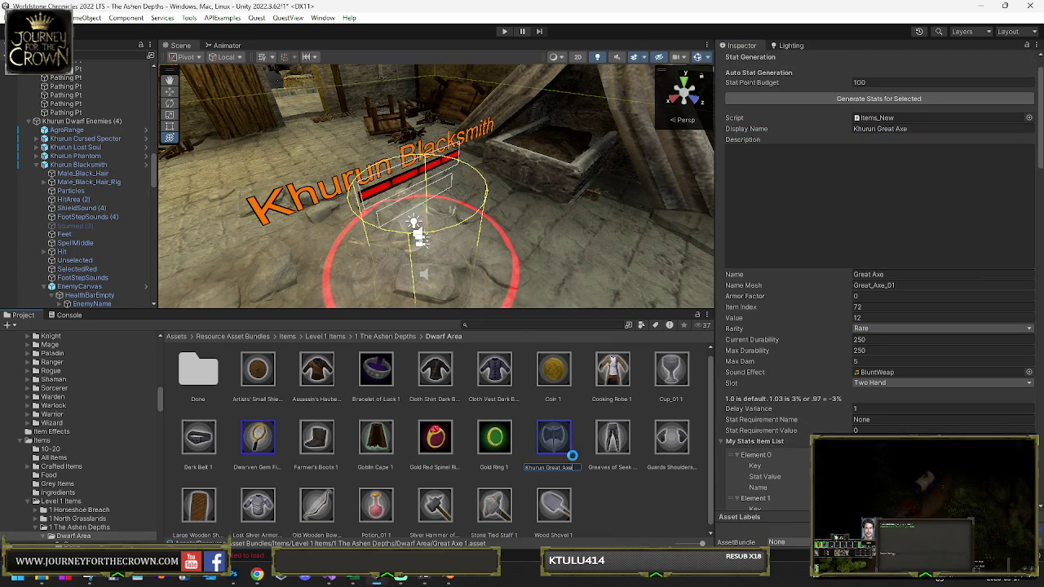
pyautogui.click(869, 350)
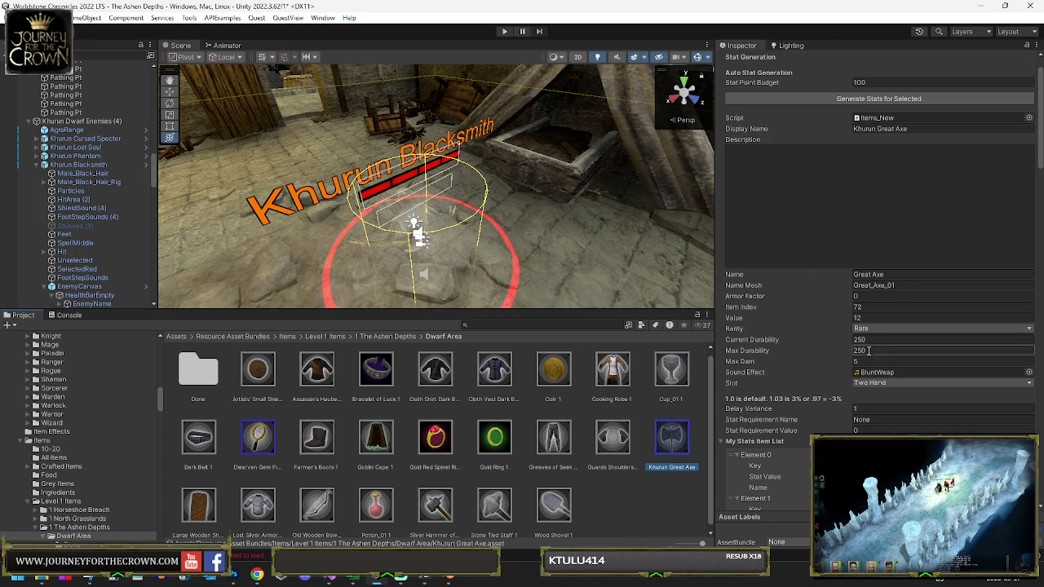
# Step: Set the axe's max damage, a delay variance of 5, and an 85 Strength requirement
pyautogui.press('Tab')
pyautogui.write('15')
pyautogui.click(866, 408)
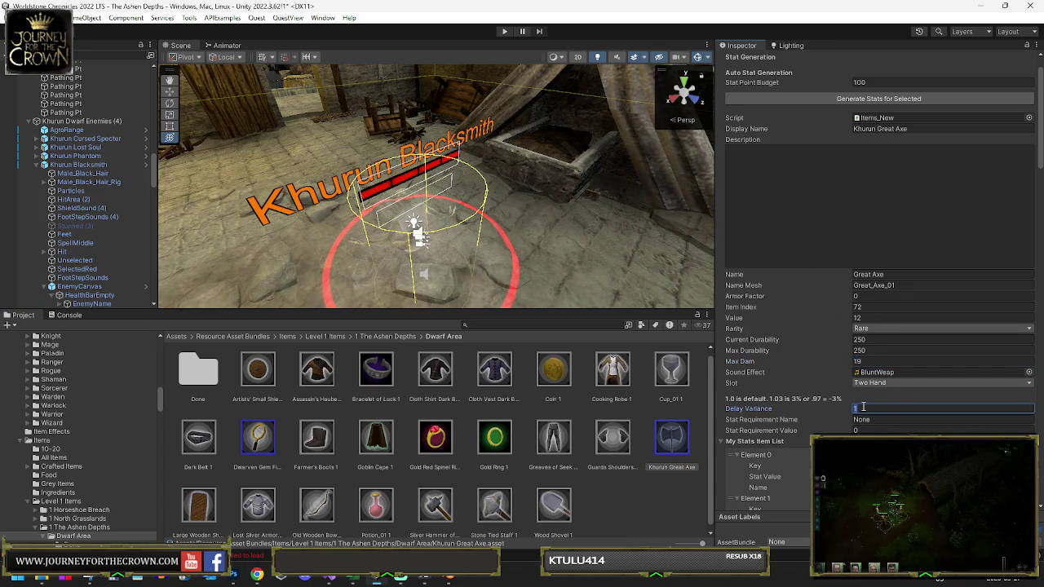
pyautogui.write('5')
pyautogui.press('Tab')
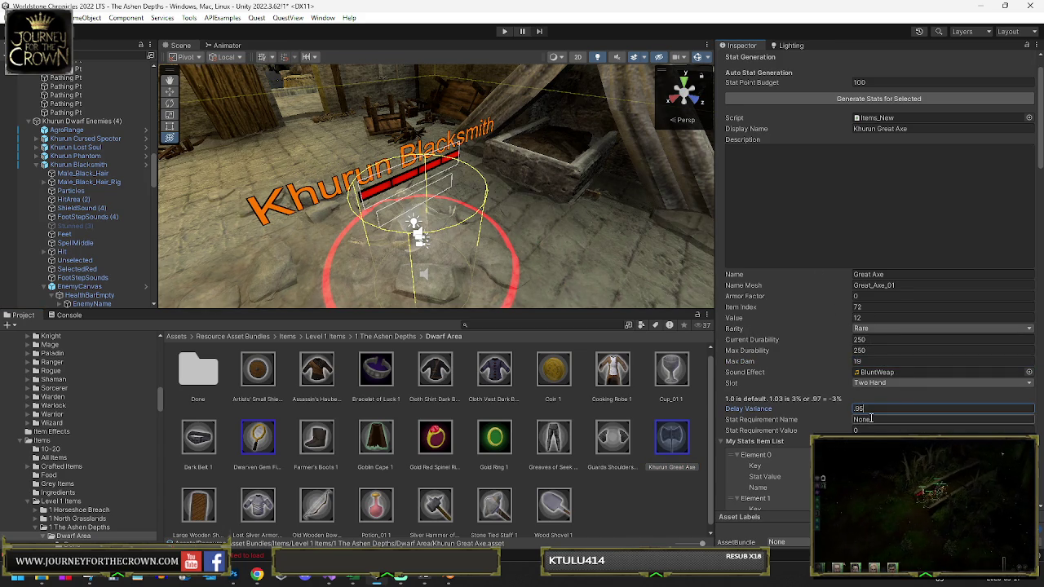
pyautogui.write('Strength')
pyautogui.press('Tab')
pyautogui.write('85')
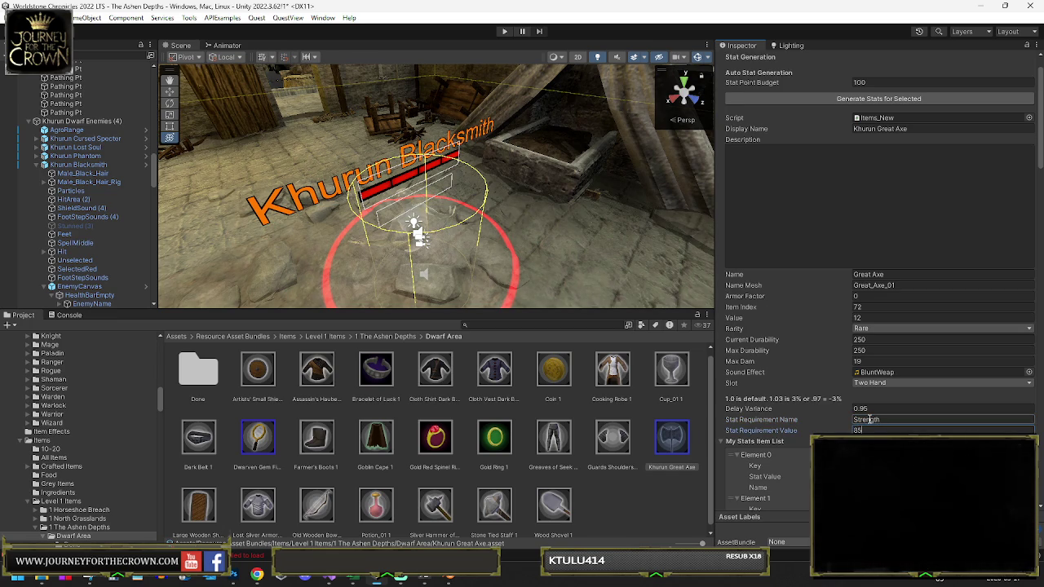
# Step: Give the axe bonuses of 15 Strength and 5 Constitution
pyautogui.scroll(-3, 869, 407)
pyautogui.click(867, 359)
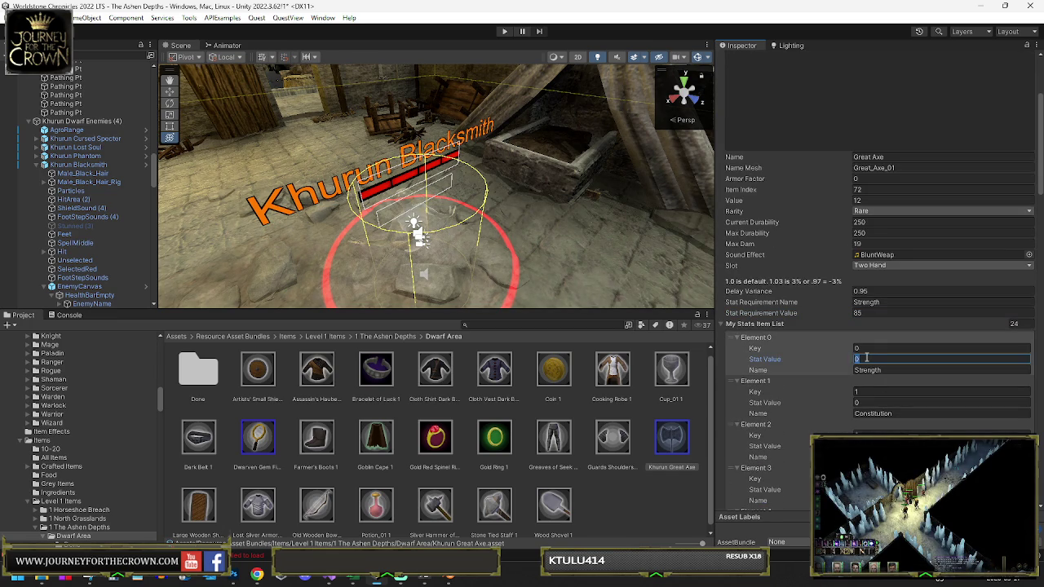
pyautogui.write('15')
pyautogui.click(870, 403)
pyautogui.write('5')
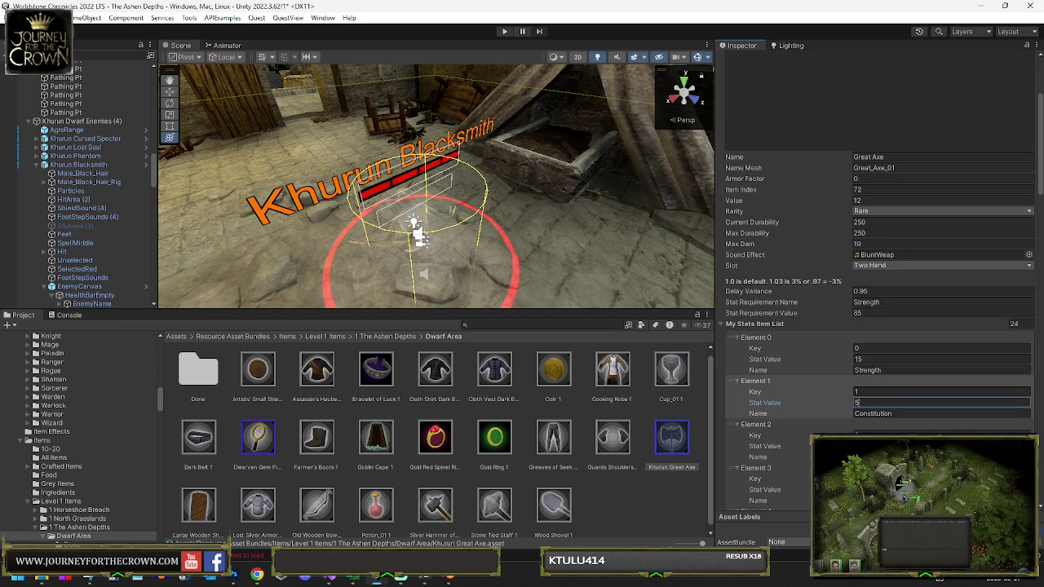
pyautogui.scroll(-4, 871, 408)
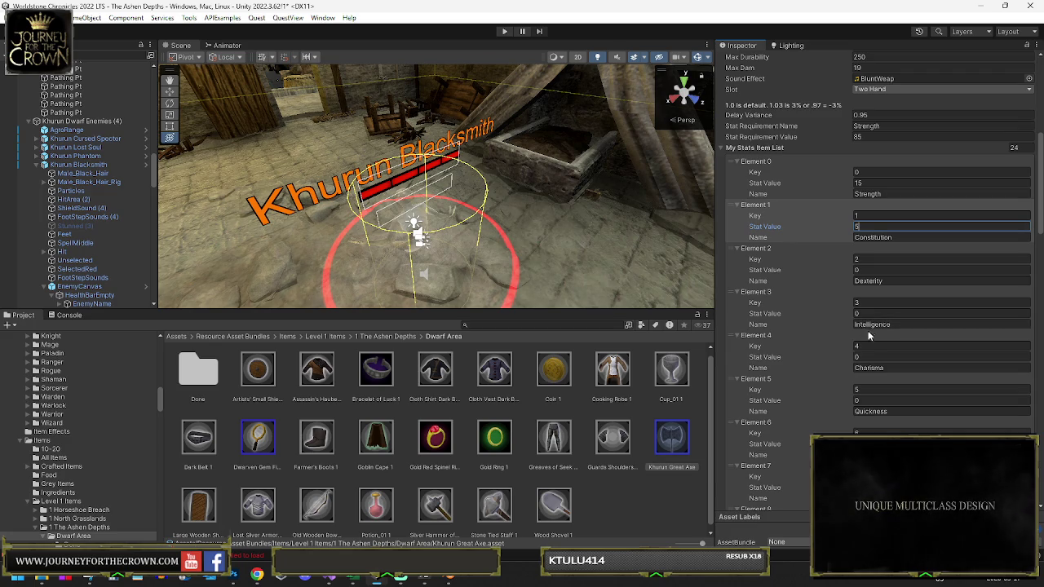
pyautogui.click(869, 313)
# Step: Set Quickness to 12, Health, Mana and Clarity to 25 each, and Endurance to 1
pyautogui.scroll(-3, 865, 302)
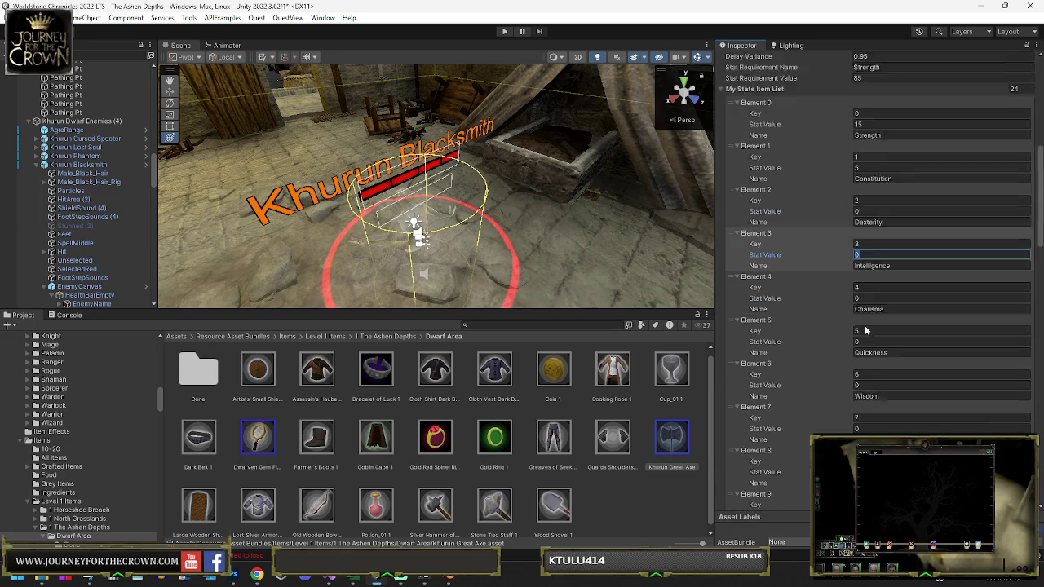
pyautogui.click(860, 284)
pyautogui.write('12')
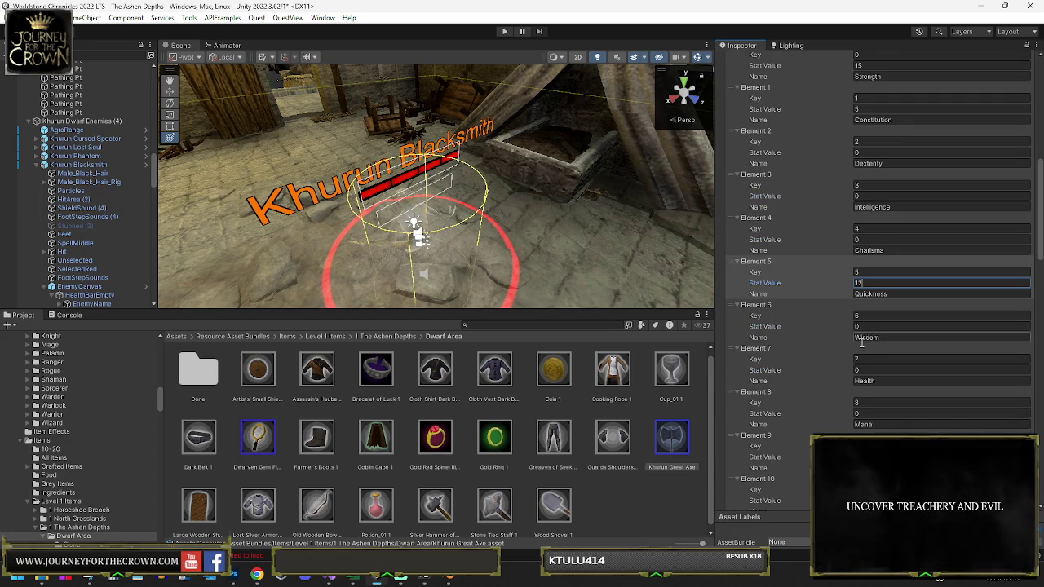
pyautogui.click(870, 368)
pyautogui.write('25')
pyautogui.click(865, 414)
pyautogui.write('2')
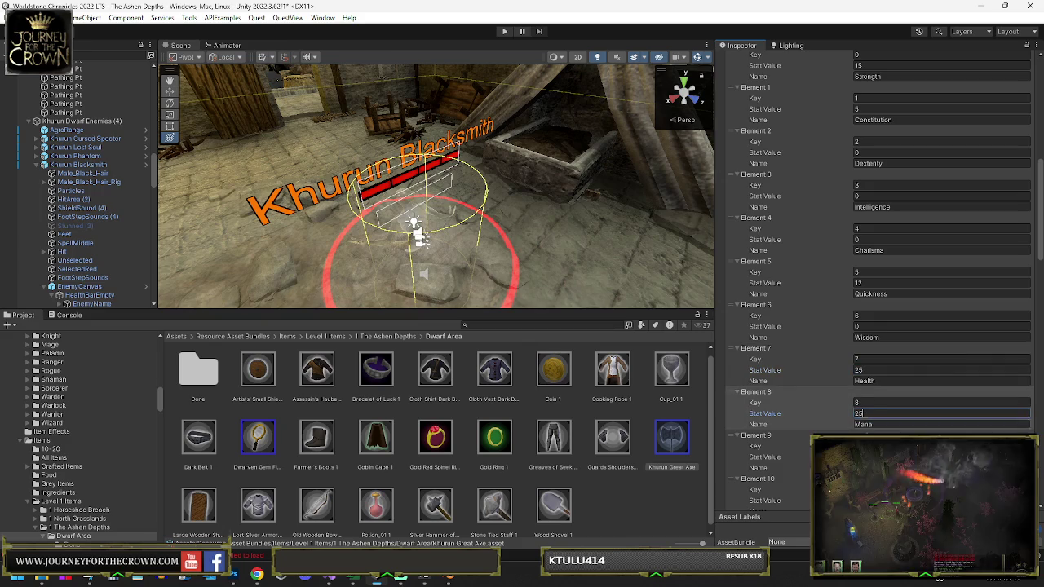
pyautogui.click(860, 457)
pyautogui.write('25')
pyautogui.scroll(-2, 881, 285)
pyautogui.click(865, 425)
pyautogui.write('1')
pyautogui.scroll(-5, 866, 378)
pyautogui.scroll(-10, 866, 377)
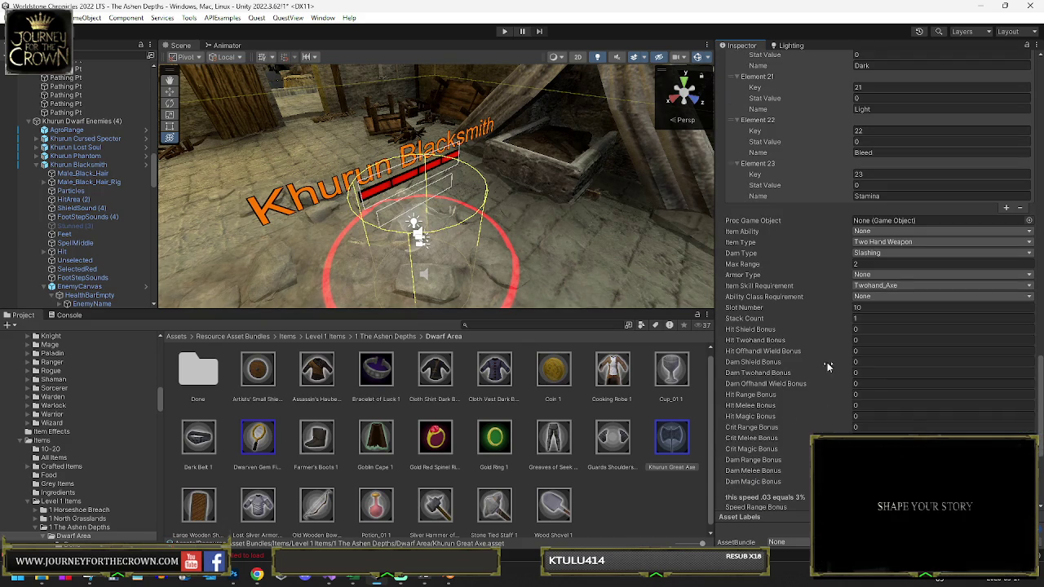
# Step: Enter 2 for the axe's Hit Melee Bonus and Crit Melee Bonus
pyautogui.click(856, 340)
pyautogui.write('2')
pyautogui.click(857, 405)
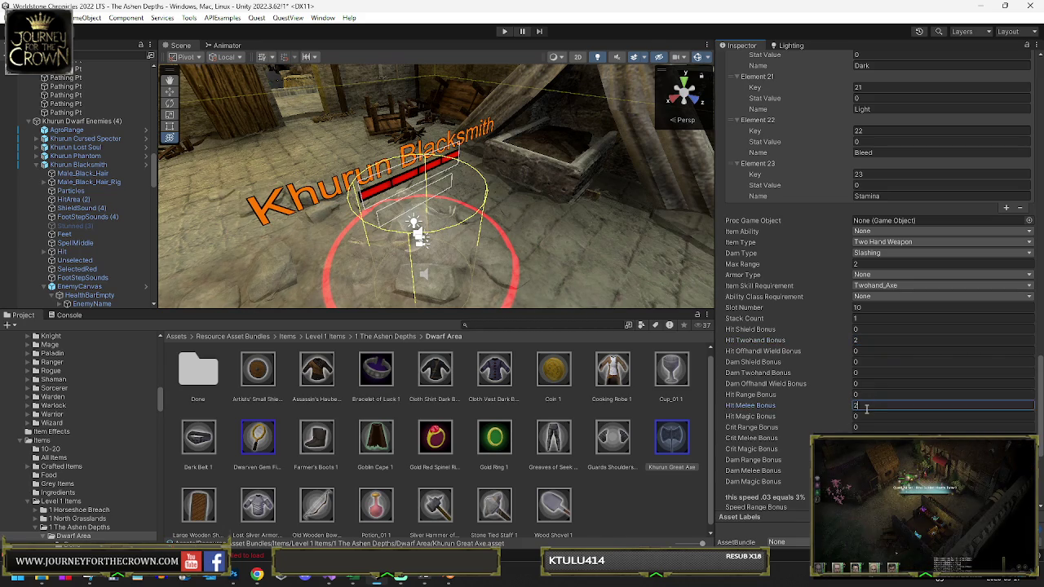
pyautogui.write('2')
pyautogui.scroll(-2, 854, 420)
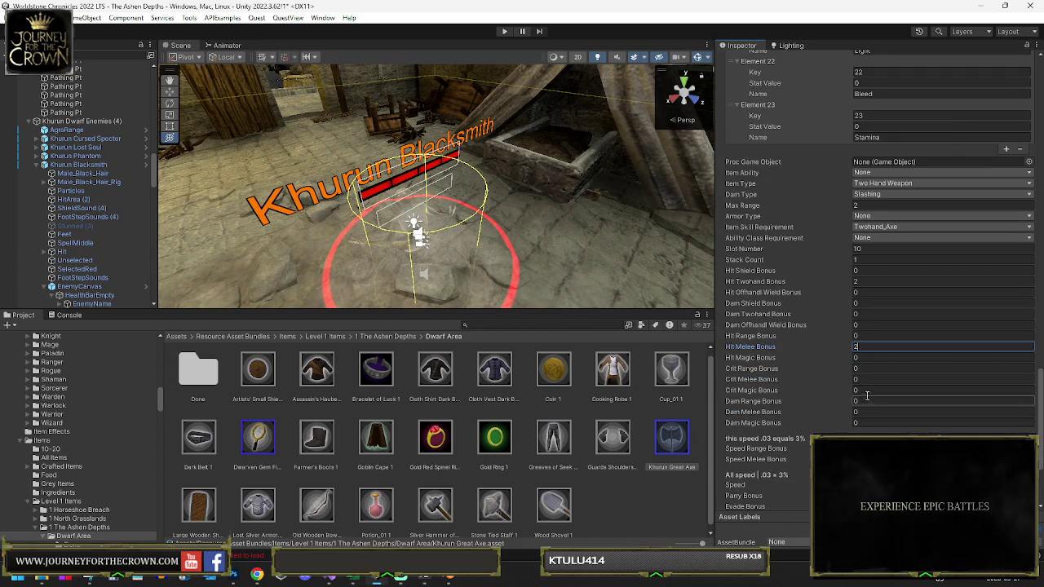
pyautogui.click(870, 380)
pyautogui.write('2')
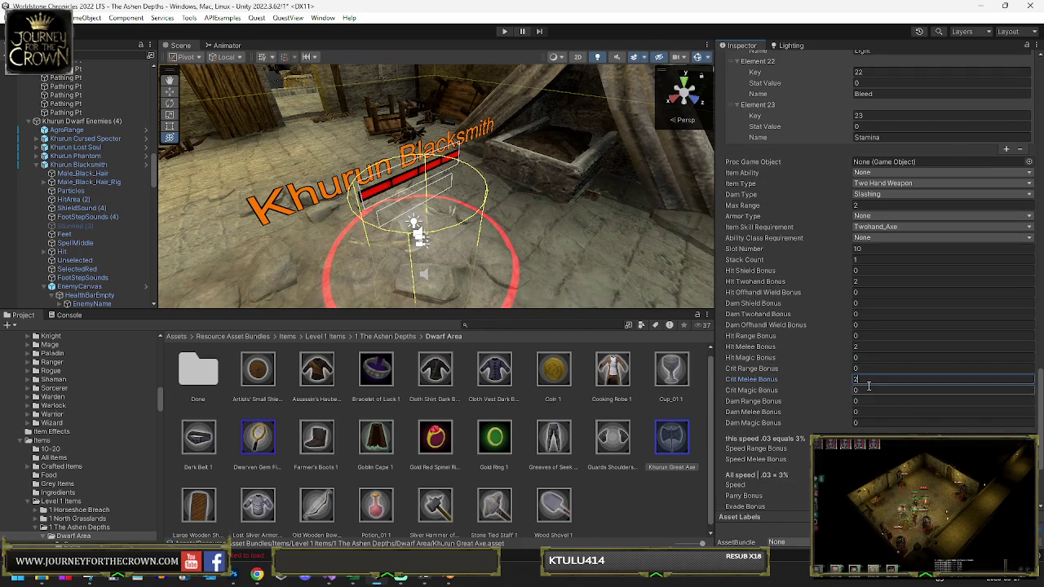
pyautogui.scroll(-3, 851, 401)
pyautogui.click(867, 405)
pyautogui.write('1')
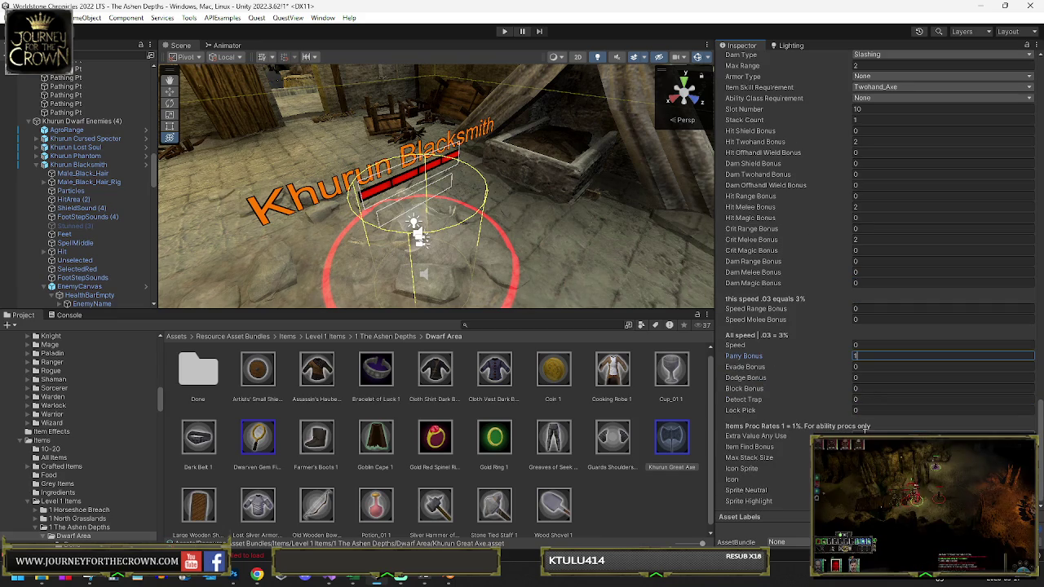
# Step: Give the Khurun Great Axe the Fighters_Haste item ability
pyautogui.scroll(4, 926, 310)
pyautogui.click(897, 209)
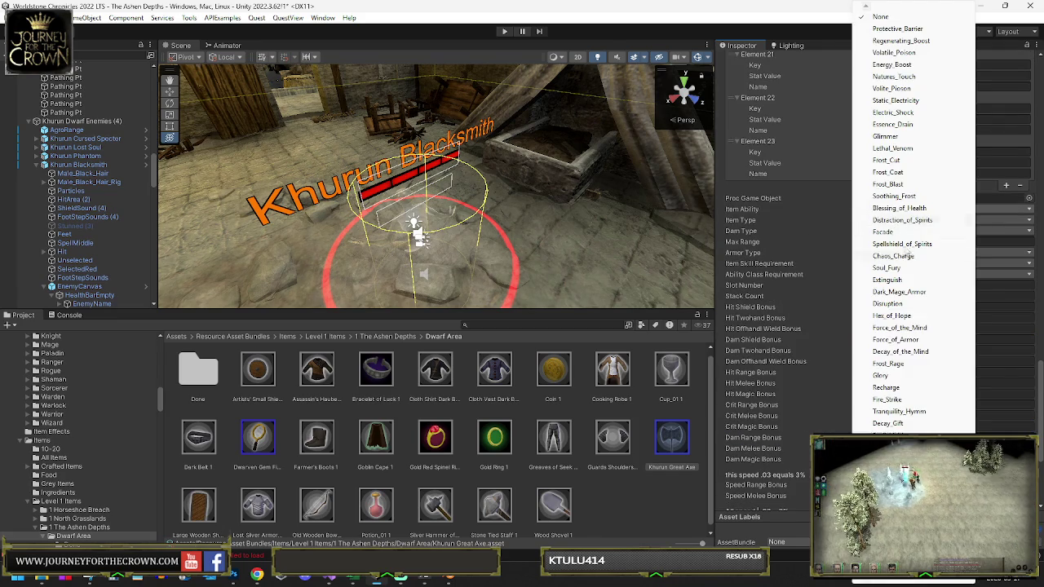
pyautogui.scroll(-3, 885, 412)
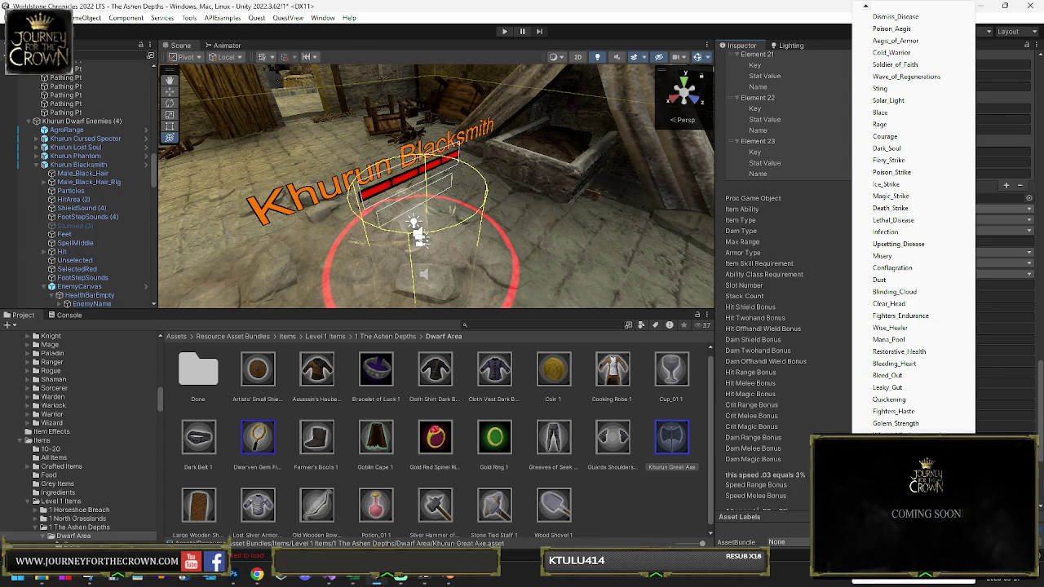
pyautogui.click(891, 413)
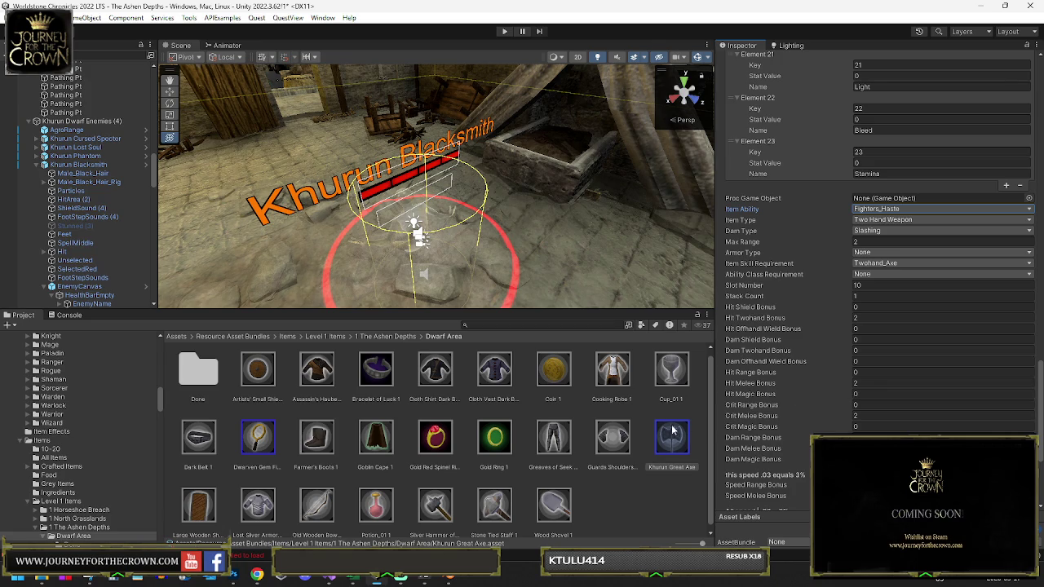
pyautogui.click(682, 447)
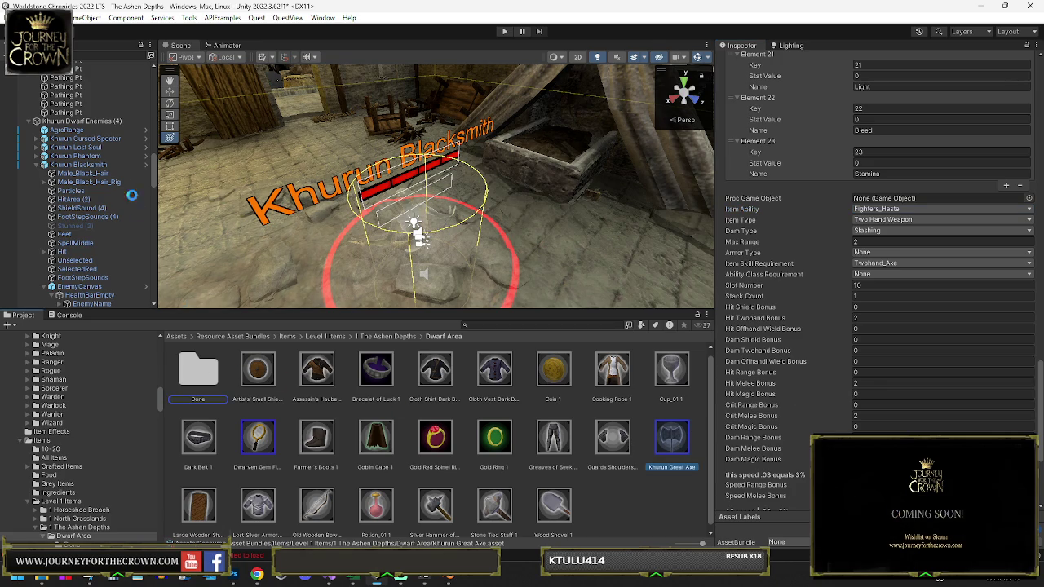
pyautogui.click(78, 165)
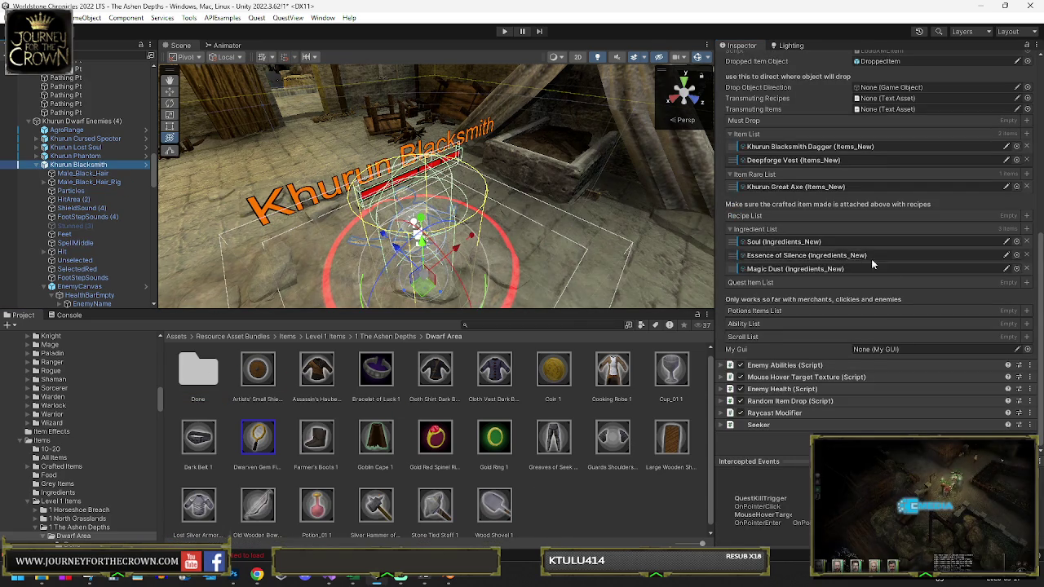
# Step: Move the Khurun Blacksmith Dagger from the Item List into the Blacksmith's Item Rare List
pyautogui.click(756, 149)
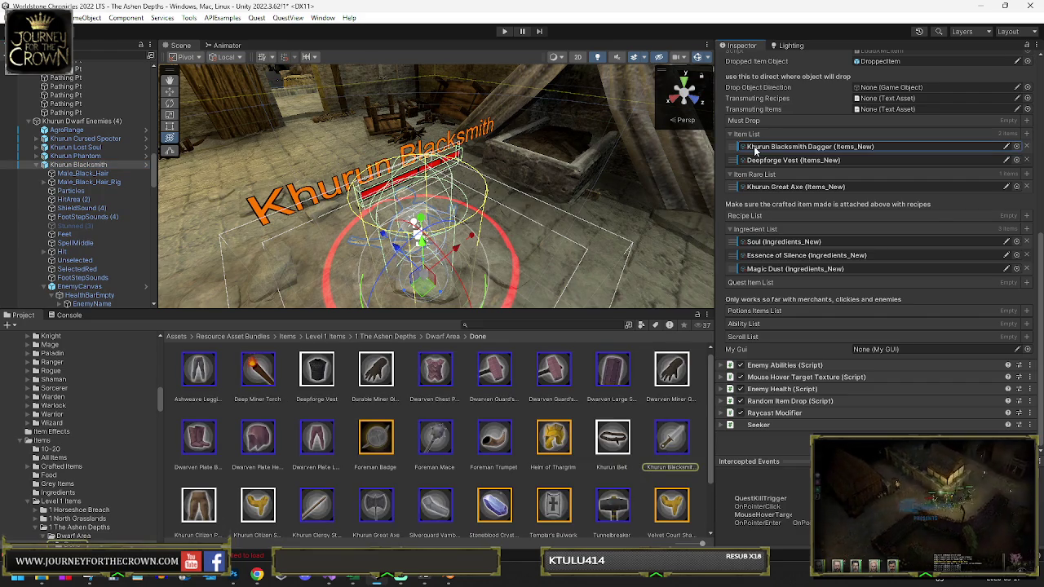
pyautogui.click(762, 160)
pyautogui.click(762, 188)
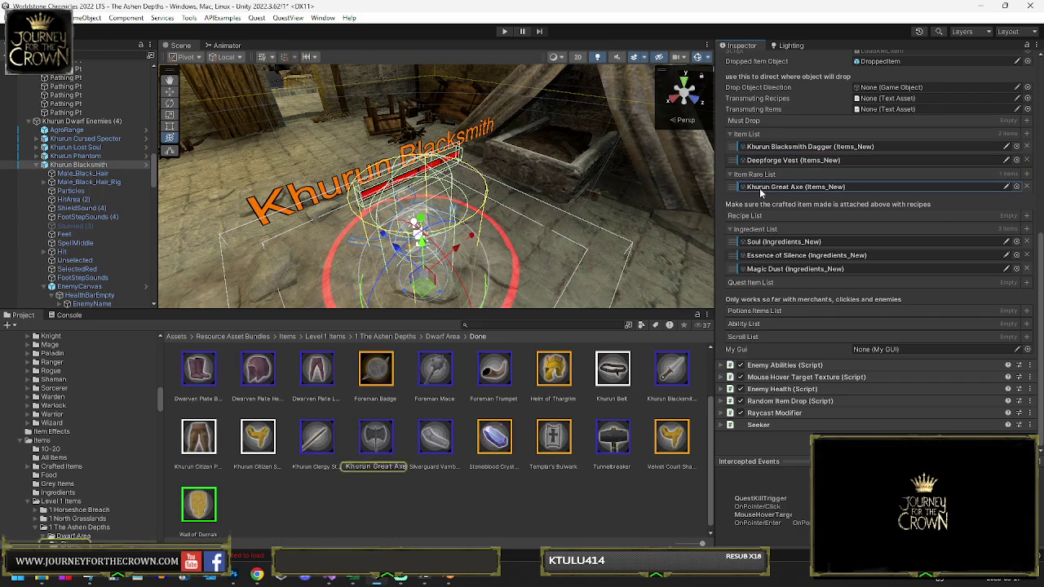
pyautogui.scroll(2, 593, 403)
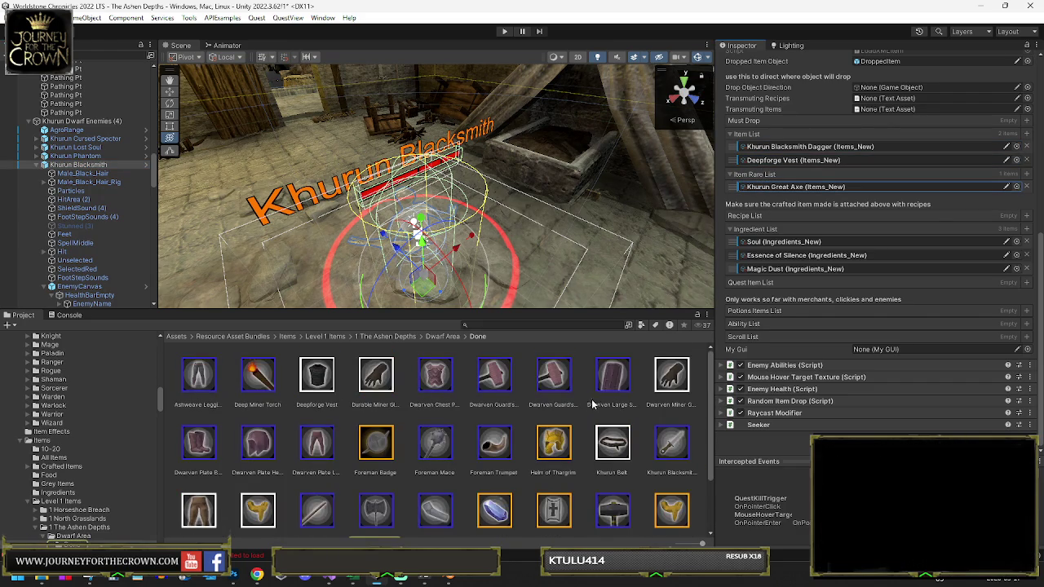
pyautogui.click(771, 160)
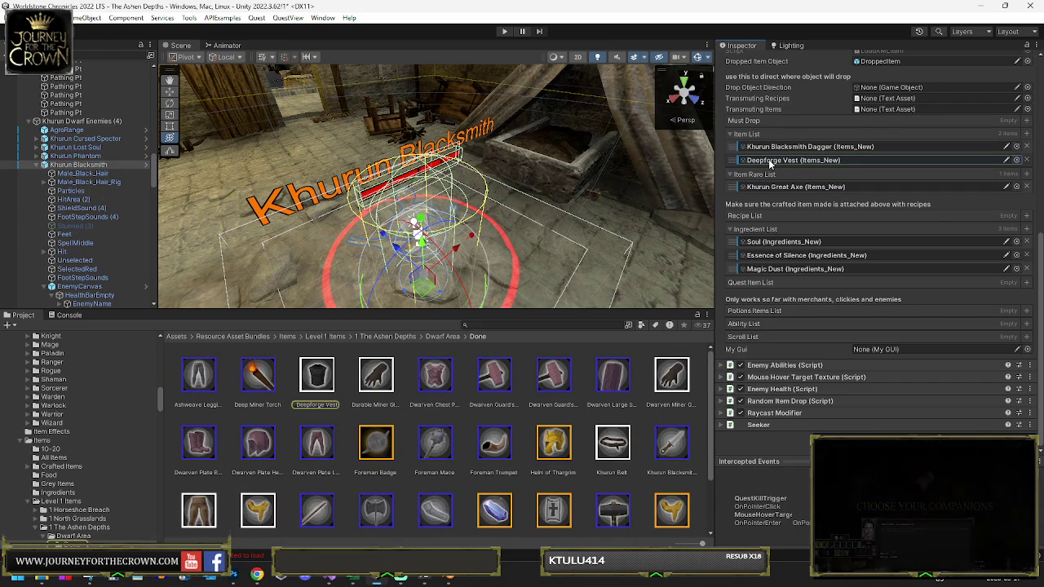
pyautogui.click(779, 148)
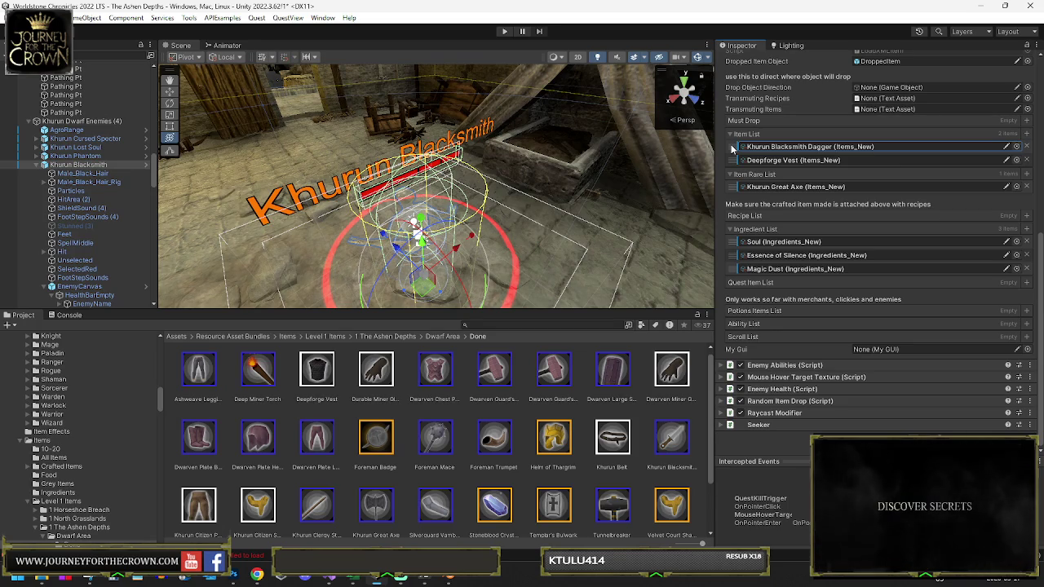
pyautogui.moveTo(731, 148); pyautogui.dragTo(738, 177)
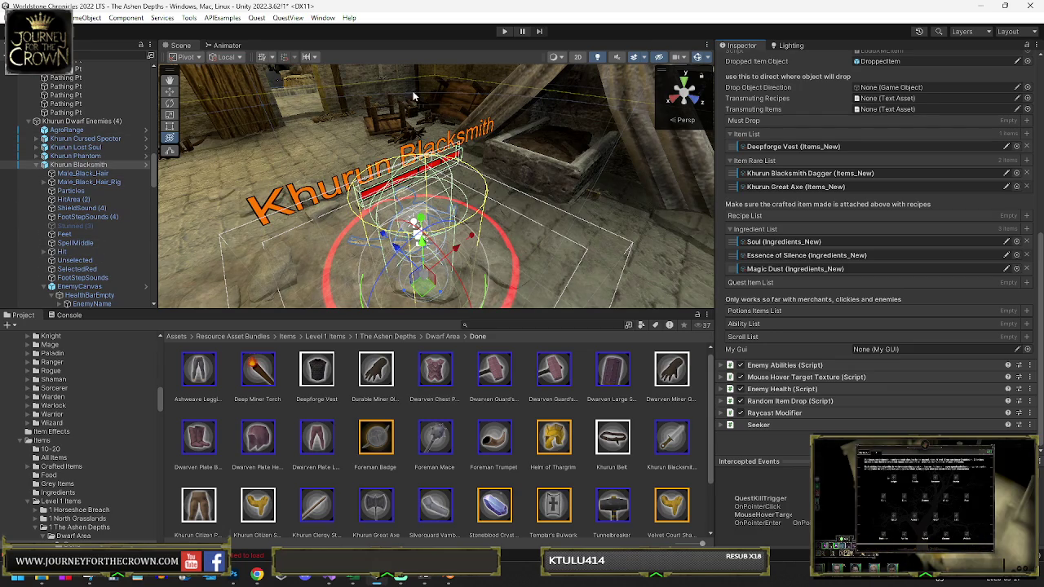
pyautogui.scroll(4, 821, 193)
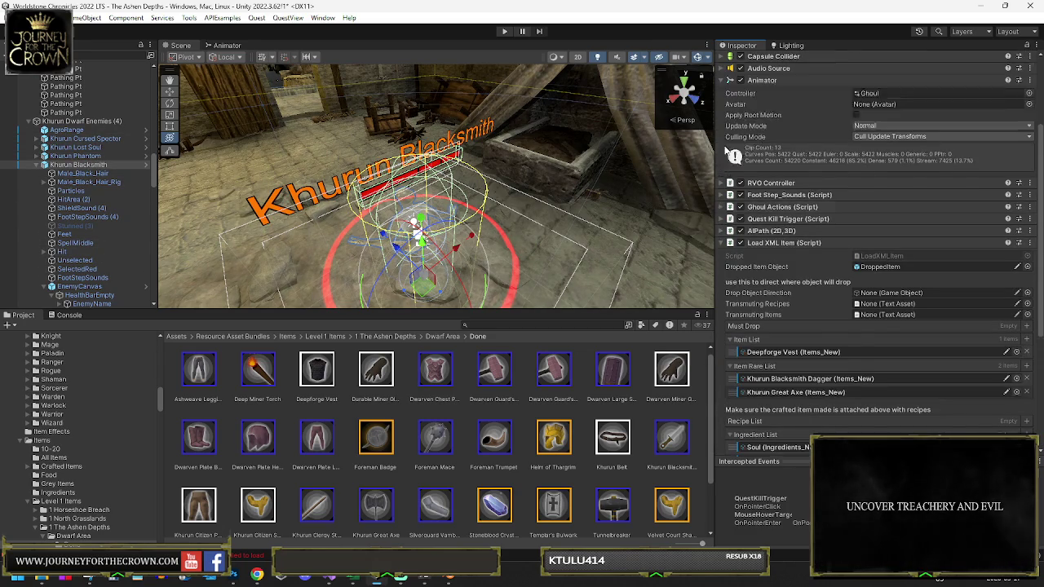
# Step: Expand the Khurun Blacksmith's Random Item Drop settings in the Inspector
pyautogui.scroll(-1, 723, 152)
pyautogui.click(720, 154)
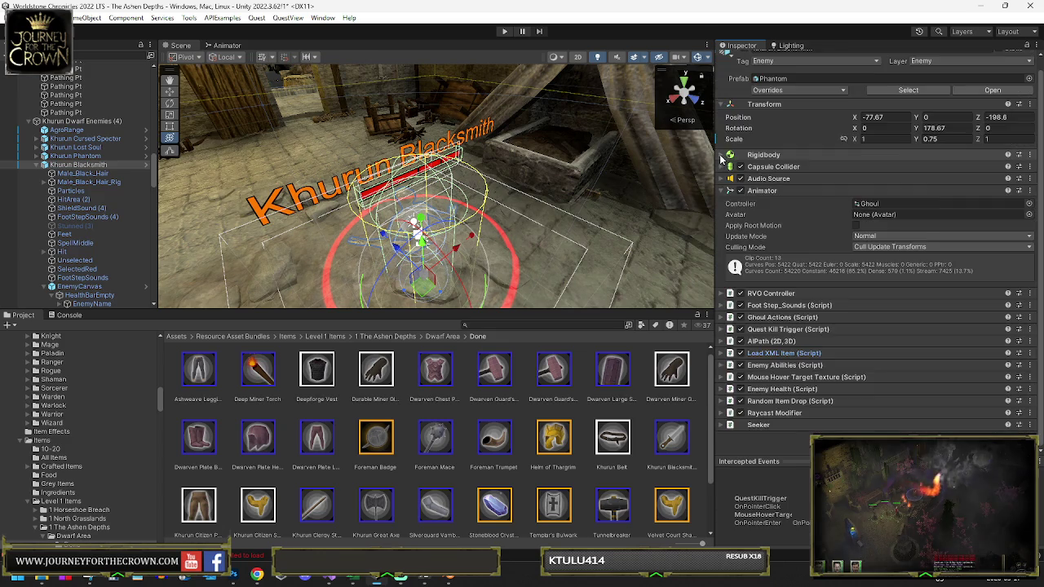
pyautogui.click(728, 402)
pyautogui.scroll(-10, 726, 378)
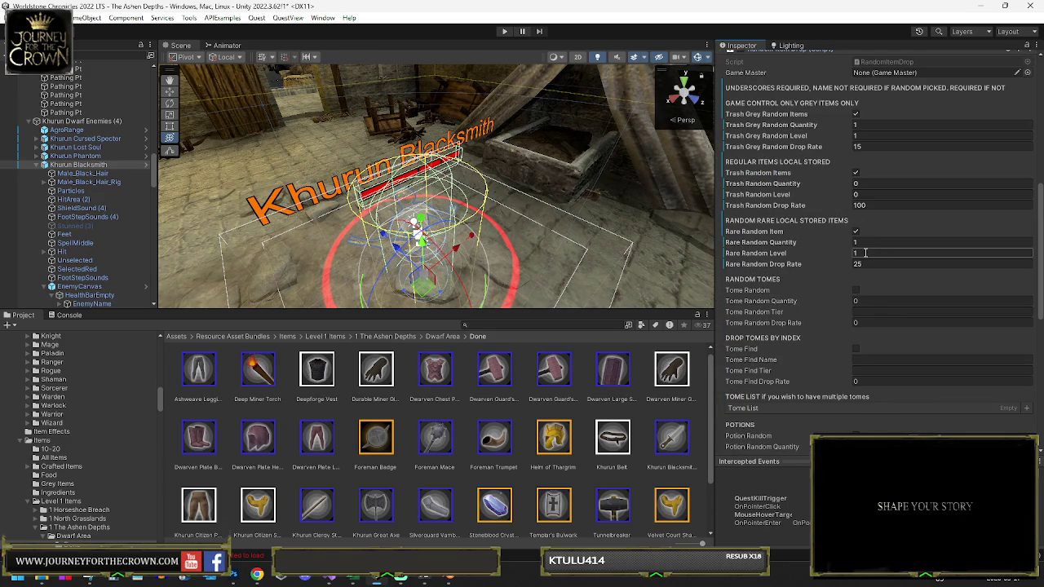
pyautogui.scroll(-10, 809, 266)
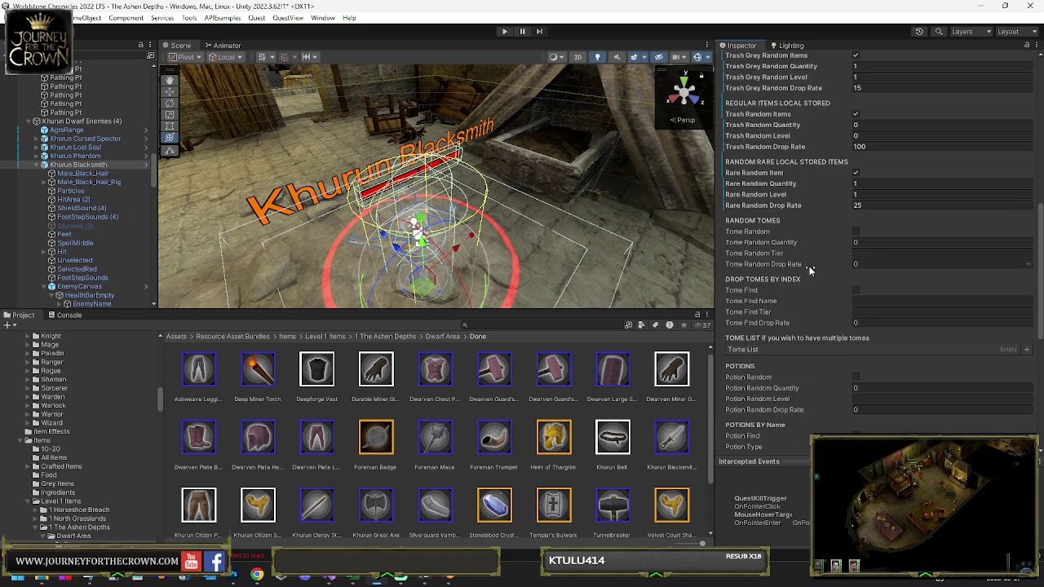
pyautogui.scroll(-3, 798, 263)
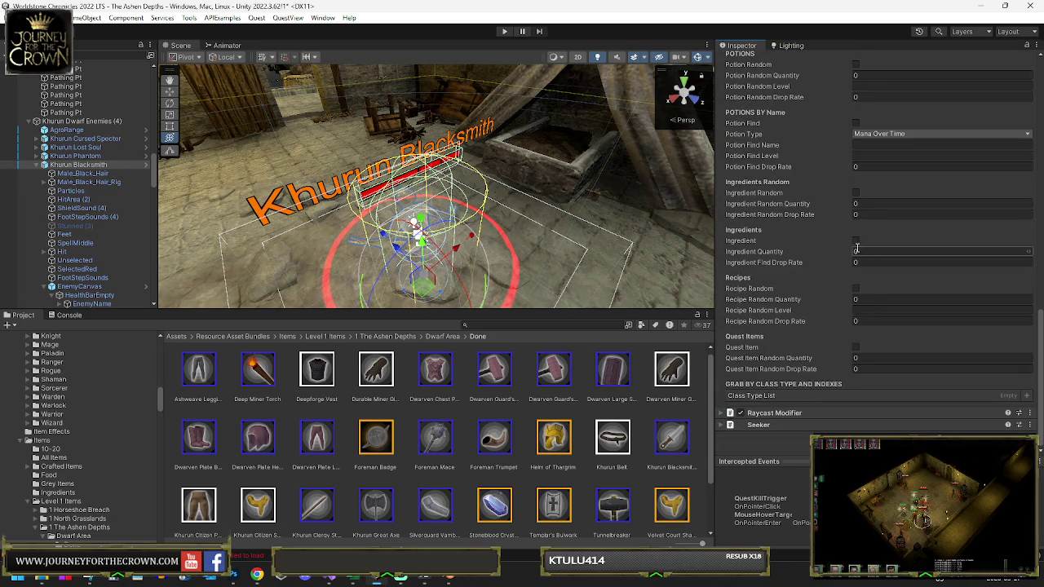
pyautogui.scroll(10, 816, 224)
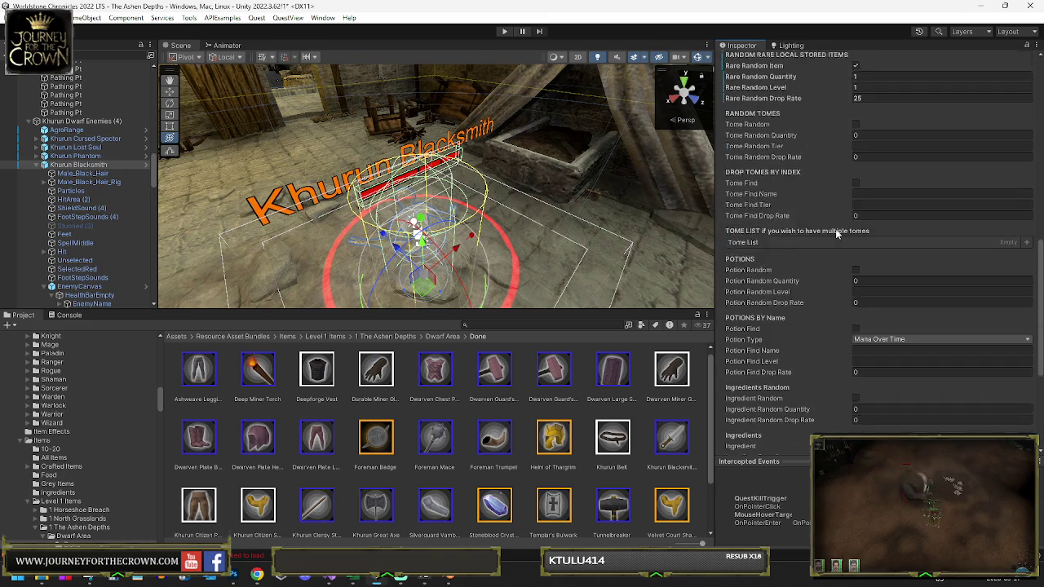
pyautogui.scroll(1, 836, 231)
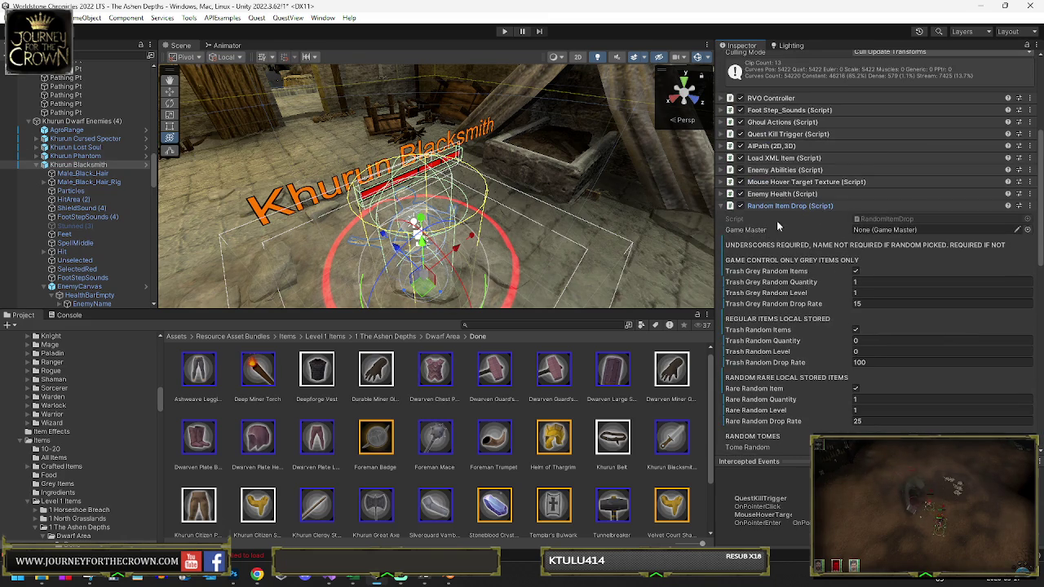
pyautogui.click(721, 158)
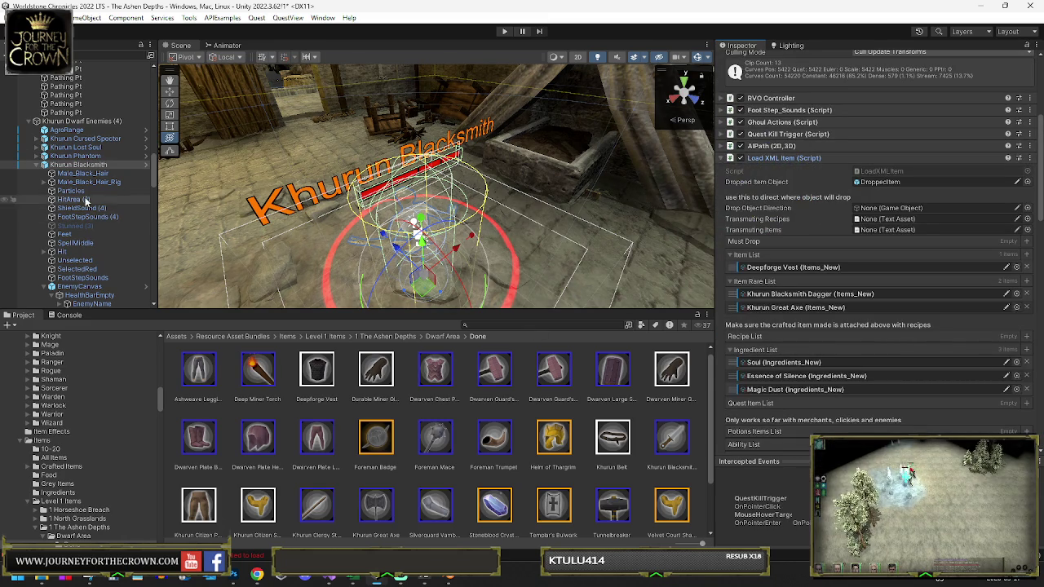
pyautogui.scroll(-10, 753, 359)
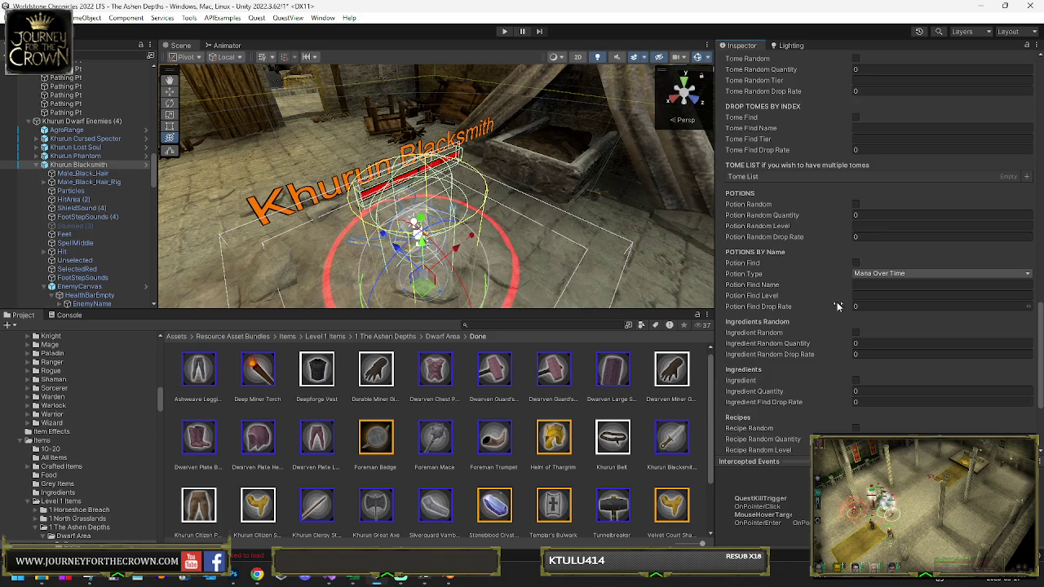
pyautogui.scroll(-3, 836, 307)
# Step: Enable Ingredient drops for the Blacksmith and enter the drop value 100
pyautogui.click(856, 293)
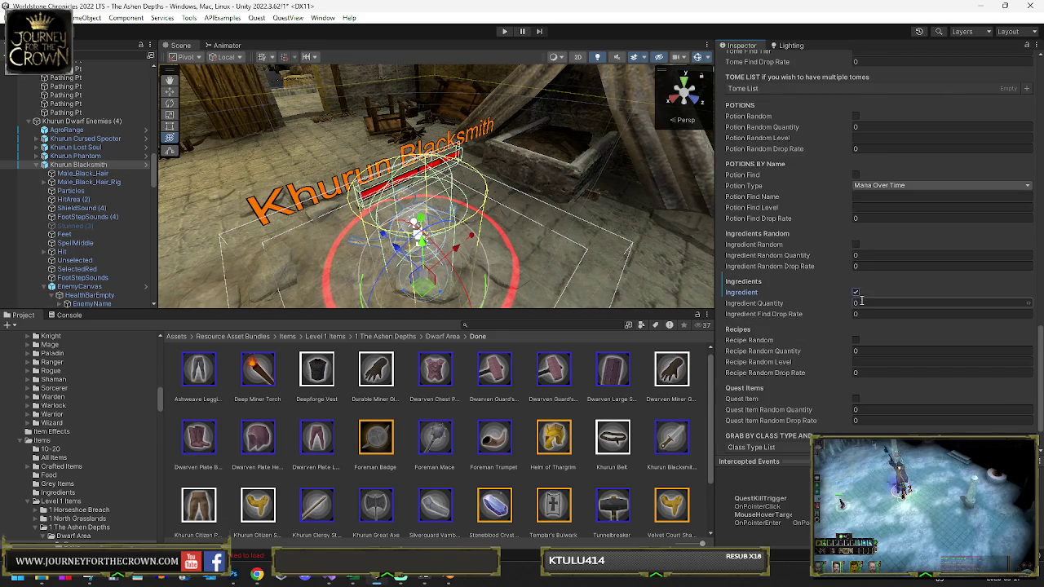
pyautogui.write('100')
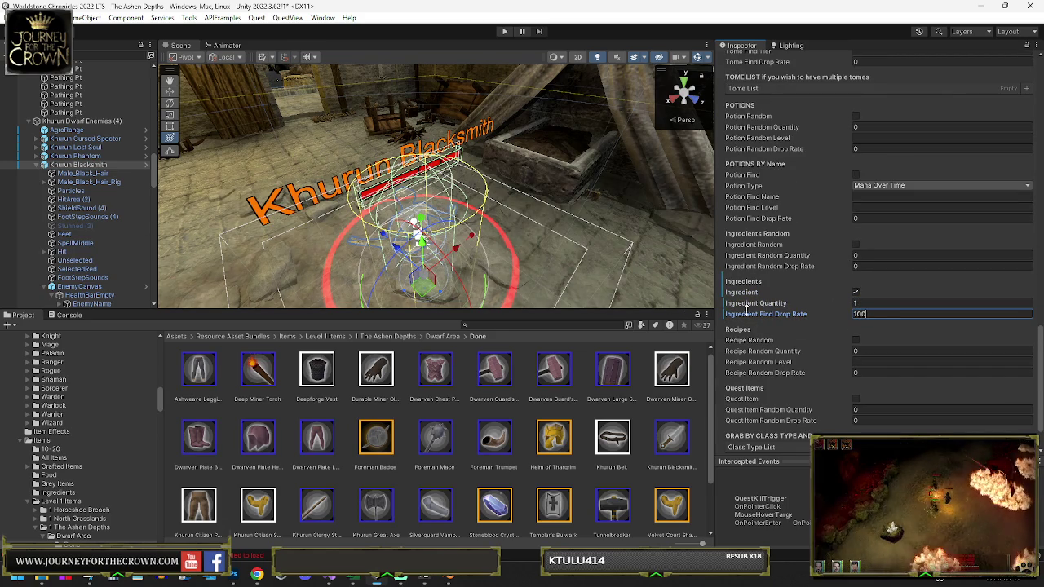
pyautogui.write('5')
pyautogui.press('Return')
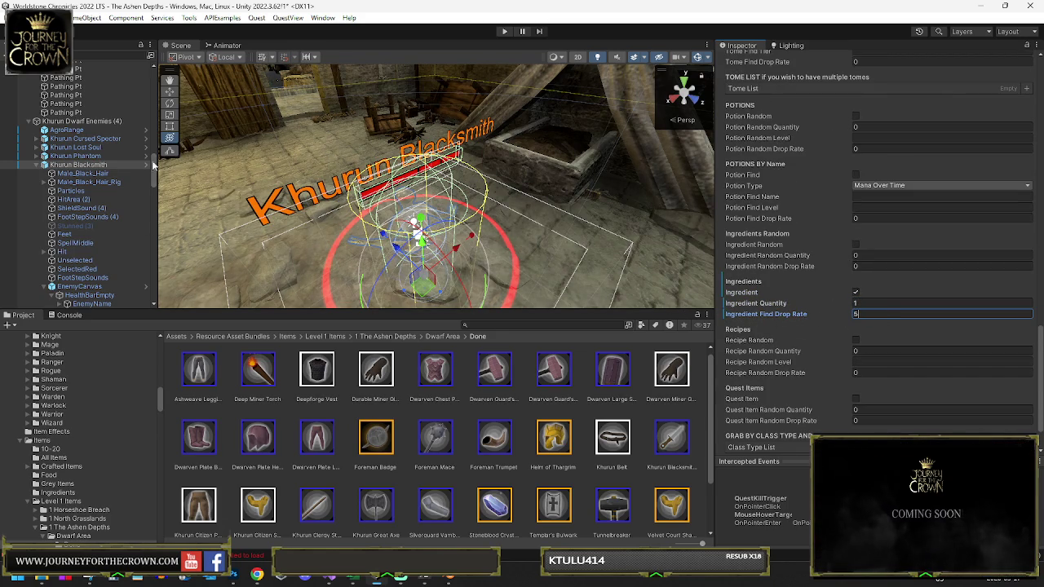
pyautogui.click(81, 156)
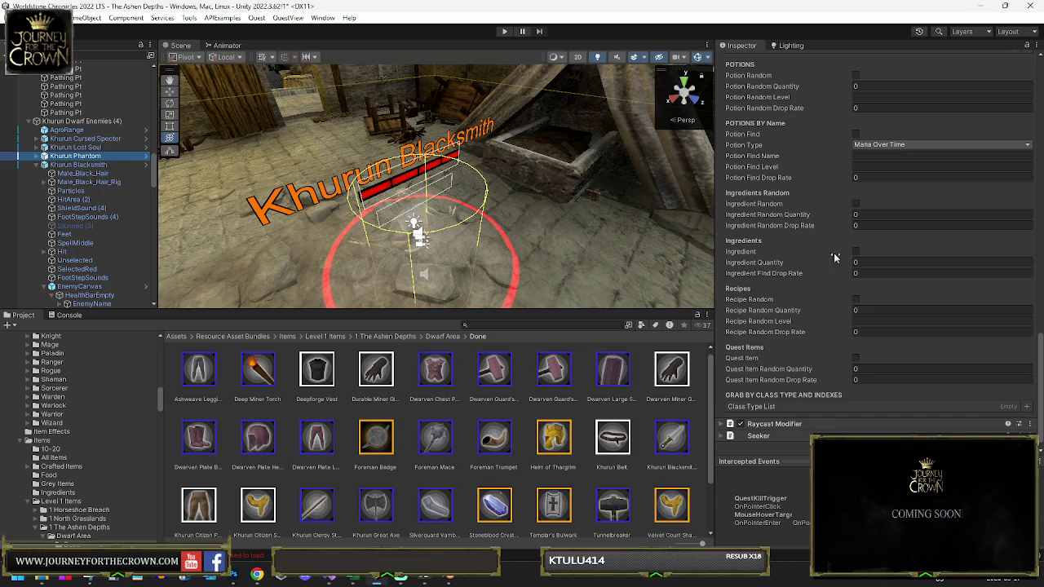
# Step: Enable ingredient drops on the Khurun Phantom and give the Lost Soul quantity 1, drop rate 5
pyautogui.click(856, 251)
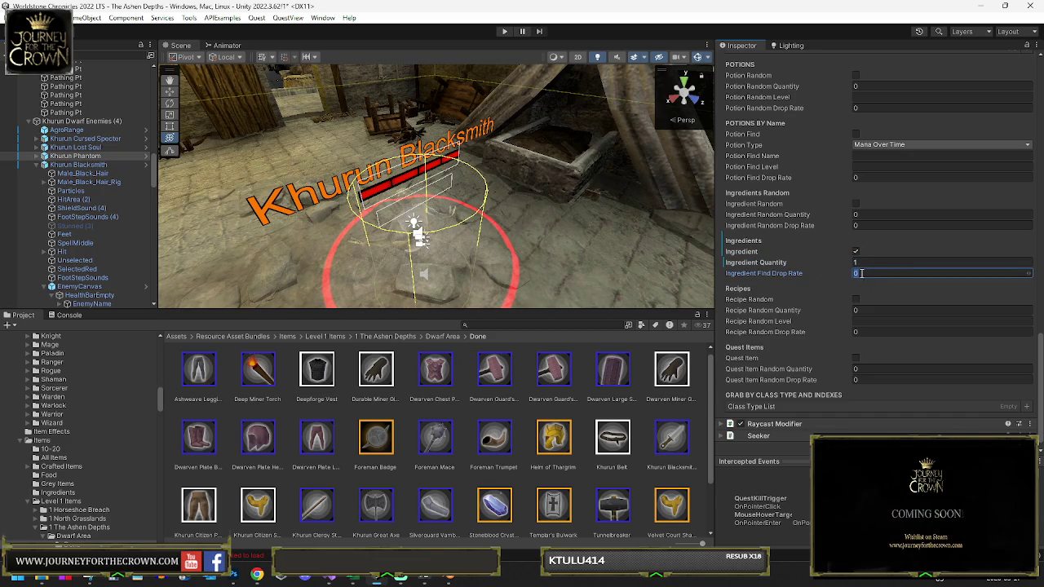
pyautogui.write('5')
pyautogui.click(75, 147)
pyautogui.click(859, 277)
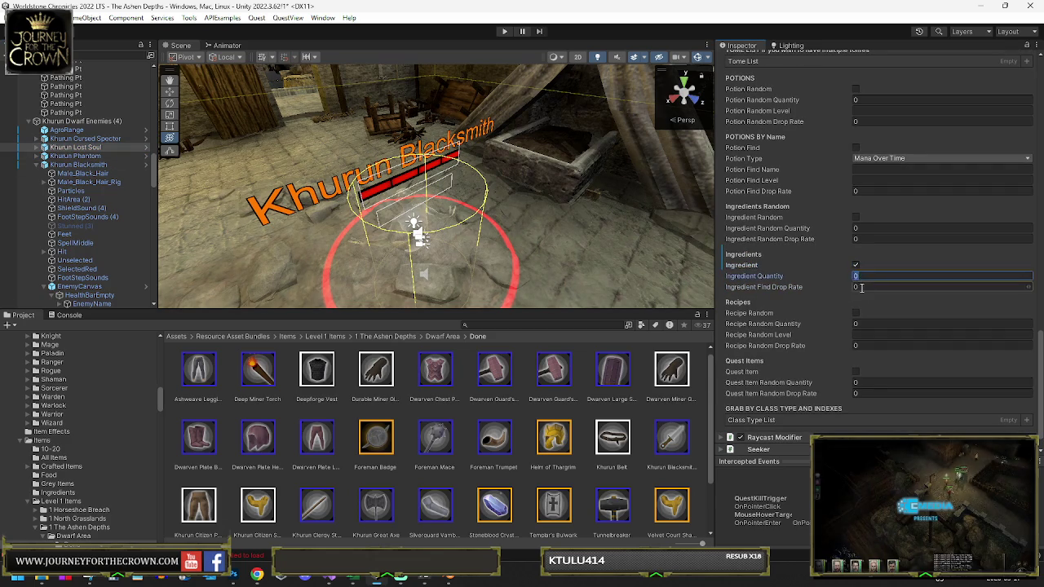
pyautogui.write('1')
pyautogui.click(861, 287)
pyautogui.write('5')
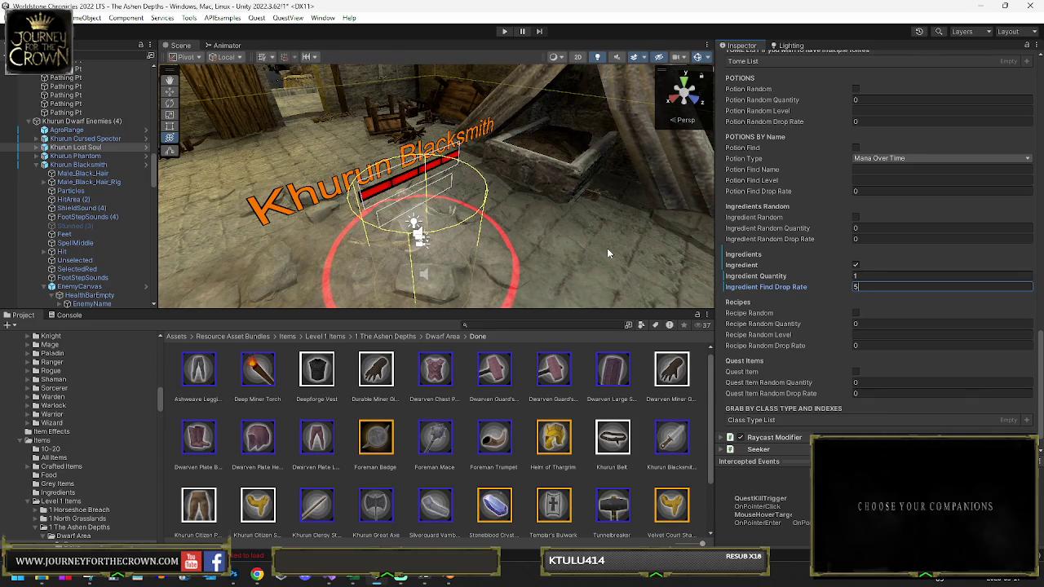
# Step: Set the Khurun Cursed Specter's Ingredient Quantity to 1
pyautogui.click(85, 138)
pyautogui.scroll(-3, 783, 306)
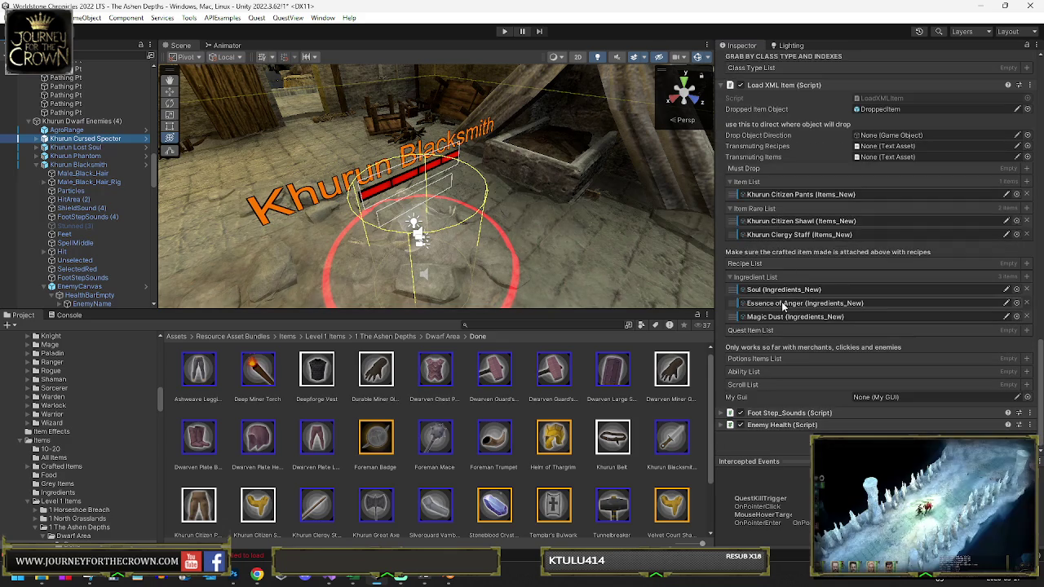
pyautogui.scroll(10, 821, 224)
pyautogui.scroll(4, 834, 140)
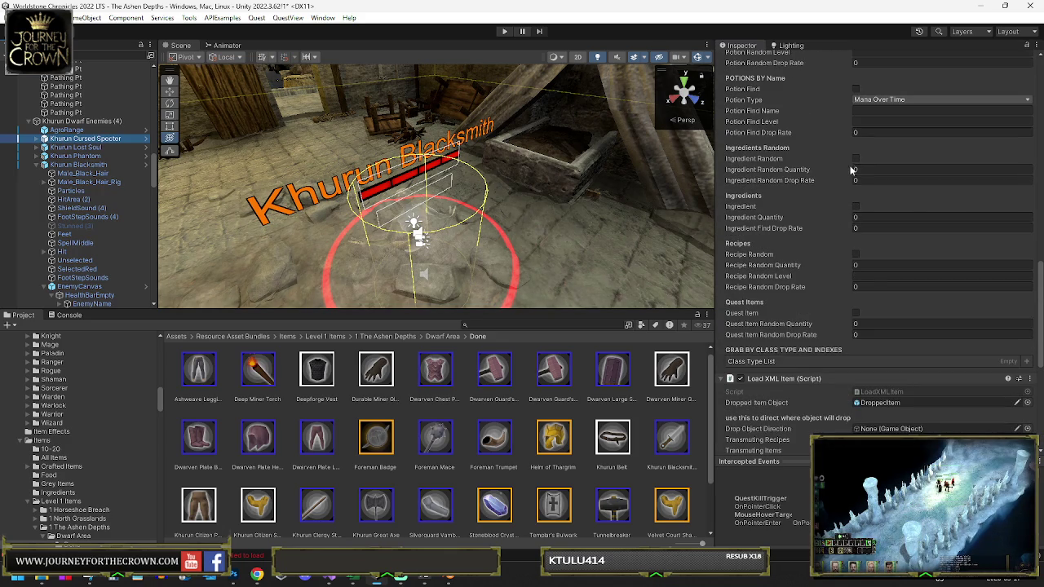
pyautogui.click(860, 217)
pyautogui.write('1')
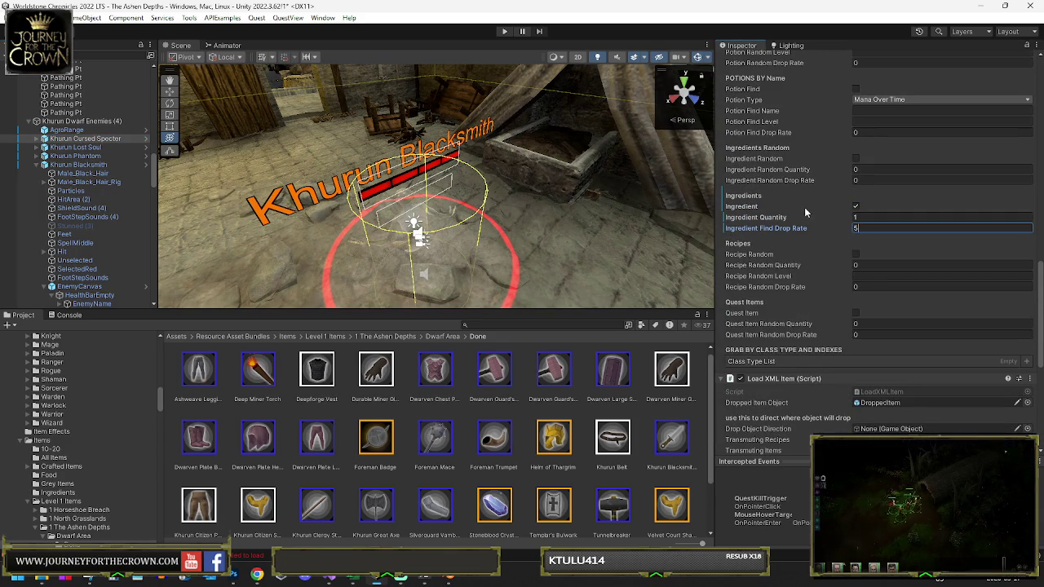
pyautogui.scroll(-10, 123, 139)
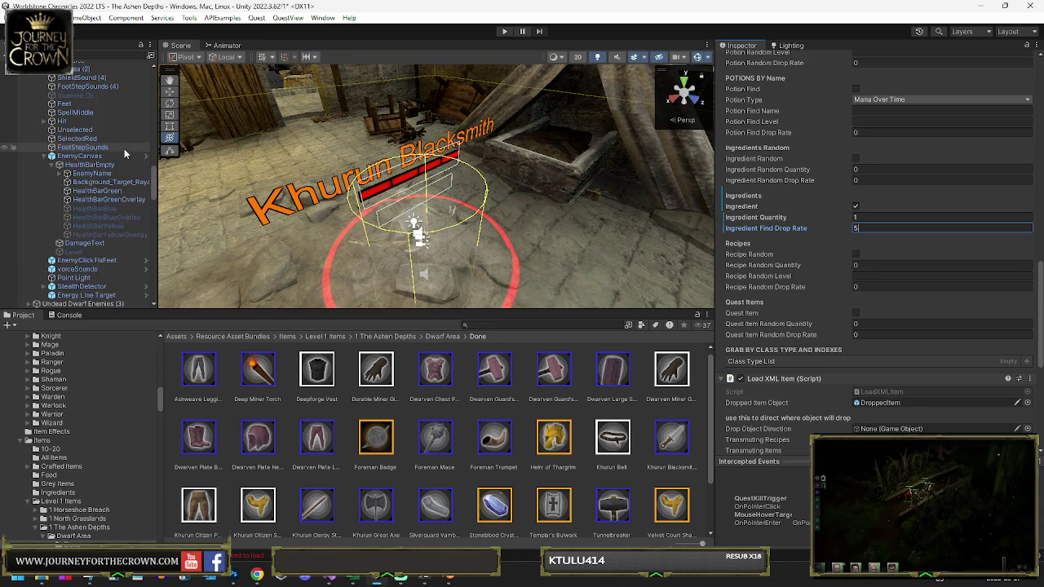
pyautogui.moveTo(686, 199)
pyautogui.mouseDown()
pyautogui.moveTo(330, 145)
pyautogui.moveTo(284, 168)
pyautogui.moveTo(316, 256)
pyautogui.moveTo(390, 255)
pyautogui.mouseUp()
# Step: Select the Khurun Cursed Specter together with the other Khurun enemies
pyautogui.press('f')
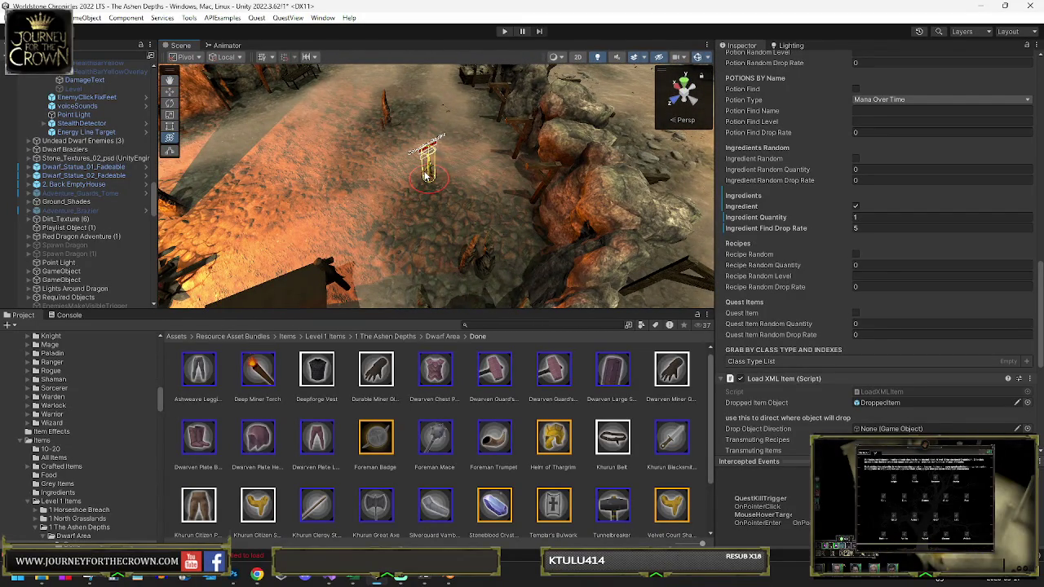
pyautogui.click(424, 175)
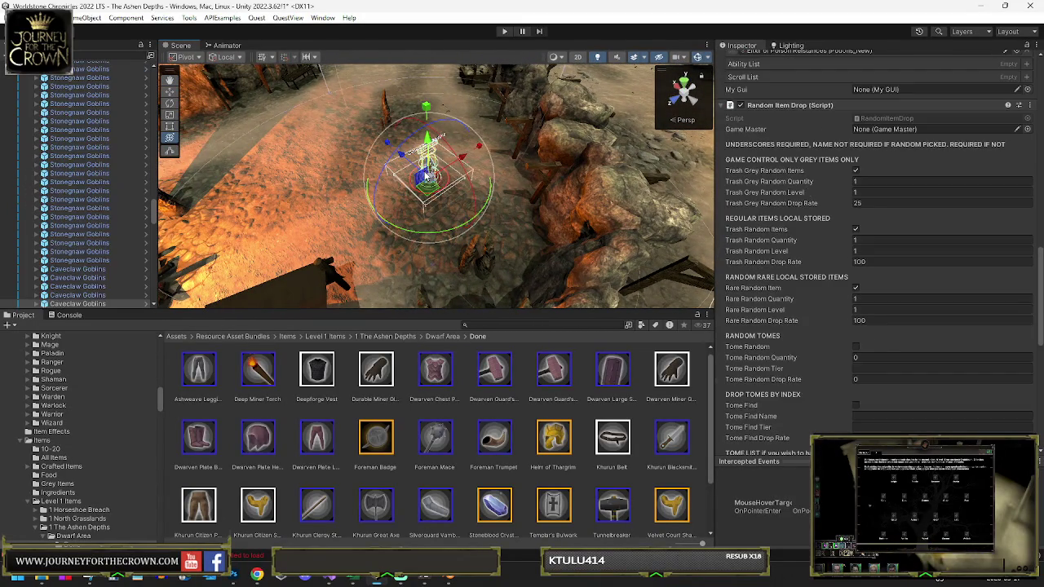
pyautogui.scroll(-4, 899, 272)
pyautogui.scroll(-4, 898, 272)
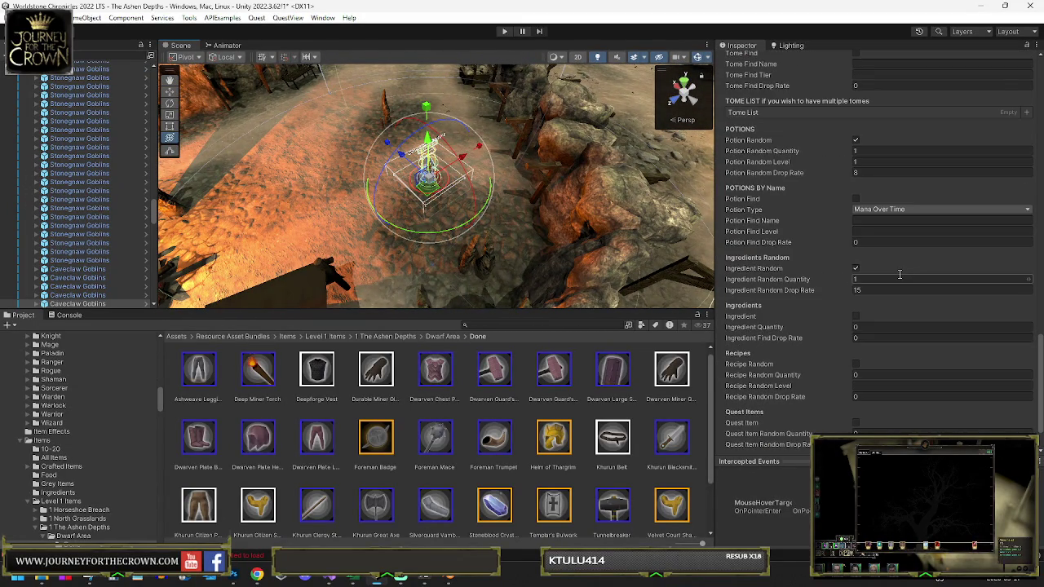
pyautogui.click(596, 236)
pyautogui.press('f')
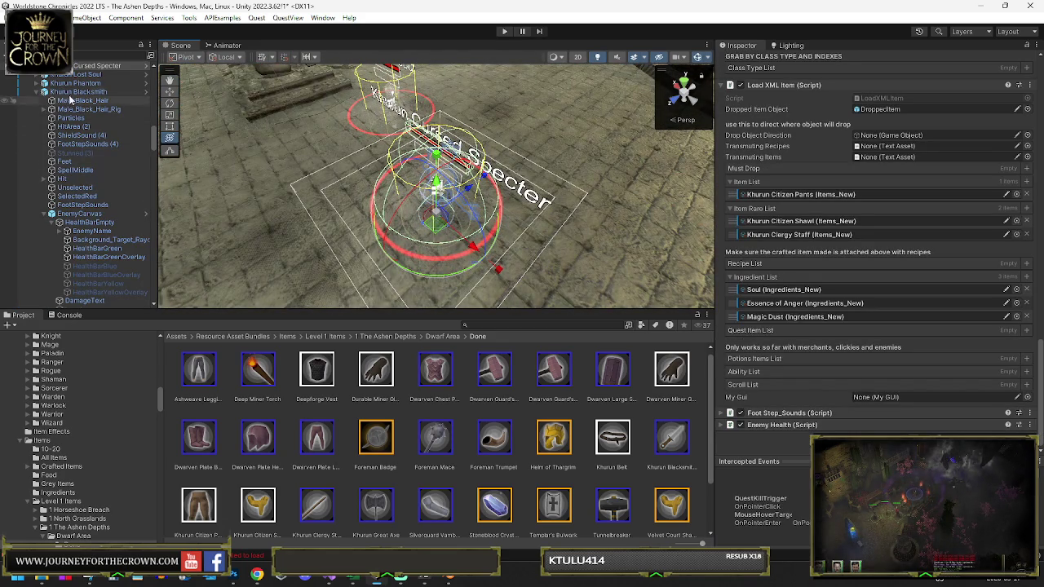
pyautogui.keyDown('shift'); pyautogui.click(82, 75); pyautogui.keyUp('shift')
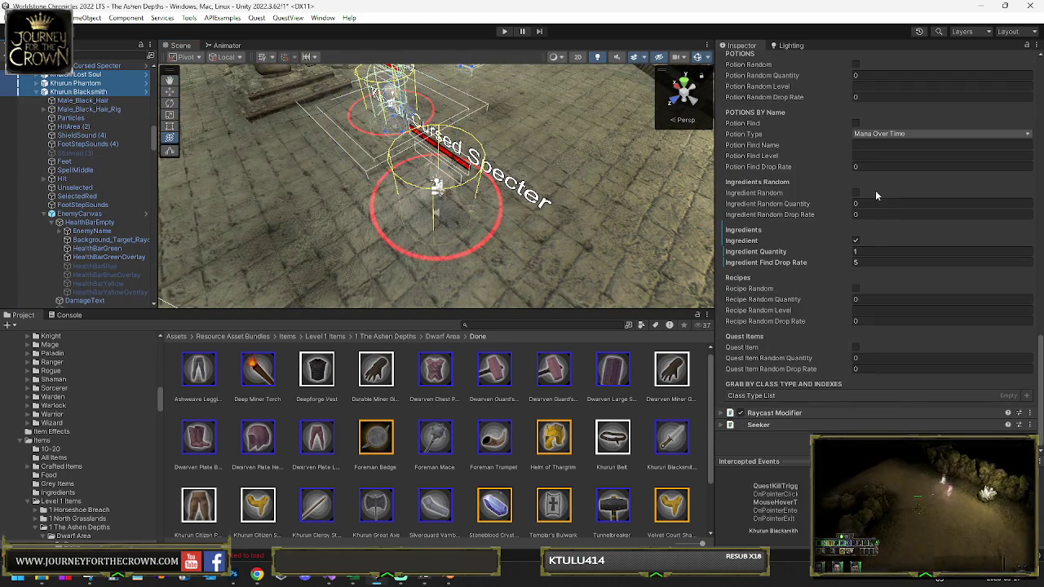
# Step: Turn off fixed Ingredient with quantity 0 and enable Ingredient Random with quantity 1
pyautogui.click(857, 239)
pyautogui.click(861, 252)
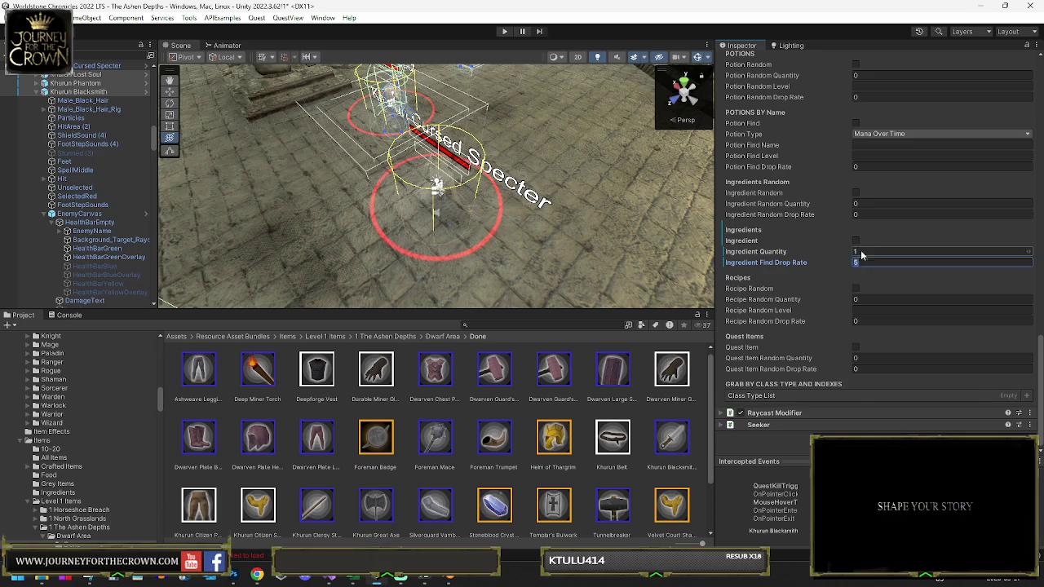
pyautogui.write('0')
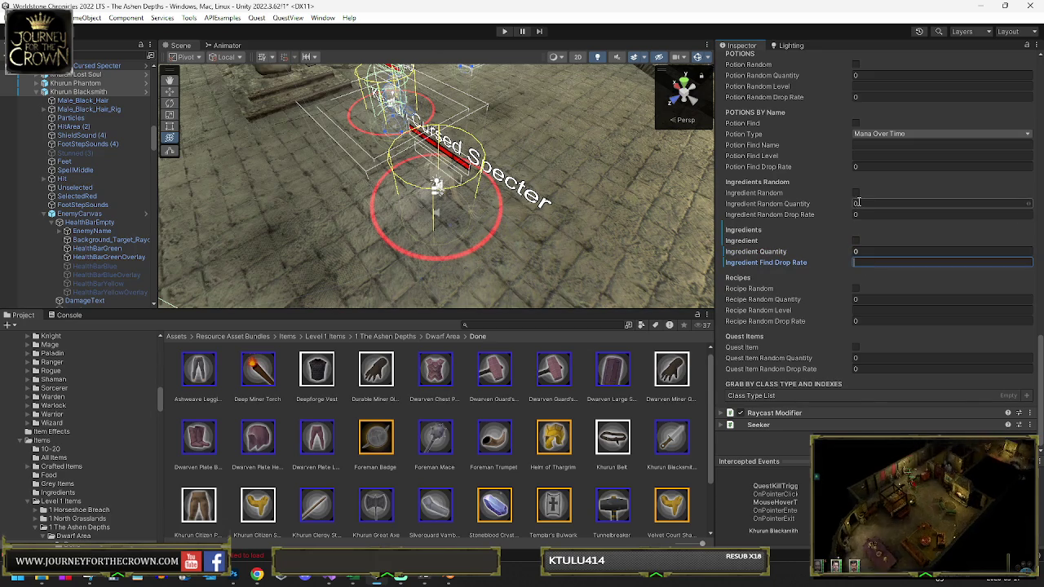
pyautogui.click(856, 193)
pyautogui.press('Tab')
pyautogui.write('1')
pyautogui.press('Tab')
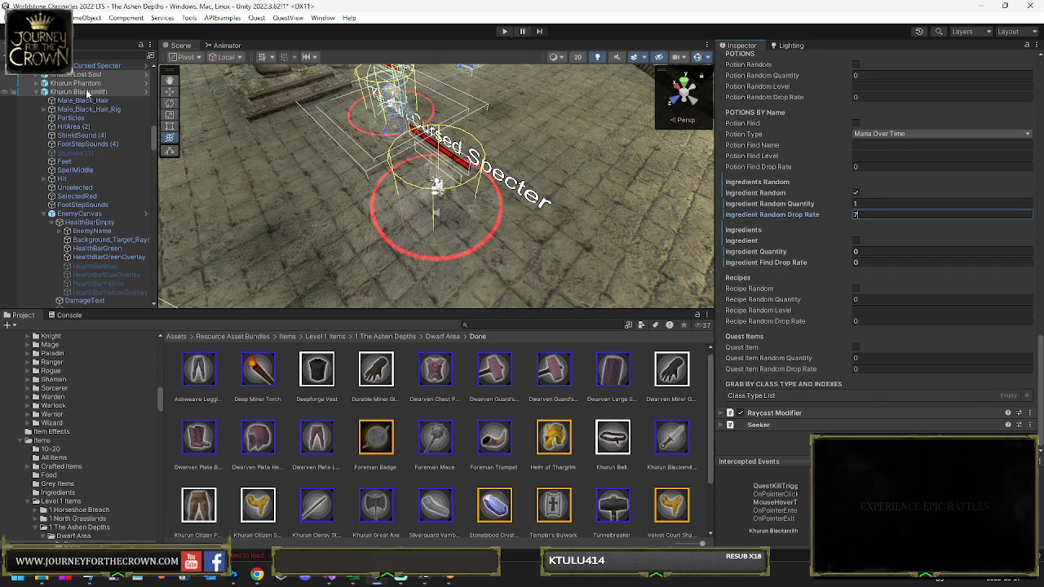
# Step: Give the Cursed Specter alone random ingredient drops with a drop rate of 9
pyautogui.click(88, 67)
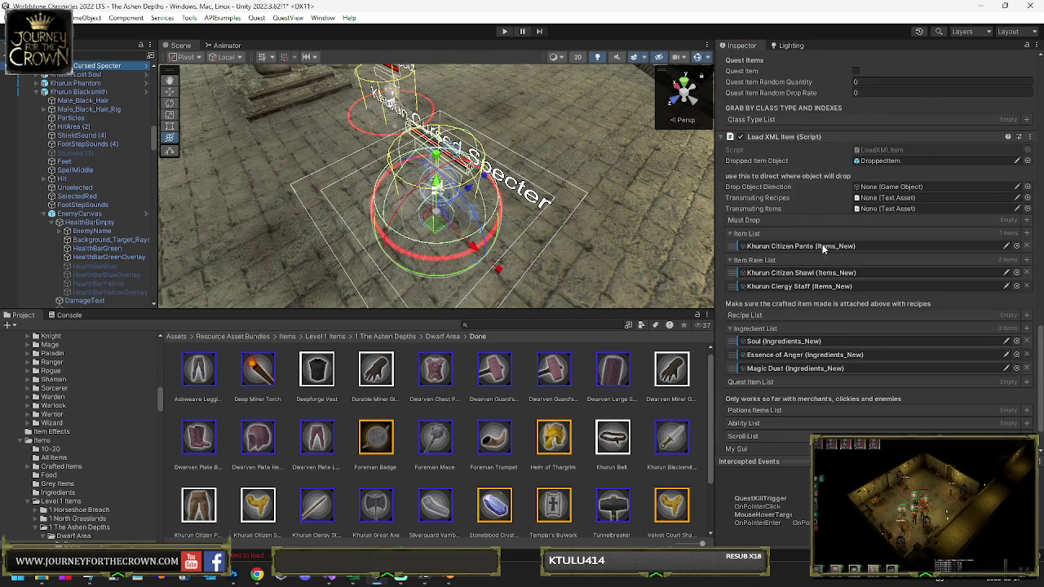
pyautogui.scroll(5, 820, 274)
pyautogui.click(856, 89)
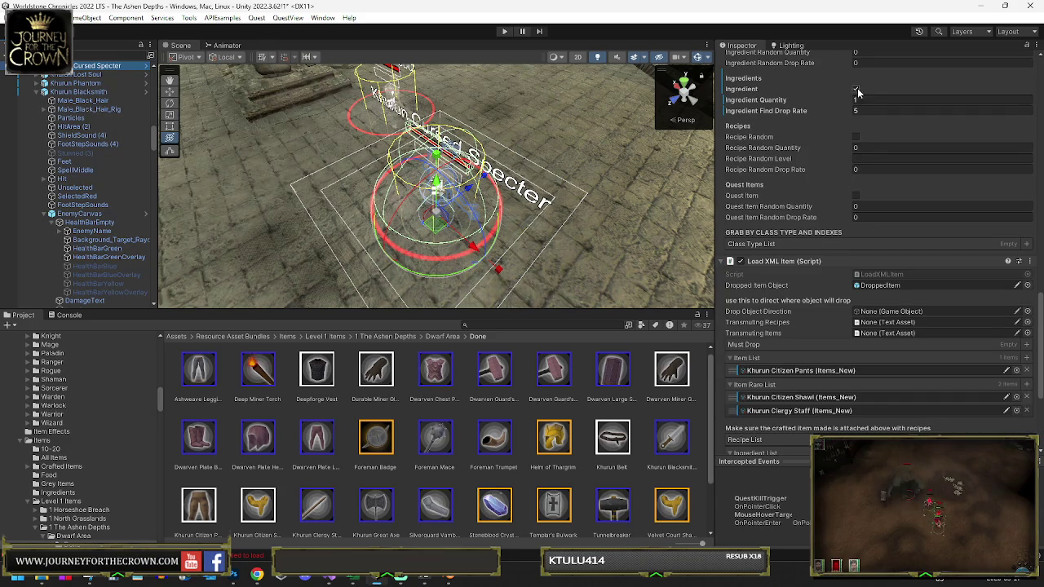
pyautogui.click(862, 110)
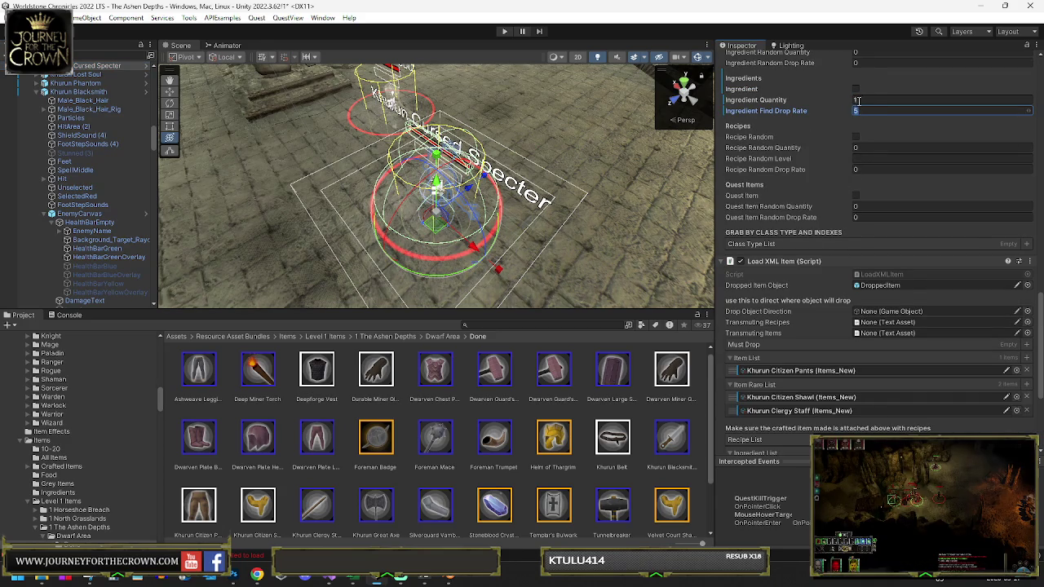
pyautogui.write('0')
pyautogui.scroll(3, 862, 106)
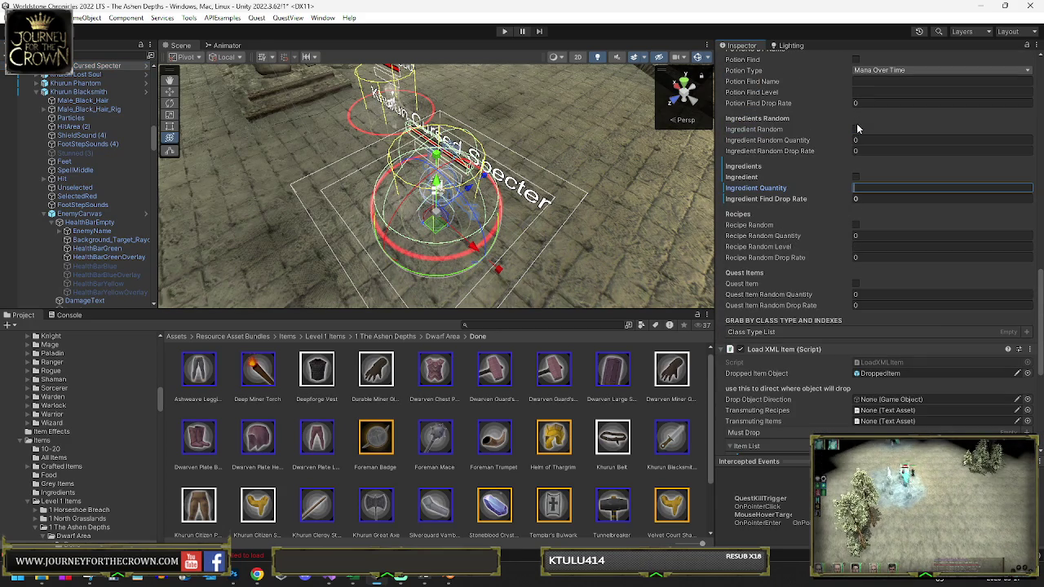
pyautogui.click(856, 128)
pyautogui.click(860, 140)
pyautogui.write('1')
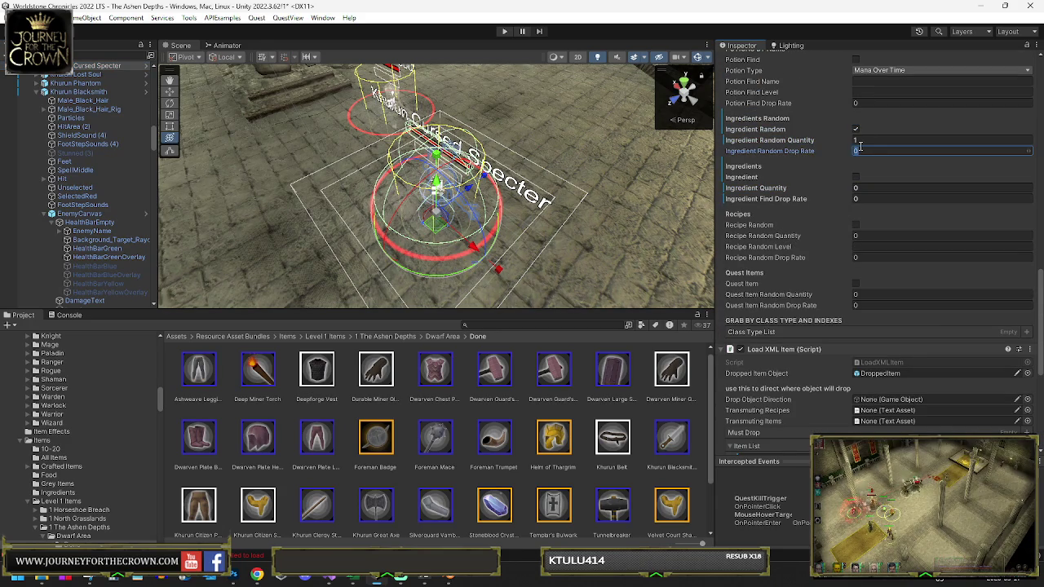
pyautogui.write('9')
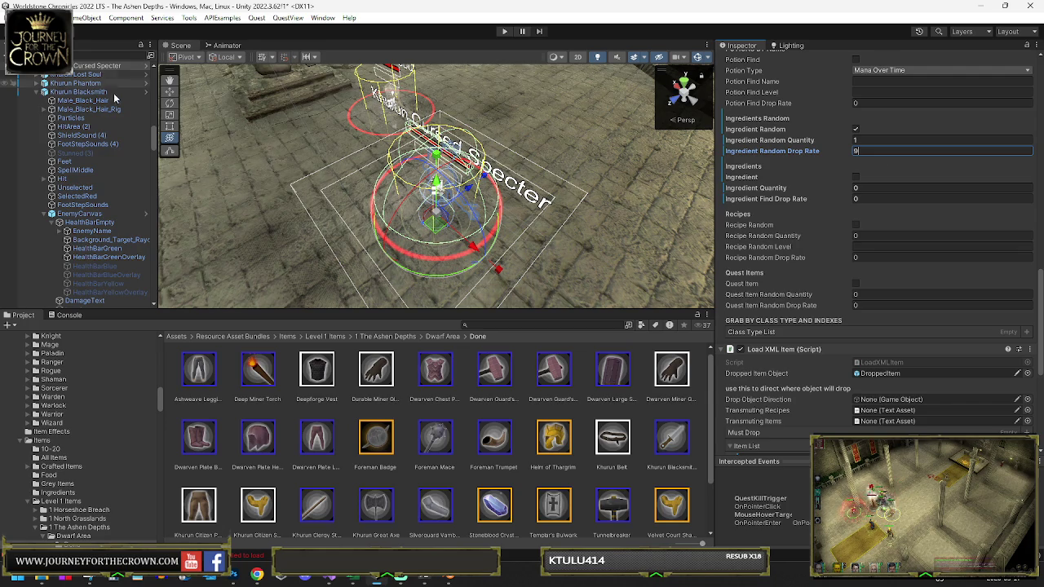
pyautogui.click(37, 92)
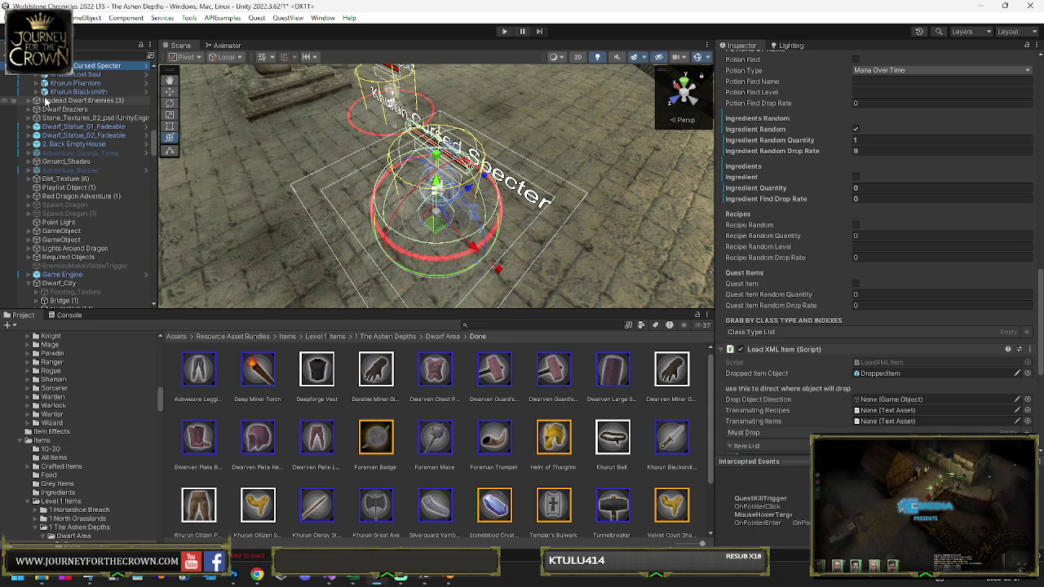
pyautogui.moveTo(490, 122)
pyautogui.mouseDown()
pyautogui.moveTo(511, 88)
pyautogui.moveTo(548, 109)
pyautogui.moveTo(184, 98)
pyautogui.moveTo(189, 90)
pyautogui.mouseUp()
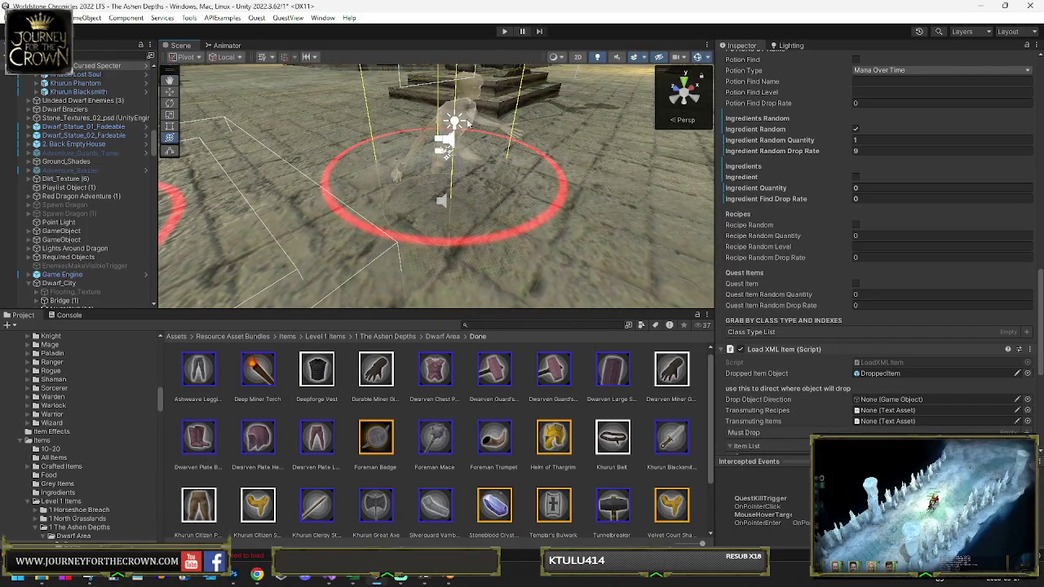
pyautogui.click(464, 124)
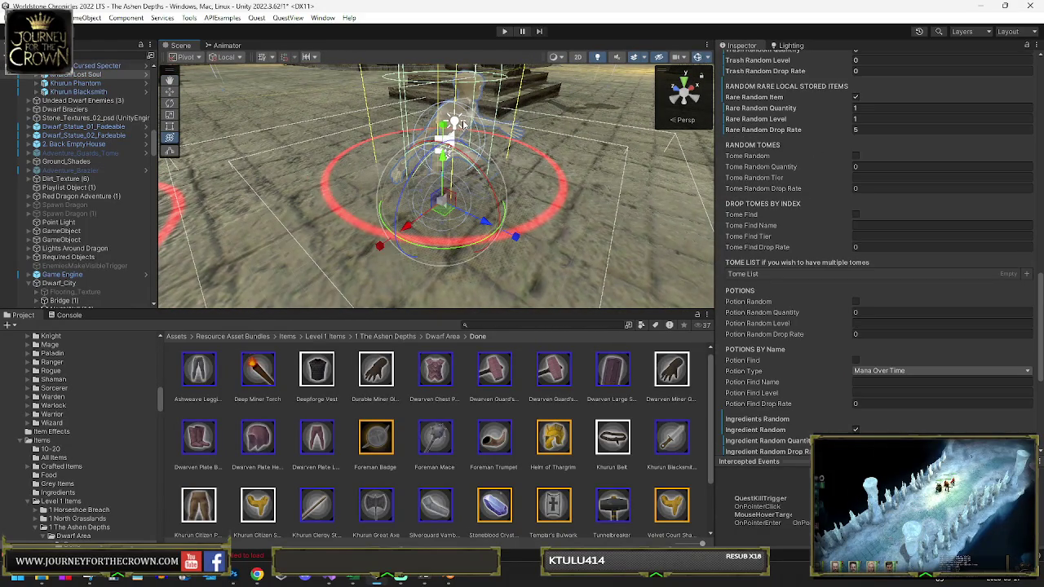
pyautogui.click(96, 72)
pyautogui.keyDown('shift'); pyautogui.click(82, 91); pyautogui.keyUp('shift')
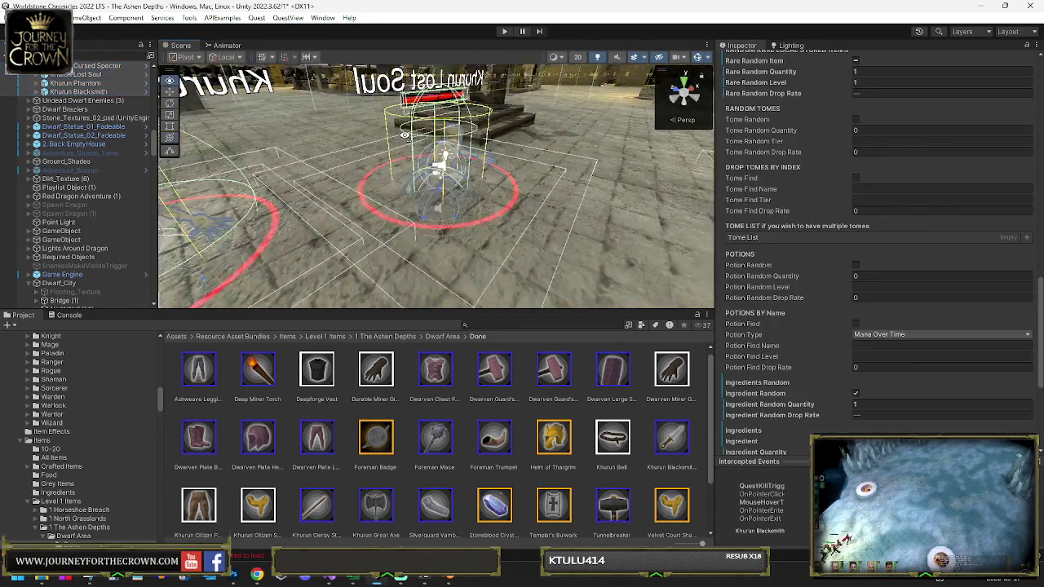
pyautogui.press('f')
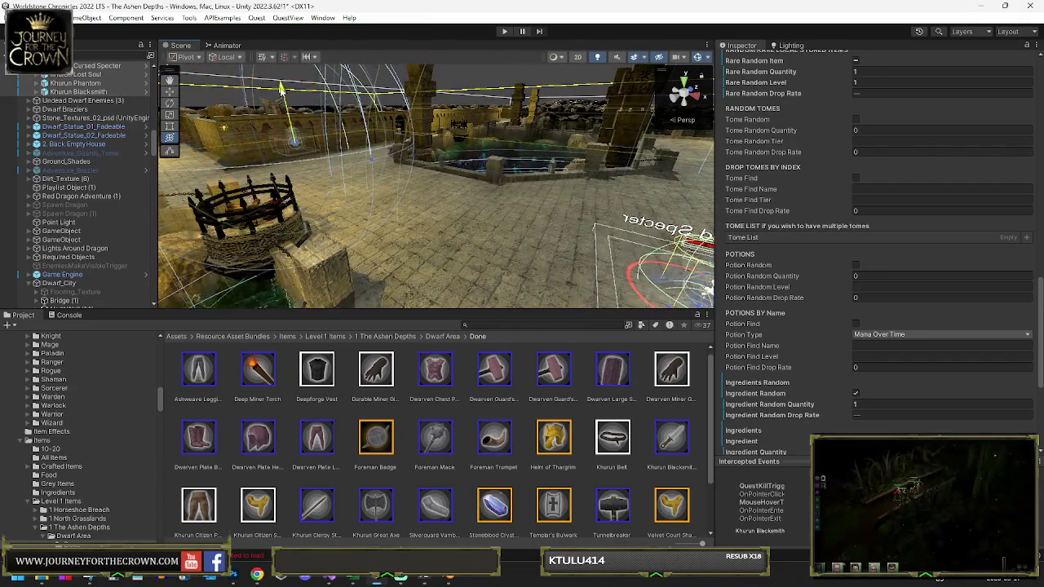
pyautogui.moveTo(555, 180)
pyautogui.mouseDown()
pyautogui.moveTo(572, 175)
pyautogui.moveTo(535, 138)
pyautogui.moveTo(726, 159)
pyautogui.mouseUp()
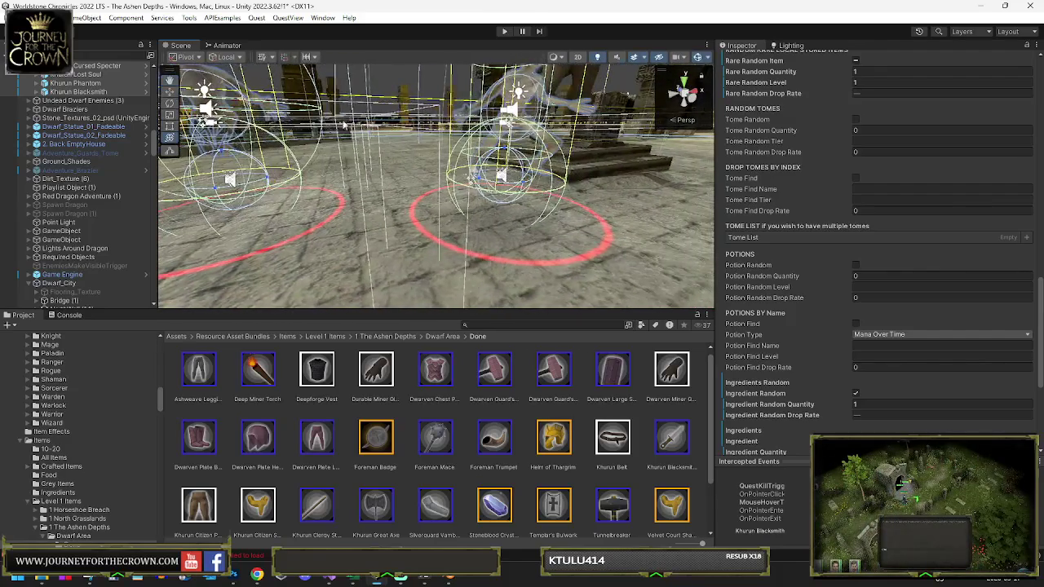
pyautogui.moveTo(254, 151); pyautogui.dragTo(125, 140)
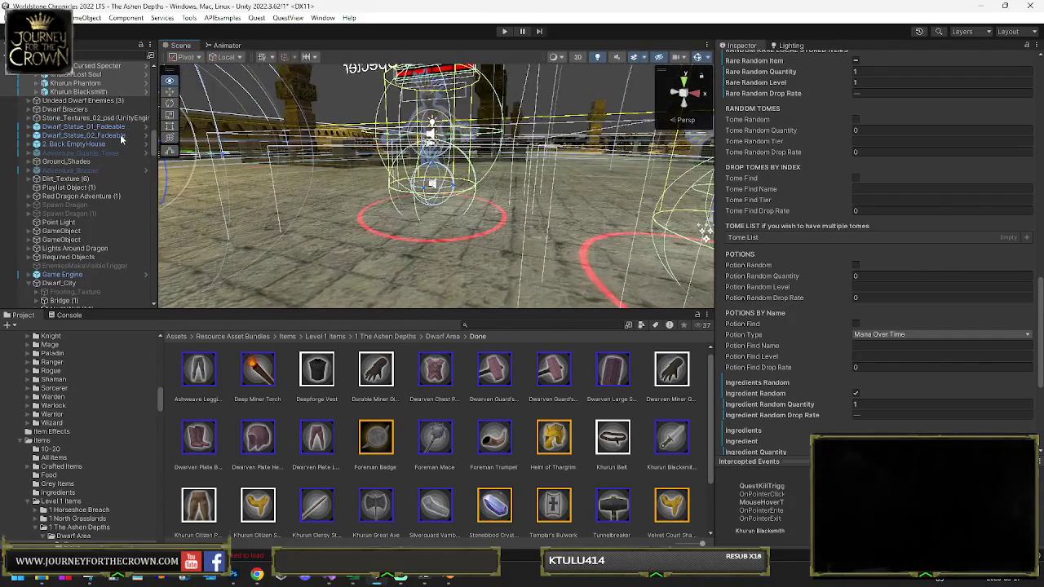
pyautogui.moveTo(424, 164)
pyautogui.mouseDown()
pyautogui.moveTo(465, 150)
pyautogui.moveTo(104, 137)
pyautogui.mouseUp()
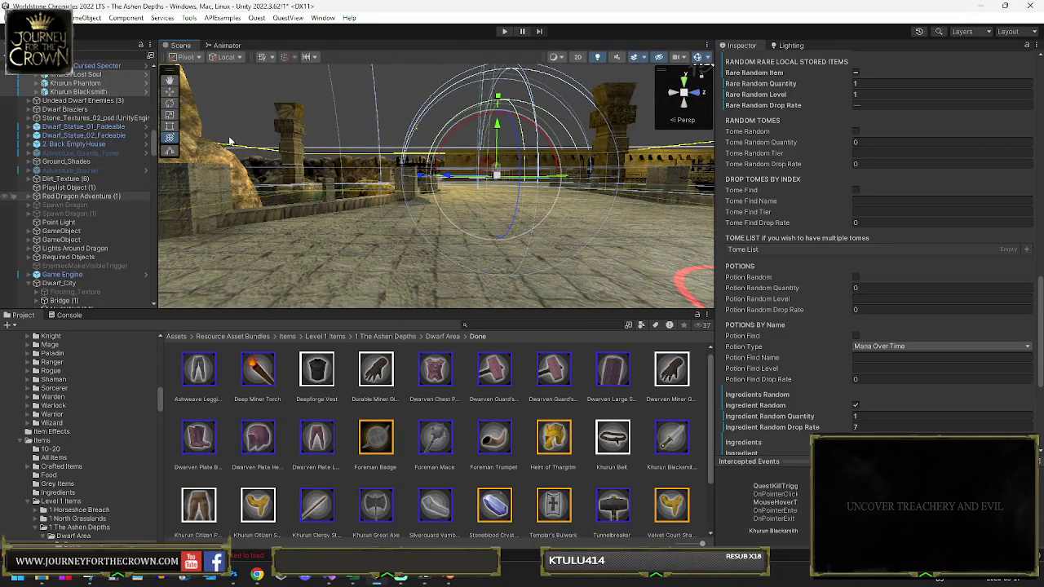
pyautogui.keyDown('ctrl'); pyautogui.click(75, 83); pyautogui.keyUp('ctrl')
pyautogui.moveTo(481, 165); pyautogui.dragTo(701, 186)
pyautogui.moveTo(587, 163)
pyautogui.mouseDown()
pyautogui.moveTo(428, 152)
pyautogui.moveTo(415, 219)
pyautogui.mouseUp()
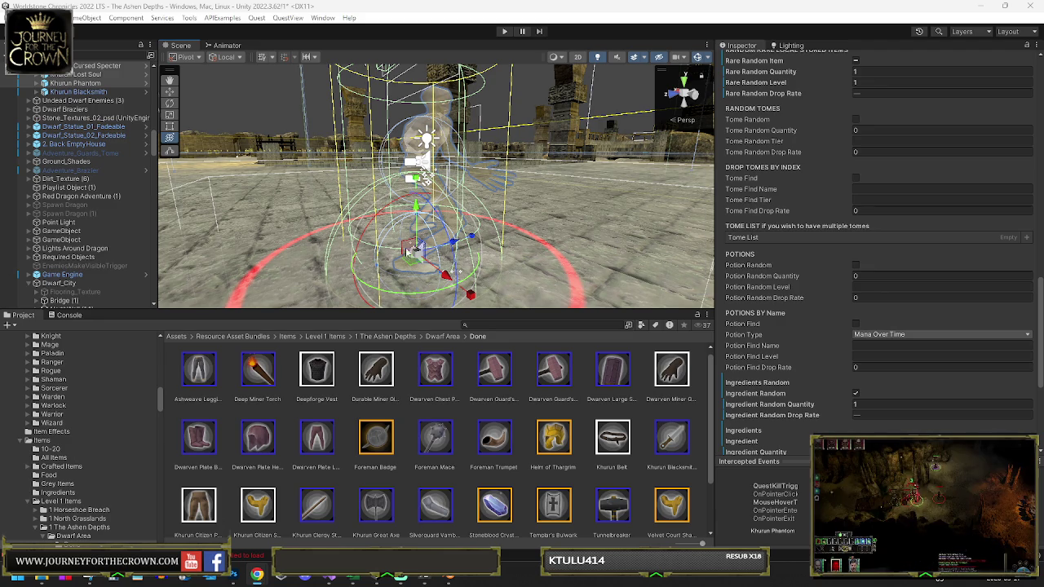
pyautogui.moveTo(408, 253); pyautogui.dragTo(27, 229)
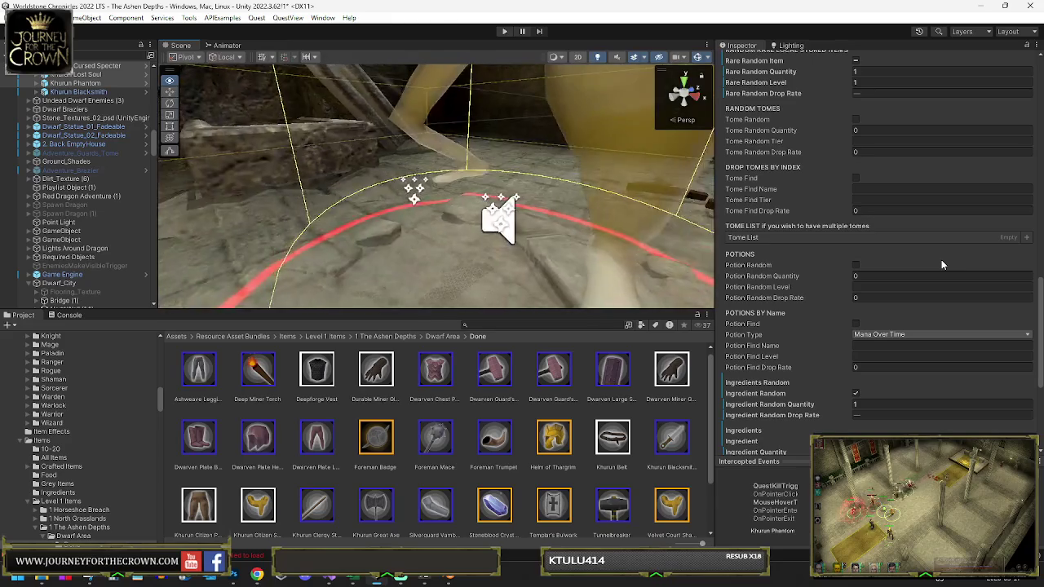
pyautogui.click(492, 120)
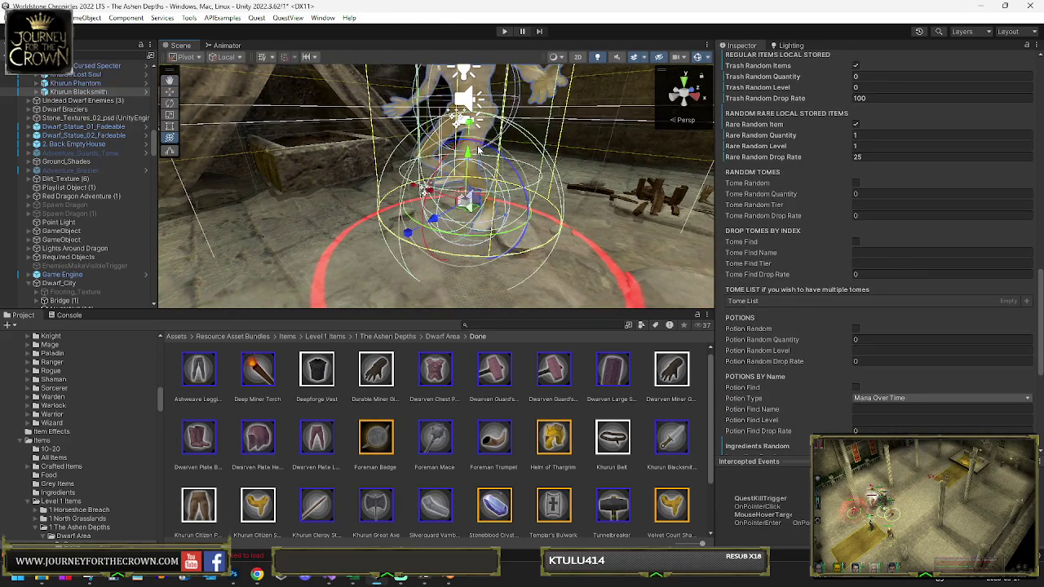
pyautogui.moveTo(468, 180)
pyautogui.mouseDown()
pyautogui.moveTo(802, 210)
pyautogui.moveTo(981, 212)
pyautogui.moveTo(914, 224)
pyautogui.moveTo(302, 245)
pyautogui.moveTo(954, 227)
pyautogui.moveTo(554, 231)
pyautogui.moveTo(608, 201)
pyautogui.mouseUp()
pyautogui.click(570, 207)
pyautogui.moveTo(503, 213); pyautogui.dragTo(408, 196)
pyautogui.moveTo(571, 187)
pyautogui.mouseDown()
pyautogui.moveTo(471, 180)
pyautogui.moveTo(550, 163)
pyautogui.moveTo(353, 196)
pyautogui.mouseUp()
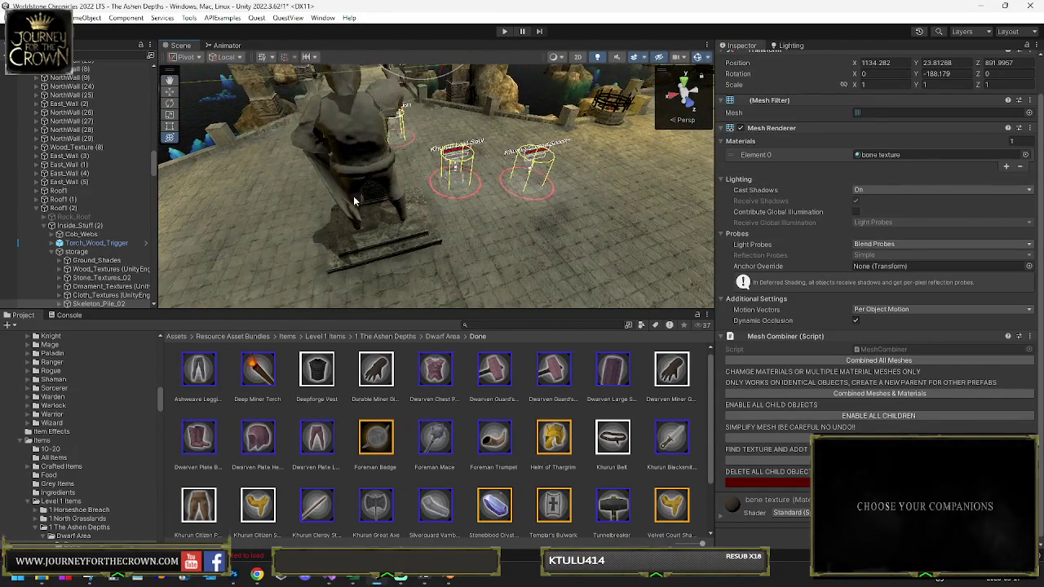
pyautogui.click(531, 174)
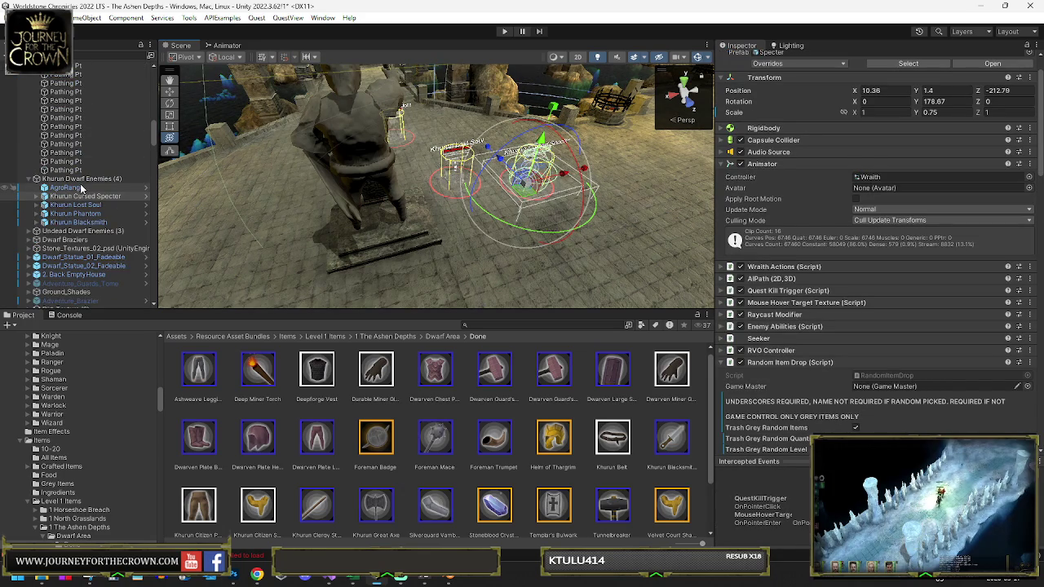
pyautogui.click(83, 189)
pyautogui.scroll(-5, 914, 239)
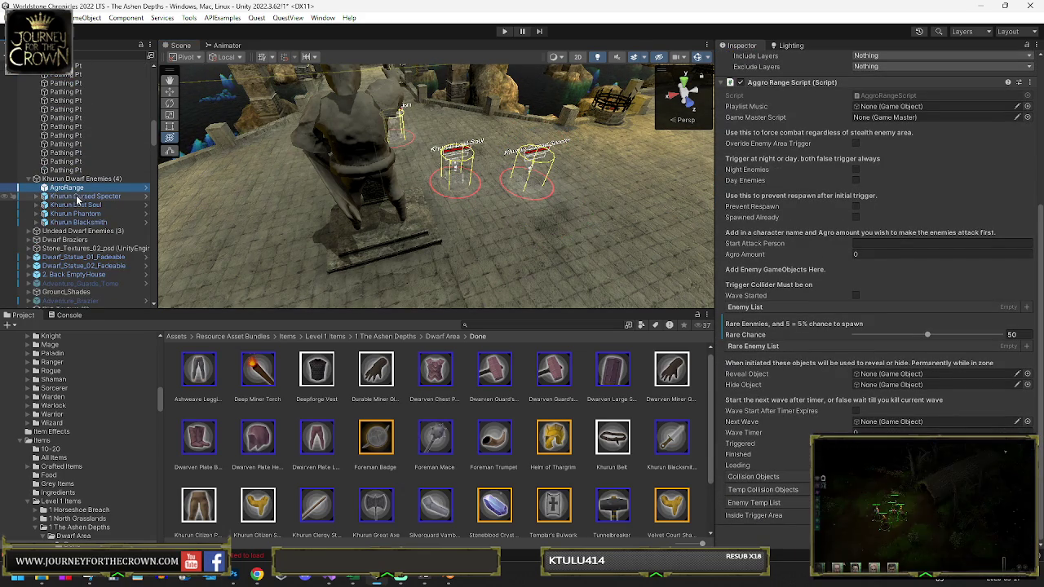
pyautogui.press('f')
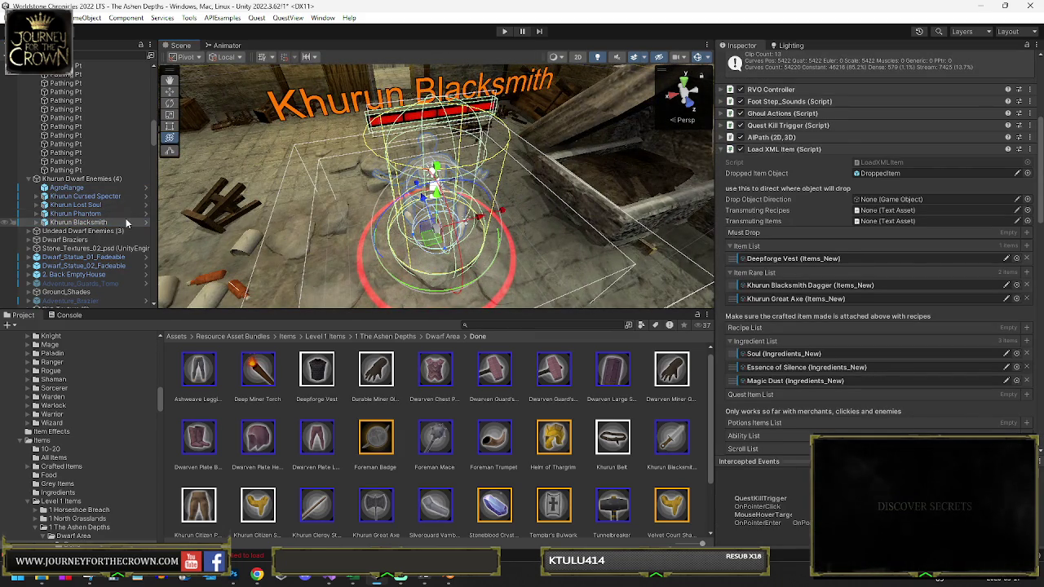
pyautogui.click(74, 214)
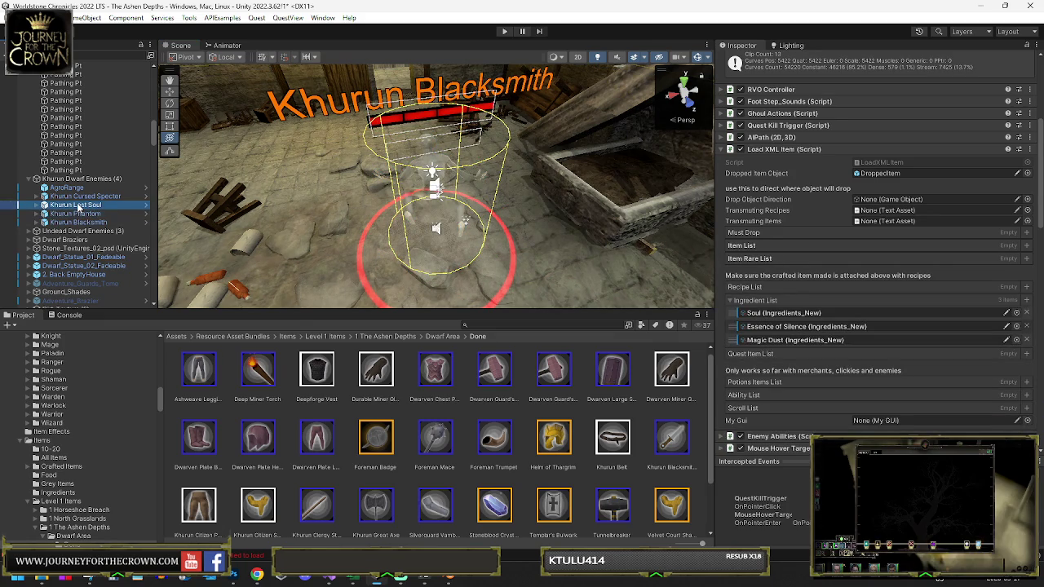
pyautogui.click(78, 206)
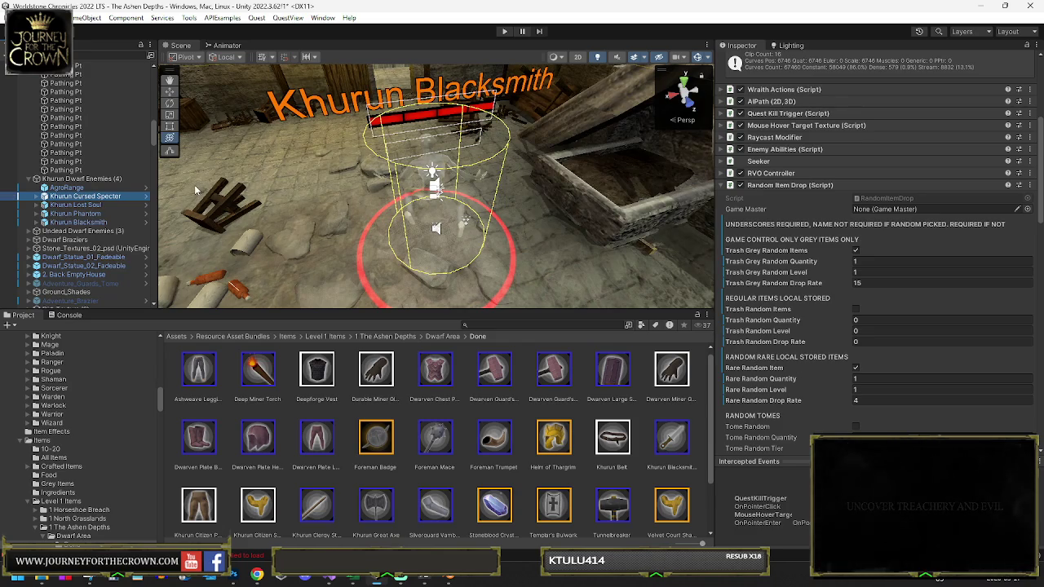
pyautogui.scroll(2, 437, 188)
pyautogui.press('f')
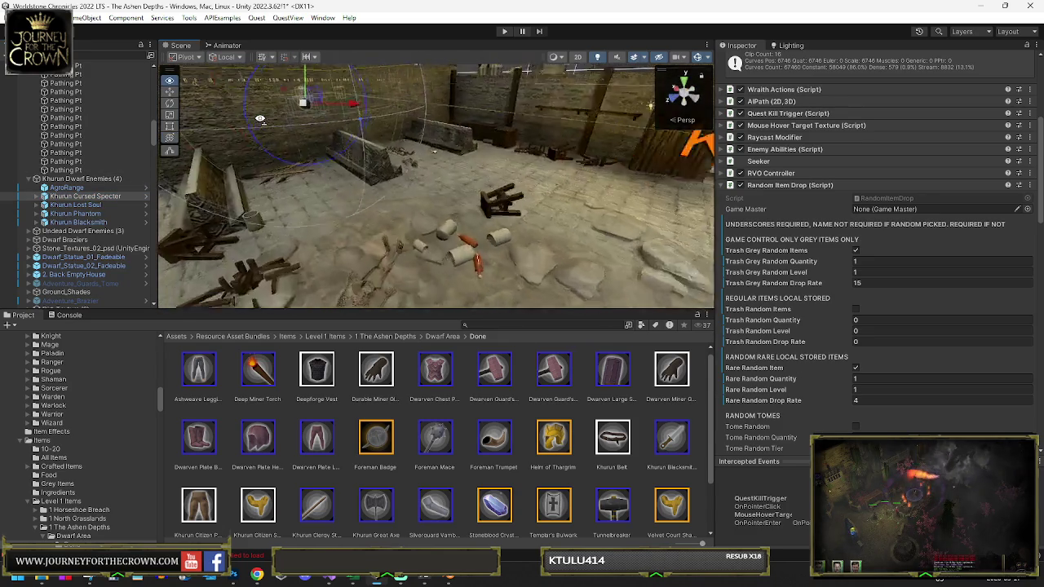
# Step: Duplicate the Khurun Cursed Specter and view the copy over the dwarf area
pyautogui.moveTo(357, 167)
pyautogui.mouseDown()
pyautogui.moveTo(498, 241)
pyautogui.moveTo(237, 159)
pyautogui.mouseUp()
pyautogui.hotkey('ctrl', 'd')
pyautogui.press('f')
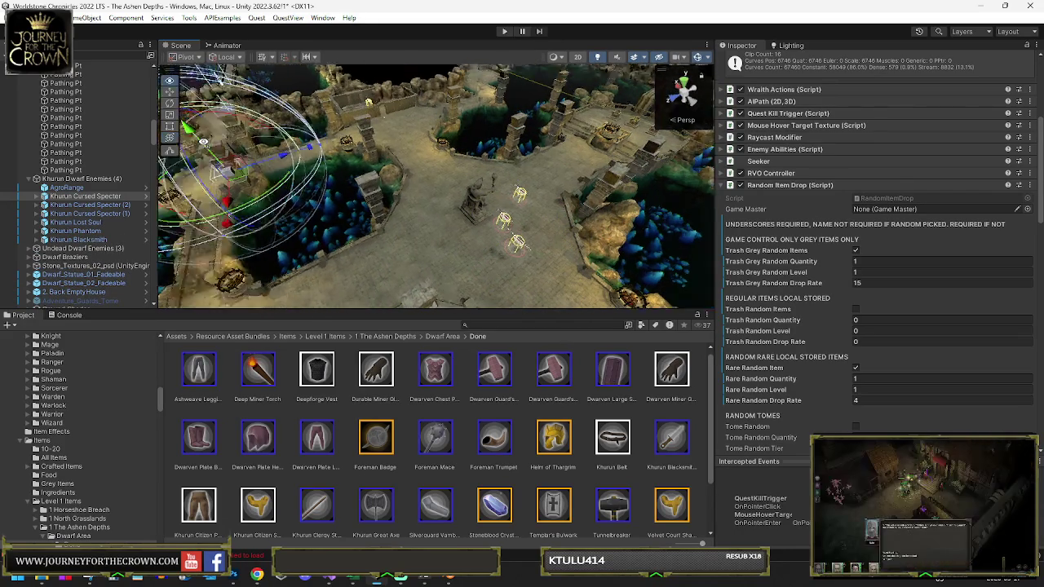
pyautogui.moveTo(105, 132)
pyautogui.mouseDown()
pyautogui.moveTo(359, 137)
pyautogui.moveTo(389, 167)
pyautogui.mouseUp()
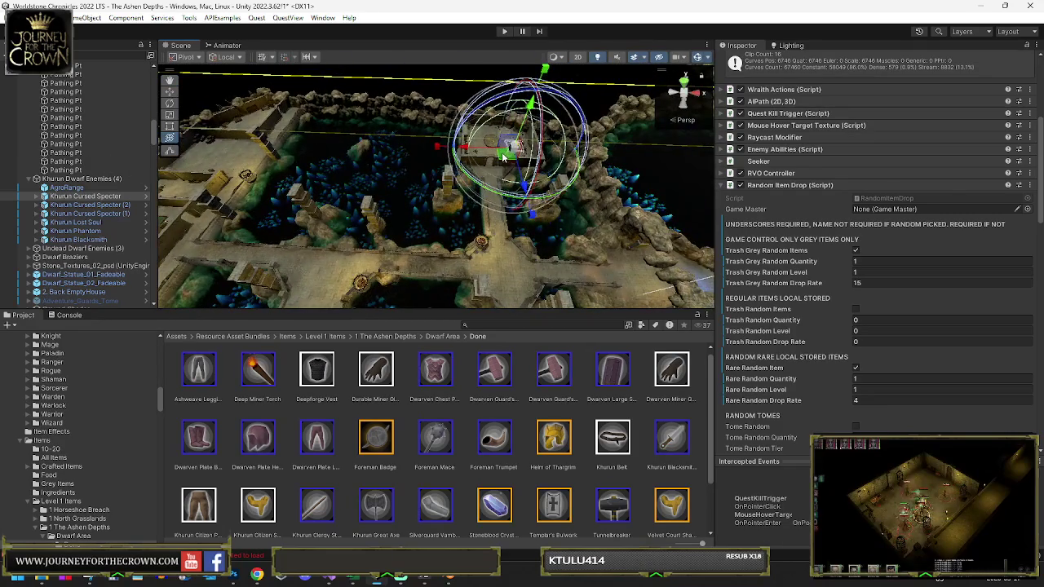
pyautogui.moveTo(502, 159); pyautogui.dragTo(139, 164)
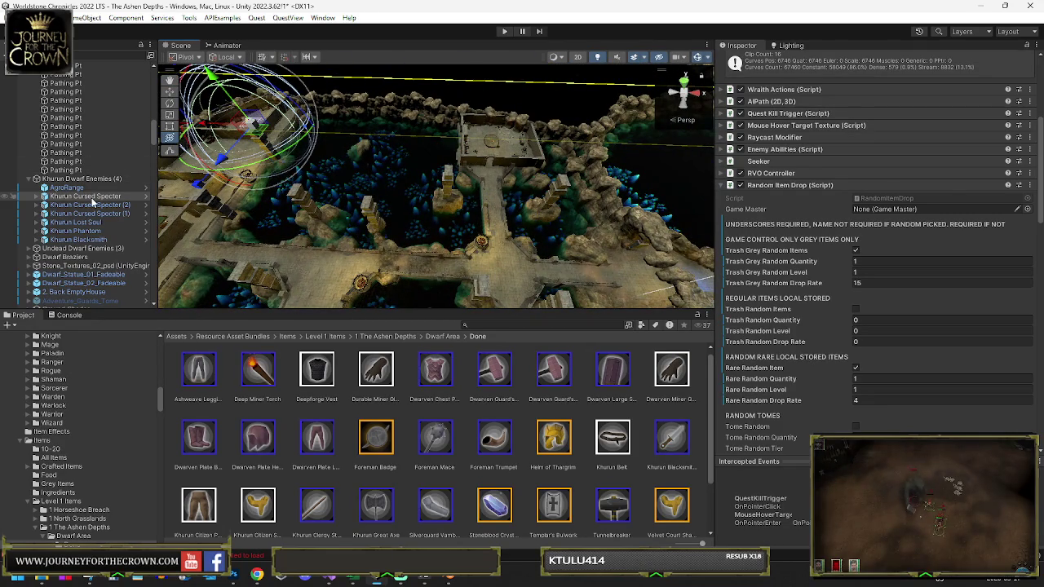
# Step: Move the Khurun Lost Soul toward the upper right and make two more Lost Soul copies
pyautogui.click(90, 225)
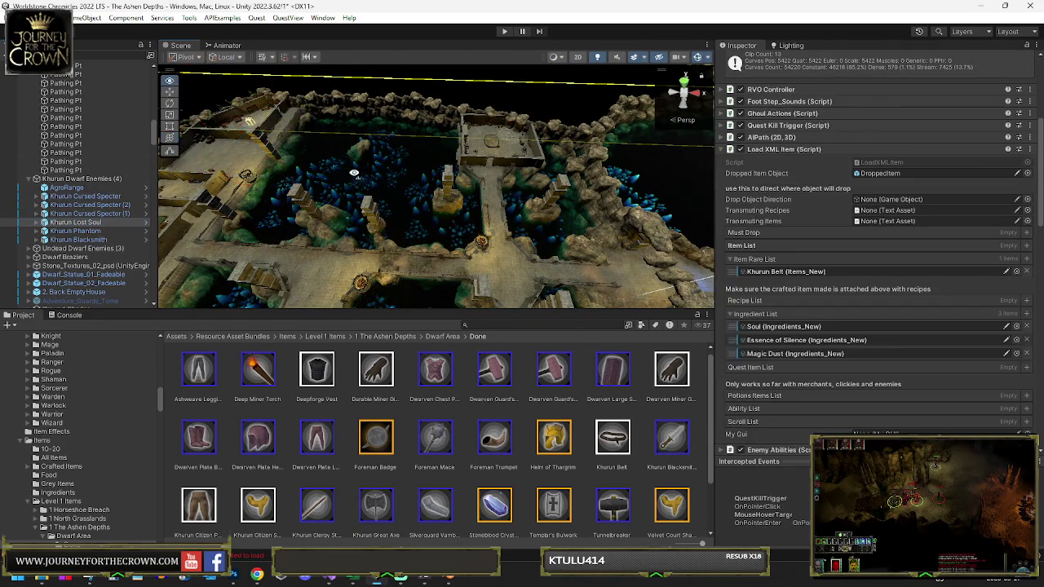
pyautogui.press('f')
pyautogui.moveTo(402, 189)
pyautogui.mouseDown()
pyautogui.moveTo(492, 120)
pyautogui.moveTo(571, 151)
pyautogui.moveTo(576, 167)
pyautogui.moveTo(426, 214)
pyautogui.mouseUp()
pyautogui.hotkey('ctrl', 'd')
pyautogui.hotkey('ctrl', 'd')
pyautogui.press('f')
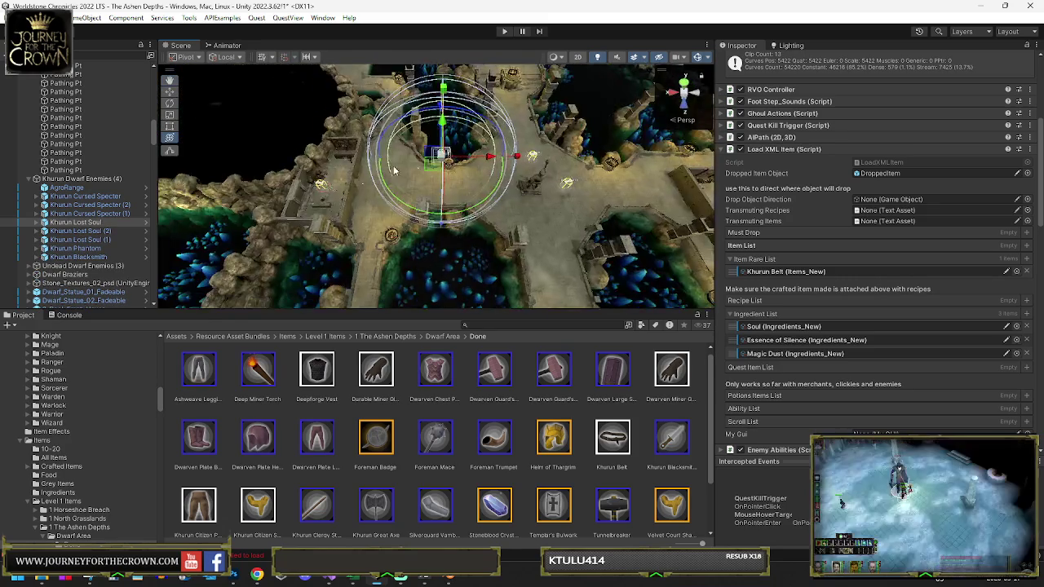
pyautogui.moveTo(432, 164)
pyautogui.mouseDown()
pyautogui.moveTo(340, 185)
pyautogui.moveTo(356, 116)
pyautogui.moveTo(385, 107)
pyautogui.moveTo(372, 199)
pyautogui.mouseUp()
pyautogui.hotkey('ctrl', 'd')
pyautogui.press('f')
pyautogui.moveTo(314, 164); pyautogui.dragTo(163, 224)
# Step: Duplicate the Khurun Phantom
pyautogui.doubleClick(89, 259)
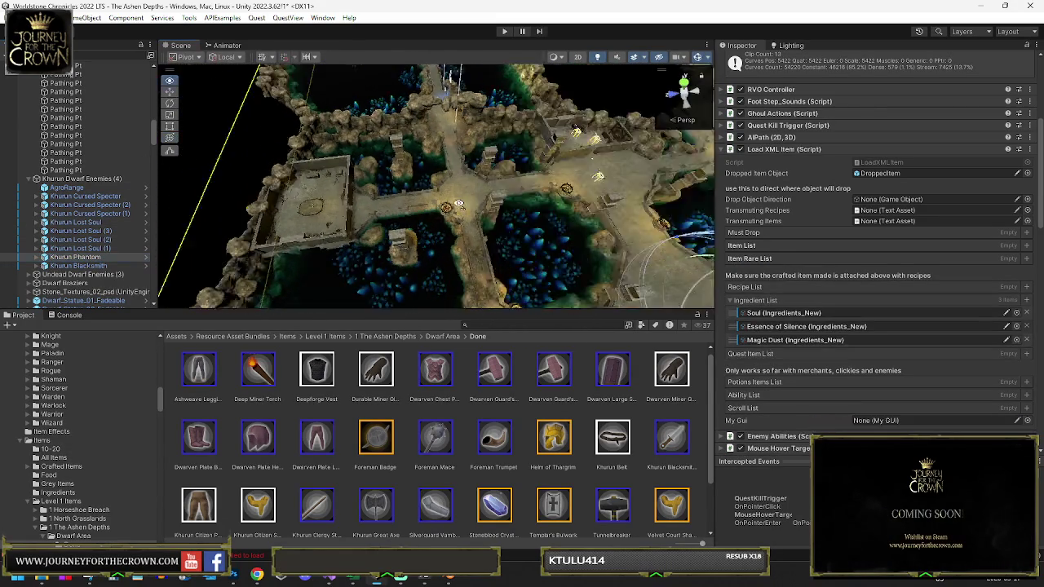
pyautogui.moveTo(542, 171)
pyautogui.mouseDown()
pyautogui.moveTo(366, 190)
pyautogui.moveTo(273, 179)
pyautogui.moveTo(254, 227)
pyautogui.moveTo(560, 221)
pyautogui.moveTo(432, 114)
pyautogui.moveTo(500, 175)
pyautogui.moveTo(612, 186)
pyautogui.moveTo(608, 200)
pyautogui.moveTo(586, 193)
pyautogui.moveTo(723, 289)
pyautogui.mouseUp()
pyautogui.hotkey('ctrl', 'd')
pyautogui.hotkey('ctrl', 'd')
pyautogui.hotkey('ctrl', 'd')
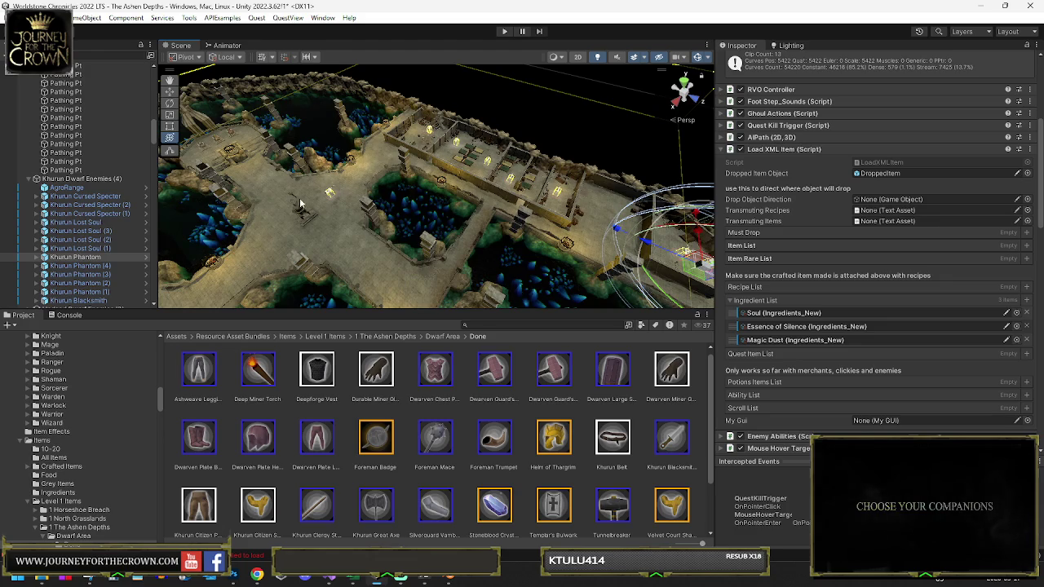
# Step: Create Cursed Specter copies (3) and (4), placed to the right, and select all Specter copies
pyautogui.click(340, 168)
pyautogui.press('f')
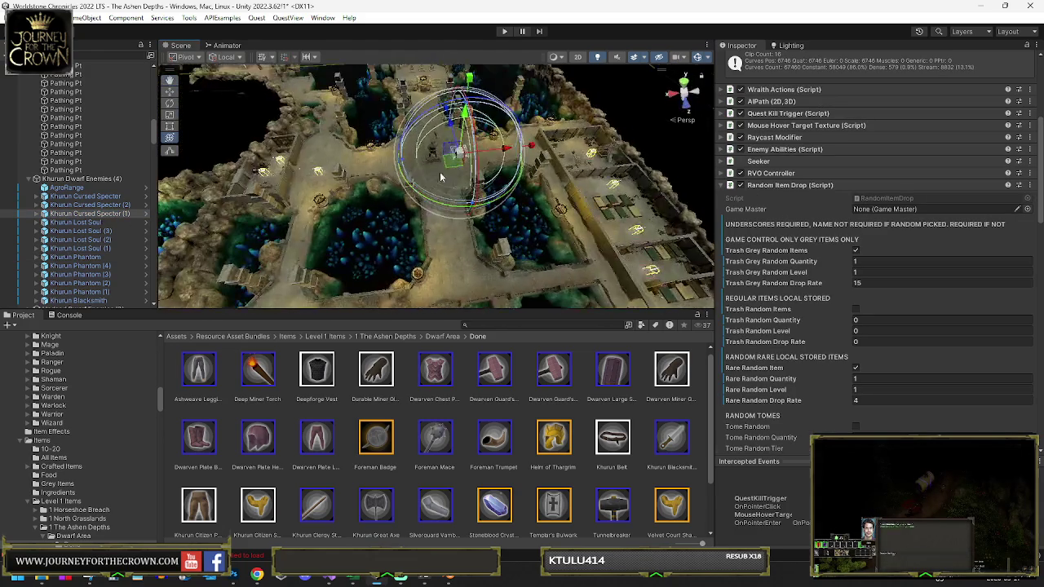
pyautogui.hotkey('ctrl', 'd')
pyautogui.moveTo(447, 169)
pyautogui.mouseDown()
pyautogui.moveTo(624, 204)
pyautogui.moveTo(591, 239)
pyautogui.mouseUp()
pyautogui.press('f')
pyautogui.moveTo(489, 196)
pyautogui.mouseDown()
pyautogui.moveTo(351, 193)
pyautogui.moveTo(441, 220)
pyautogui.moveTo(502, 151)
pyautogui.mouseUp()
pyautogui.hotkey('ctrl', 'd')
pyautogui.press('f')
pyautogui.moveTo(331, 195)
pyautogui.mouseDown()
pyautogui.moveTo(571, 245)
pyautogui.moveTo(602, 261)
pyautogui.mouseUp()
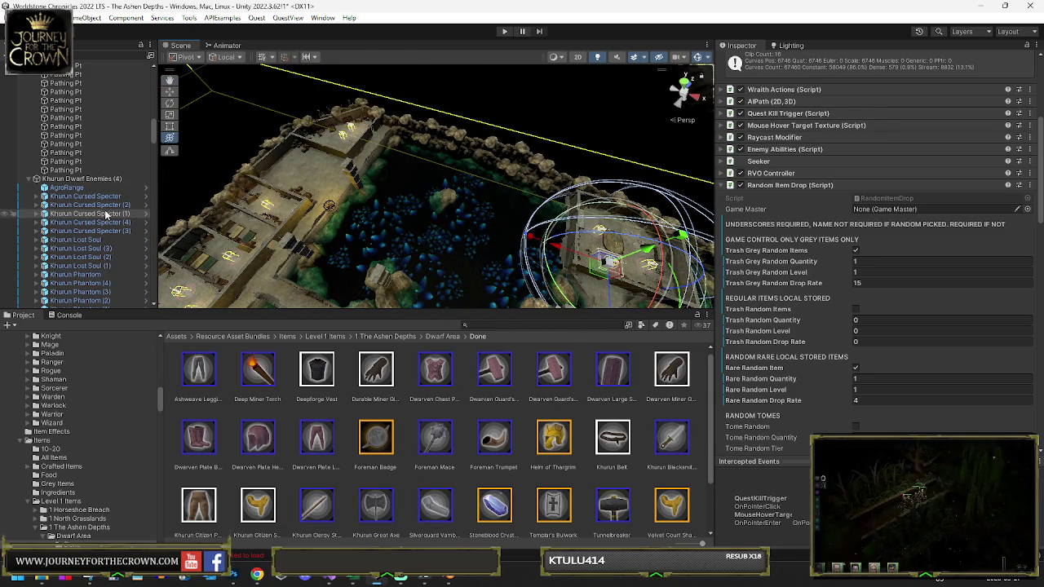
pyautogui.hotkey('ctrl', 'z')
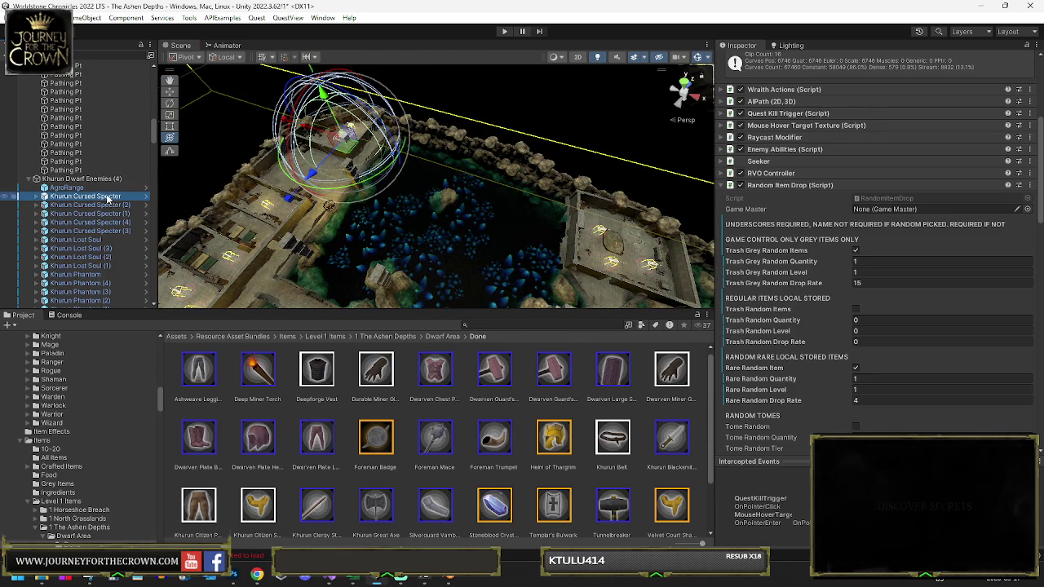
pyautogui.keyDown('shift'); pyautogui.click(119, 229); pyautogui.keyUp('shift')
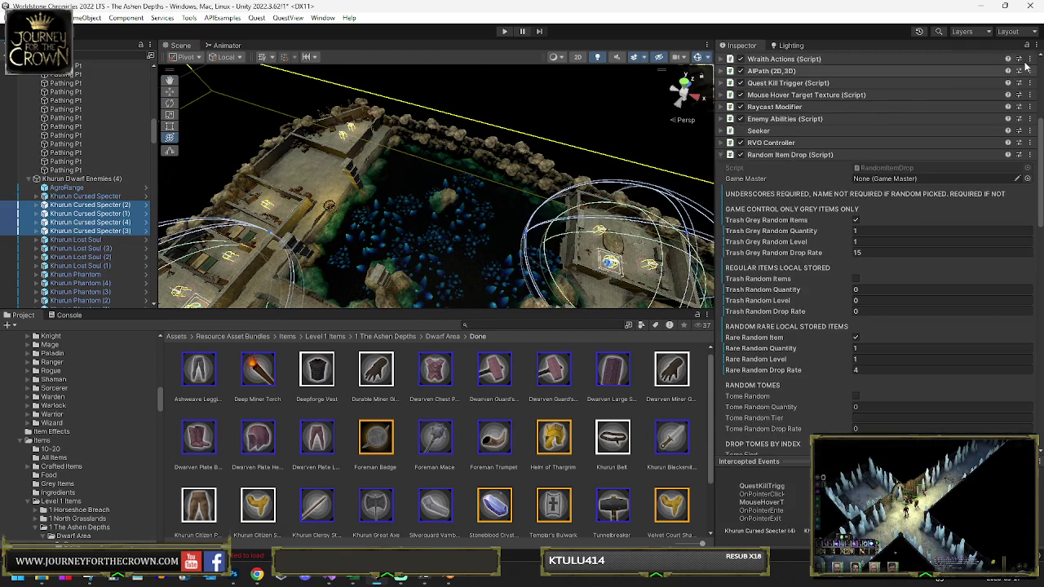
# Step: Rename the numbered Specter, Lost Soul and Phantom copies to plain base names like 'Khurun Phantom'
pyautogui.scroll(5, 803, 89)
pyautogui.click(804, 62)
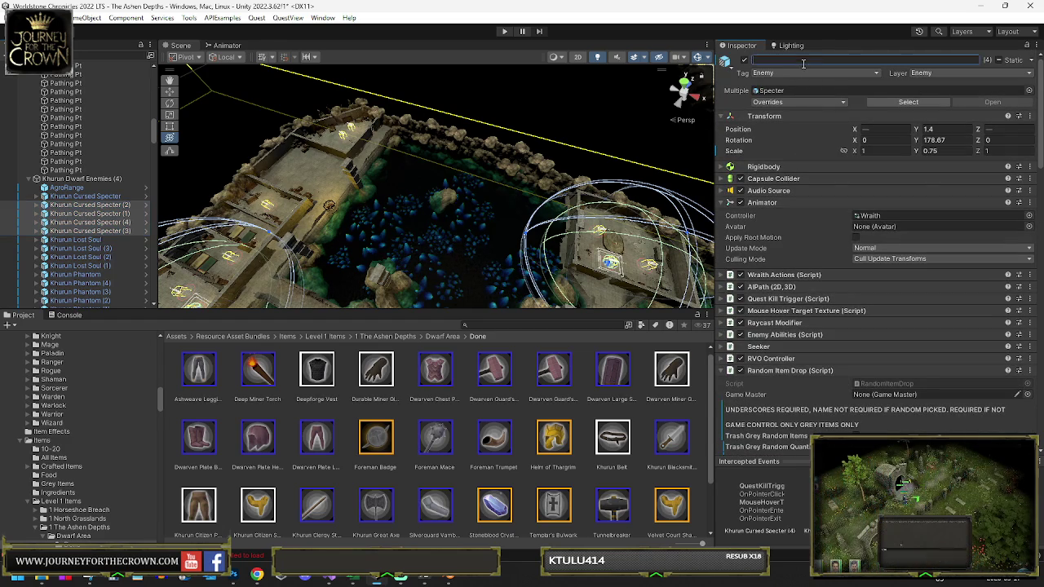
pyautogui.click(76, 240)
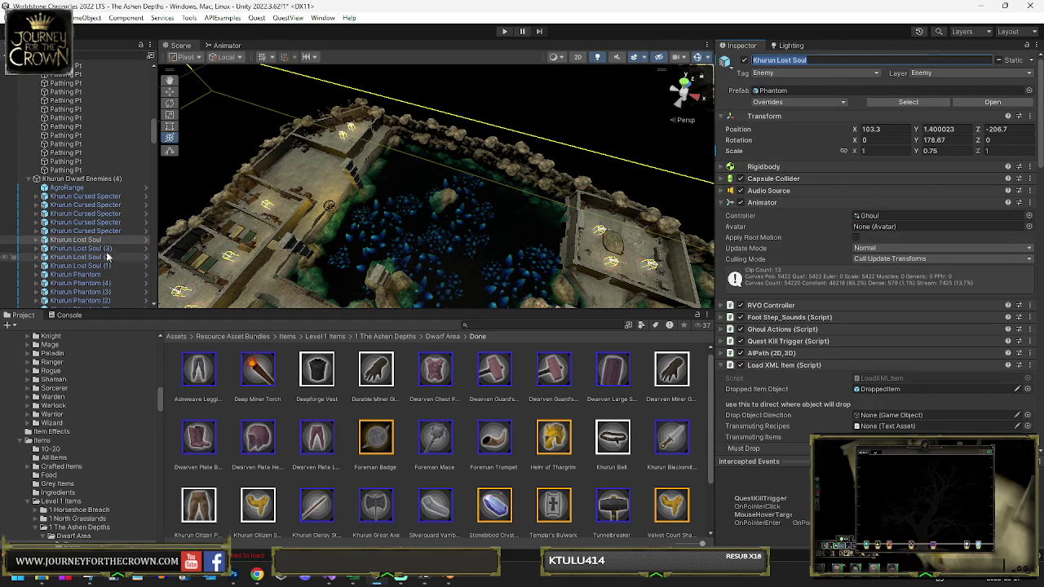
pyautogui.click(108, 251)
pyautogui.keyDown('shift'); pyautogui.click(82, 266); pyautogui.keyUp('shift')
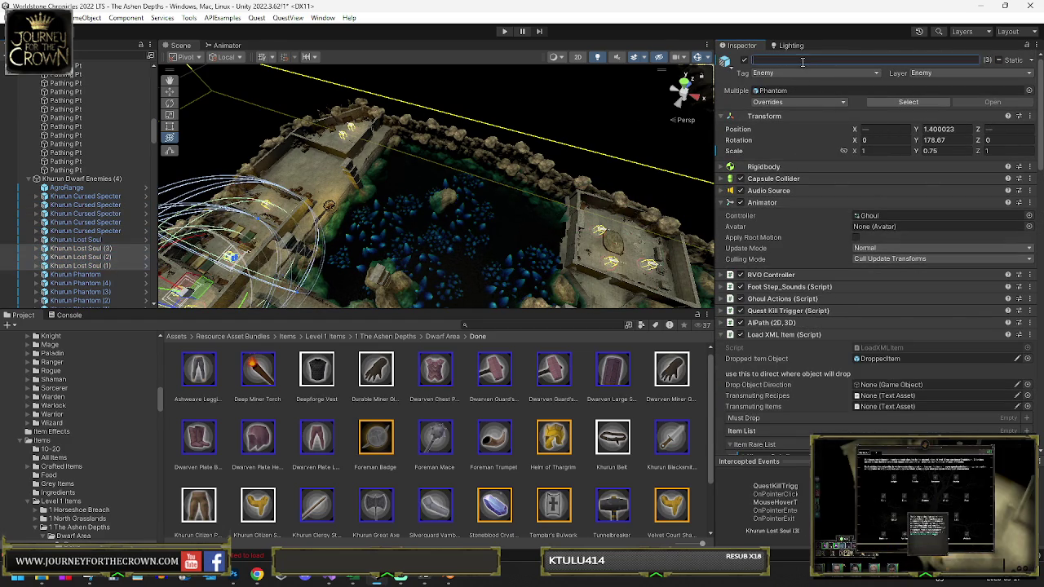
pyautogui.click(102, 276)
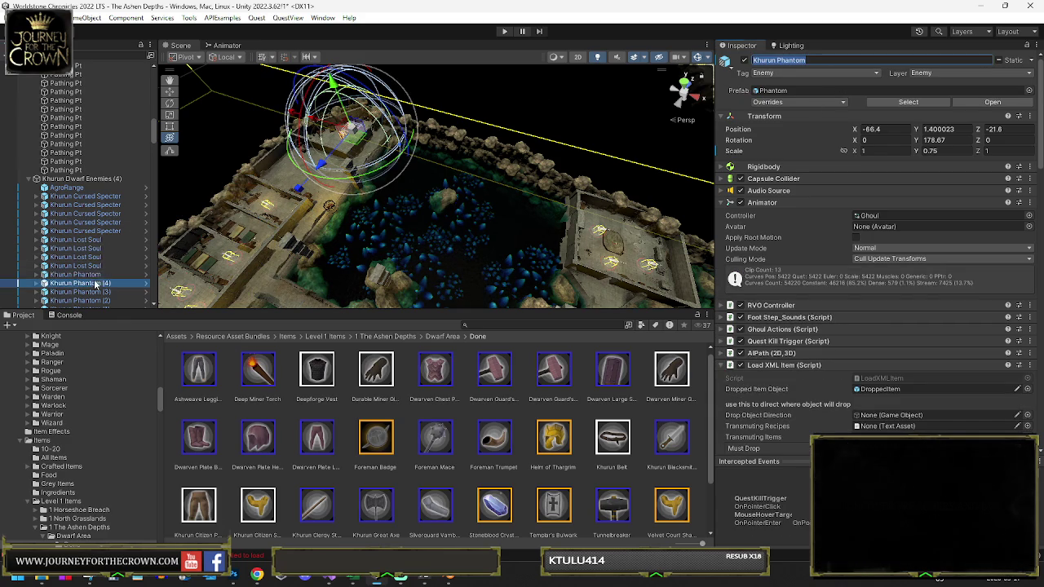
pyautogui.click(96, 284)
pyautogui.scroll(-5, 98, 284)
pyautogui.keyDown('shift'); pyautogui.click(98, 146); pyautogui.keyUp('shift')
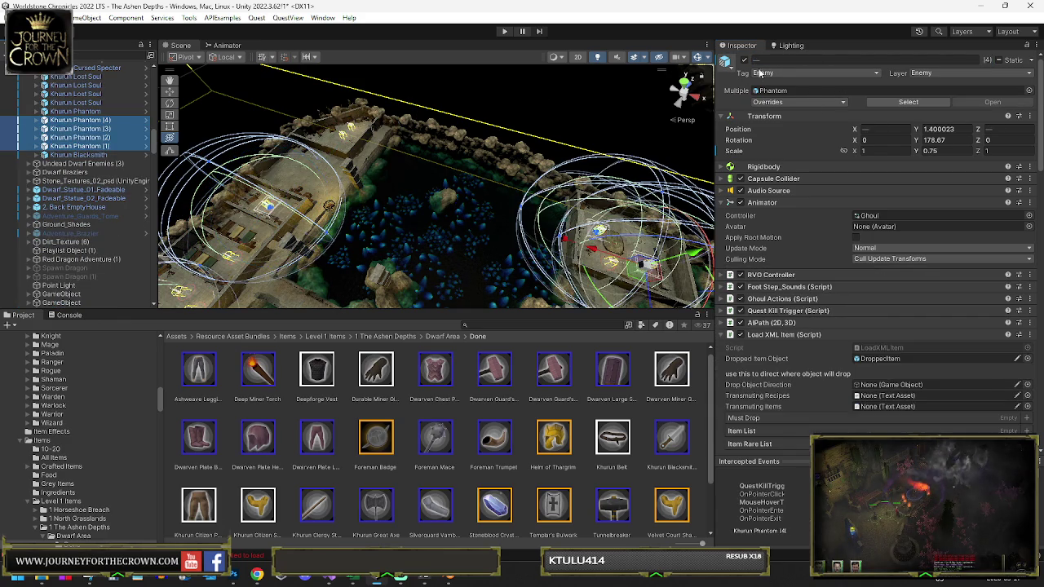
pyautogui.click(806, 65)
pyautogui.write('Khurun Phantom')
pyautogui.press('Return')
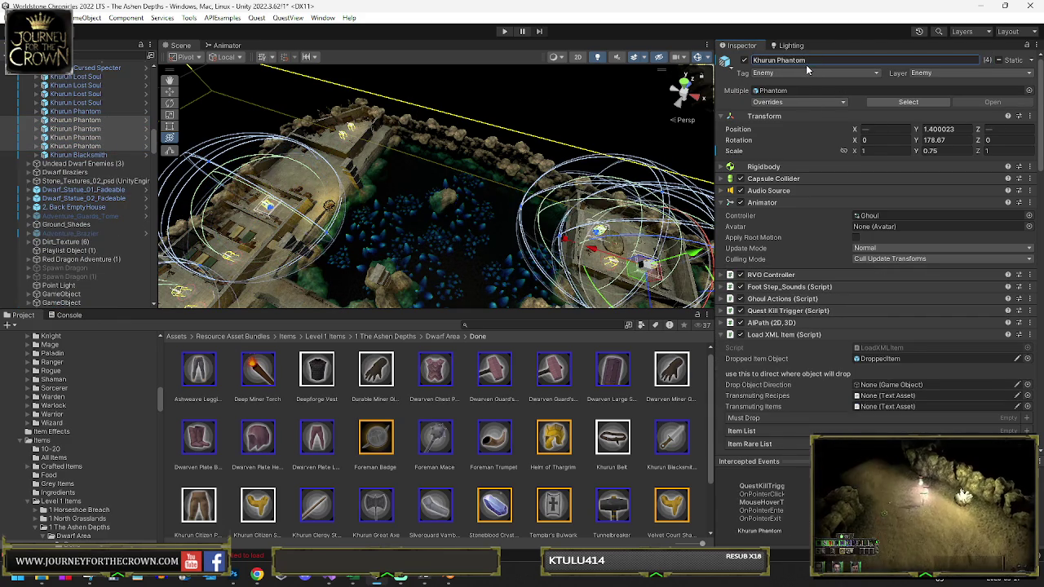
# Step: Select AgroRange and bring up its Aggro Range Script settings
pyautogui.scroll(3, 73, 92)
pyautogui.click(69, 90)
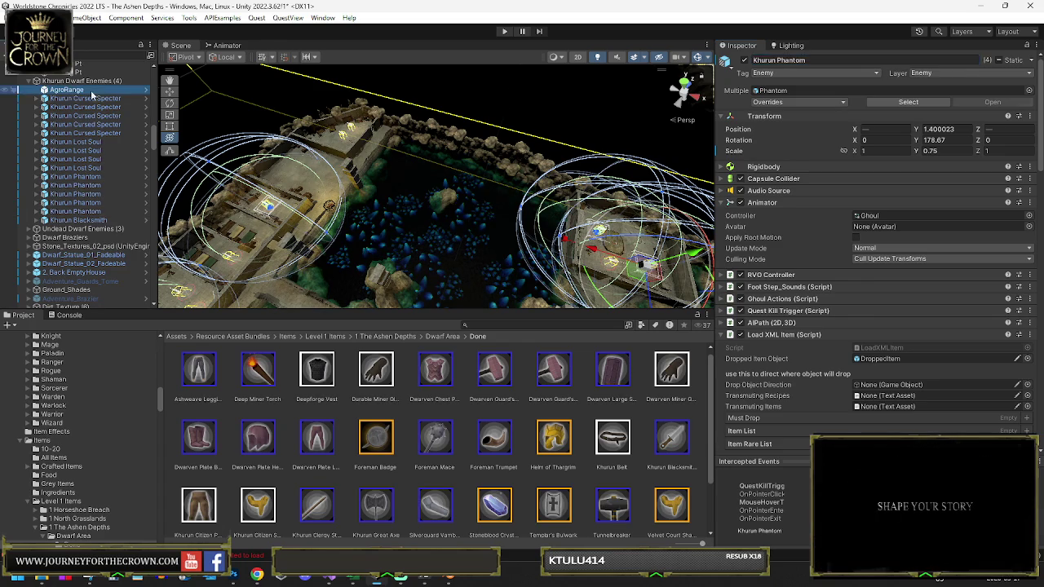
pyautogui.rightClick(909, 201)
pyautogui.click(919, 338)
pyautogui.scroll(-5, 919, 338)
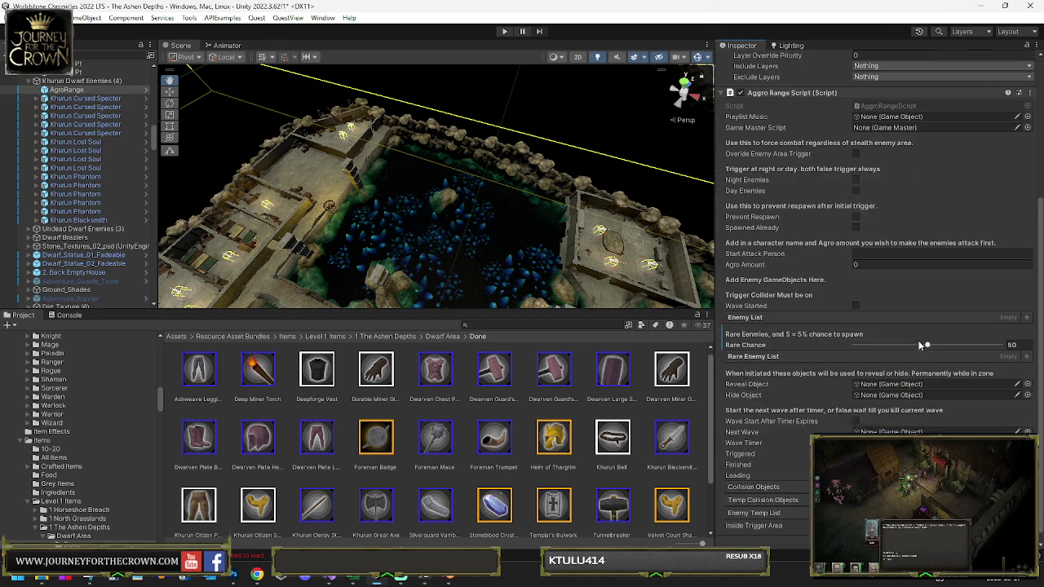
# Step: Add Khurun Phantom to the Rare Enemy List and the Khurun enemies to the Enemy List, totalling 14
pyautogui.moveTo(150, 238); pyautogui.dragTo(755, 351)
pyautogui.click(91, 98)
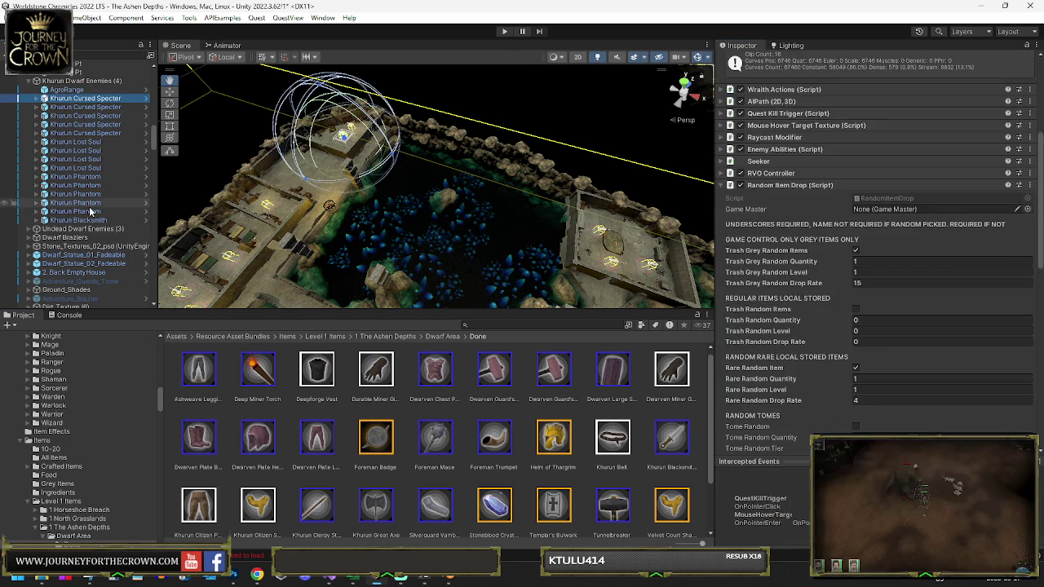
pyautogui.keyDown('shift'); pyautogui.click(92, 219); pyautogui.keyUp('shift')
pyautogui.click(241, 128)
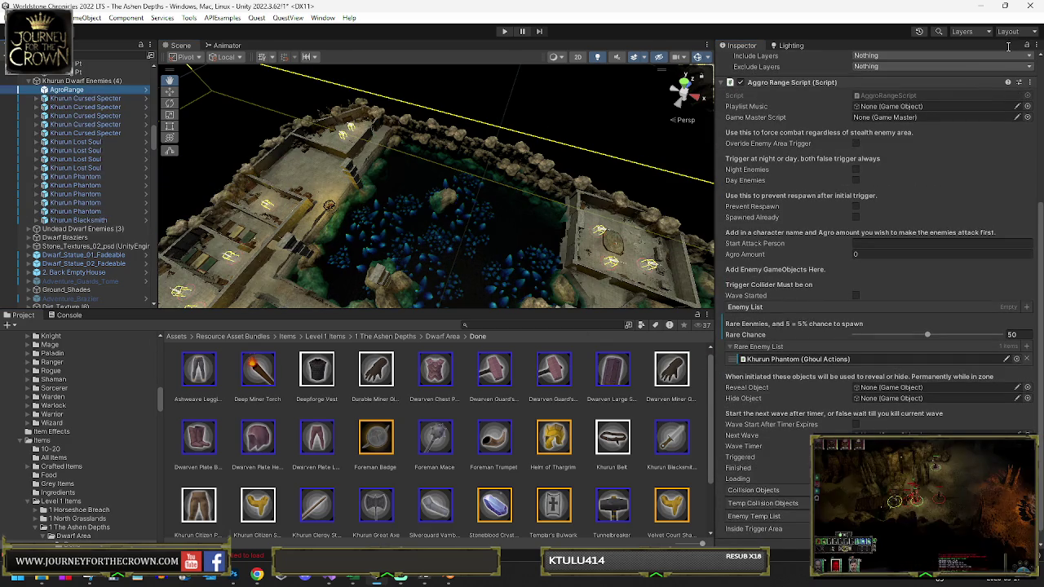
pyautogui.click(127, 107)
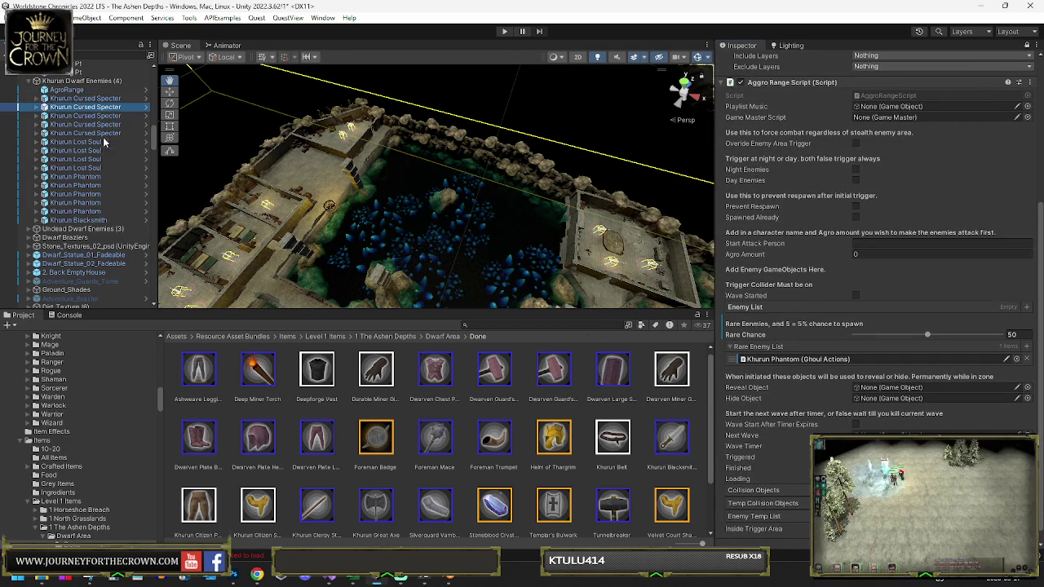
pyautogui.keyDown('shift'); pyautogui.click(86, 98); pyautogui.keyUp('shift')
pyautogui.keyDown('shift'); pyautogui.click(81, 211); pyautogui.keyUp('shift')
pyautogui.moveTo(83, 119)
pyautogui.mouseDown()
pyautogui.moveTo(80, 104)
pyautogui.moveTo(799, 359)
pyautogui.moveTo(742, 308)
pyautogui.mouseUp()
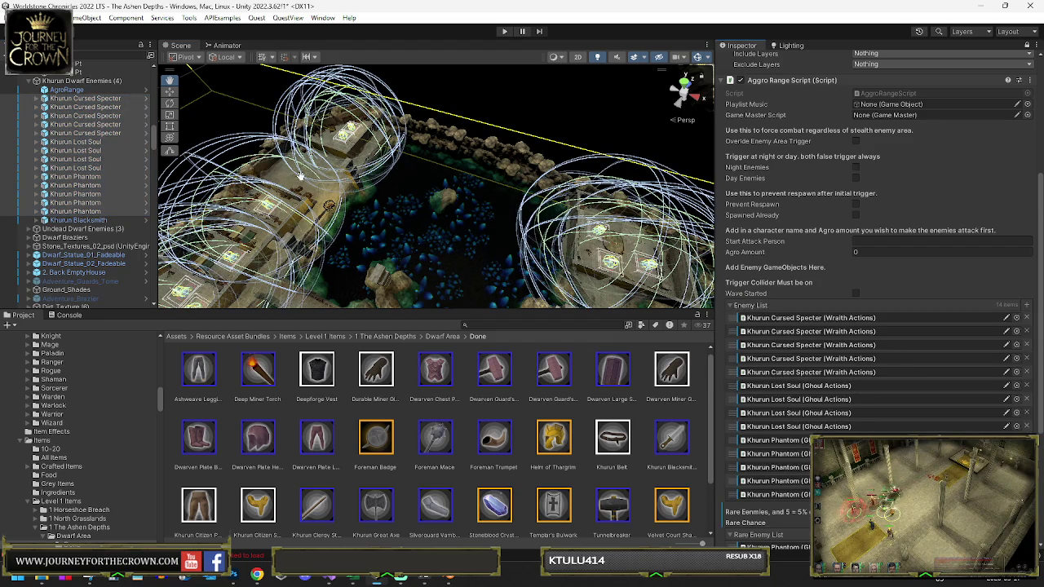
# Step: Frame the first Khurun Cursed Specter, orbit out, and place a duplicate Specter (1) in the dungeon
pyautogui.scroll(-3, 1022, 432)
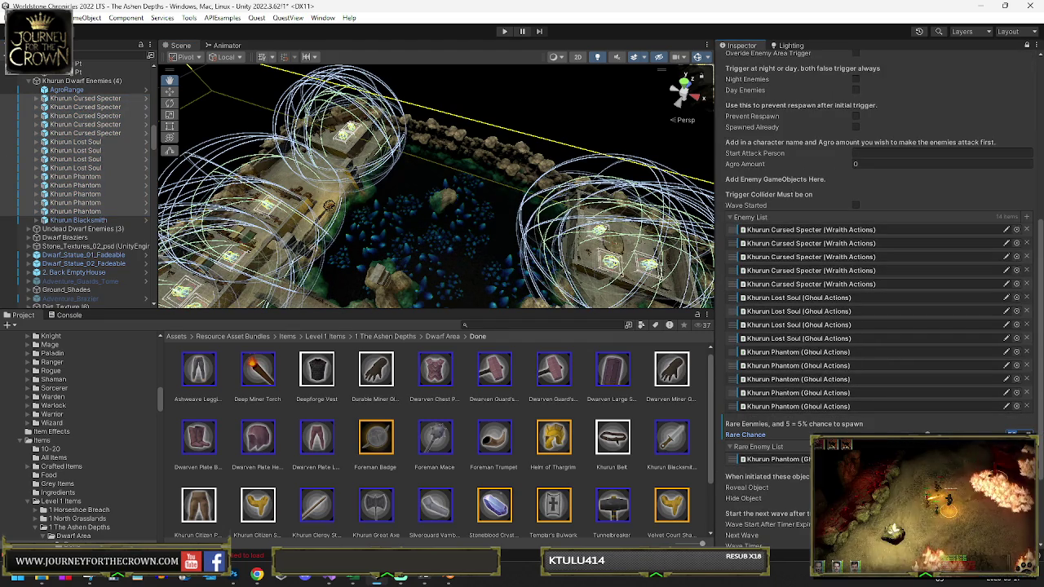
pyautogui.doubleClick(87, 99)
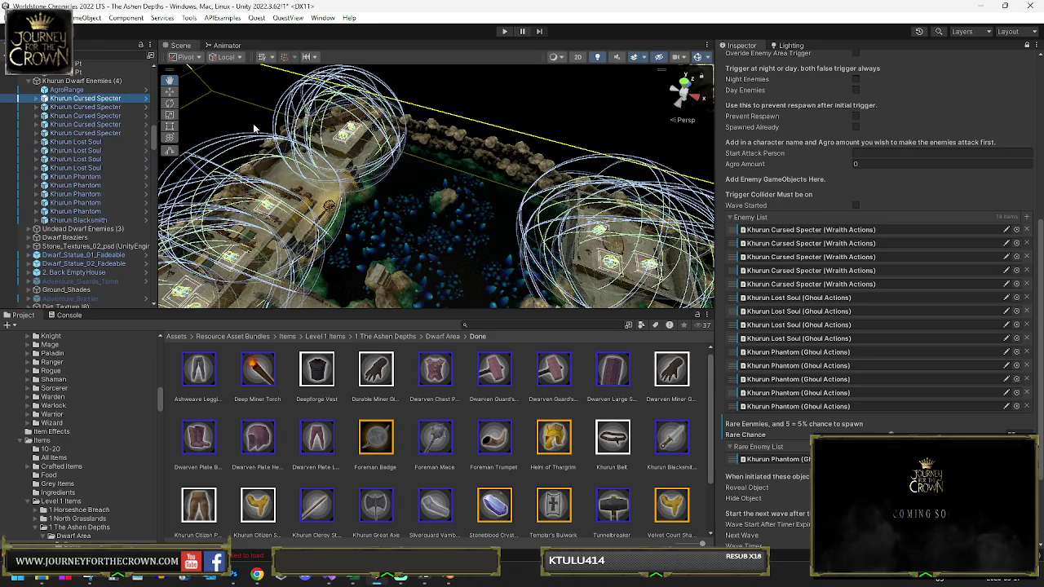
pyautogui.moveTo(510, 218)
pyautogui.mouseDown()
pyautogui.moveTo(255, 178)
pyautogui.moveTo(424, 204)
pyautogui.mouseUp()
pyautogui.hotkey('ctrl', 'd')
pyautogui.moveTo(559, 198); pyautogui.dragTo(402, 261)
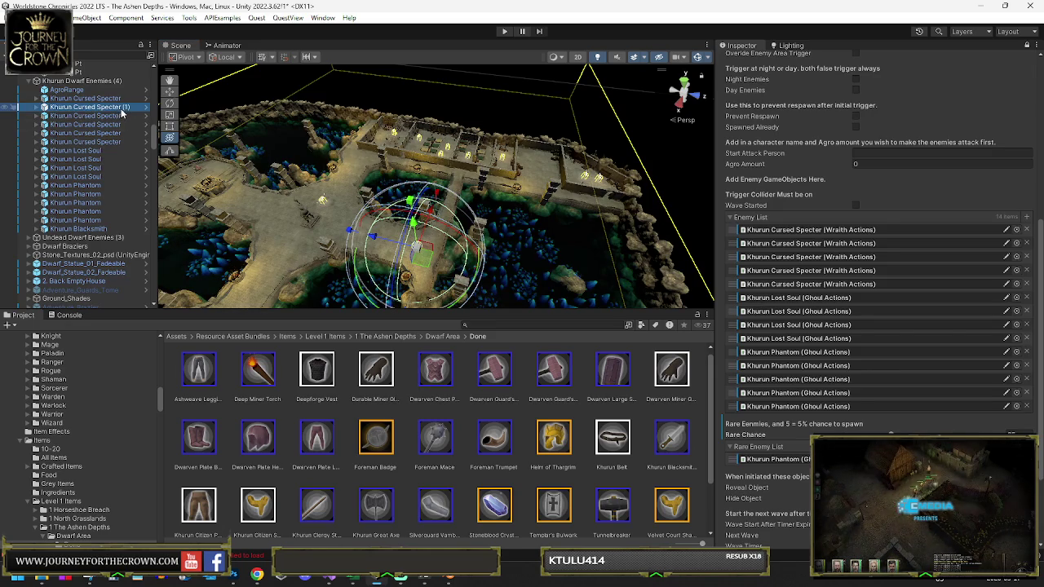
# Step: Add the Specter copy to the Rare Enemy List and move Cursed Specter (1) to a new map spot
pyautogui.moveTo(90, 110); pyautogui.dragTo(742, 447)
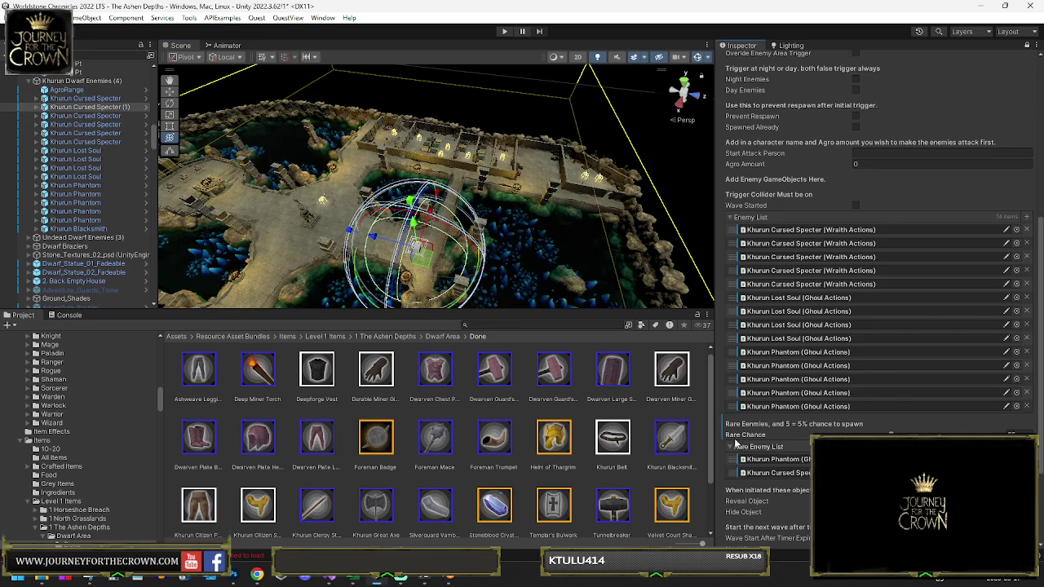
pyautogui.click(125, 107)
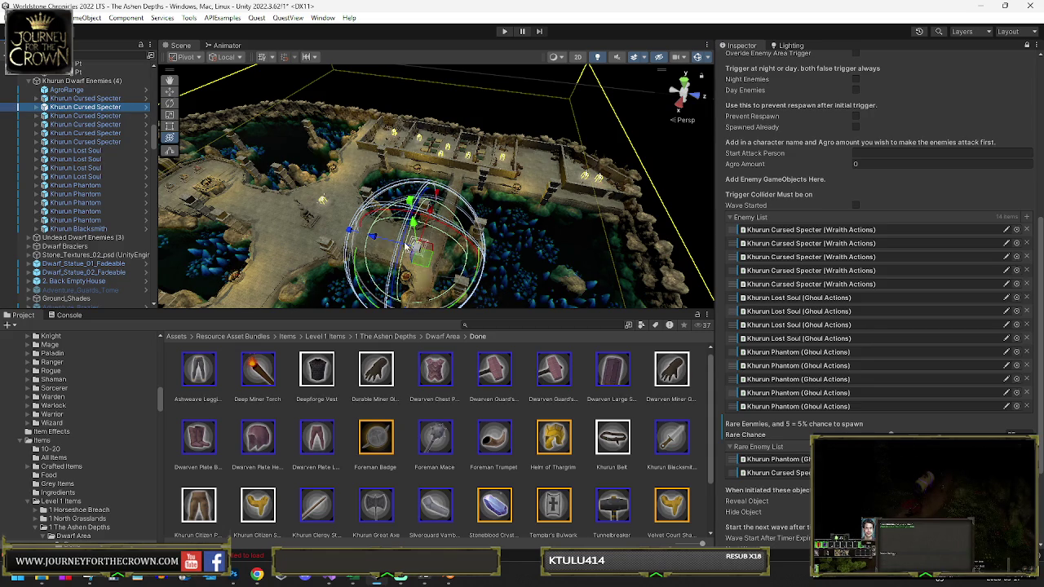
pyautogui.moveTo(502, 236)
pyautogui.mouseDown()
pyautogui.moveTo(508, 279)
pyautogui.moveTo(280, 267)
pyautogui.moveTo(310, 271)
pyautogui.mouseUp()
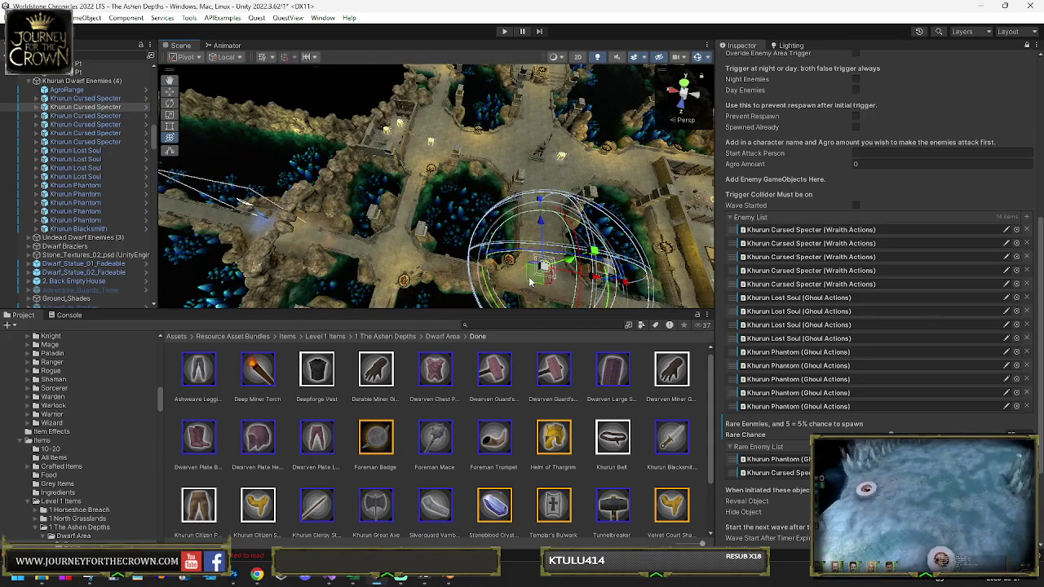
pyautogui.moveTo(439, 280)
pyautogui.mouseDown()
pyautogui.moveTo(343, 273)
pyautogui.moveTo(381, 270)
pyautogui.mouseUp()
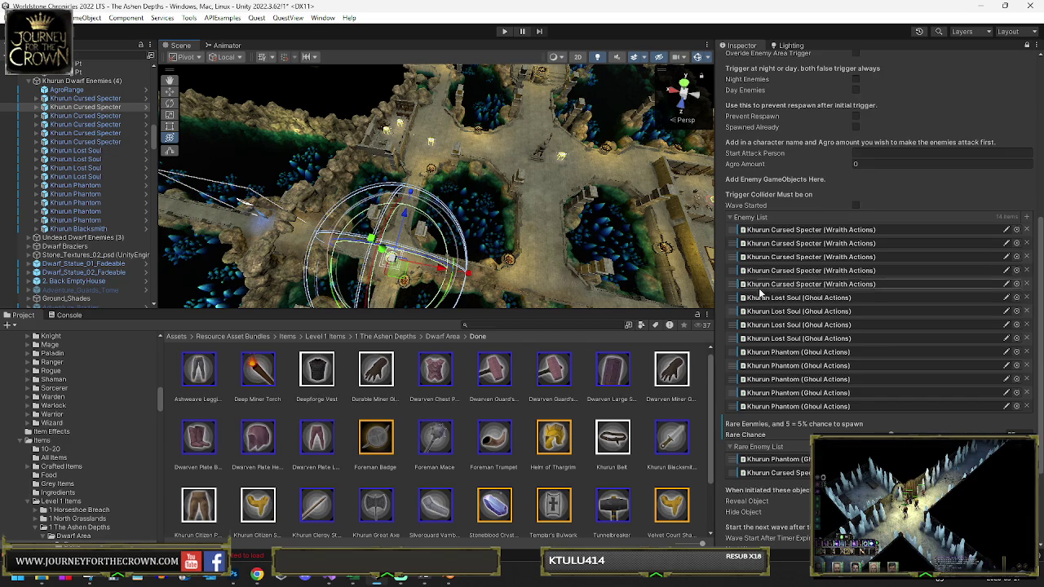
# Step: Add a Khurun Lost Soul to the Rare Enemy List and show the Specter's own components
pyautogui.click(732, 327)
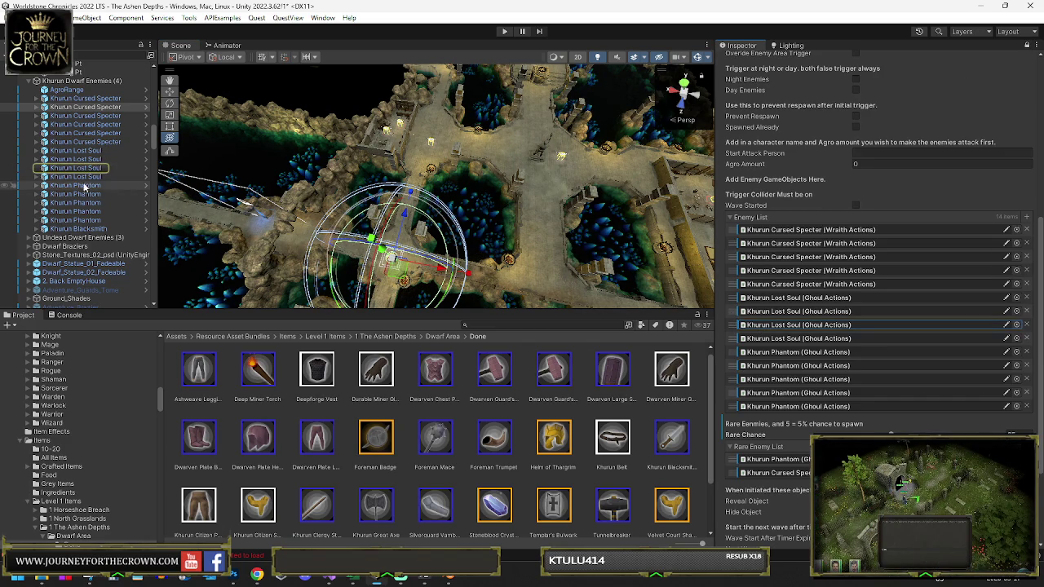
pyautogui.doubleClick(81, 169)
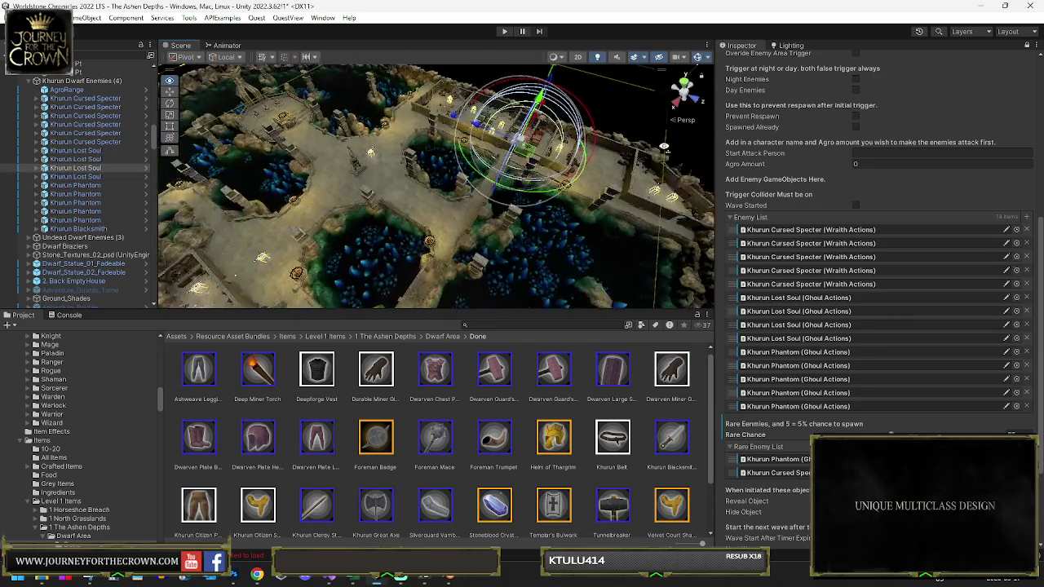
pyautogui.moveTo(526, 150)
pyautogui.mouseDown()
pyautogui.moveTo(530, 133)
pyautogui.moveTo(494, 230)
pyautogui.moveTo(769, 306)
pyautogui.mouseUp()
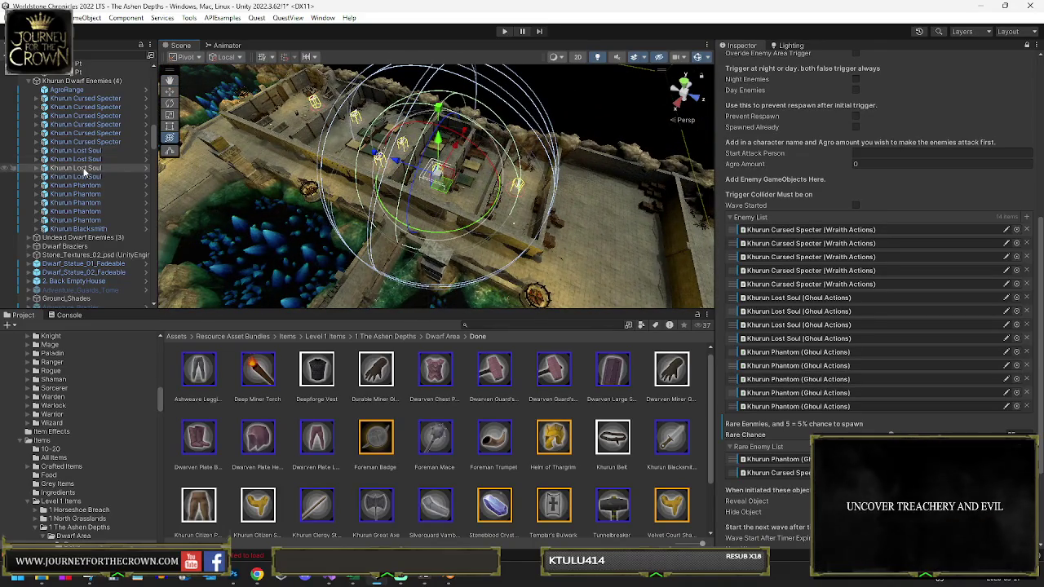
pyautogui.moveTo(737, 432); pyautogui.dragTo(747, 456)
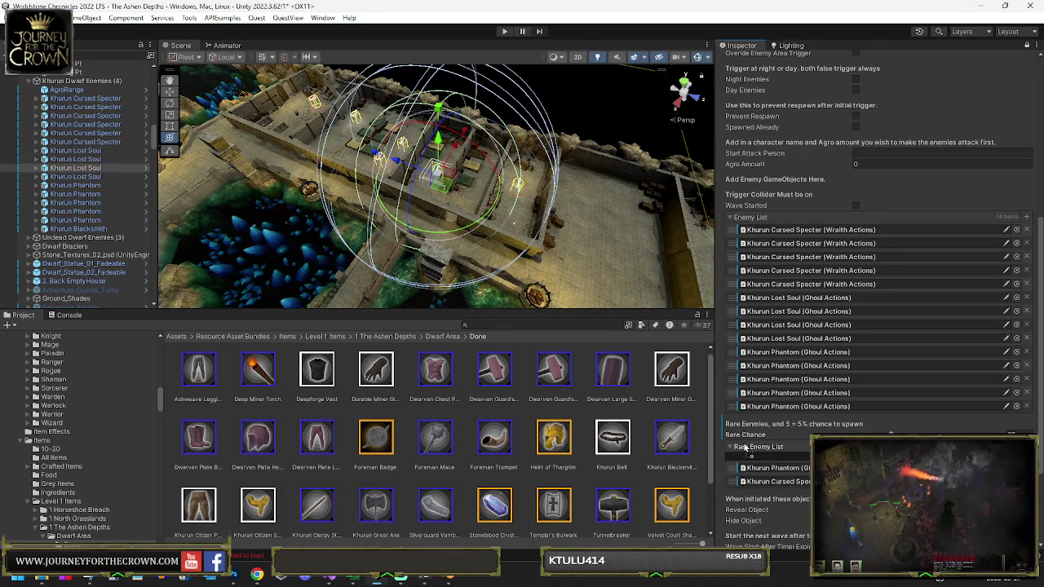
pyautogui.moveTo(469, 175)
pyautogui.mouseDown()
pyautogui.moveTo(444, 190)
pyautogui.moveTo(163, 152)
pyautogui.mouseUp()
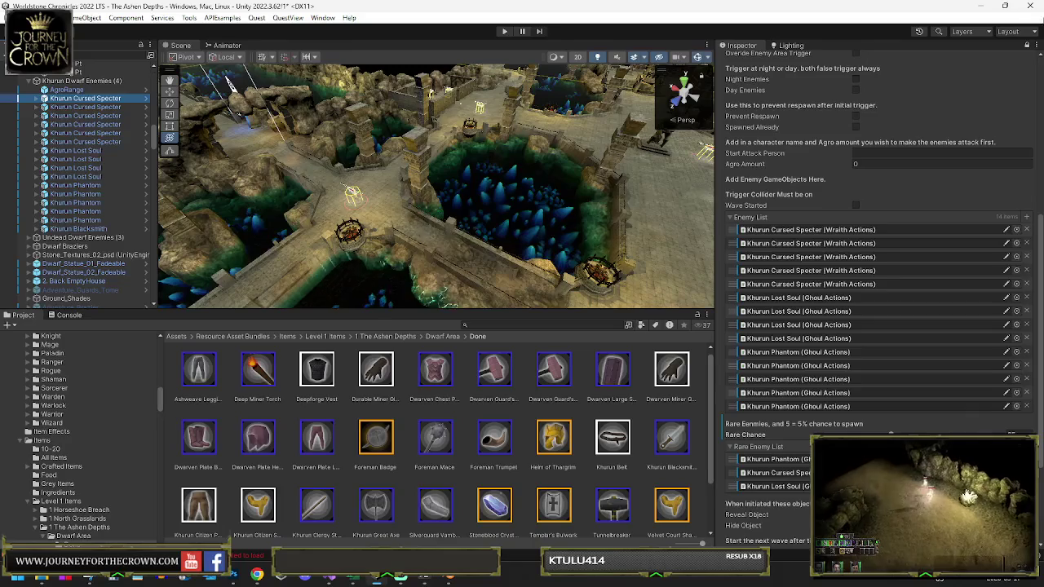
pyautogui.click(1026, 45)
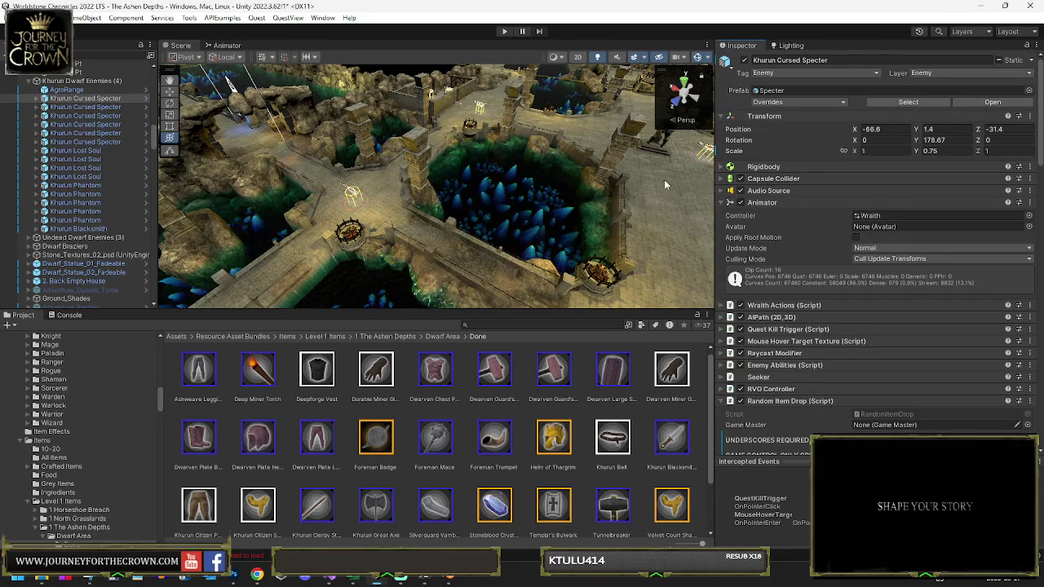
# Step: Expand Wraith Actions and generate four pathing points at the Khurun Cursed Specter's position
pyautogui.click(730, 305)
pyautogui.press('f')
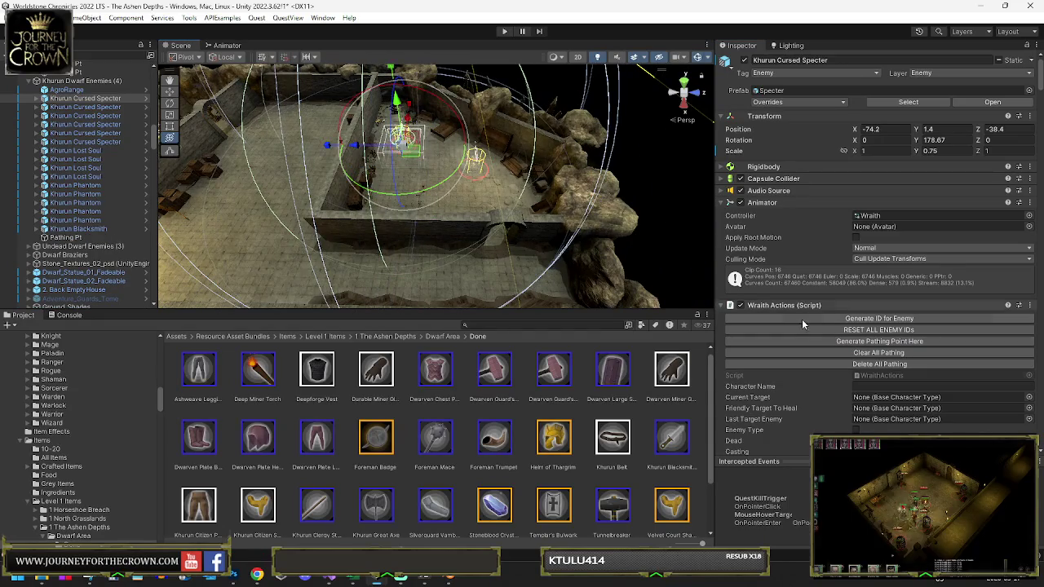
pyautogui.click(848, 342)
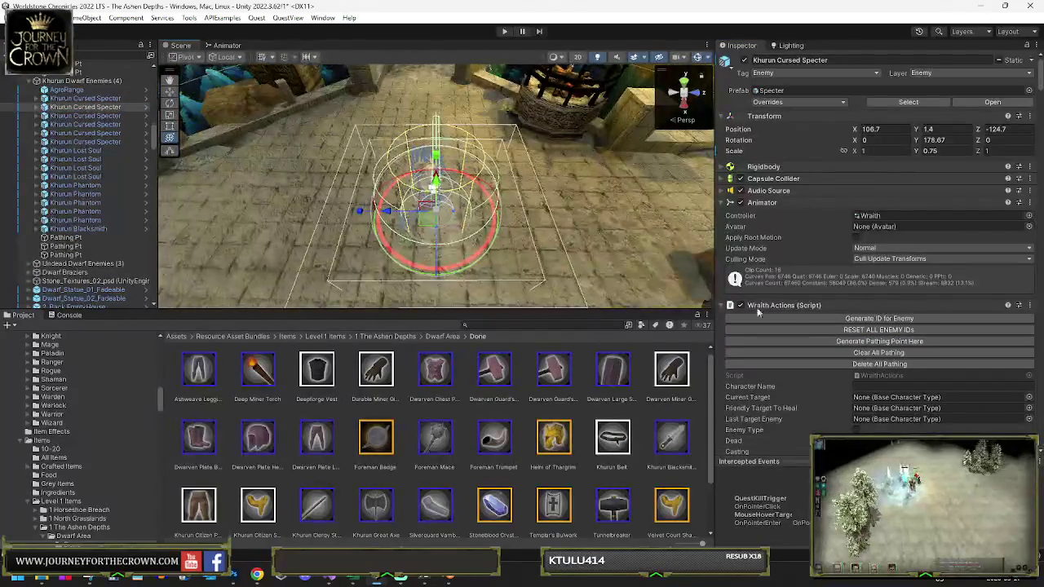
pyautogui.click(836, 341)
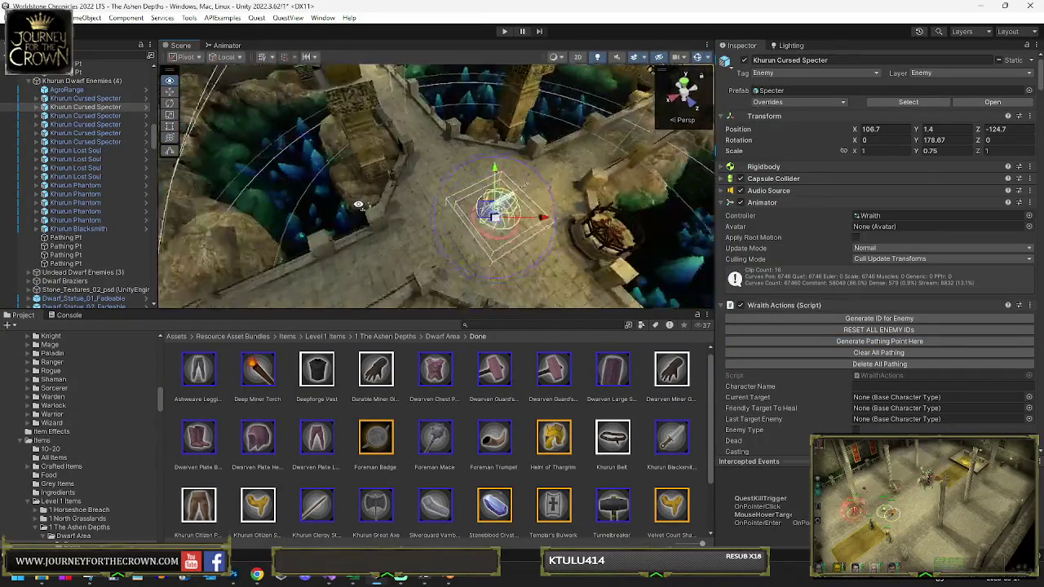
pyautogui.moveTo(410, 218); pyautogui.dragTo(461, 211)
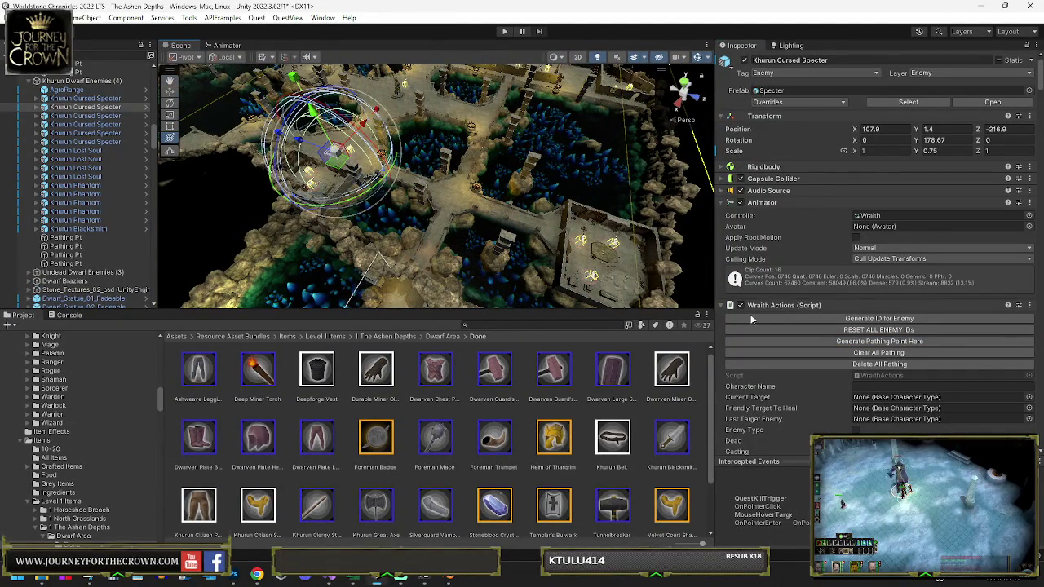
pyautogui.click(834, 340)
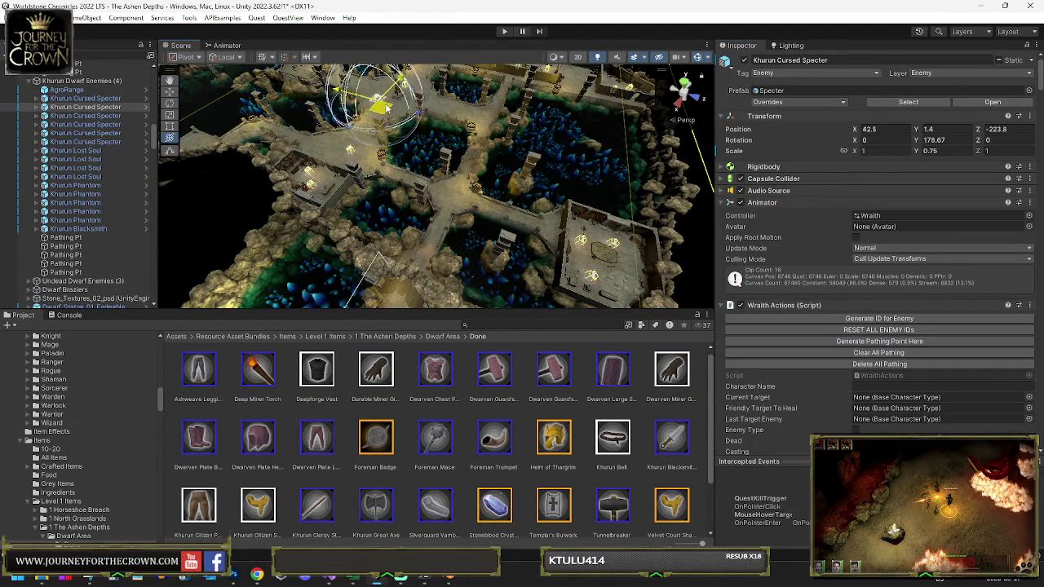
pyautogui.click(827, 341)
# Step: Move the Specter to further patrol spots across rooms, generating a pathing point at each
pyautogui.moveTo(428, 107); pyautogui.dragTo(494, 130)
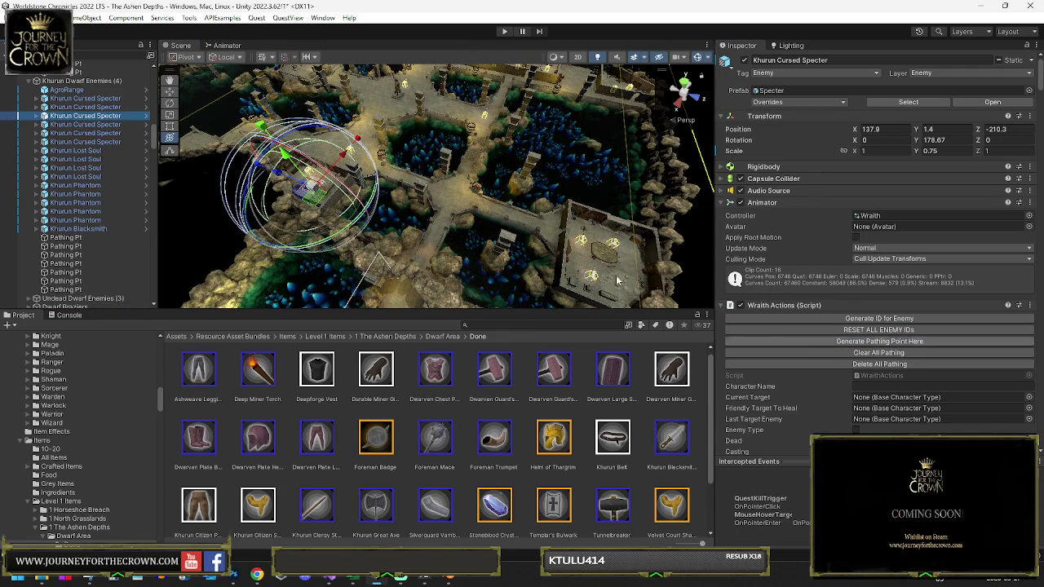
pyautogui.press('f')
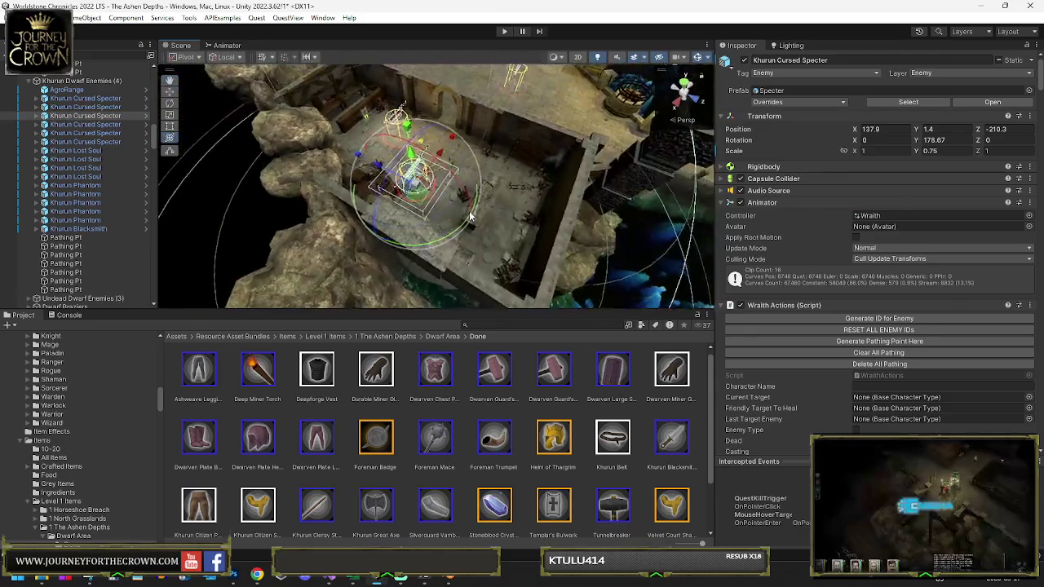
pyautogui.moveTo(408, 163); pyautogui.dragTo(507, 245)
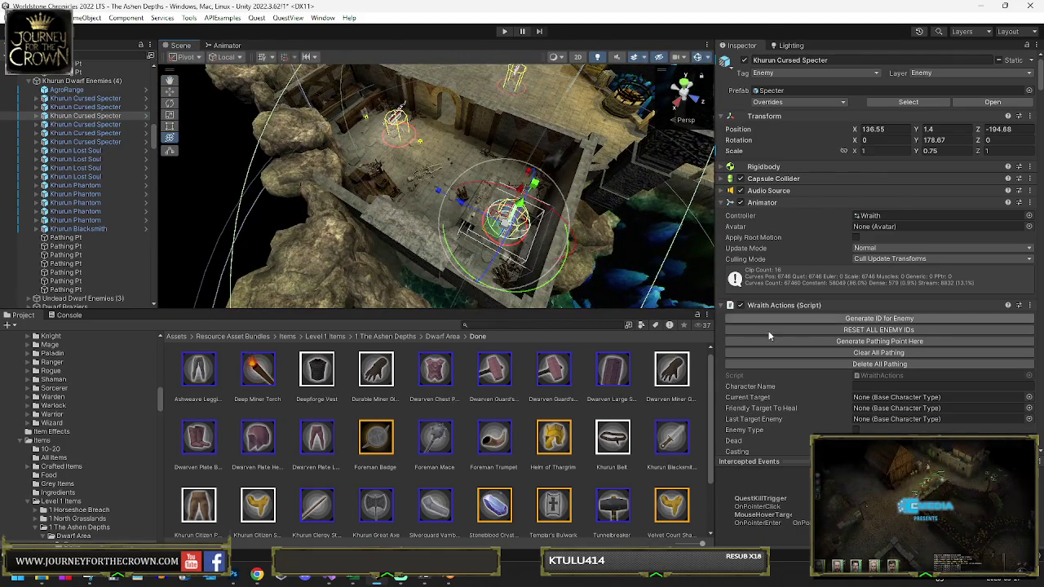
pyautogui.click(844, 341)
pyautogui.moveTo(506, 219)
pyautogui.mouseDown()
pyautogui.moveTo(440, 192)
pyautogui.moveTo(436, 206)
pyautogui.mouseUp()
pyautogui.press('y')
pyautogui.click(825, 339)
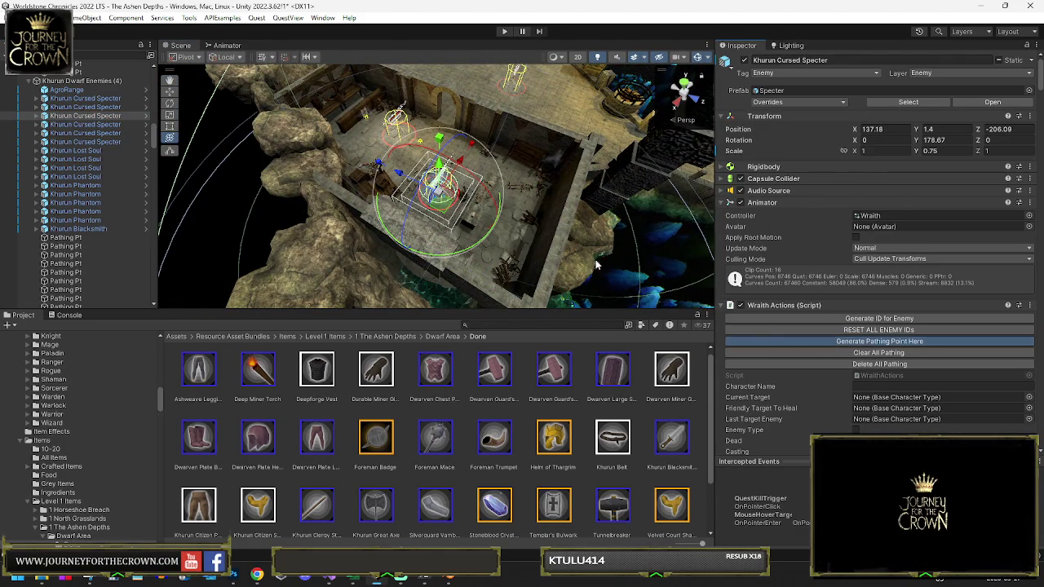
pyautogui.moveTo(282, 152); pyautogui.dragTo(594, 227)
pyautogui.scroll(-5, 594, 226)
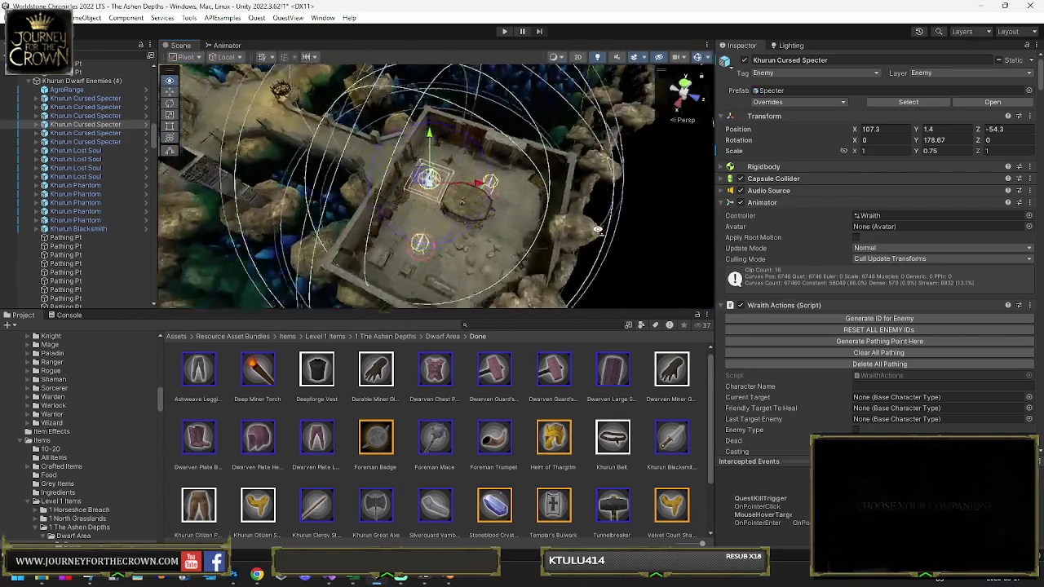
pyautogui.moveTo(429, 199)
pyautogui.mouseDown()
pyautogui.moveTo(444, 181)
pyautogui.moveTo(496, 200)
pyautogui.moveTo(503, 261)
pyautogui.mouseUp()
pyautogui.click(864, 342)
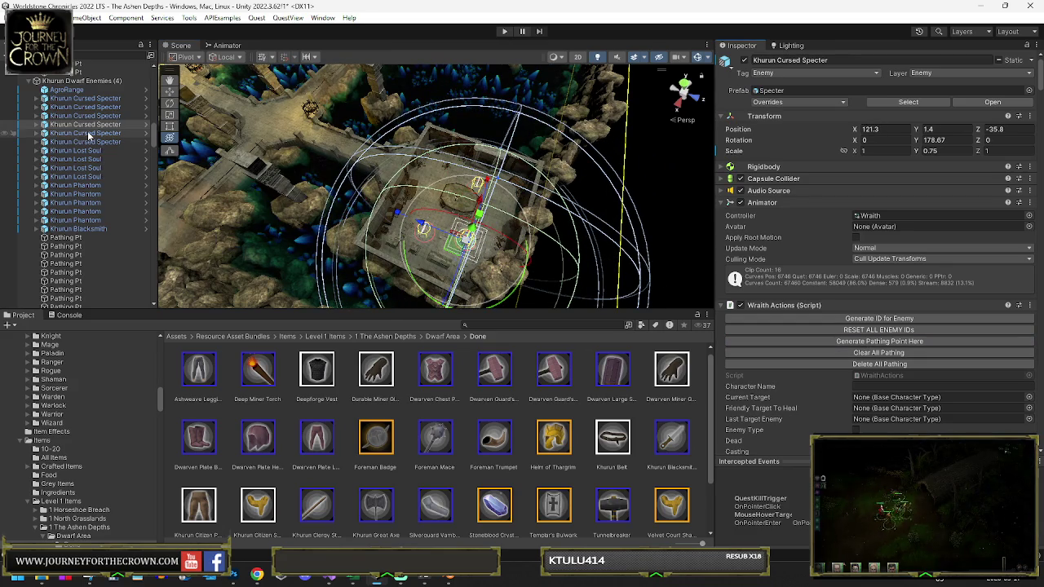
# Step: Move another Khurun Cursed Specter to a new patrol spot in the northern room
pyautogui.doubleClick(86, 142)
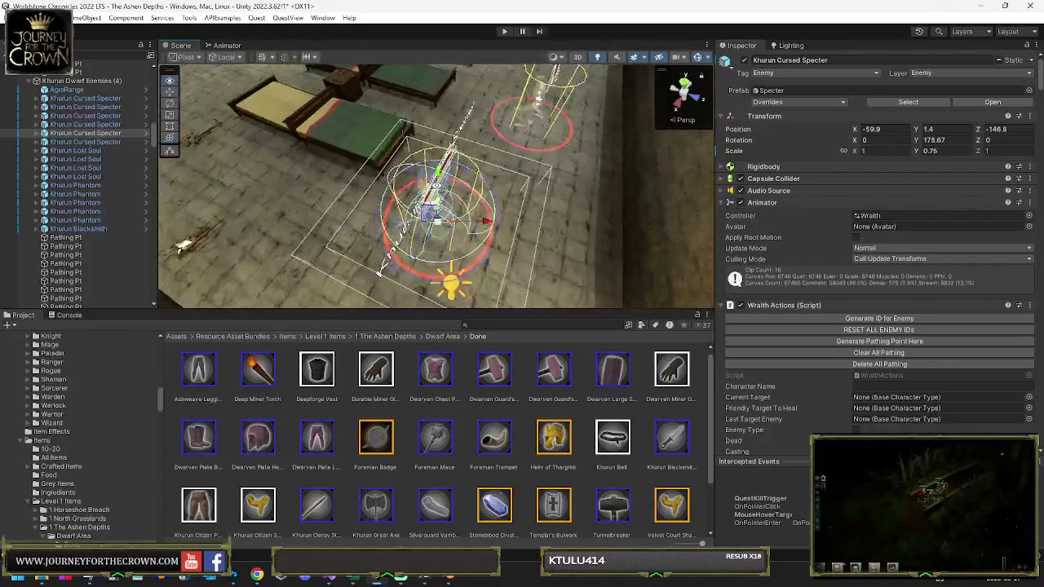
pyautogui.scroll(-3, 647, 259)
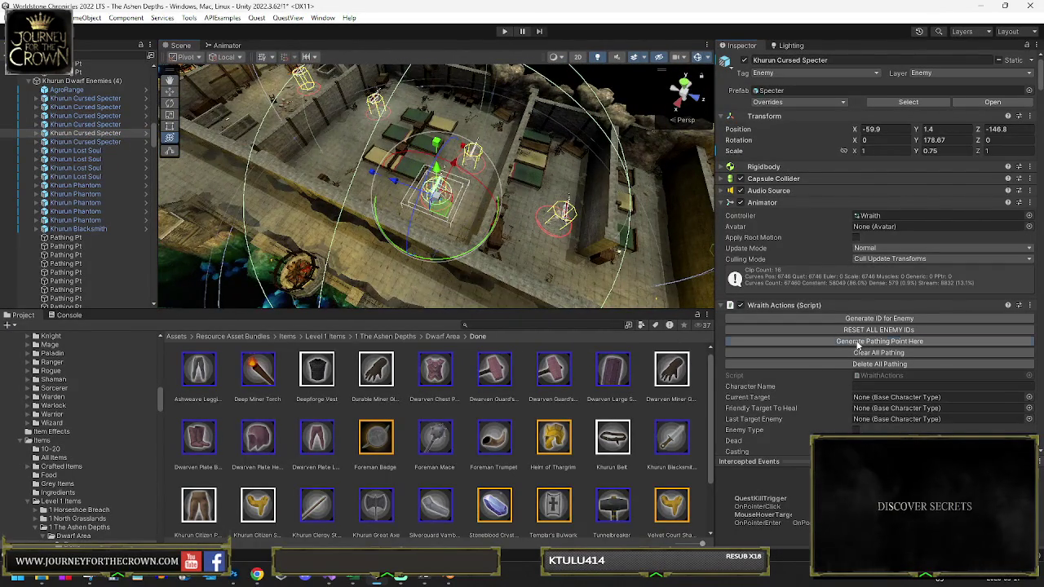
pyautogui.moveTo(443, 209)
pyautogui.mouseDown()
pyautogui.moveTo(329, 163)
pyautogui.moveTo(424, 200)
pyautogui.moveTo(511, 212)
pyautogui.mouseUp()
pyautogui.press('f')
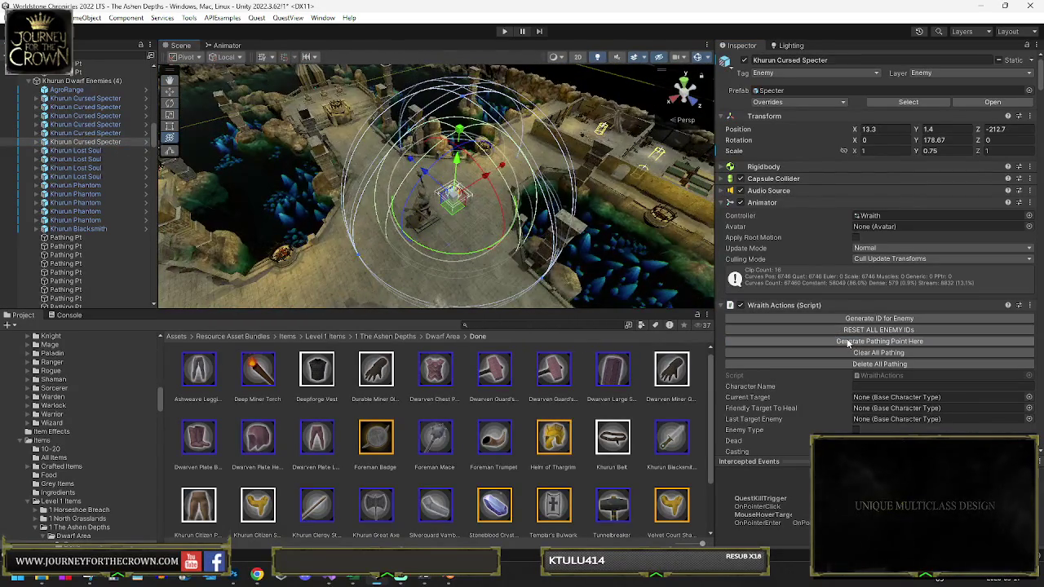
pyautogui.moveTo(452, 194)
pyautogui.mouseDown()
pyautogui.moveTo(556, 117)
pyautogui.moveTo(809, 207)
pyautogui.mouseUp()
pyautogui.moveTo(702, 187); pyautogui.dragTo(482, 140)
pyautogui.moveTo(388, 140)
pyautogui.mouseDown()
pyautogui.moveTo(508, 65)
pyautogui.moveTo(541, 114)
pyautogui.mouseUp()
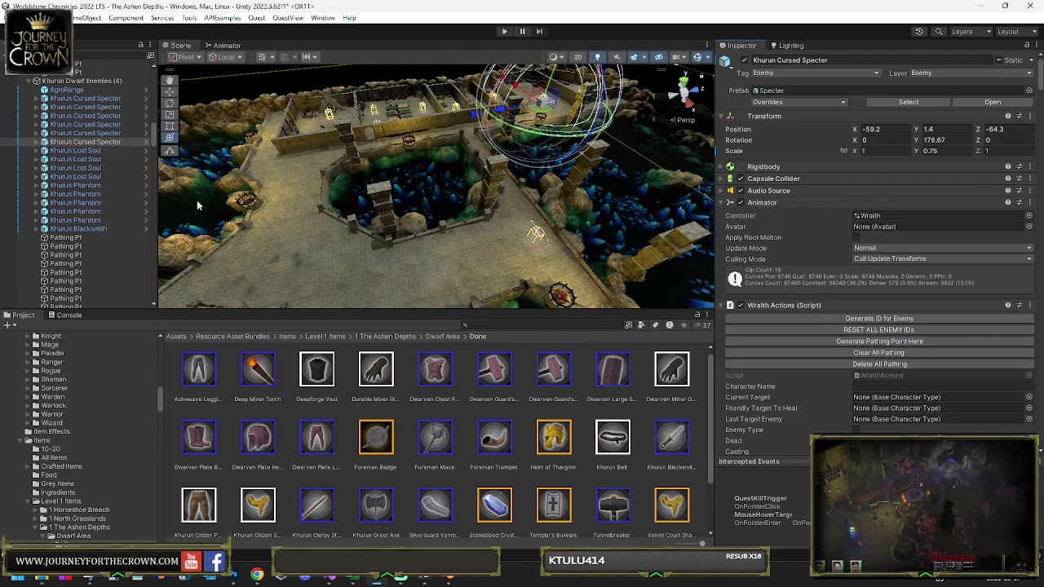
pyautogui.doubleClick(135, 161)
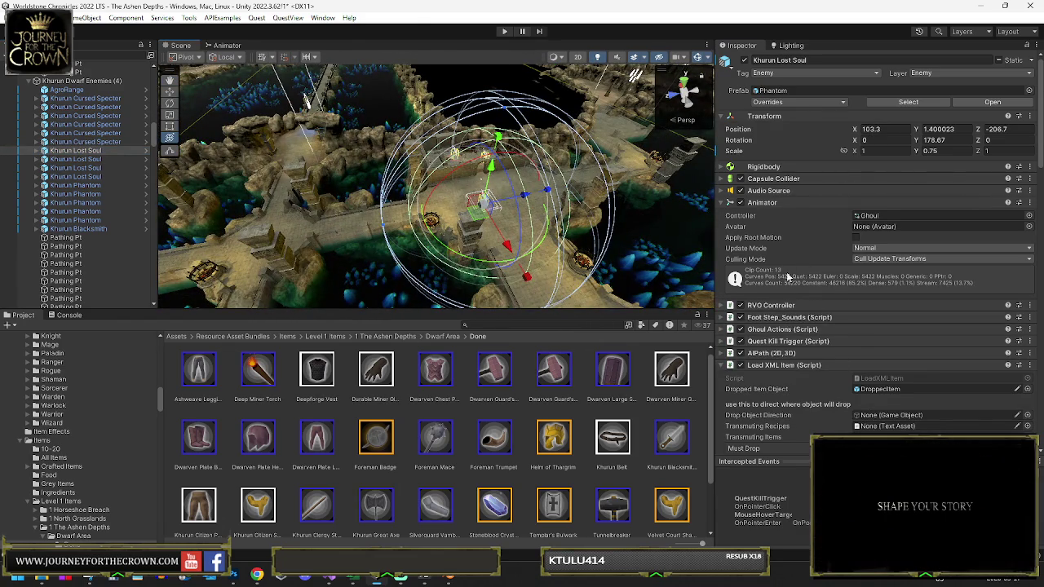
# Step: Expand Ghoul Actions, nudge the Lost Soul along the floor, and generate a pathing point
pyautogui.scroll(-3, 779, 293)
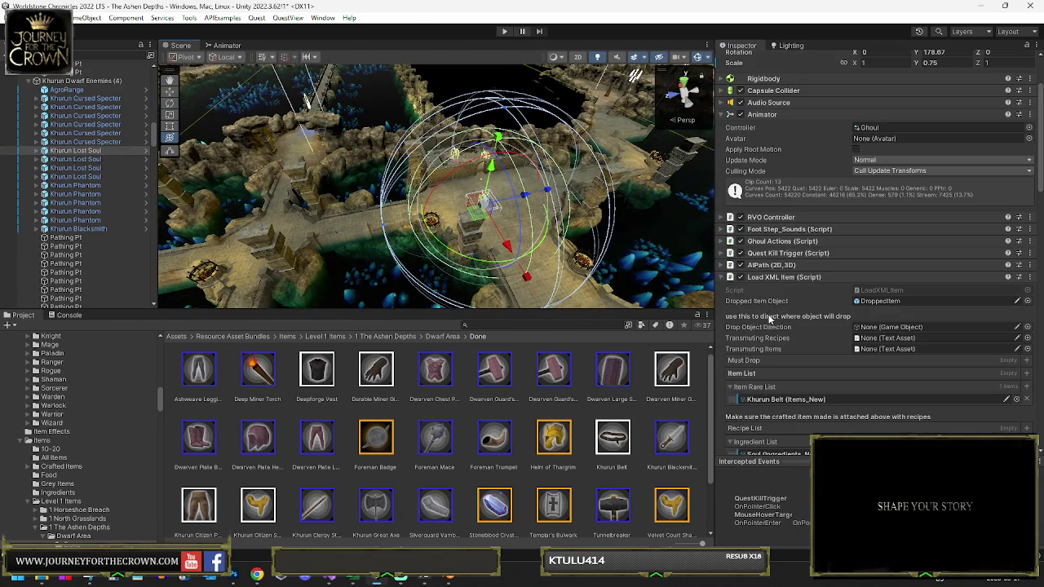
pyautogui.click(721, 242)
pyautogui.moveTo(542, 228)
pyautogui.mouseDown()
pyautogui.moveTo(472, 222)
pyautogui.moveTo(570, 184)
pyautogui.moveTo(600, 144)
pyautogui.mouseUp()
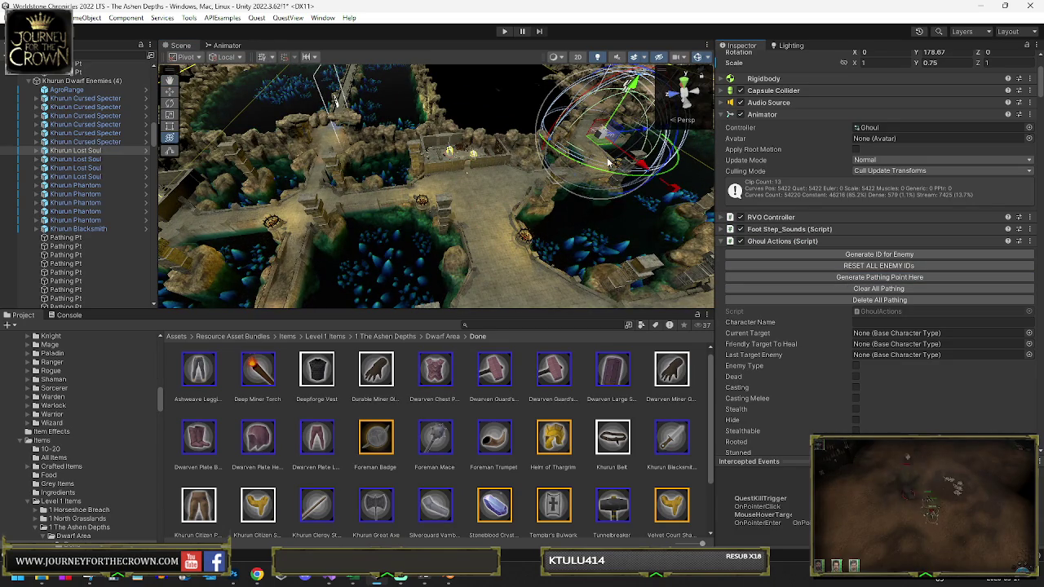
pyautogui.press('f')
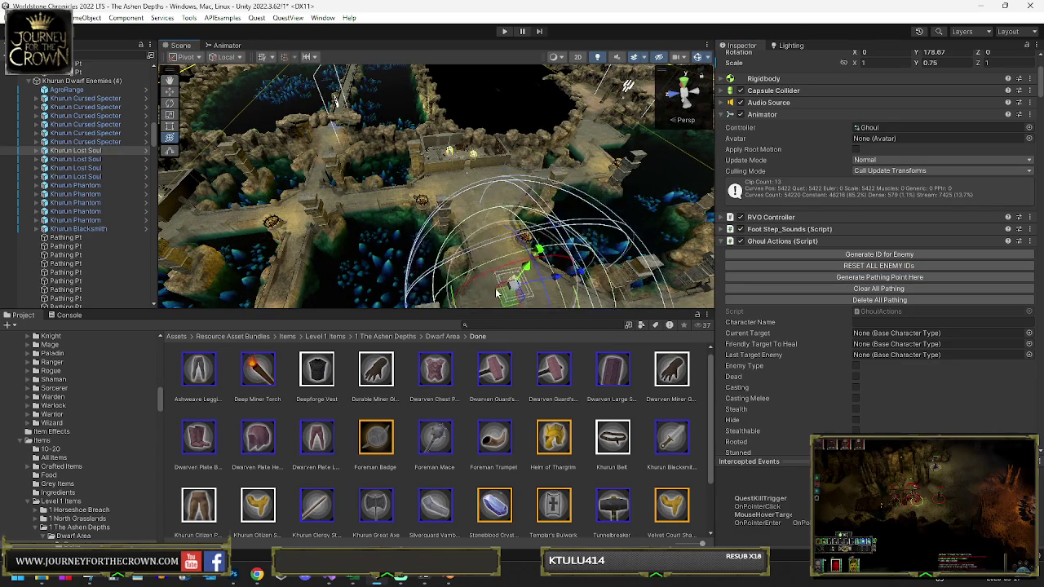
pyautogui.scroll(-5, 477, 241)
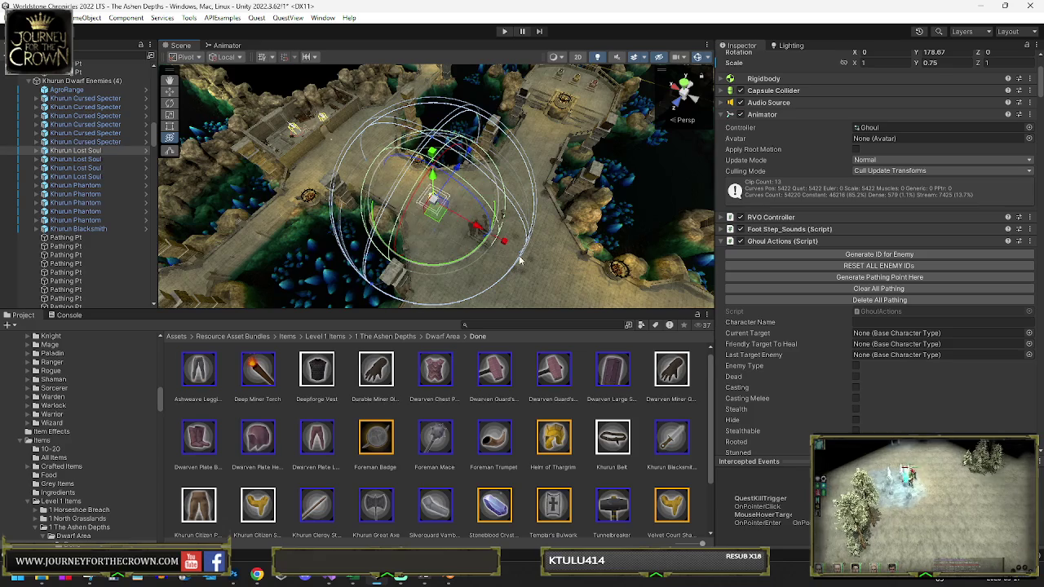
pyautogui.moveTo(439, 220); pyautogui.dragTo(442, 230)
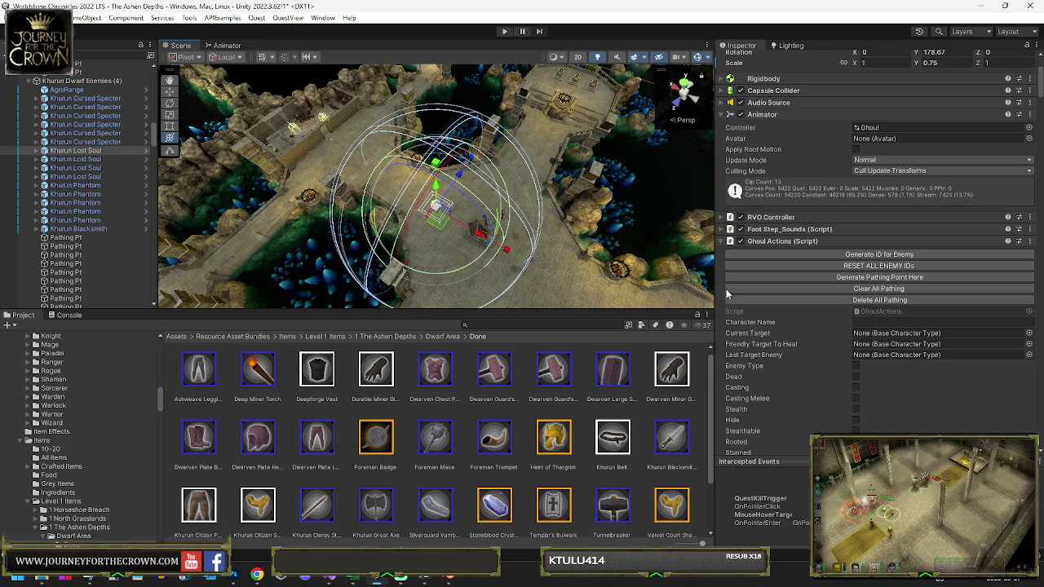
pyautogui.click(829, 278)
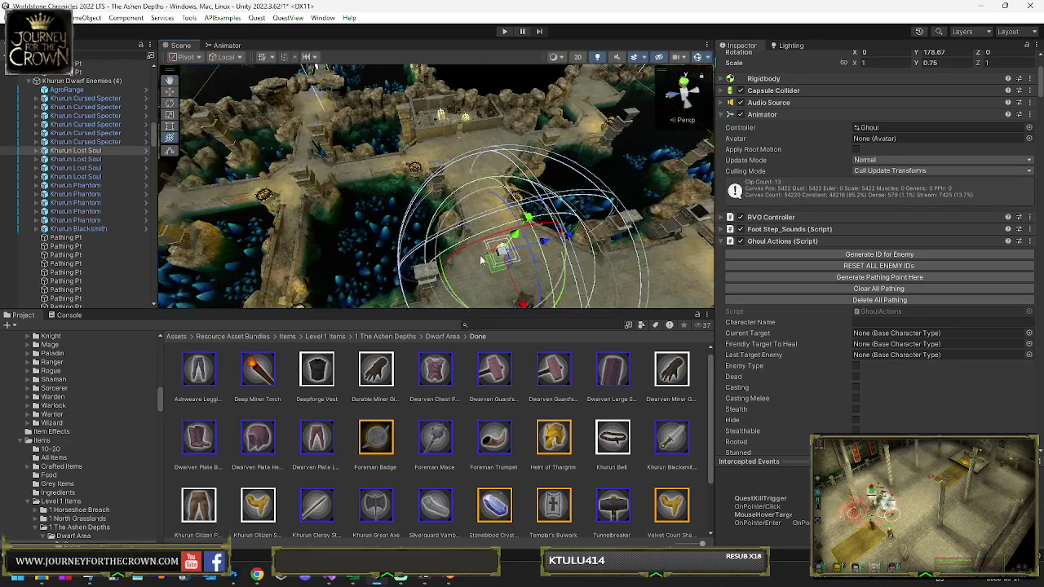
# Step: Move Lost Souls onto the walkway and further left in the room, generating pathing points
pyautogui.moveTo(495, 268)
pyautogui.mouseDown()
pyautogui.moveTo(249, 217)
pyautogui.moveTo(261, 193)
pyautogui.moveTo(291, 194)
pyautogui.mouseUp()
pyautogui.click(843, 277)
pyautogui.click(75, 159)
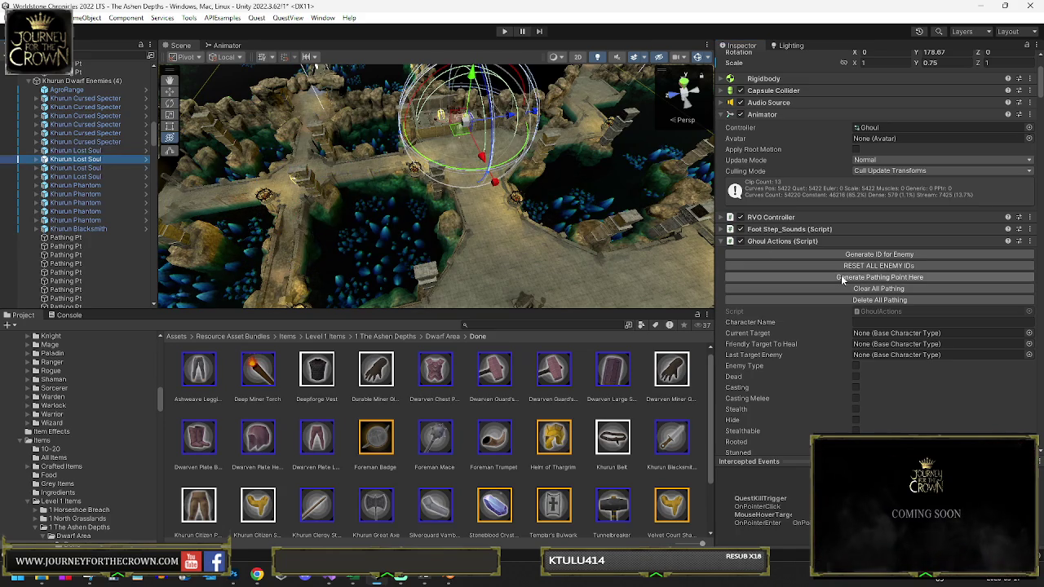
pyautogui.press('f')
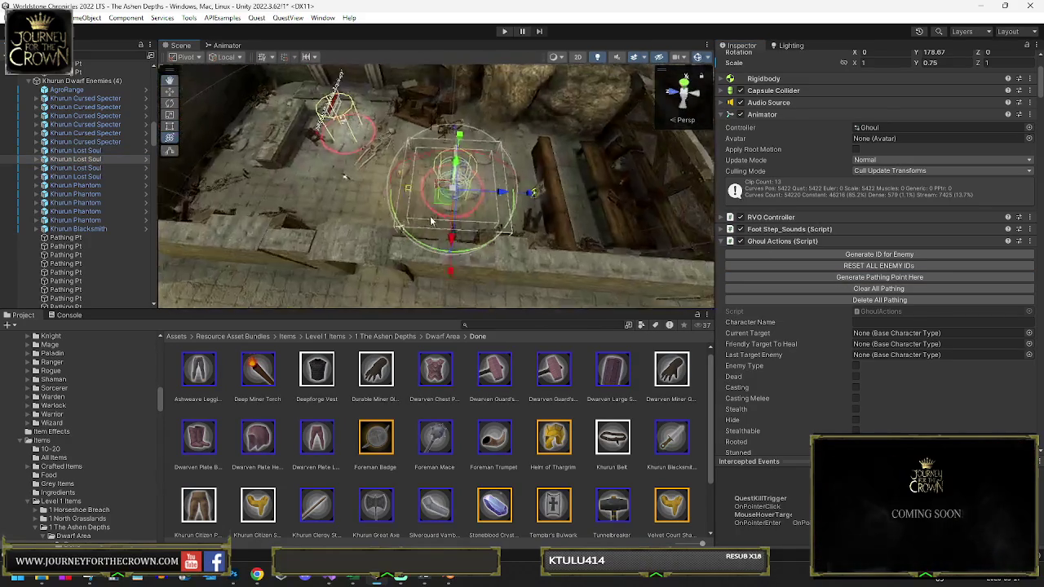
pyautogui.moveTo(444, 198); pyautogui.dragTo(265, 198)
pyautogui.click(835, 279)
# Step: Shift the next Lost Soul right and up along the floor and generate its pathing point
pyautogui.press('f')
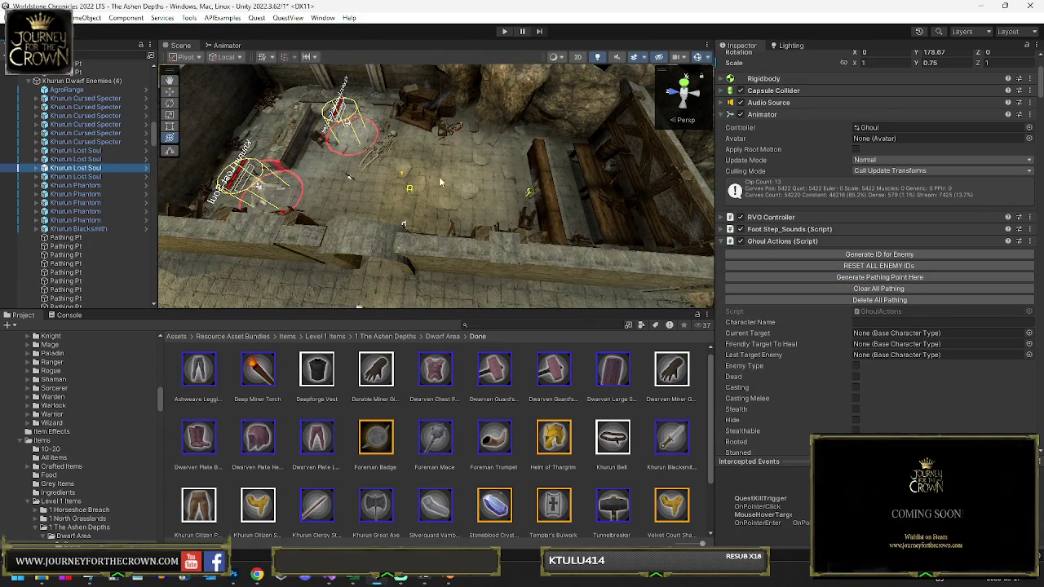
pyautogui.scroll(-8, 441, 181)
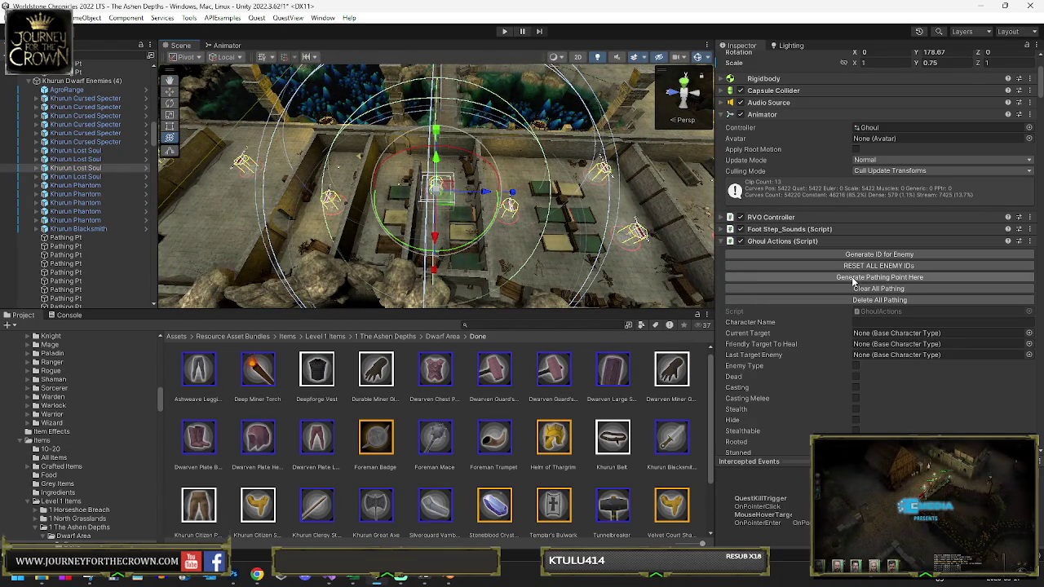
pyautogui.scroll(-10, 848, 326)
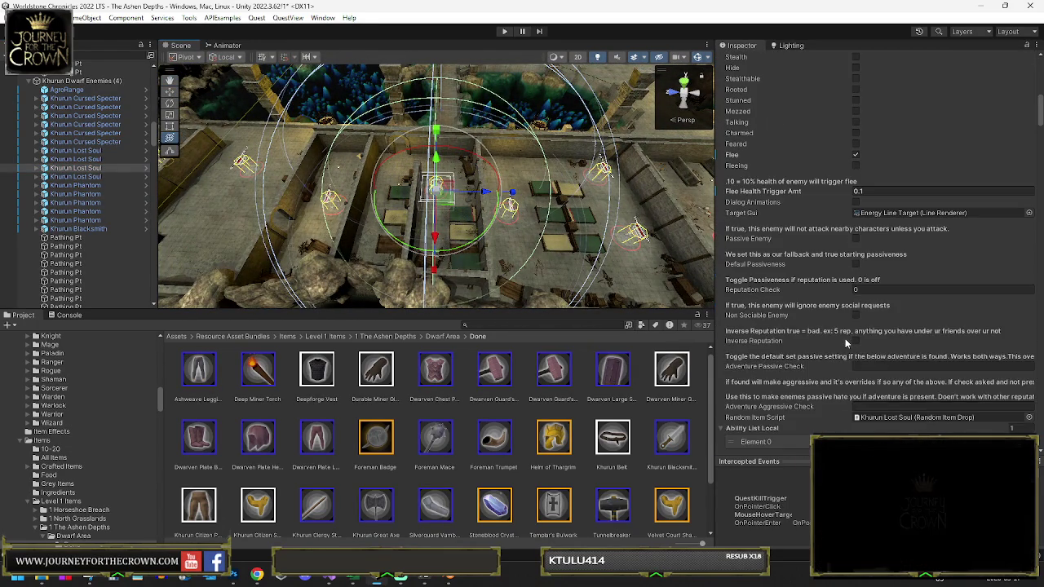
pyautogui.scroll(-2, 845, 339)
pyautogui.scroll(-4, 843, 340)
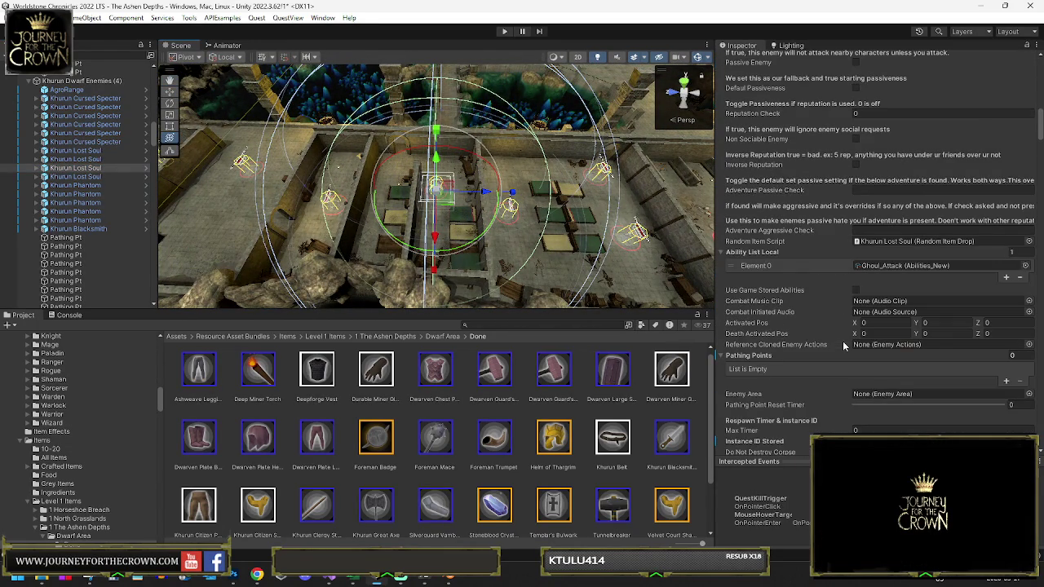
pyautogui.moveTo(438, 189); pyautogui.dragTo(449, 187)
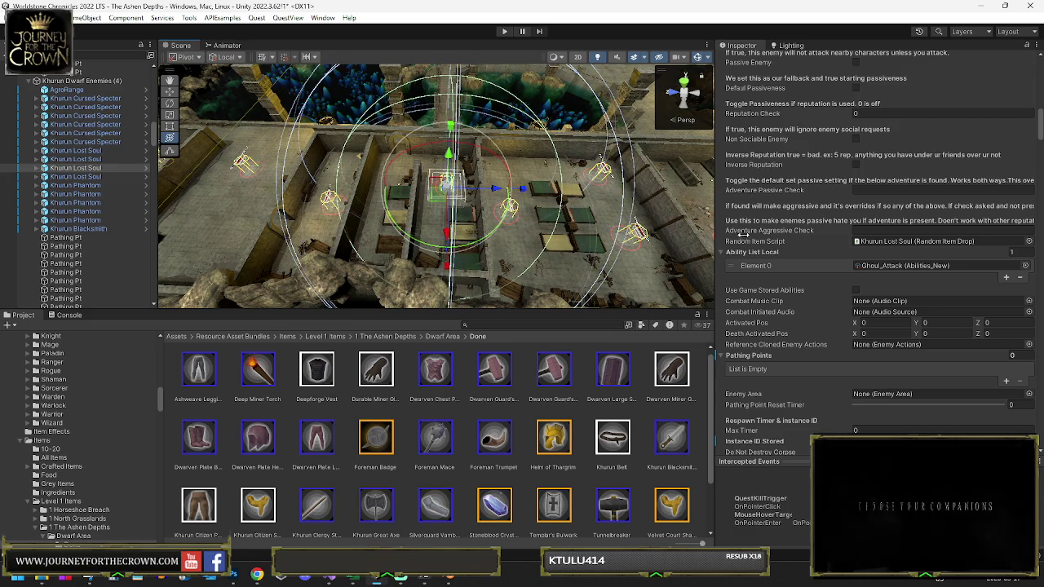
pyautogui.scroll(15, 832, 296)
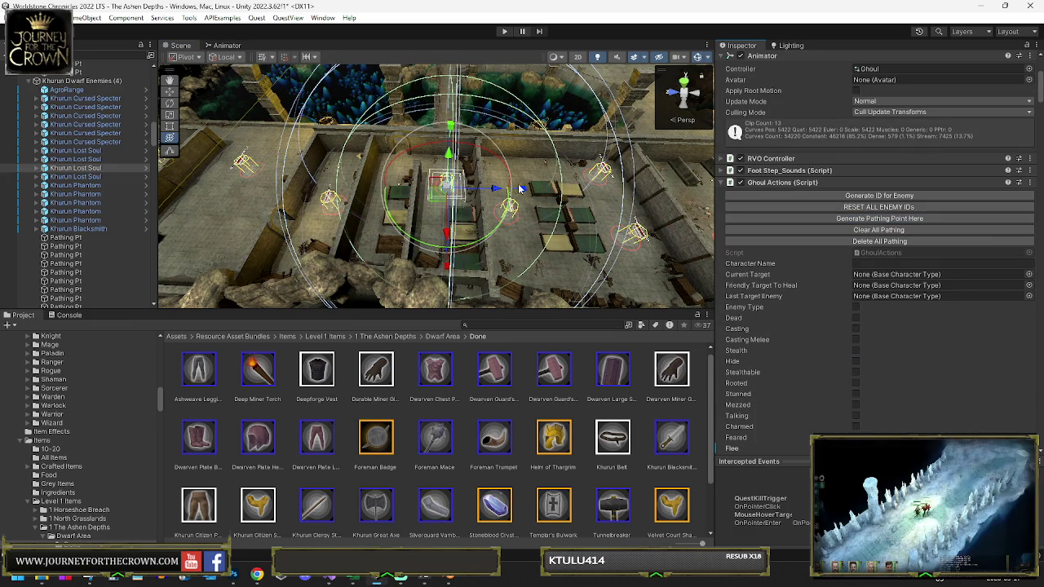
pyautogui.moveTo(441, 199)
pyautogui.mouseDown()
pyautogui.moveTo(431, 198)
pyautogui.moveTo(416, 159)
pyautogui.moveTo(430, 163)
pyautogui.mouseUp()
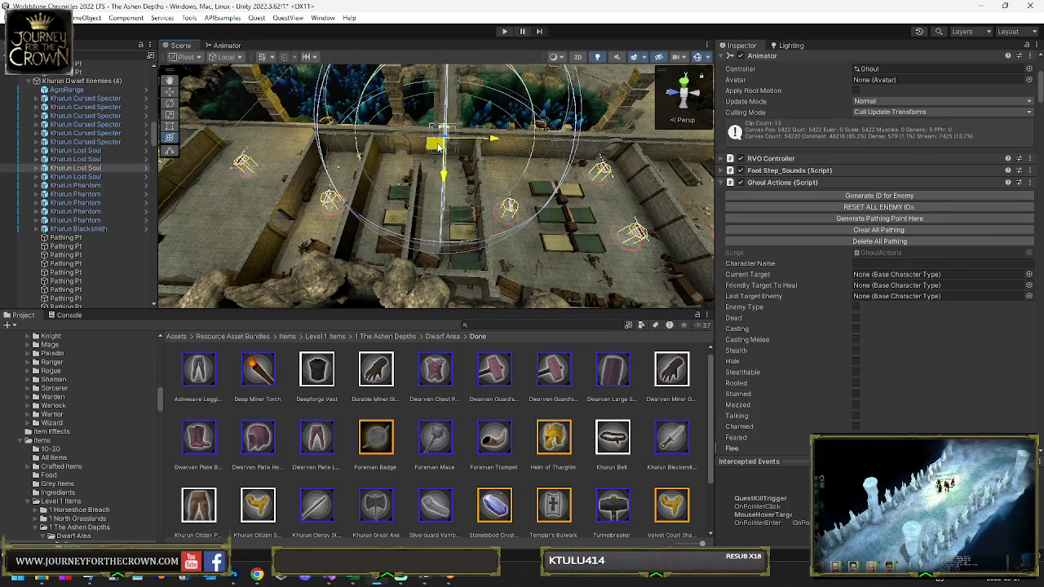
pyautogui.scroll(5, 433, 160)
pyautogui.scroll(3, 433, 160)
pyautogui.scroll(-10, 445, 162)
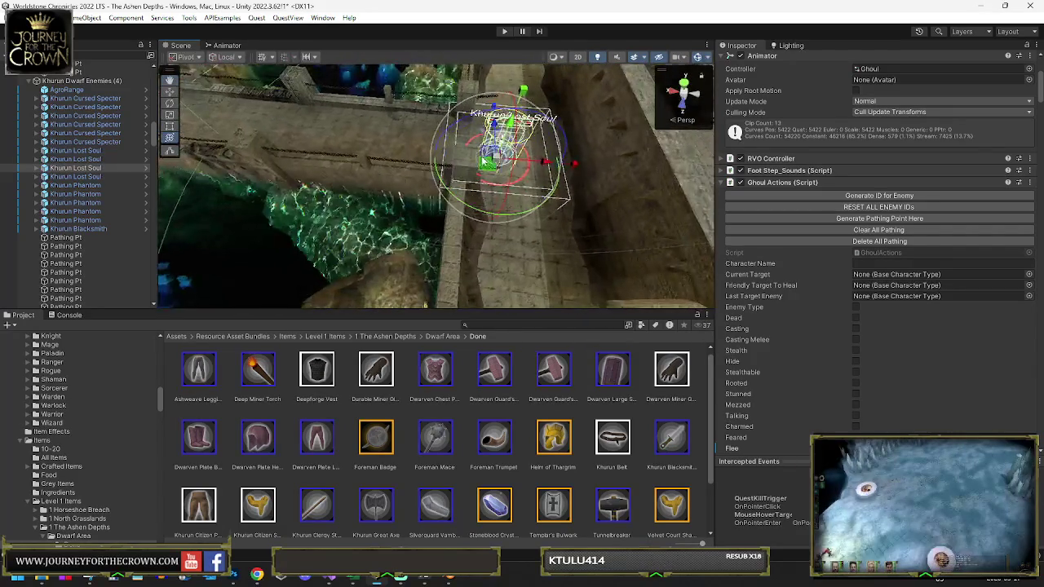
pyautogui.scroll(3, 457, 163)
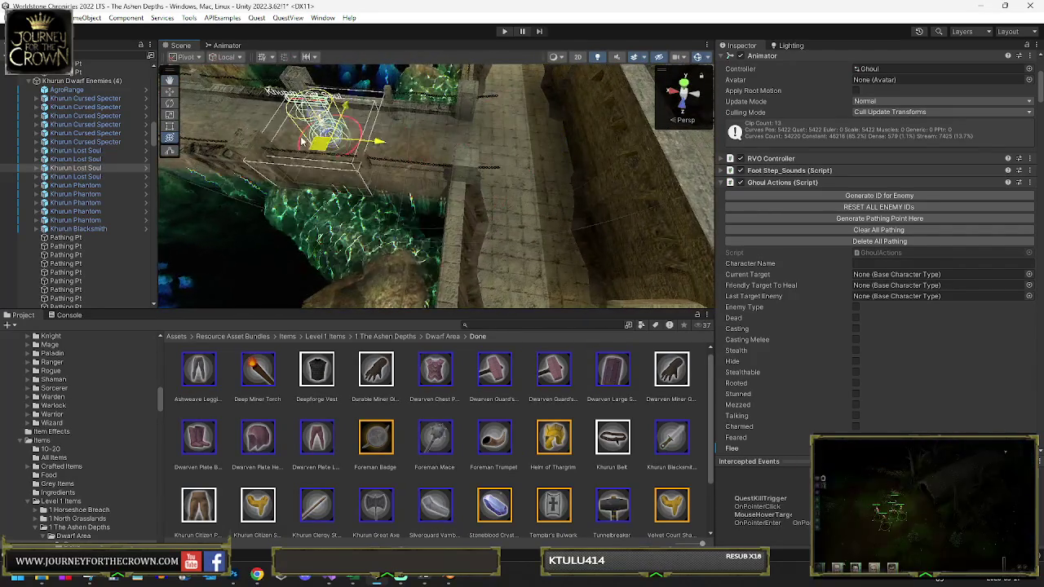
pyautogui.click(816, 214)
pyautogui.scroll(-6, 553, 210)
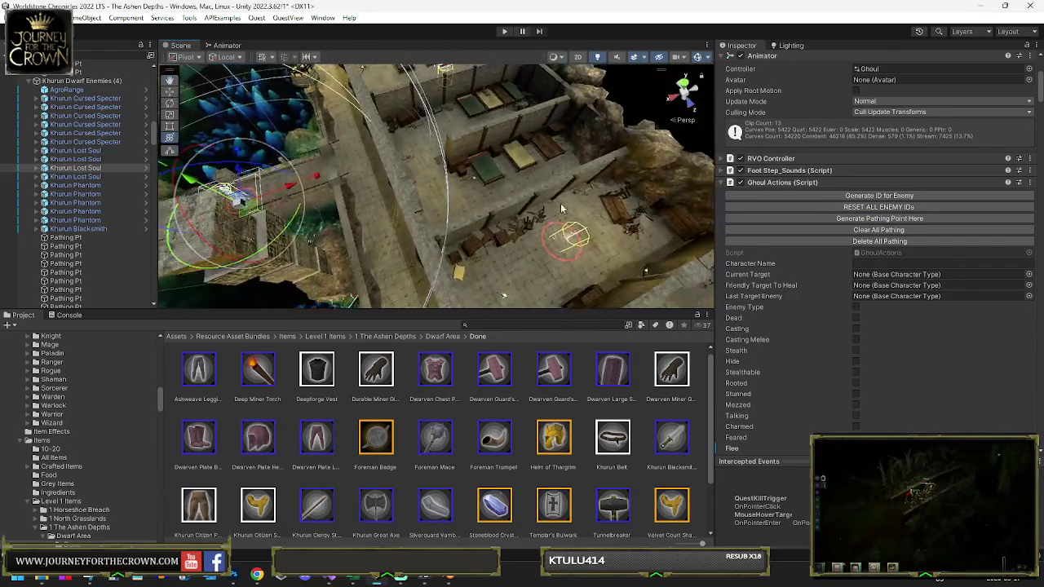
# Step: Generate two pathing points for another Khurun Lost Soul
pyautogui.click(94, 178)
pyautogui.moveTo(445, 200)
pyautogui.mouseDown()
pyautogui.moveTo(535, 163)
pyautogui.moveTo(611, 187)
pyautogui.mouseUp()
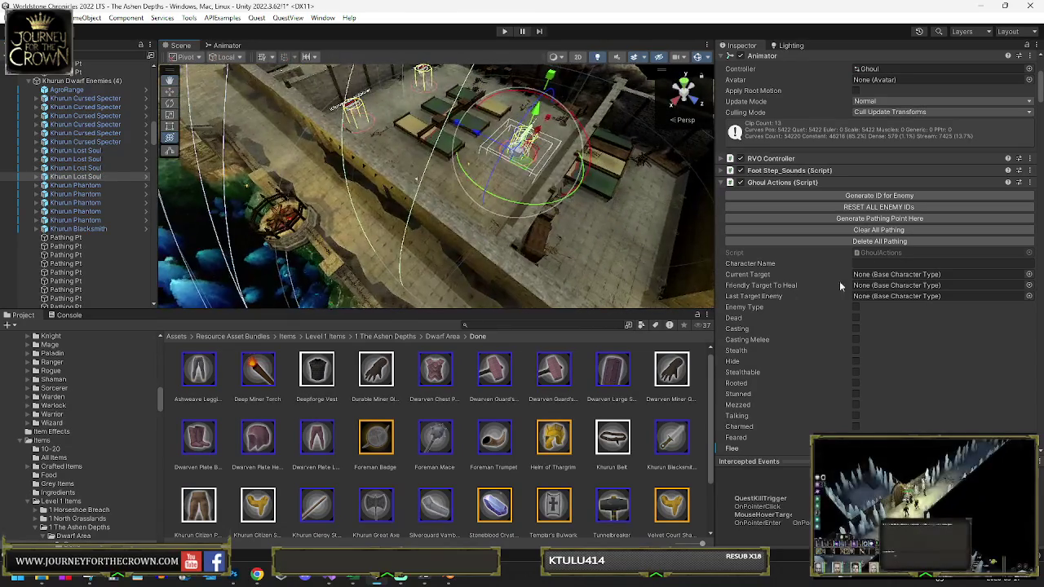
pyautogui.click(846, 226)
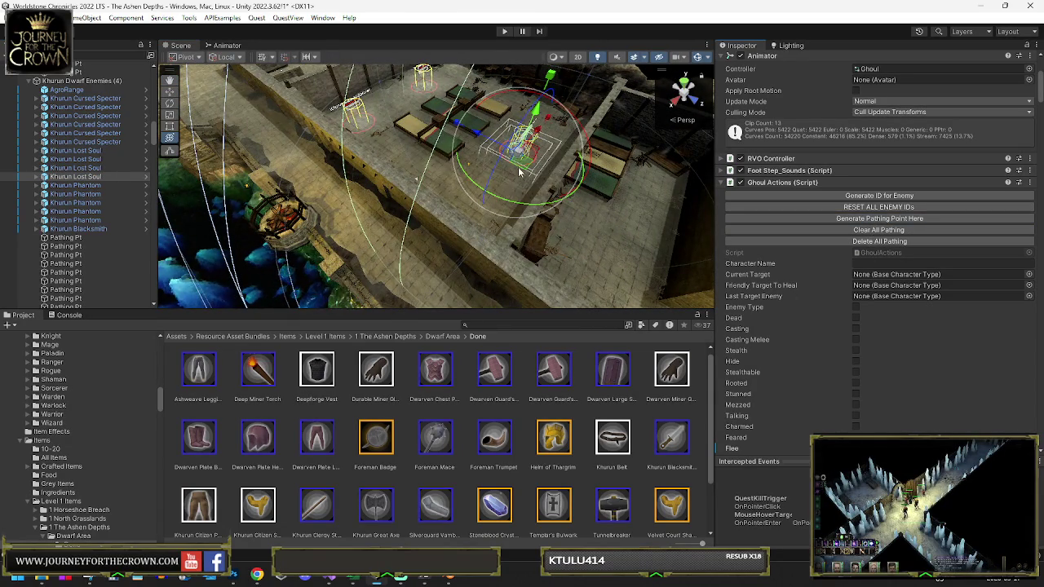
pyautogui.click(773, 221)
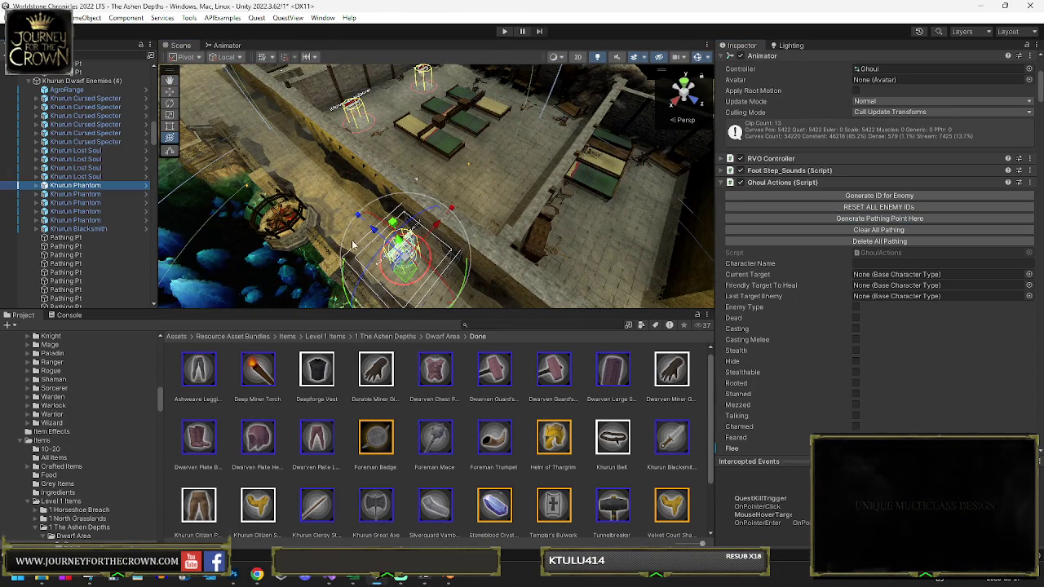
# Step: Move the second Khurun Phantom toward the room's lower left and generate pathing points for it
pyautogui.moveTo(405, 239)
pyautogui.mouseDown()
pyautogui.moveTo(614, 186)
pyautogui.moveTo(858, 222)
pyautogui.moveTo(789, 215)
pyautogui.mouseUp()
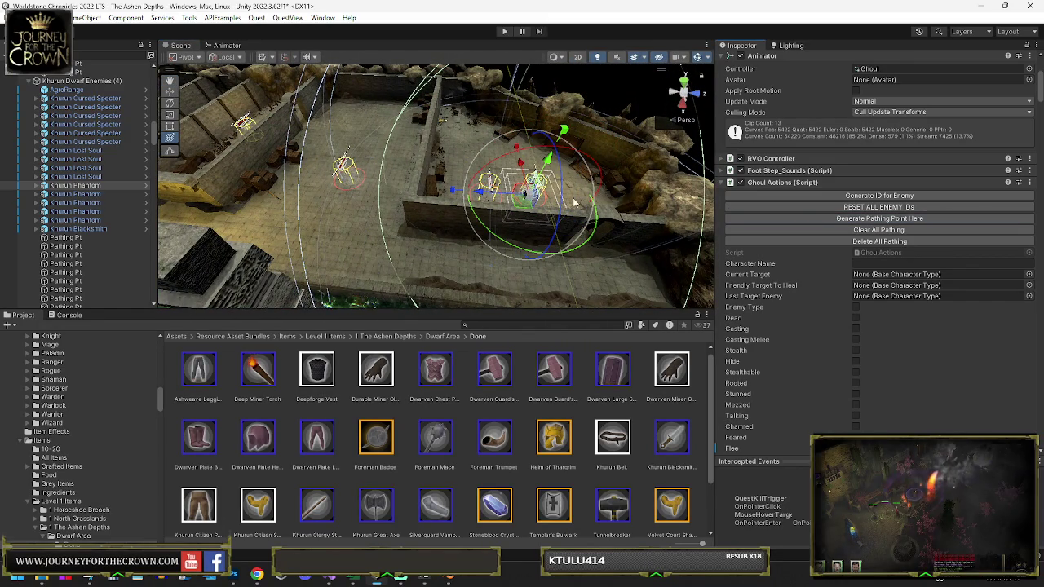
pyautogui.moveTo(526, 205); pyautogui.dragTo(769, 209)
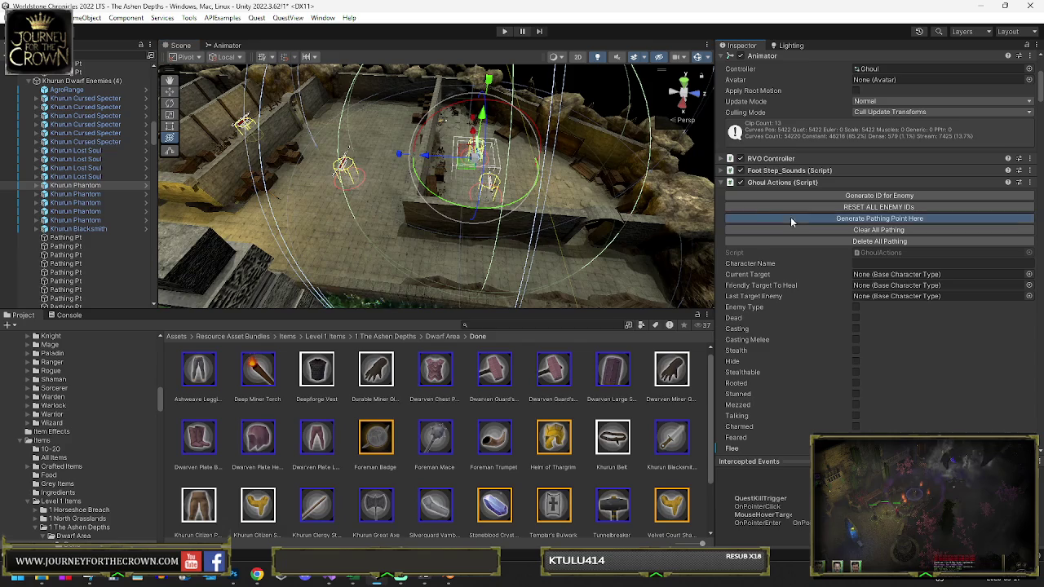
pyautogui.click(131, 195)
pyautogui.moveTo(409, 184); pyautogui.dragTo(652, 213)
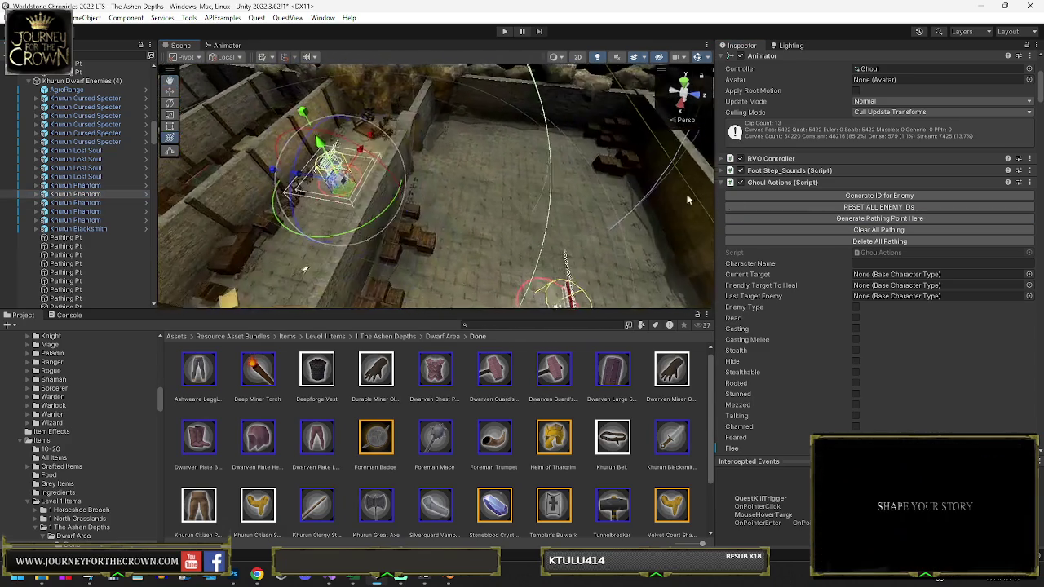
pyautogui.click(900, 220)
pyautogui.moveTo(366, 193)
pyautogui.mouseDown()
pyautogui.moveTo(292, 276)
pyautogui.moveTo(513, 188)
pyautogui.moveTo(555, 192)
pyautogui.mouseUp()
pyautogui.click(815, 219)
pyautogui.click(818, 218)
pyautogui.press('f')
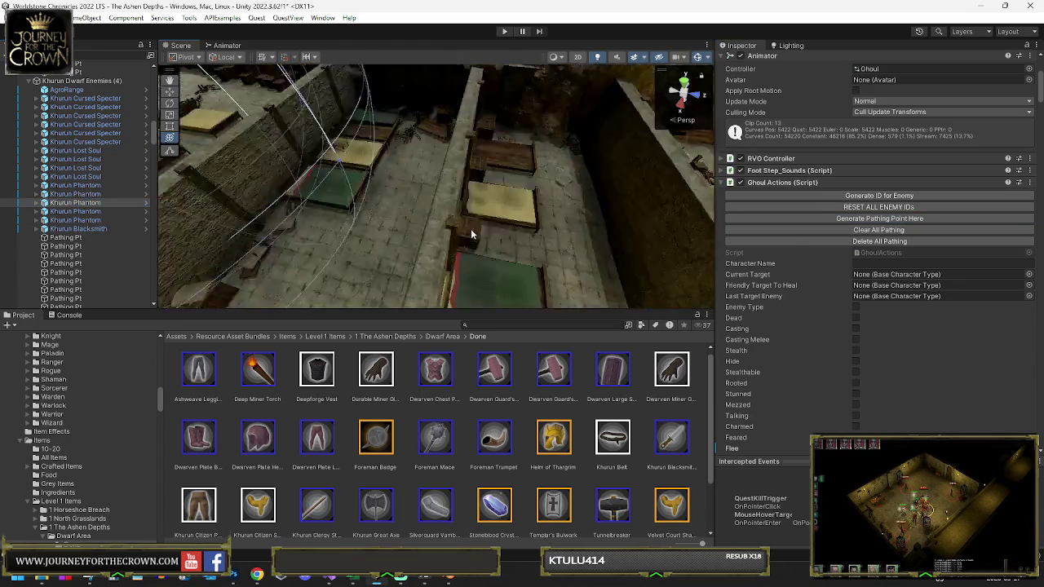
pyautogui.click(876, 220)
pyautogui.moveTo(454, 214)
pyautogui.mouseDown()
pyautogui.moveTo(608, 222)
pyautogui.moveTo(452, 244)
pyautogui.mouseUp()
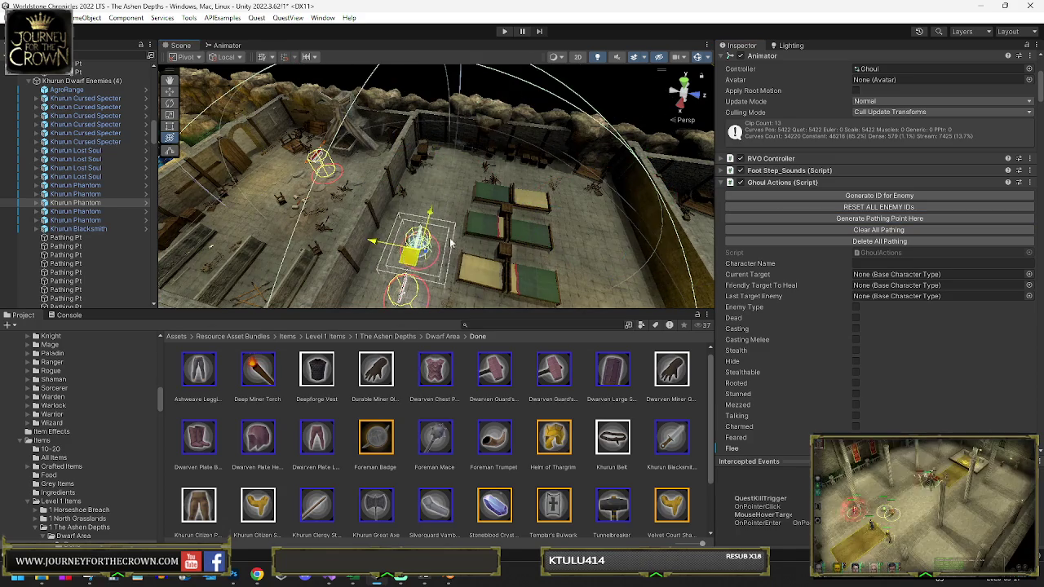
# Step: Move one more Khurun Phantom to the room's upper left and another to its right side
pyautogui.doubleClick(68, 212)
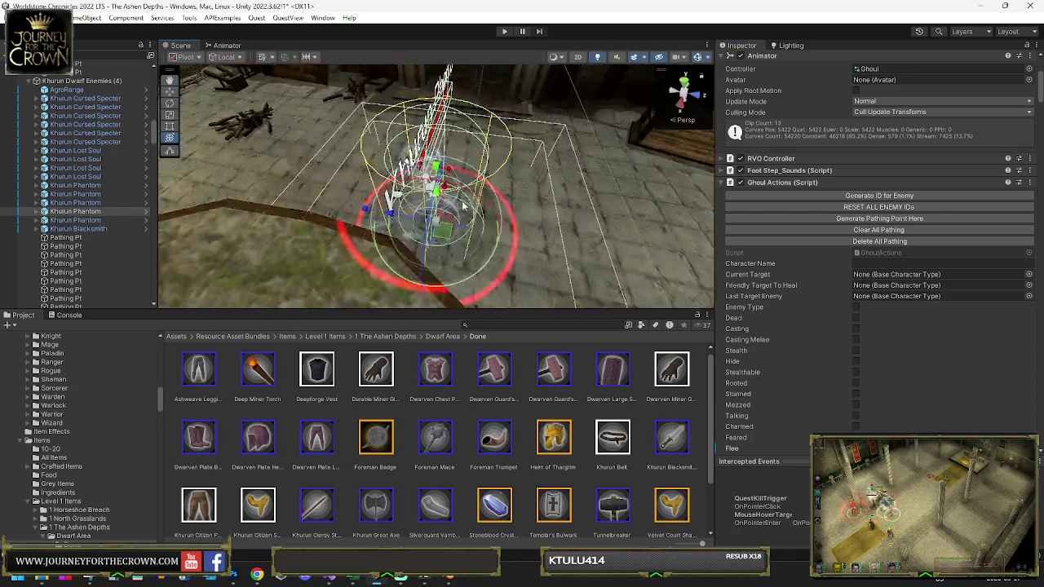
pyautogui.scroll(-10, 520, 214)
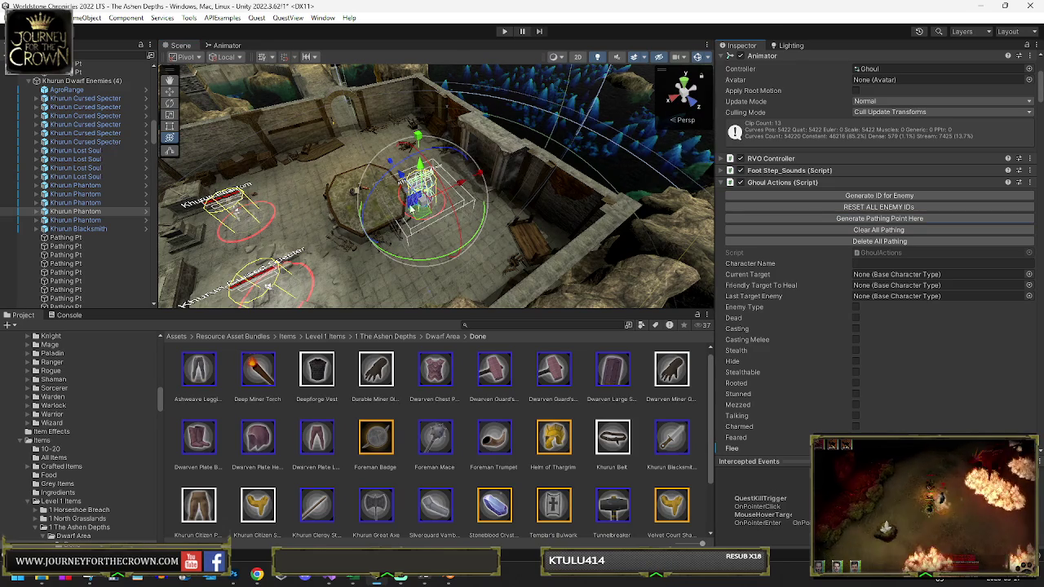
pyautogui.moveTo(417, 216); pyautogui.dragTo(318, 100)
pyautogui.press('f')
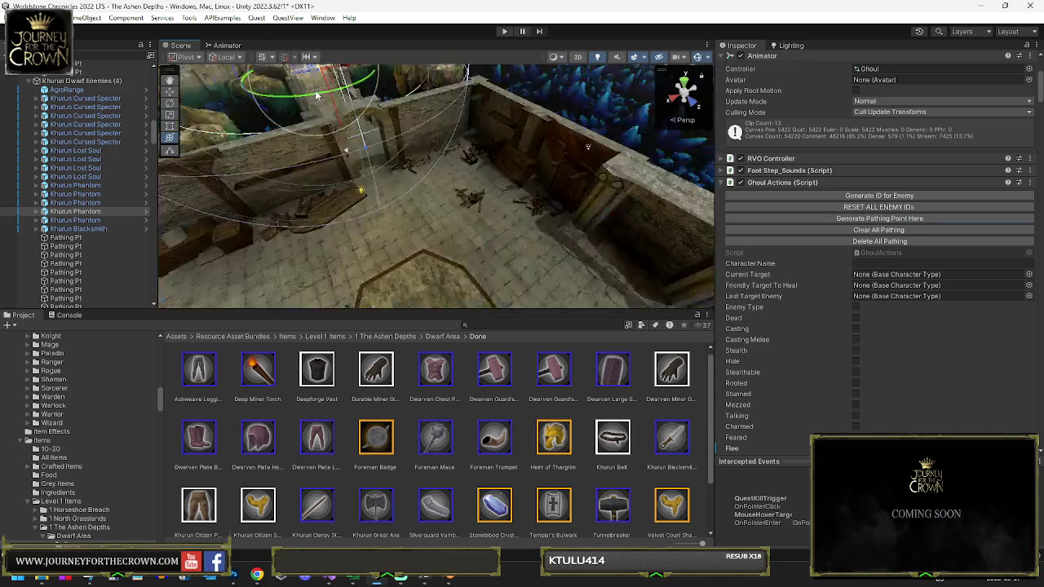
pyautogui.scroll(-5, 425, 231)
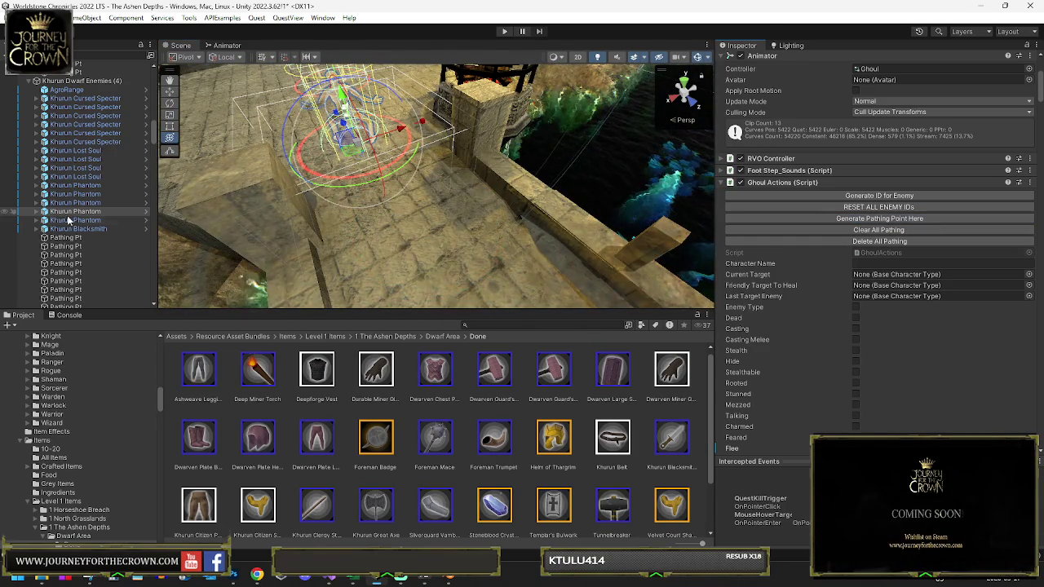
pyautogui.click(70, 220)
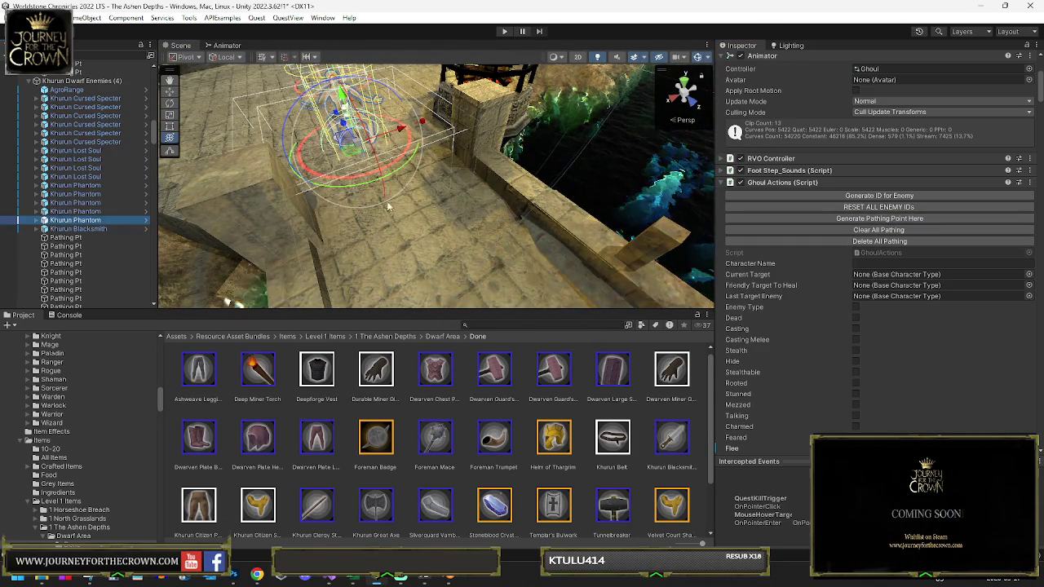
pyautogui.press('f')
pyautogui.scroll(-5, 482, 210)
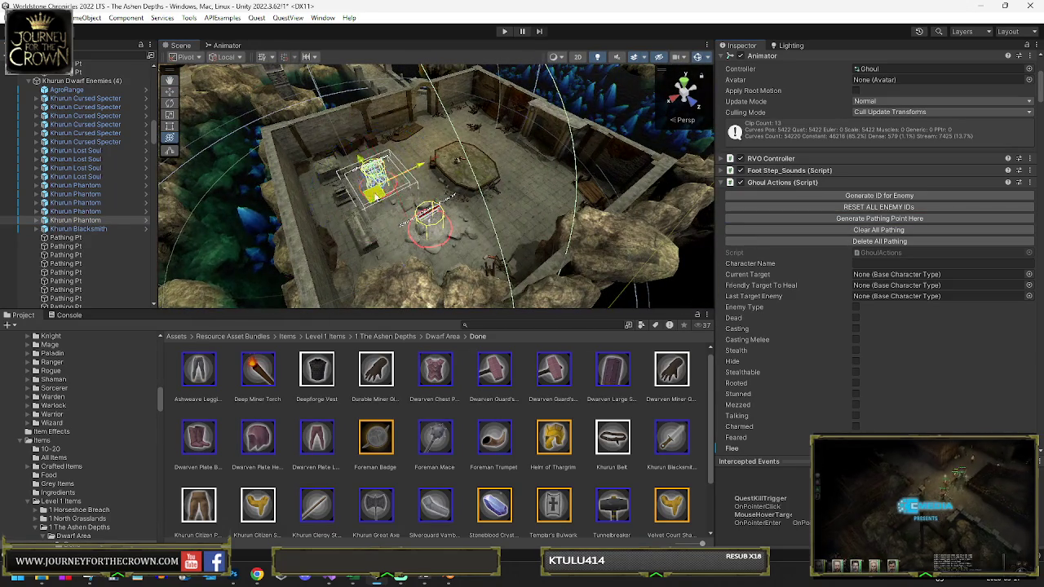
pyautogui.moveTo(374, 194); pyautogui.dragTo(558, 176)
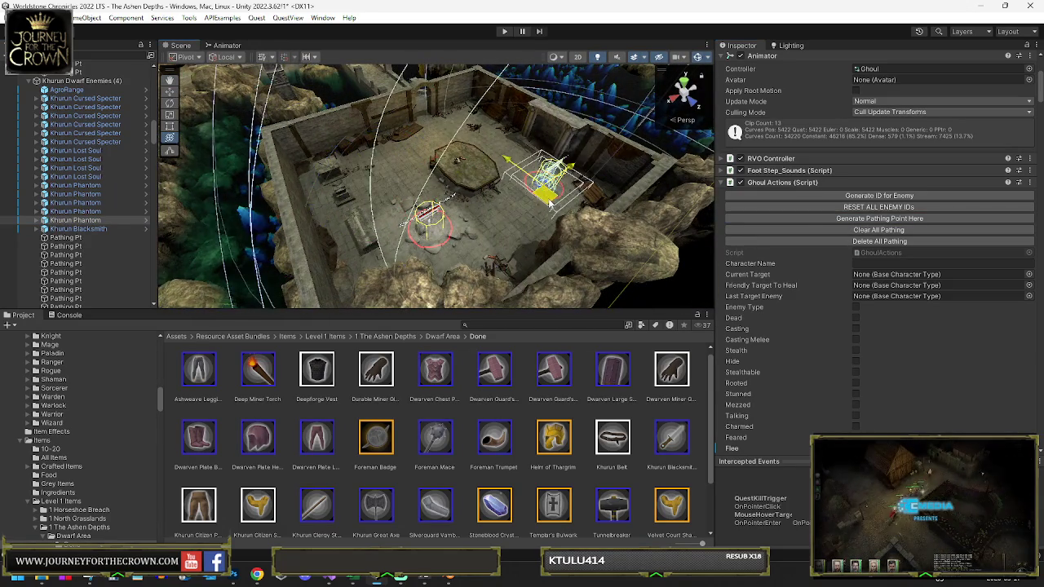
# Step: Move the Khurun Blacksmith down and right, then generate two pathing points for it
pyautogui.click(115, 228)
pyautogui.press('f')
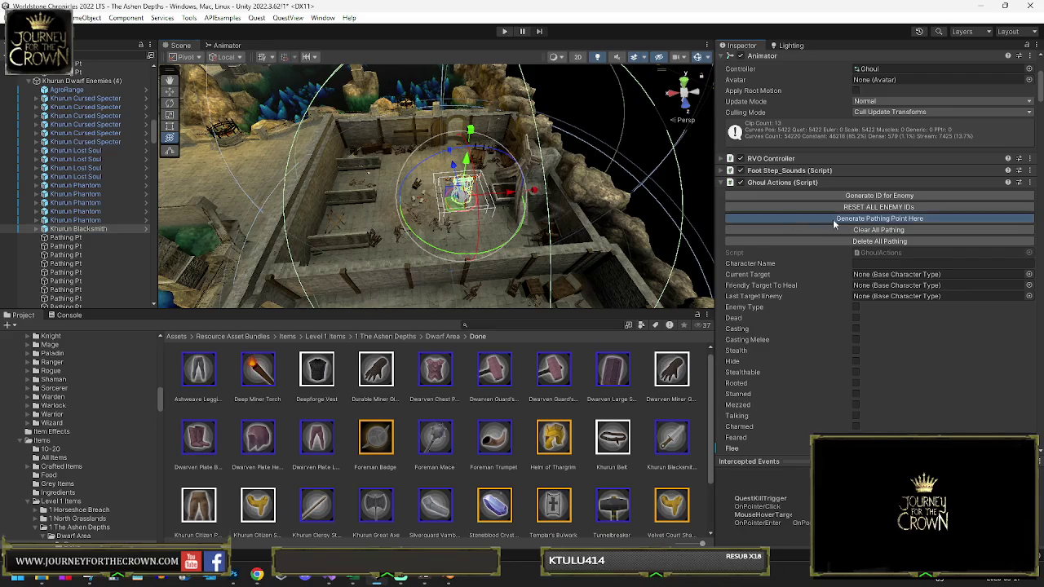
pyautogui.moveTo(457, 210)
pyautogui.mouseDown()
pyautogui.moveTo(470, 247)
pyautogui.moveTo(493, 256)
pyautogui.mouseUp()
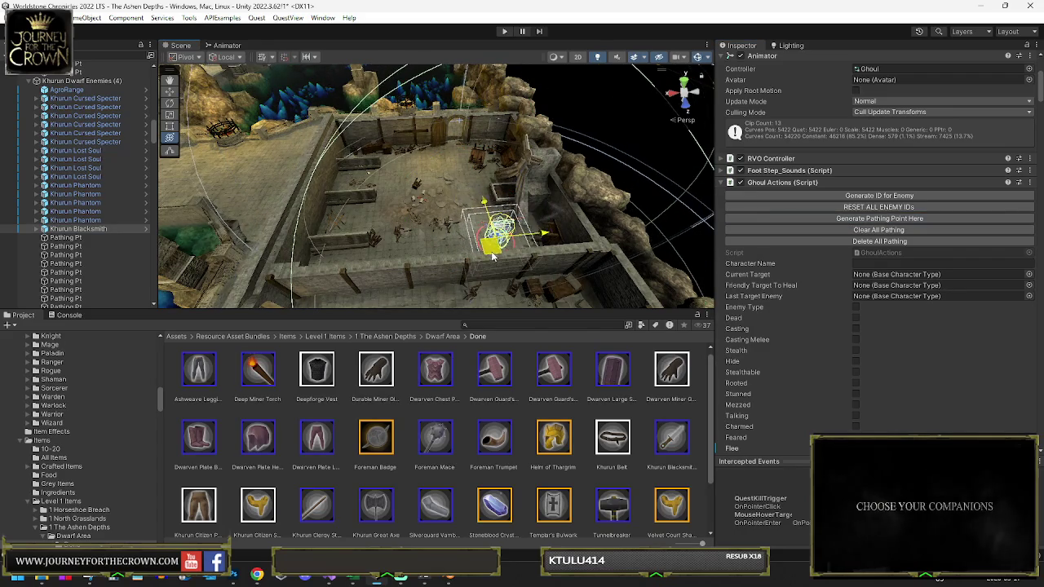
pyautogui.click(803, 219)
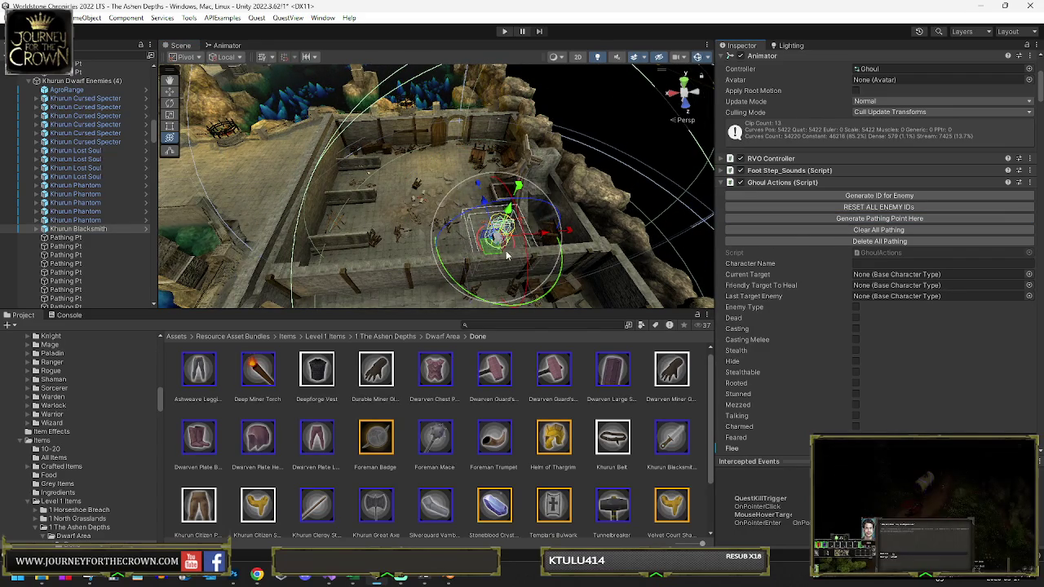
pyautogui.click(833, 218)
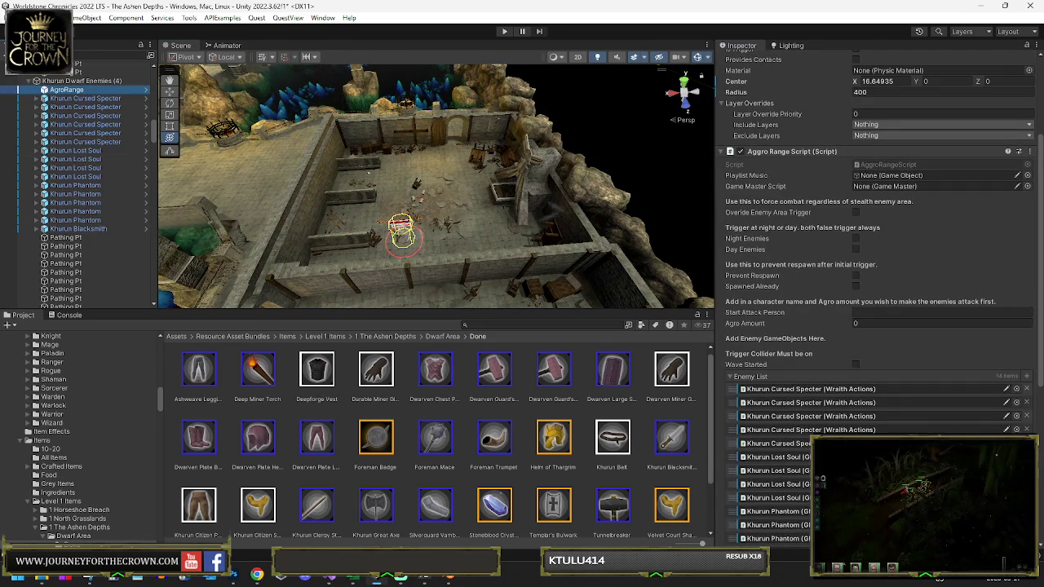
# Step: Save The Ashen Depths scene with Ctrl+S from the File menu
pyautogui.click(13, 18)
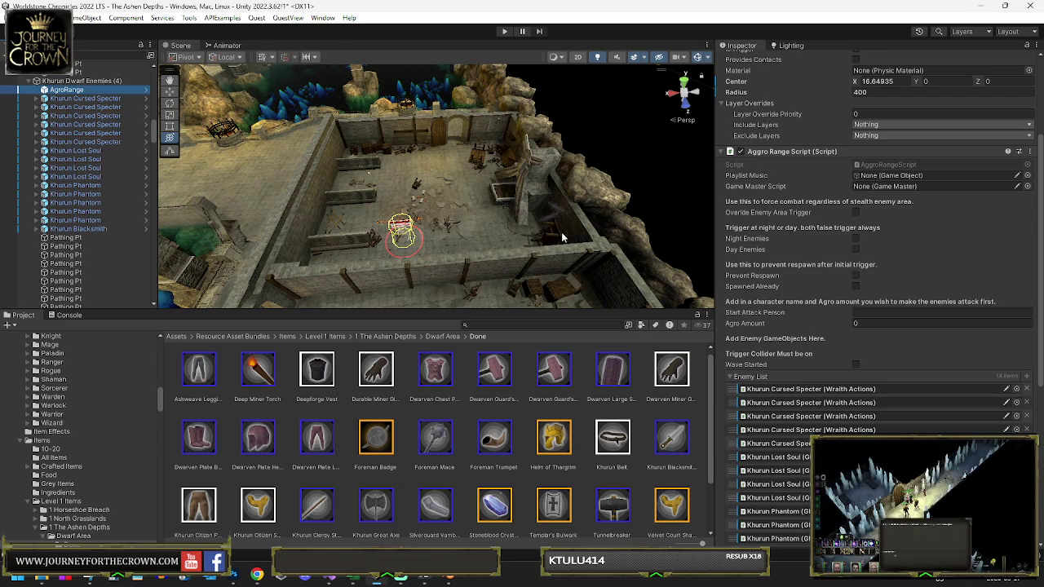
pyautogui.hotkey('ctrl', 's')
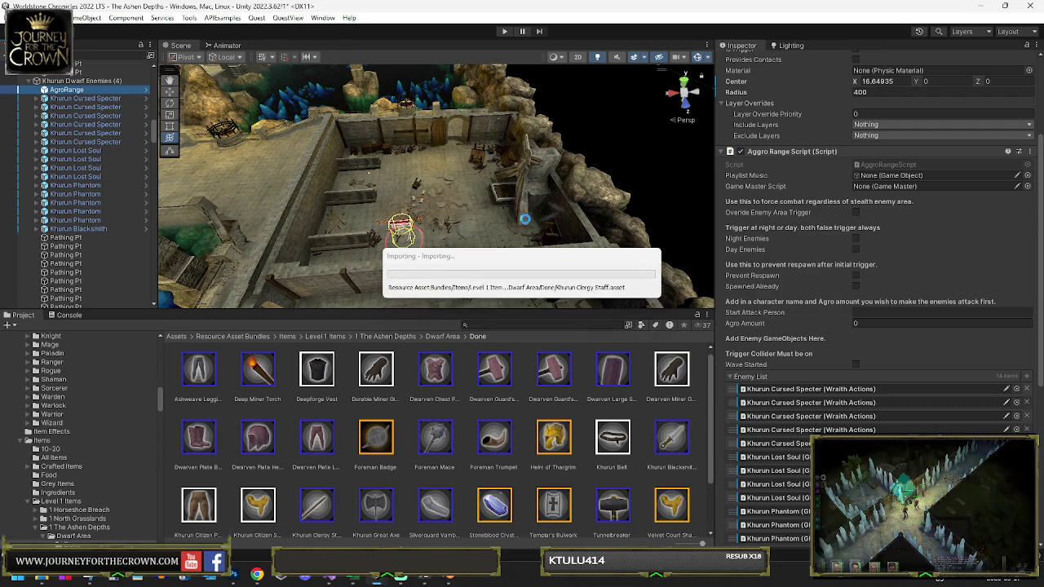
pyautogui.moveTo(518, 220)
pyautogui.mouseDown()
pyautogui.moveTo(276, 164)
pyautogui.moveTo(547, 213)
pyautogui.moveTo(473, 137)
pyautogui.moveTo(448, 155)
pyautogui.moveTo(181, 115)
pyautogui.moveTo(205, 118)
pyautogui.mouseUp()
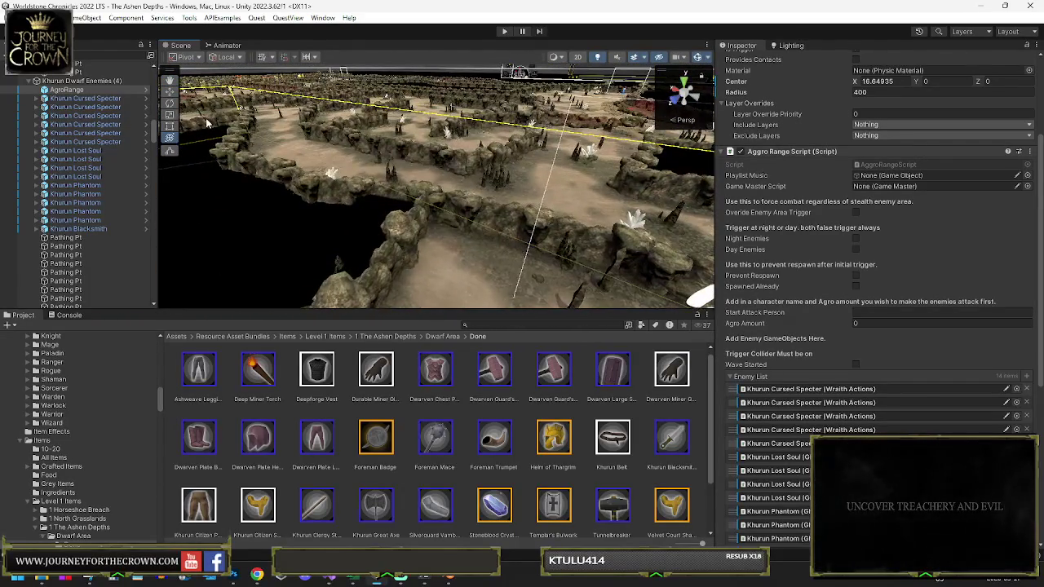
pyautogui.moveTo(345, 155)
pyautogui.mouseDown()
pyautogui.moveTo(410, 164)
pyautogui.moveTo(403, 177)
pyautogui.mouseUp()
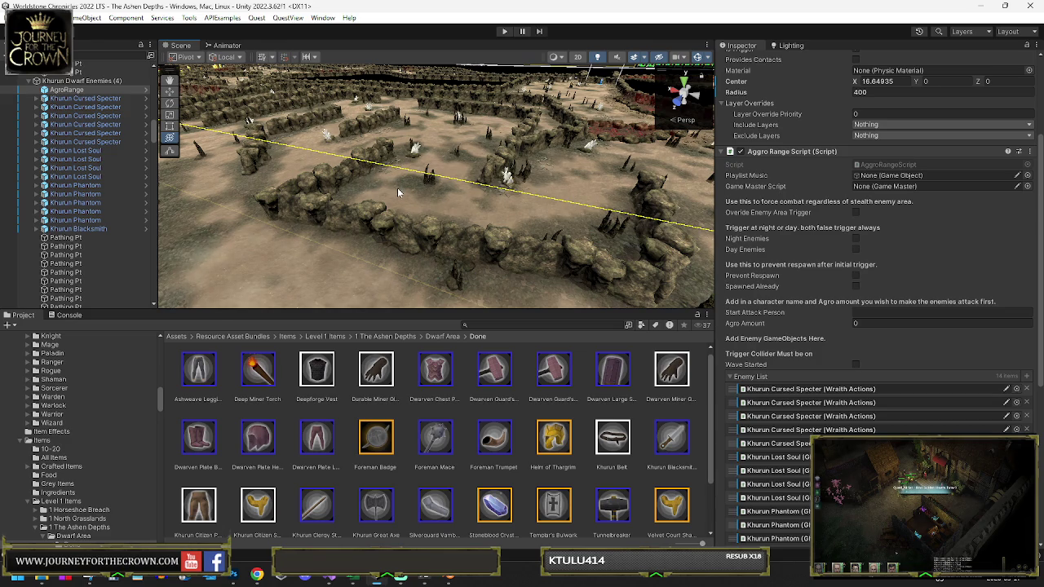
pyautogui.moveTo(408, 177)
pyautogui.mouseDown()
pyautogui.moveTo(507, 176)
pyautogui.moveTo(555, 228)
pyautogui.moveTo(511, 239)
pyautogui.moveTo(450, 180)
pyautogui.mouseUp()
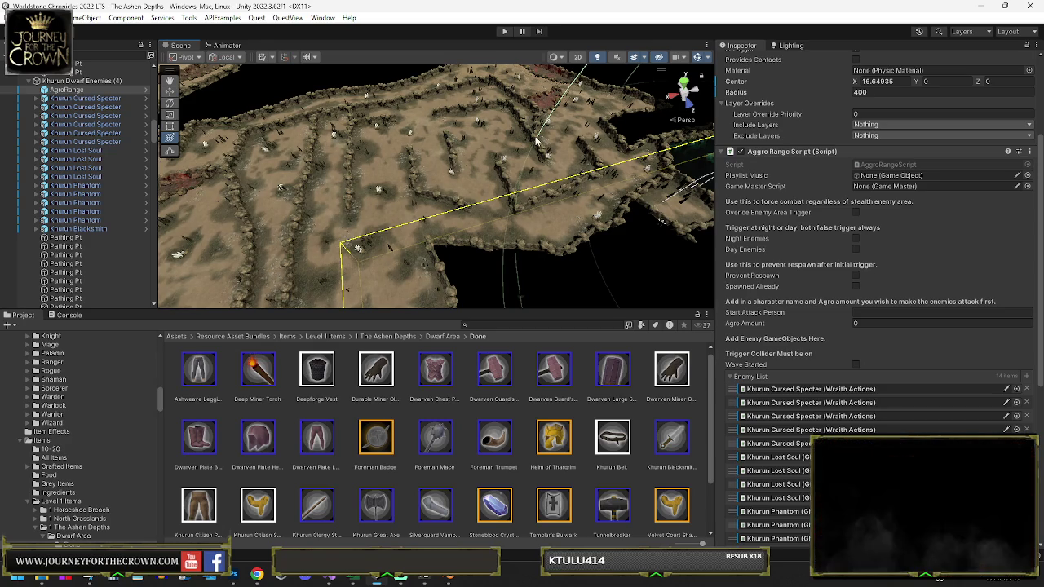
pyautogui.moveTo(393, 190)
pyautogui.mouseDown()
pyautogui.moveTo(275, 298)
pyautogui.moveTo(757, 153)
pyautogui.moveTo(582, 180)
pyautogui.moveTo(81, 175)
pyautogui.moveTo(1019, 176)
pyautogui.moveTo(17, 182)
pyautogui.moveTo(343, 210)
pyautogui.moveTo(467, 148)
pyautogui.moveTo(478, 248)
pyautogui.mouseUp()
pyautogui.moveTo(394, 258); pyautogui.dragTo(364, 257)
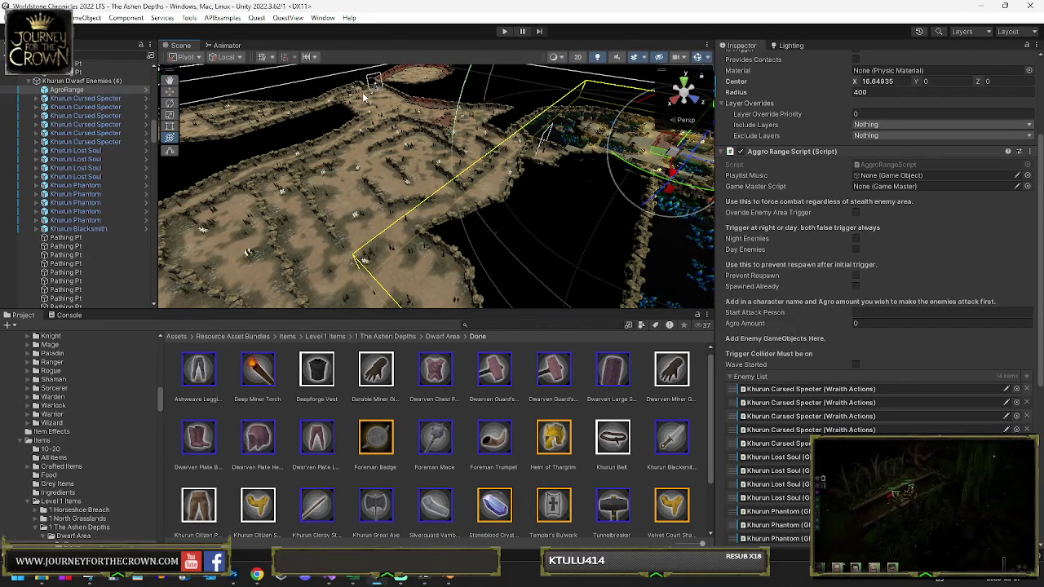
pyautogui.moveTo(383, 149)
pyautogui.mouseDown()
pyautogui.moveTo(408, 180)
pyautogui.moveTo(401, 213)
pyautogui.moveTo(621, 204)
pyautogui.mouseUp()
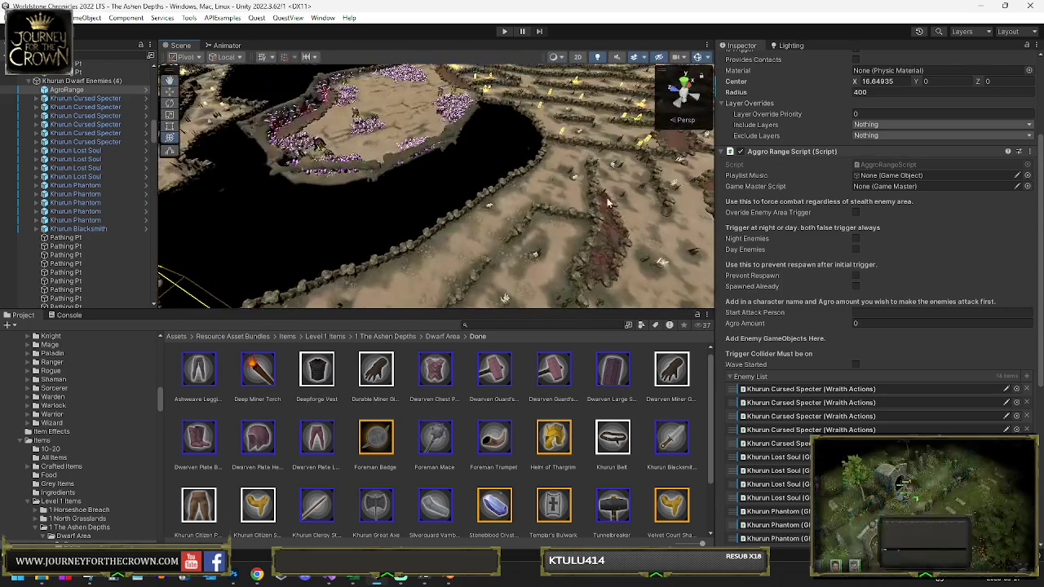
pyautogui.moveTo(527, 183); pyautogui.dragTo(522, 155)
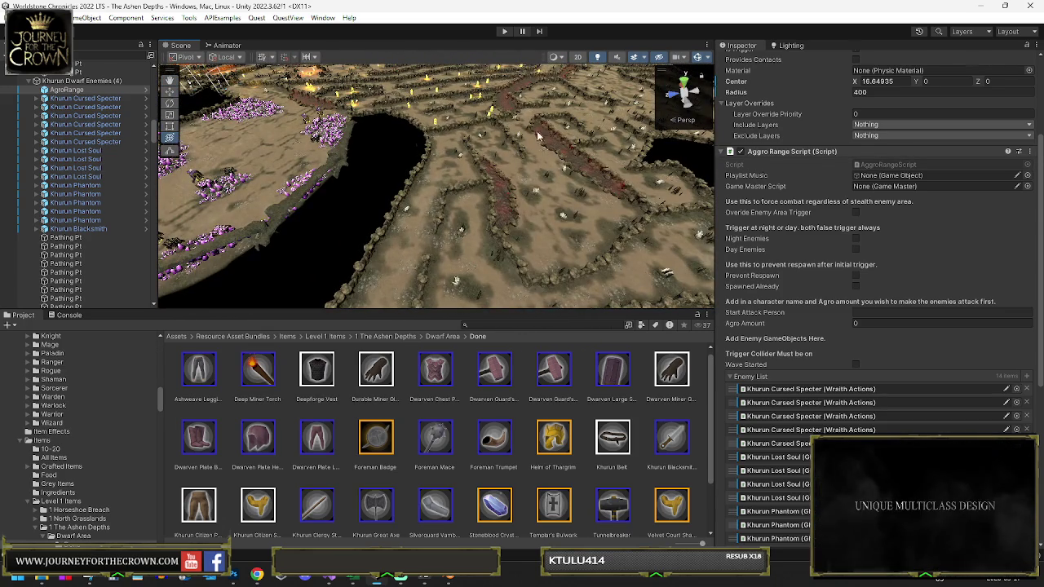
pyautogui.moveTo(552, 186); pyautogui.dragTo(644, 181)
pyautogui.moveTo(502, 128)
pyautogui.mouseDown()
pyautogui.moveTo(587, 97)
pyautogui.moveTo(529, 141)
pyautogui.mouseUp()
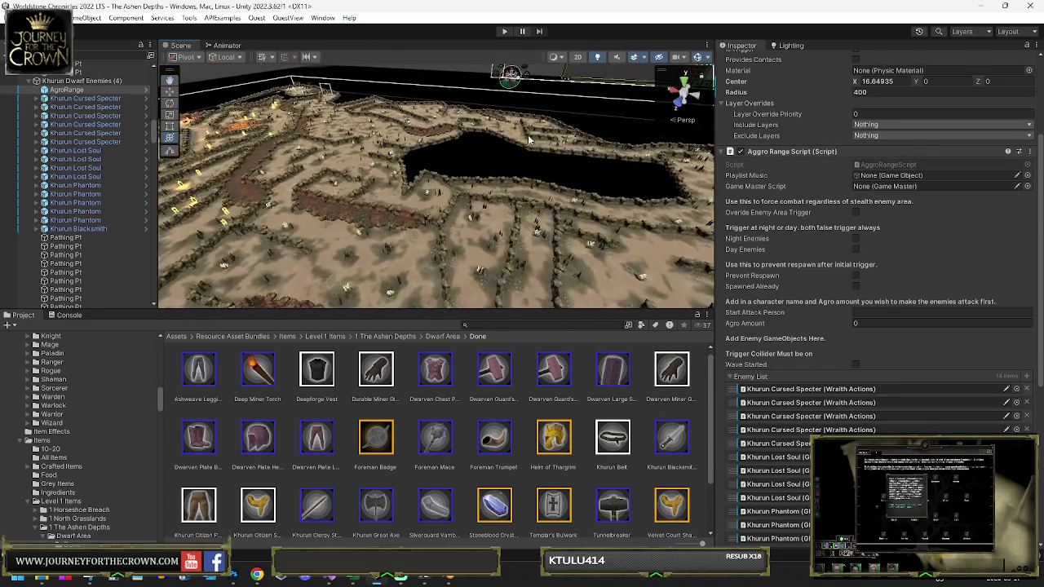
pyautogui.moveTo(641, 151); pyautogui.dragTo(620, 137)
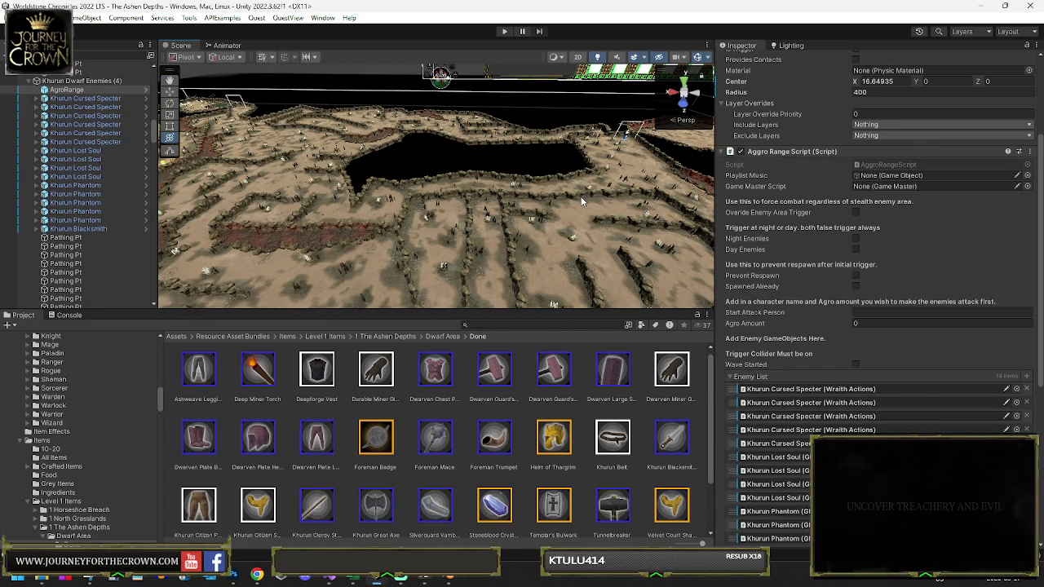
pyautogui.moveTo(543, 215)
pyautogui.mouseDown()
pyautogui.moveTo(603, 214)
pyautogui.moveTo(531, 252)
pyautogui.mouseUp()
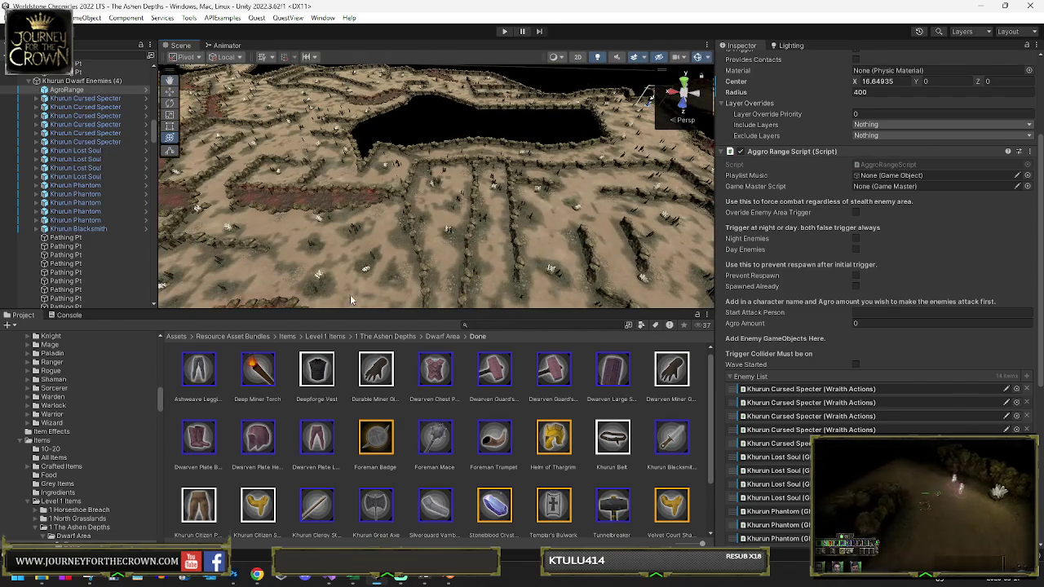
pyautogui.moveTo(337, 268); pyautogui.dragTo(538, 253)
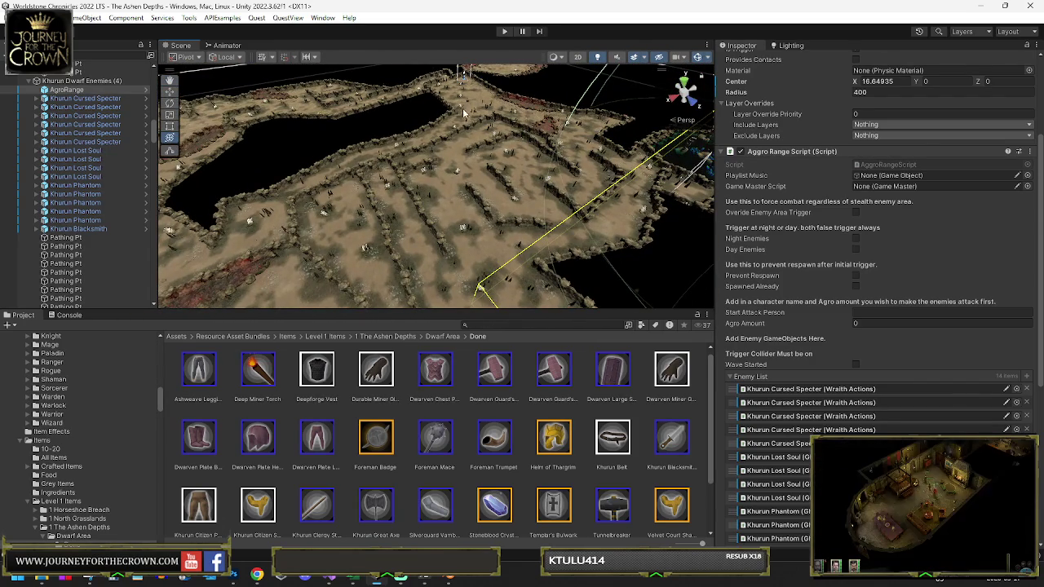
pyautogui.moveTo(266, 221); pyautogui.dragTo(250, 217)
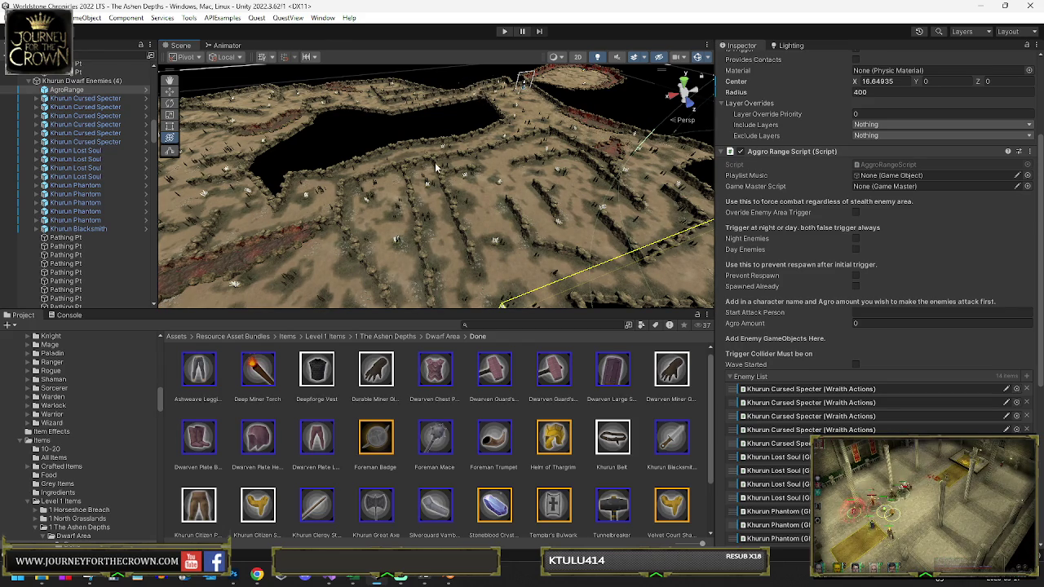
pyautogui.moveTo(451, 167); pyautogui.dragTo(404, 167)
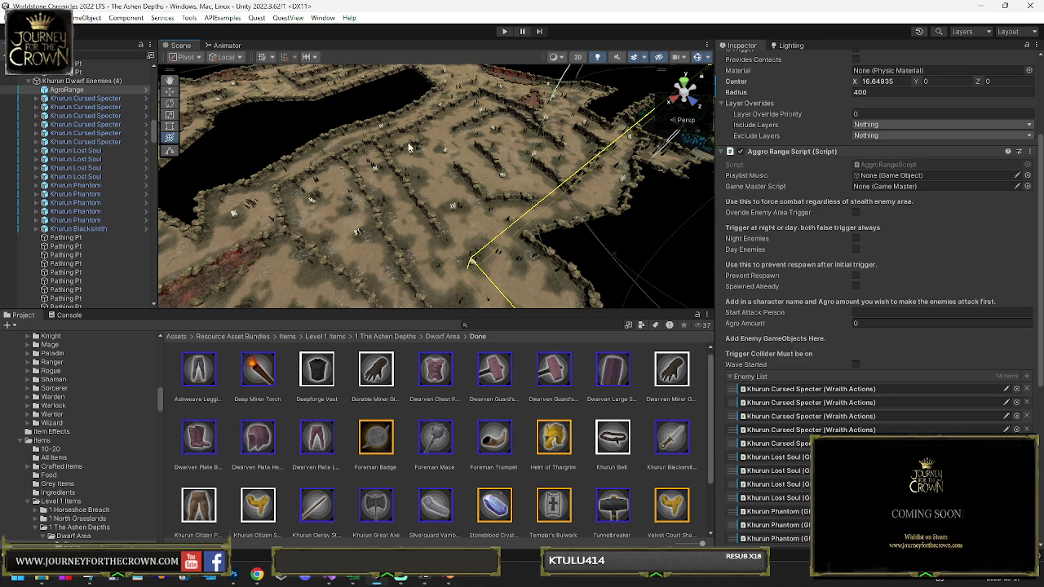
pyautogui.scroll(5, 436, 224)
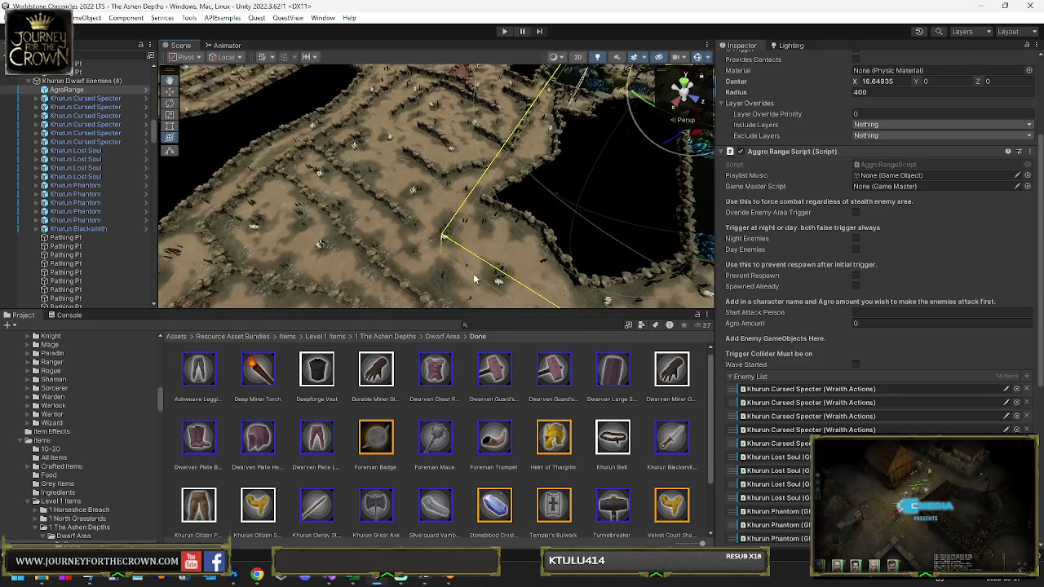
pyautogui.moveTo(520, 227); pyautogui.dragTo(278, 250)
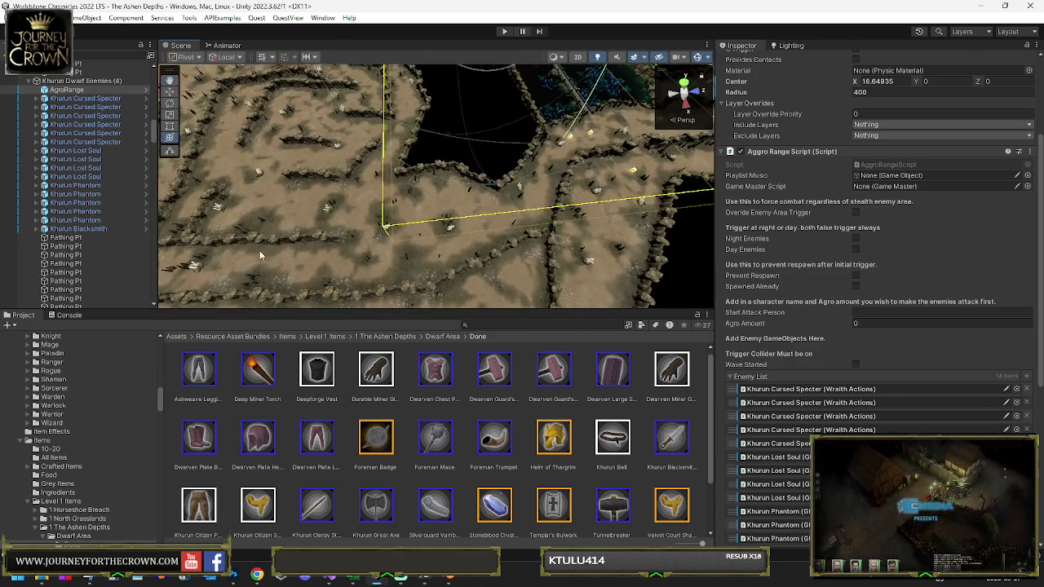
pyautogui.scroll(-3, 245, 229)
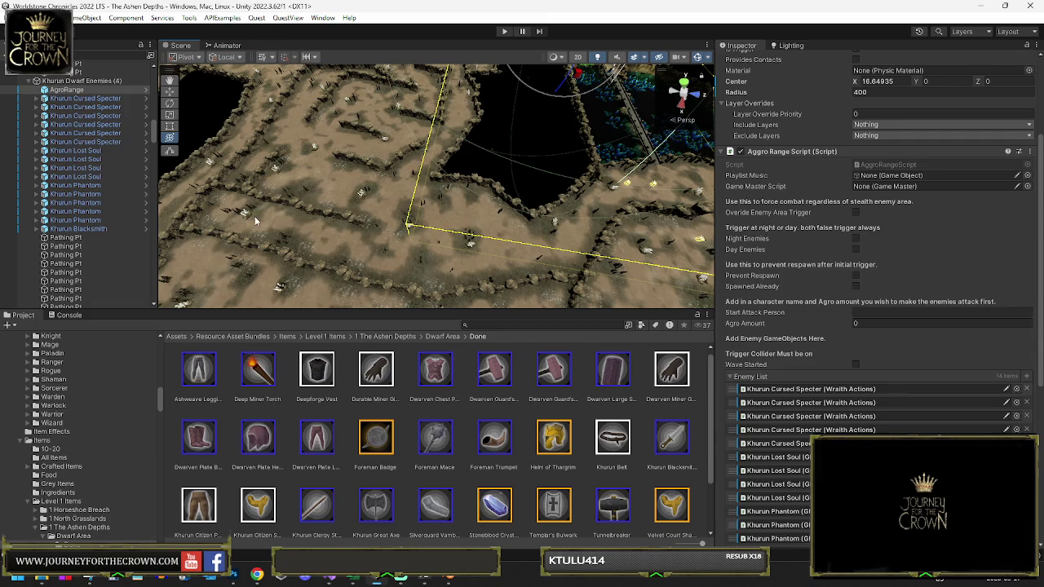
pyautogui.doubleClick(86, 88)
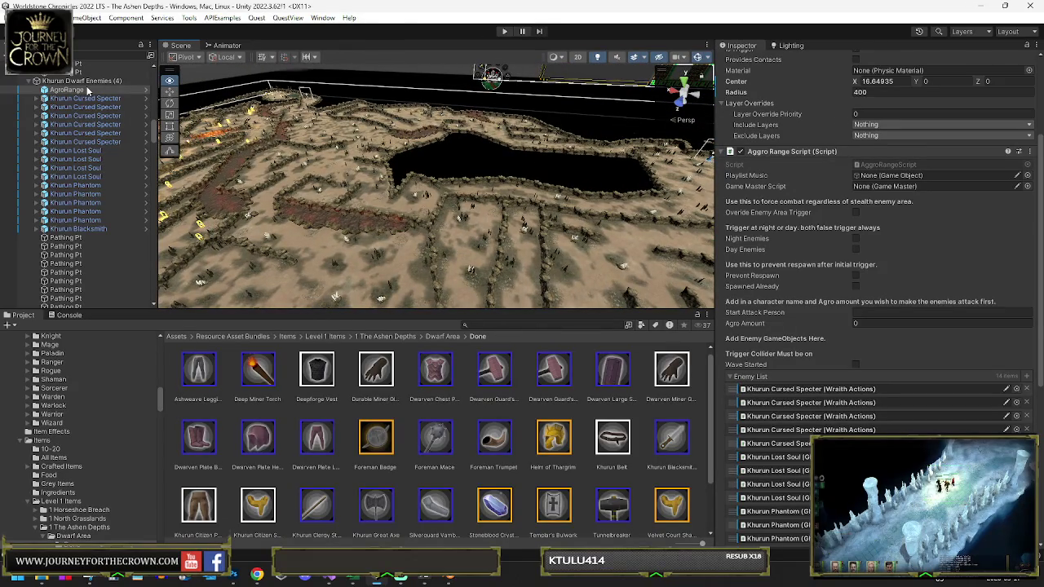
pyautogui.moveTo(245, 163)
pyautogui.mouseDown()
pyautogui.moveTo(278, 112)
pyautogui.moveTo(318, 120)
pyautogui.mouseUp()
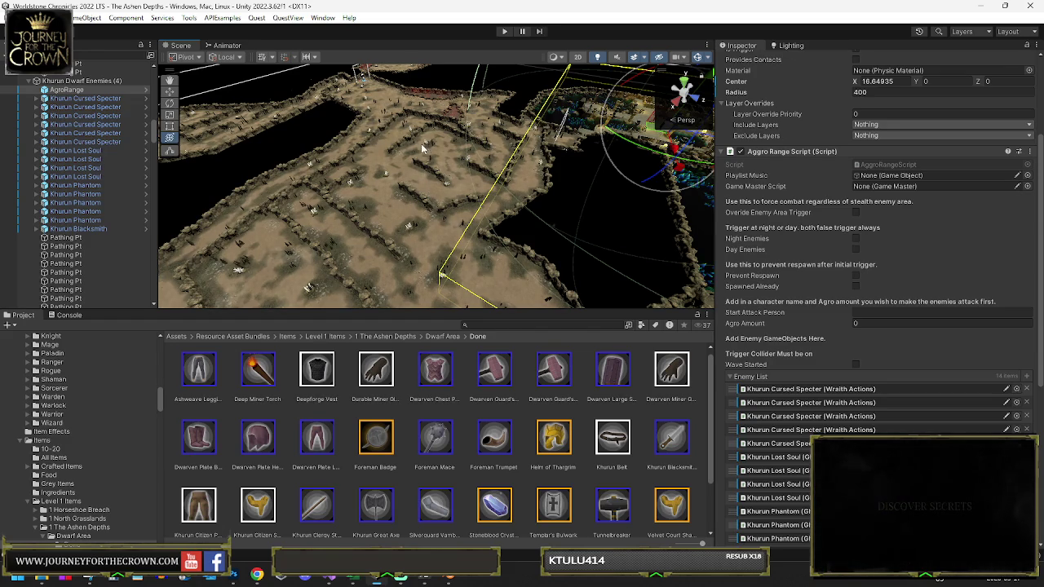
pyautogui.moveTo(445, 160)
pyautogui.mouseDown()
pyautogui.moveTo(453, 173)
pyautogui.moveTo(480, 162)
pyautogui.mouseUp()
pyautogui.click(480, 162)
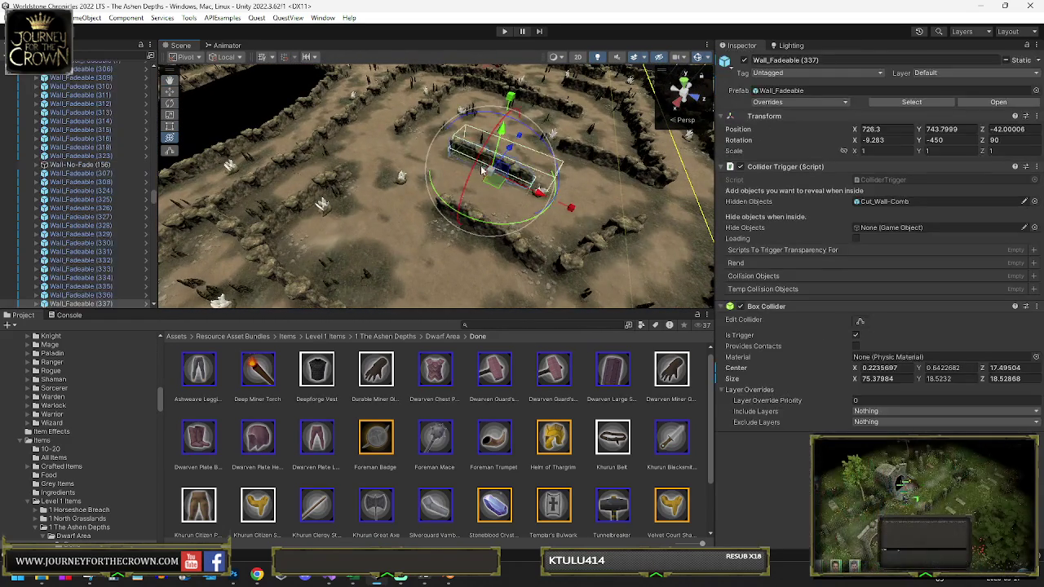
# Step: Delete six unwanted wall pieces, including Wall_Fadeable (334) and Wall_Fadeable (341)
pyautogui.press('Delete')
pyautogui.click(477, 233)
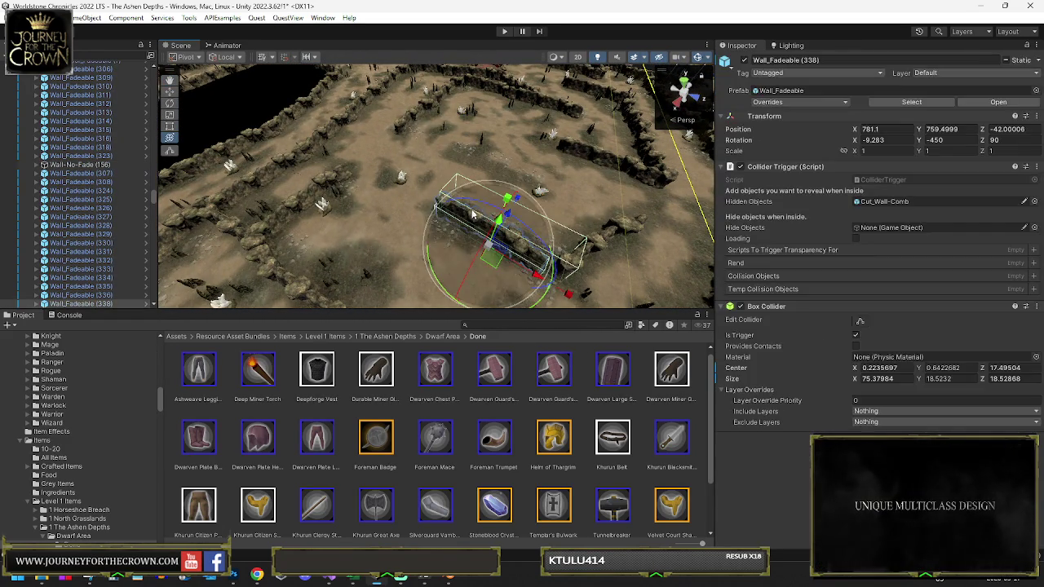
pyautogui.press('Delete')
pyautogui.click(412, 121)
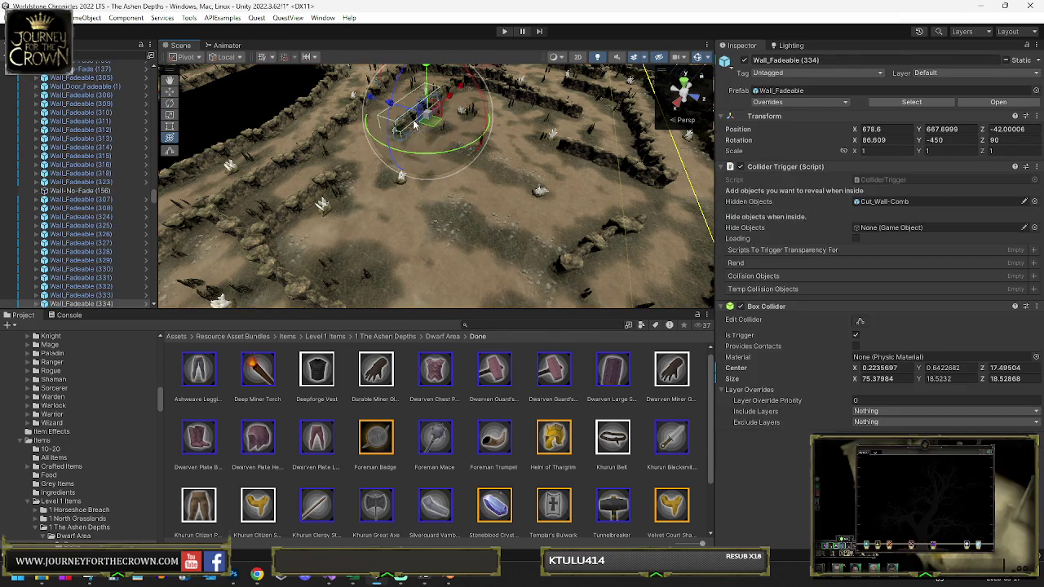
pyautogui.press('Delete')
pyautogui.click(301, 199)
pyautogui.press('Delete')
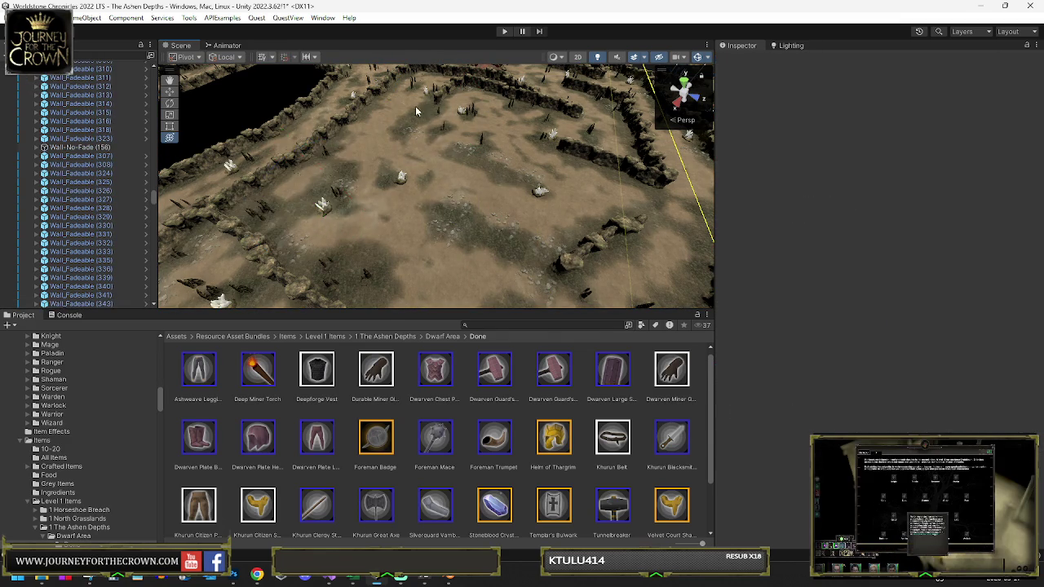
pyautogui.click(446, 95)
pyautogui.press('Delete')
pyautogui.click(508, 101)
pyautogui.press('Delete')
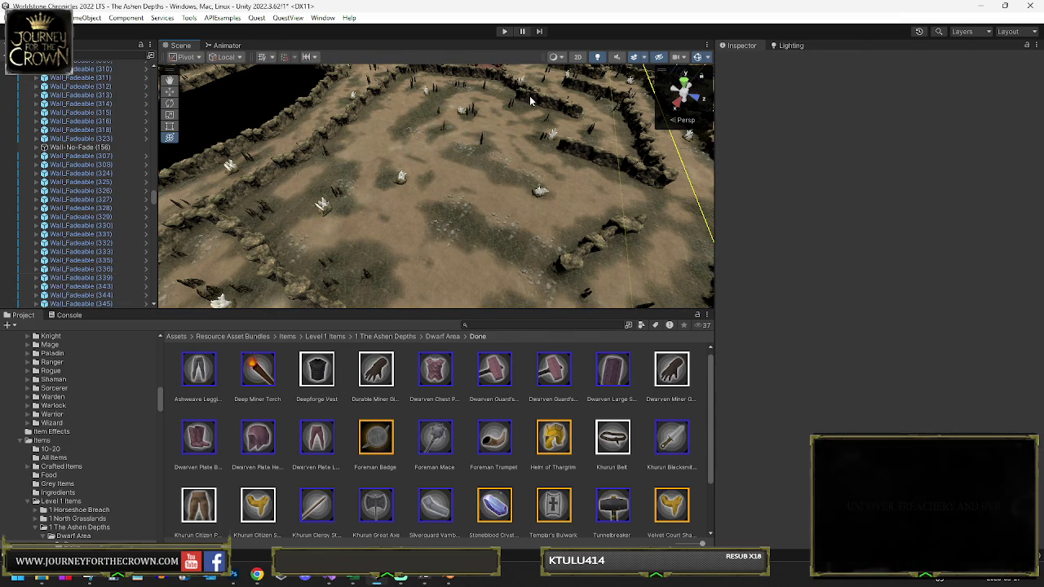
# Step: Rotate and move Wall_Fadeable (336) into line with the rocky edge
pyautogui.click(532, 101)
pyautogui.moveTo(589, 124); pyautogui.dragTo(581, 212)
pyautogui.click(575, 188)
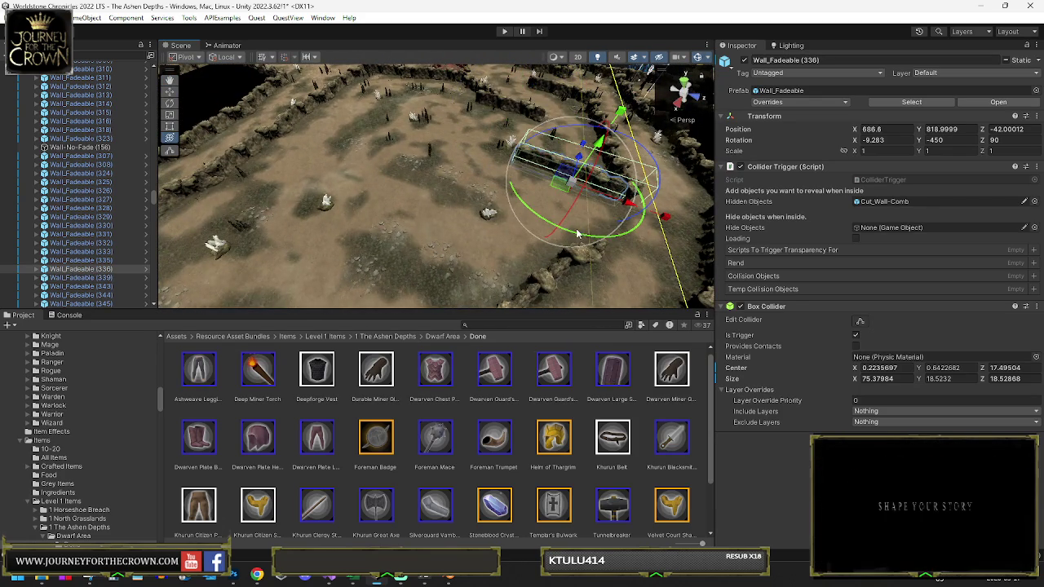
pyautogui.moveTo(565, 262)
pyautogui.mouseDown()
pyautogui.moveTo(603, 213)
pyautogui.moveTo(639, 234)
pyautogui.moveTo(609, 191)
pyautogui.moveTo(436, 237)
pyautogui.moveTo(377, 269)
pyautogui.mouseUp()
# Step: Tilt Wall_Fadeable (323) to X rotation 7.761, undoing an unwanted rotation
pyautogui.click(348, 247)
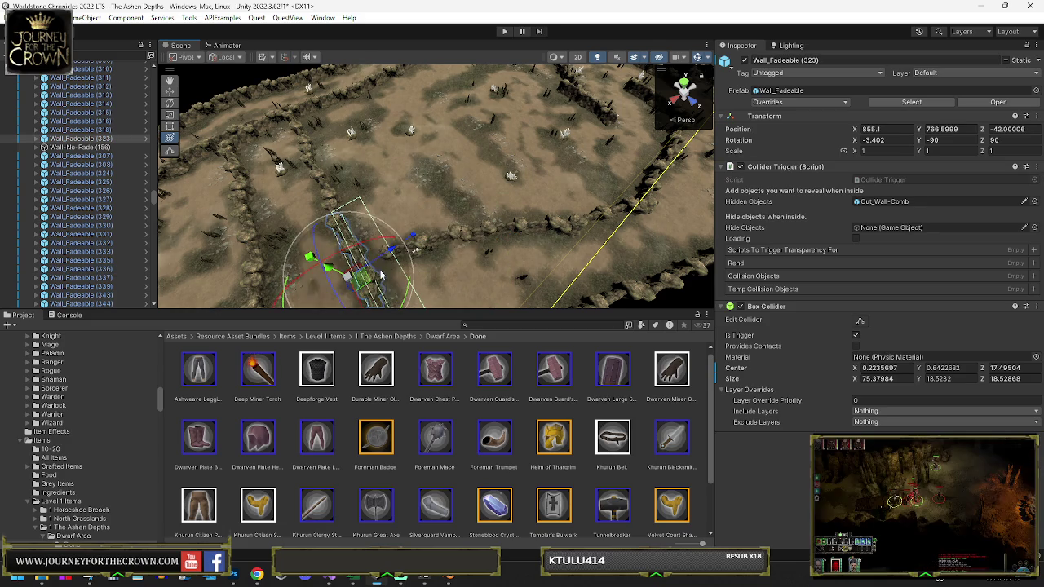
pyautogui.press('f')
pyautogui.moveTo(399, 282)
pyautogui.mouseDown()
pyautogui.moveTo(430, 267)
pyautogui.moveTo(440, 230)
pyautogui.moveTo(422, 190)
pyautogui.moveTo(464, 181)
pyautogui.mouseUp()
pyautogui.hotkey('ctrl', 'z')
pyautogui.press('f')
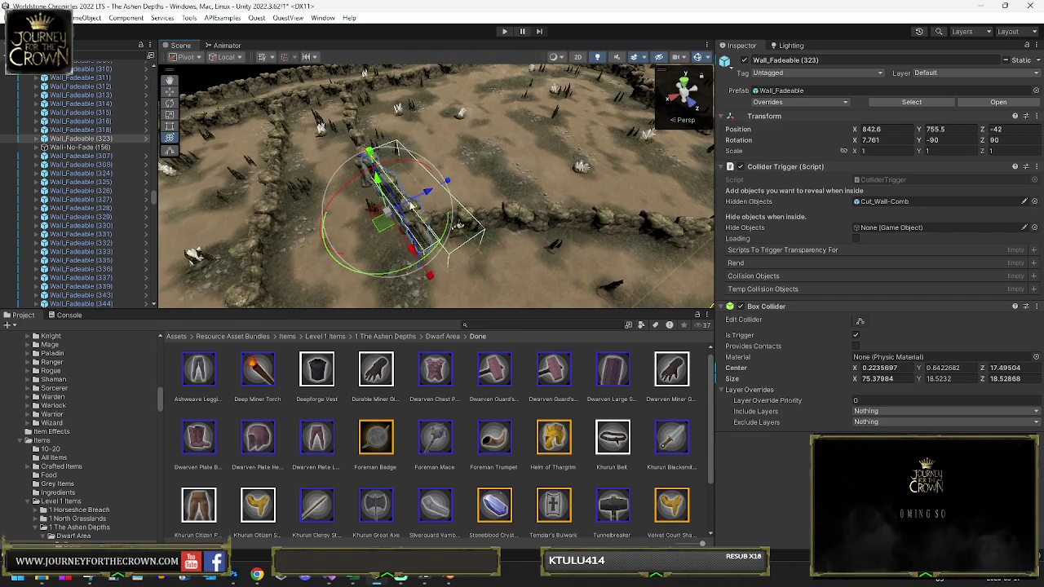
pyautogui.scroll(-5, 449, 214)
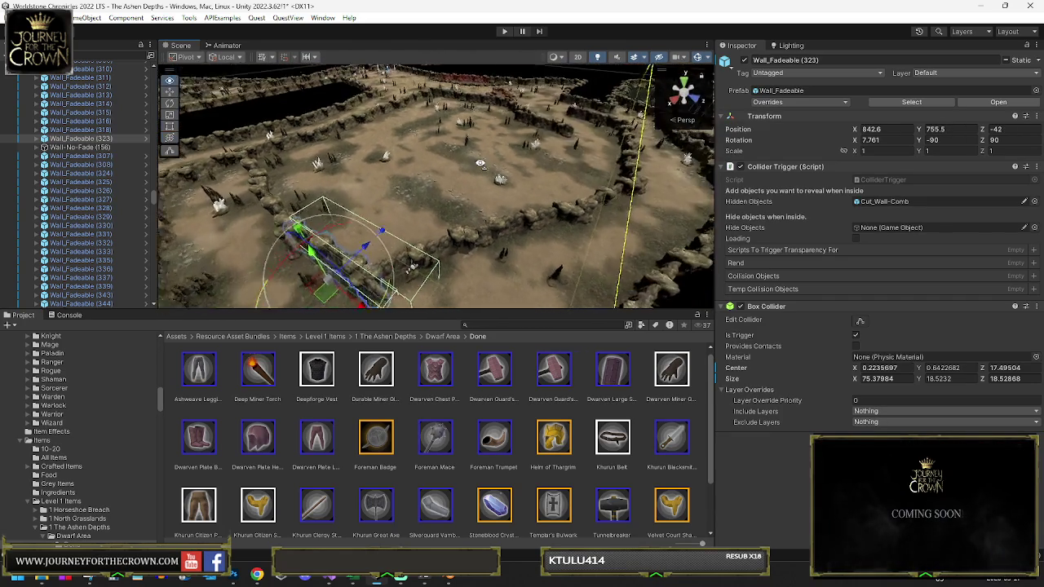
pyautogui.click(503, 102)
pyautogui.click(504, 100)
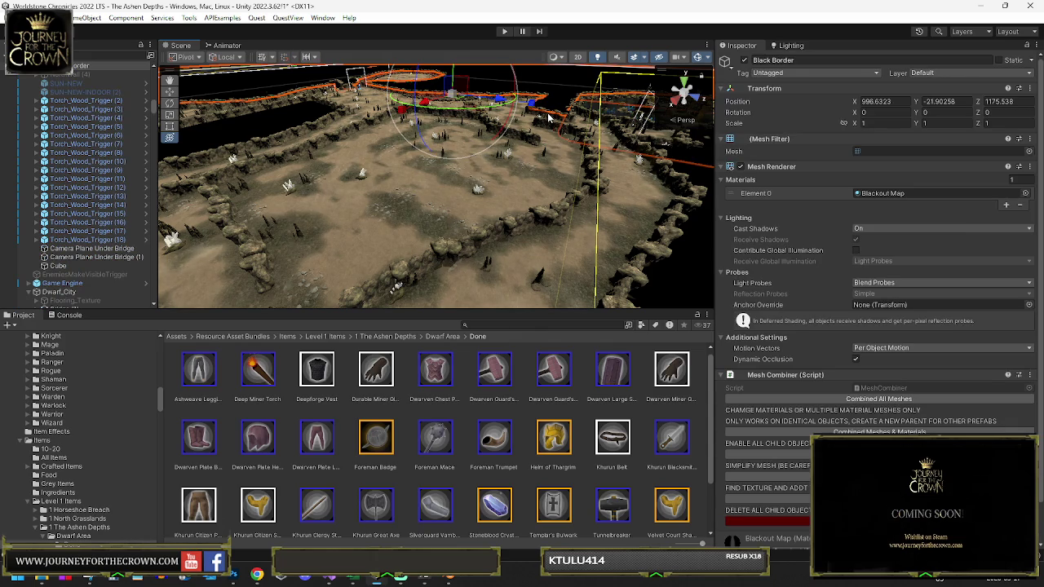
# Step: Rotate and slide Wall_Fadeable (336) to 781.3, 795.4, -42 along the arena boundary
pyautogui.click(549, 119)
pyautogui.moveTo(539, 170); pyautogui.dragTo(405, 249)
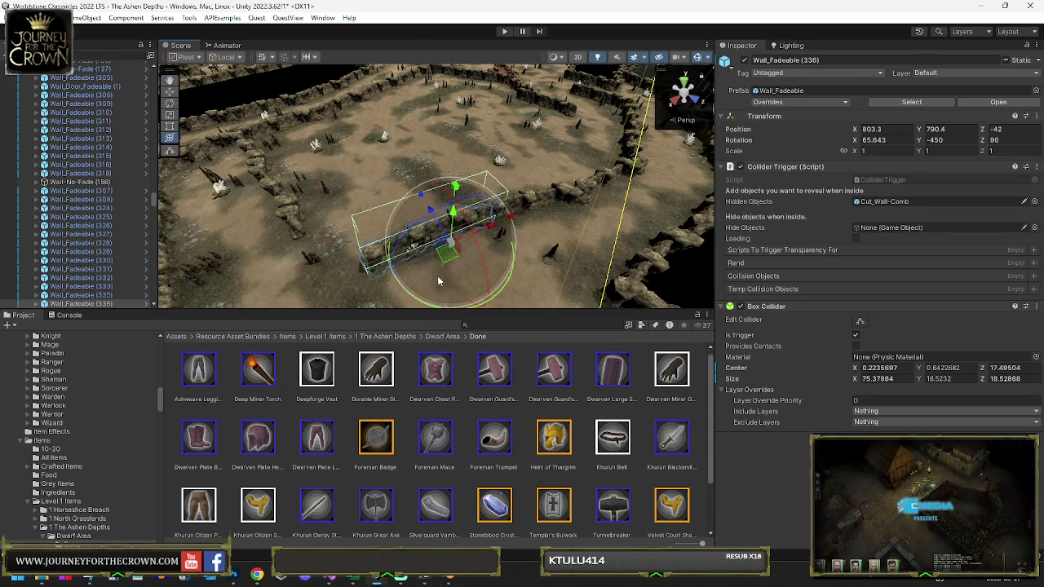
pyautogui.moveTo(491, 305)
pyautogui.mouseDown()
pyautogui.moveTo(459, 303)
pyautogui.moveTo(454, 268)
pyautogui.moveTo(433, 243)
pyautogui.moveTo(367, 253)
pyautogui.mouseUp()
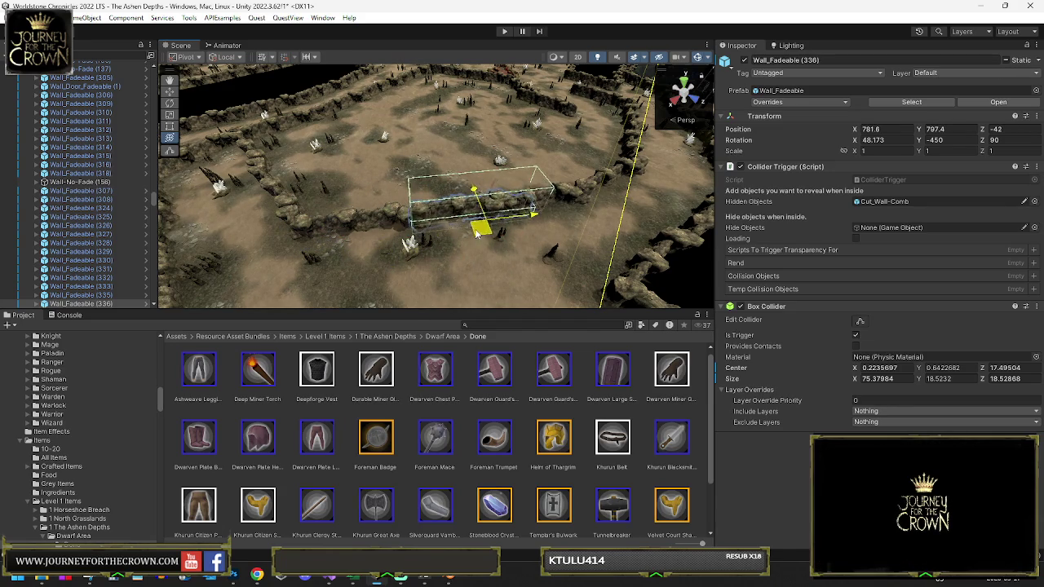
pyautogui.press('e')
pyautogui.moveTo(488, 245)
pyautogui.mouseDown()
pyautogui.moveTo(598, 296)
pyautogui.moveTo(553, 247)
pyautogui.moveTo(612, 239)
pyautogui.moveTo(432, 256)
pyautogui.mouseUp()
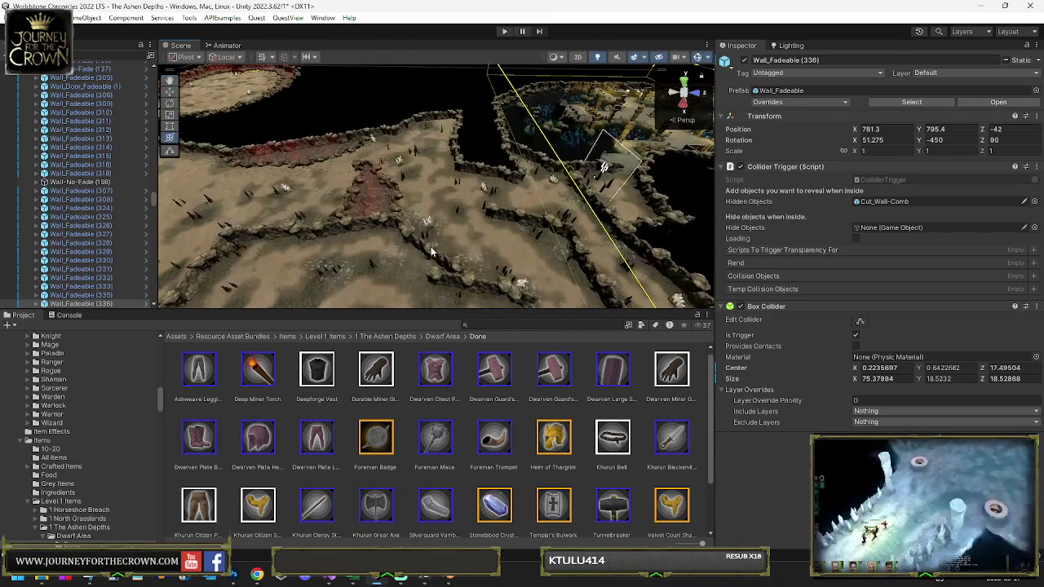
pyautogui.click(432, 256)
pyautogui.moveTo(444, 298); pyautogui.dragTo(461, 300)
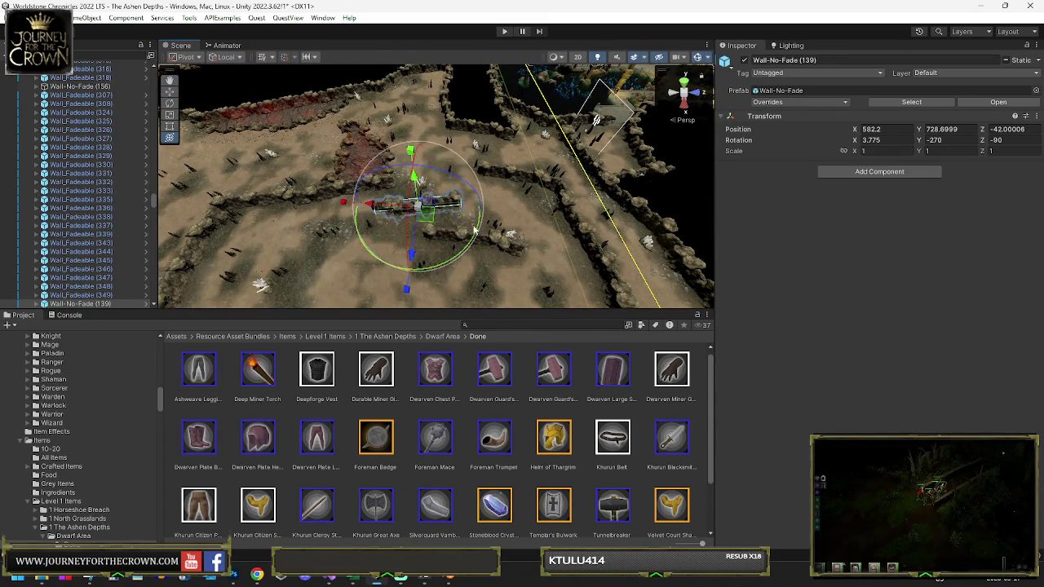
# Step: Nudge Wall-No-Fade (139), then duplicate Wall_Fadeable (349) and move the copy into place
pyautogui.moveTo(426, 217)
pyautogui.mouseDown()
pyautogui.moveTo(427, 193)
pyautogui.moveTo(423, 200)
pyautogui.mouseUp()
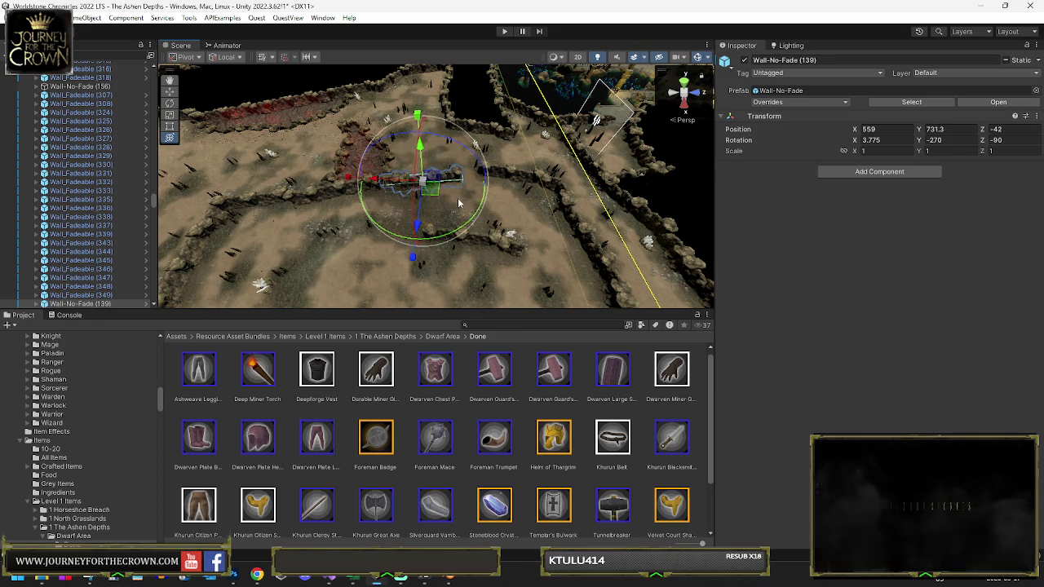
pyautogui.click(383, 192)
pyautogui.click(345, 185)
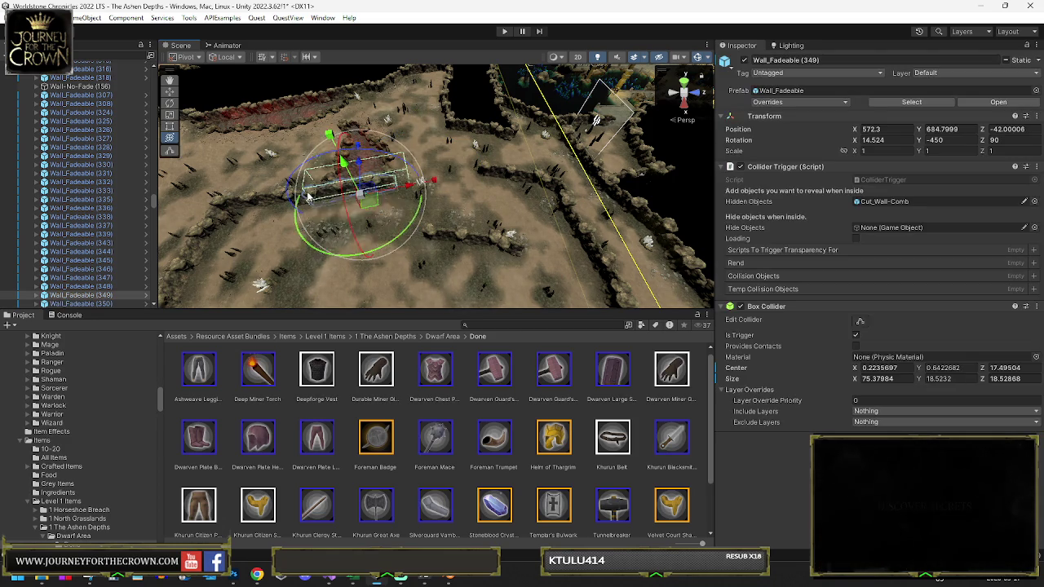
pyautogui.hotkey('ctrl', 'd')
pyautogui.moveTo(492, 184); pyautogui.dragTo(503, 191)
# Step: Rotate Wall_Fadeable (333) to a shallower angle and check the neighbouring walls
pyautogui.click(523, 184)
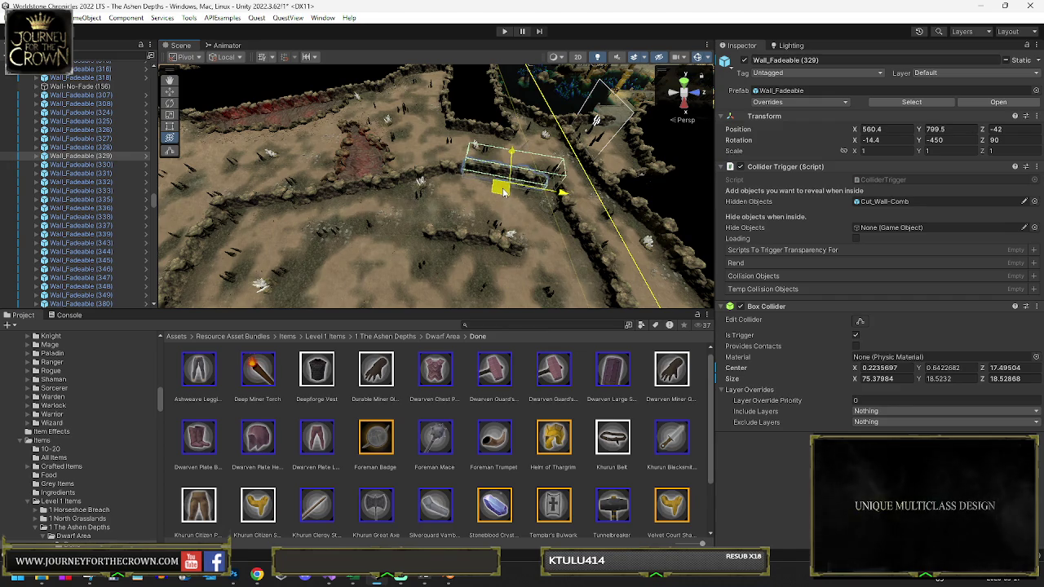
pyautogui.click(576, 263)
pyautogui.moveTo(576, 262)
pyautogui.mouseDown()
pyautogui.moveTo(577, 230)
pyautogui.moveTo(758, 263)
pyautogui.moveTo(571, 173)
pyautogui.moveTo(482, 150)
pyautogui.mouseUp()
pyautogui.click(509, 159)
pyautogui.scroll(-5, 482, 149)
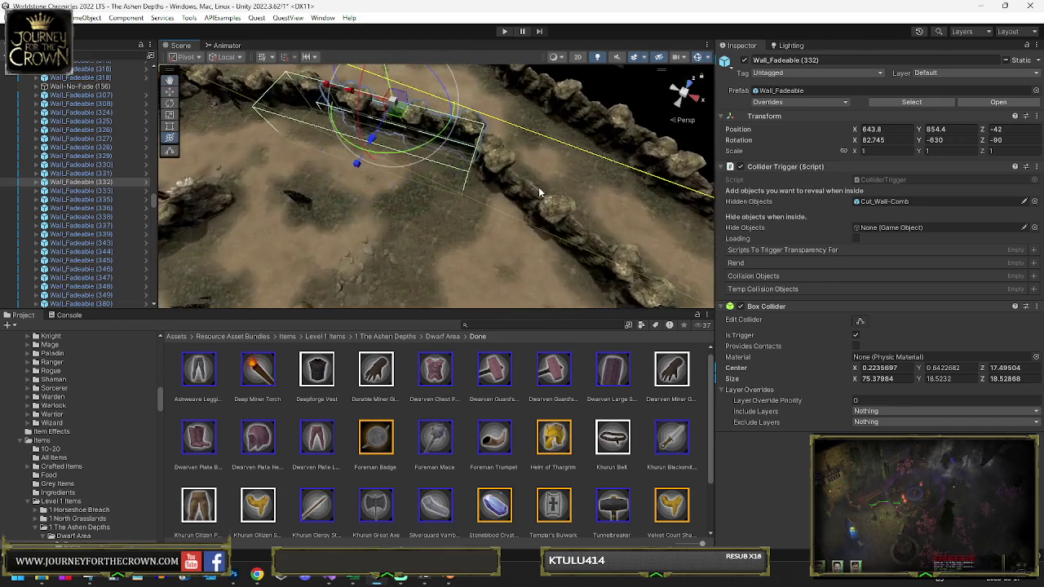
pyautogui.click(539, 192)
pyautogui.moveTo(539, 193)
pyautogui.mouseDown()
pyautogui.moveTo(474, 150)
pyautogui.moveTo(268, 118)
pyautogui.moveTo(22, 150)
pyautogui.moveTo(350, 186)
pyautogui.mouseUp()
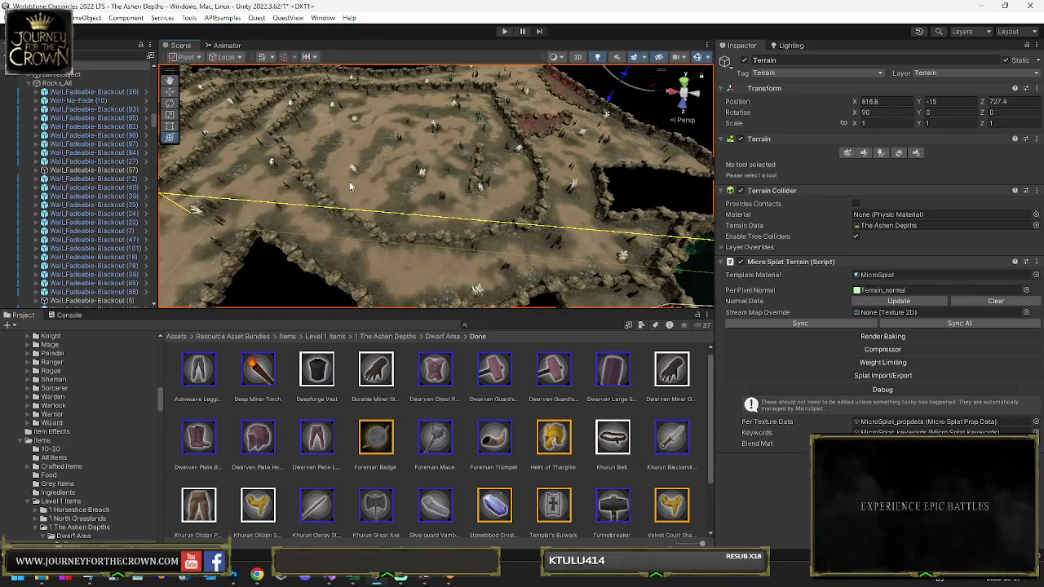
pyautogui.click(471, 179)
pyautogui.click(475, 175)
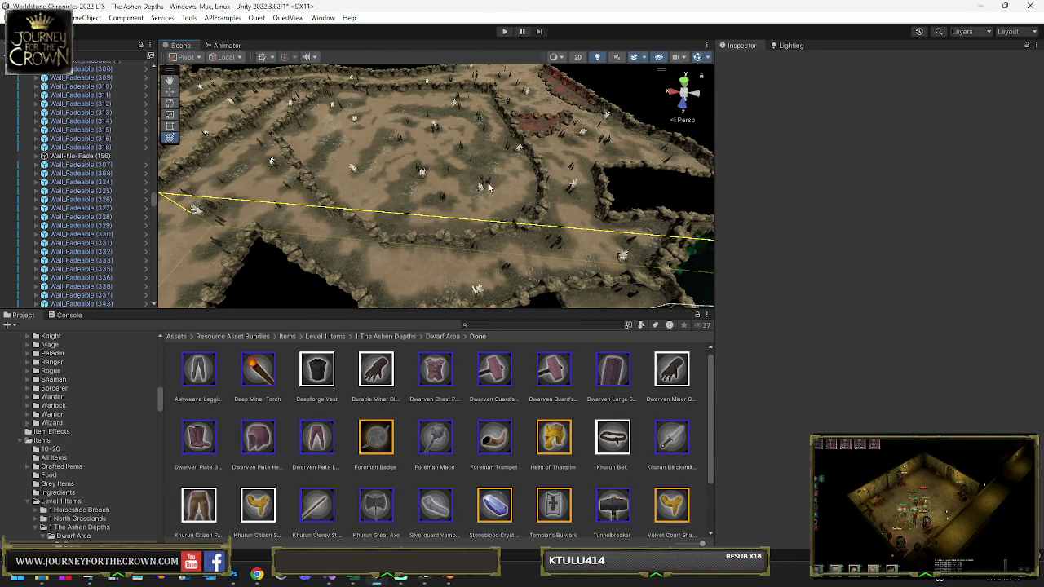
pyautogui.click(487, 188)
pyautogui.click(488, 188)
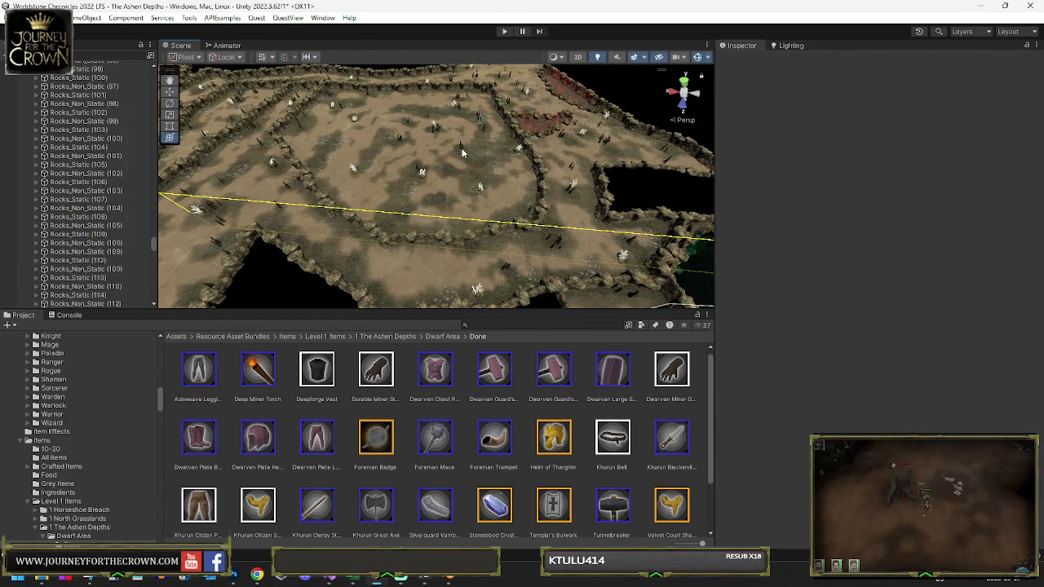
# Step: Locate crystal lights by selecting Crystal_Light (7) and gem GameObject (53)
pyautogui.click(462, 151)
pyautogui.click(440, 127)
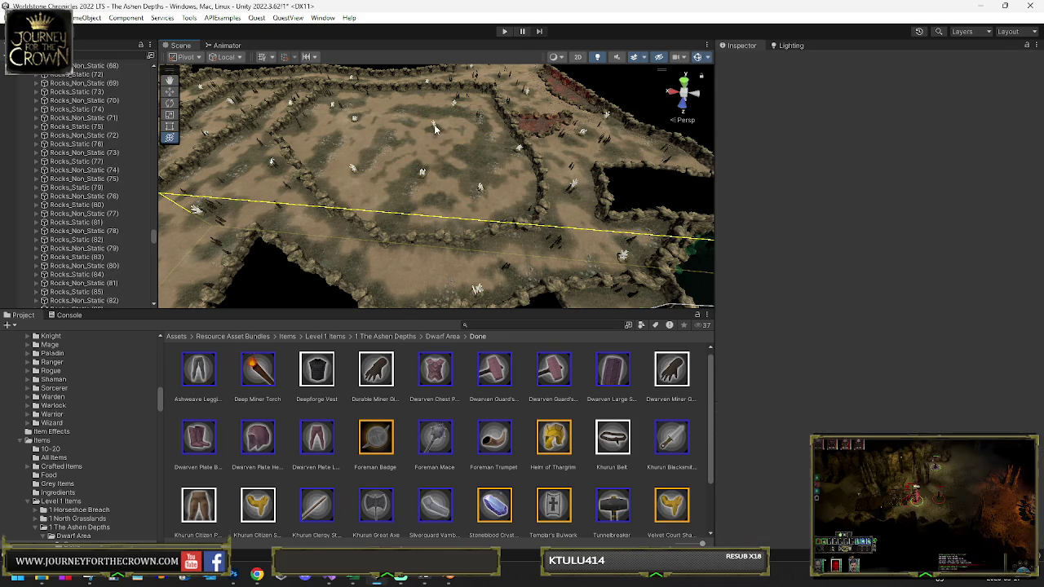
pyautogui.click(434, 124)
pyautogui.scroll(4, 106, 133)
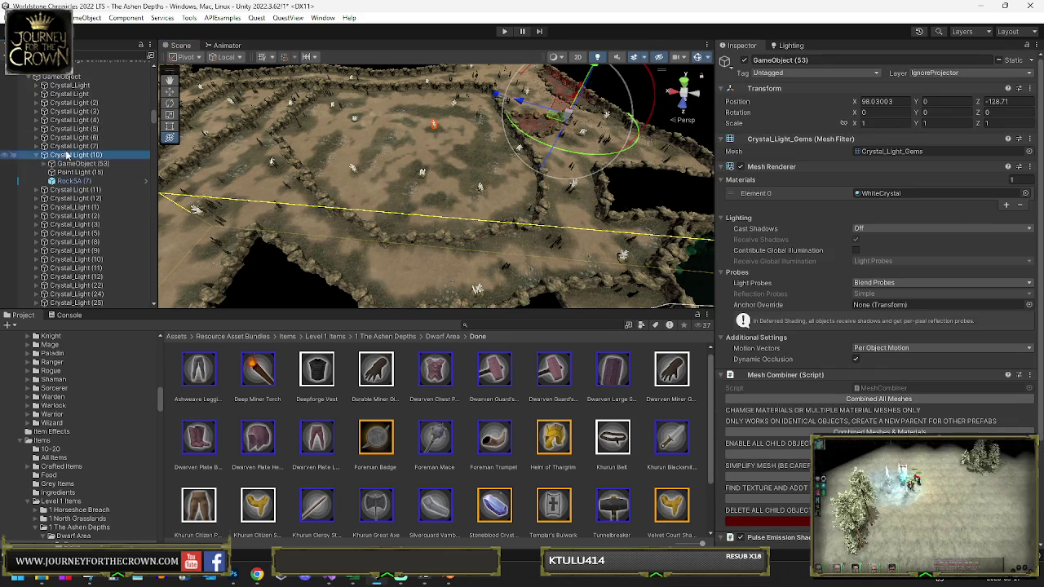
pyautogui.click(70, 146)
pyautogui.click(479, 194)
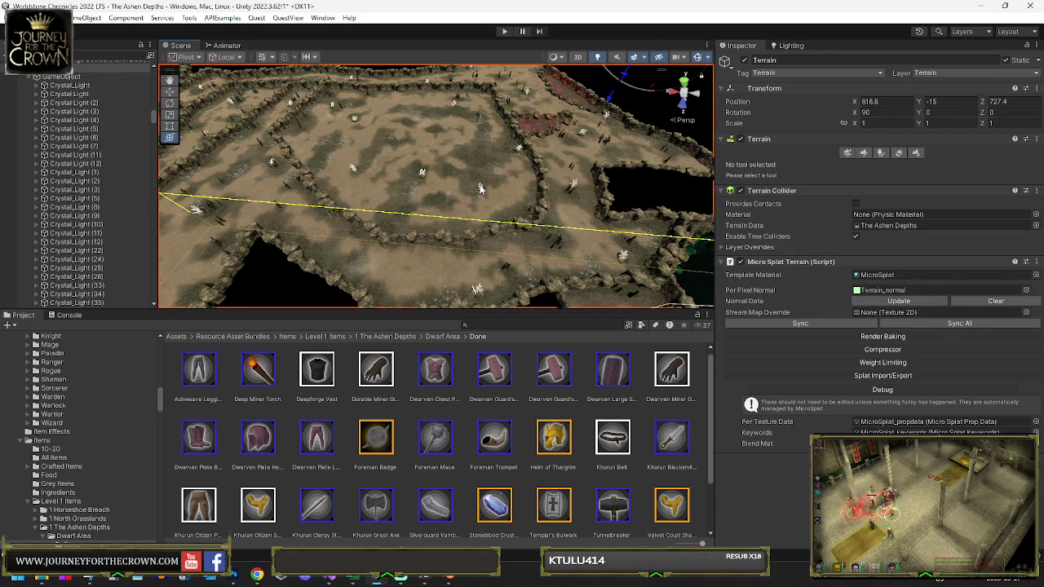
pyautogui.click(480, 189)
# Step: Delete Crystal Light (135), restoring Crystal Light (151) after removing it by mistake
pyautogui.click(89, 295)
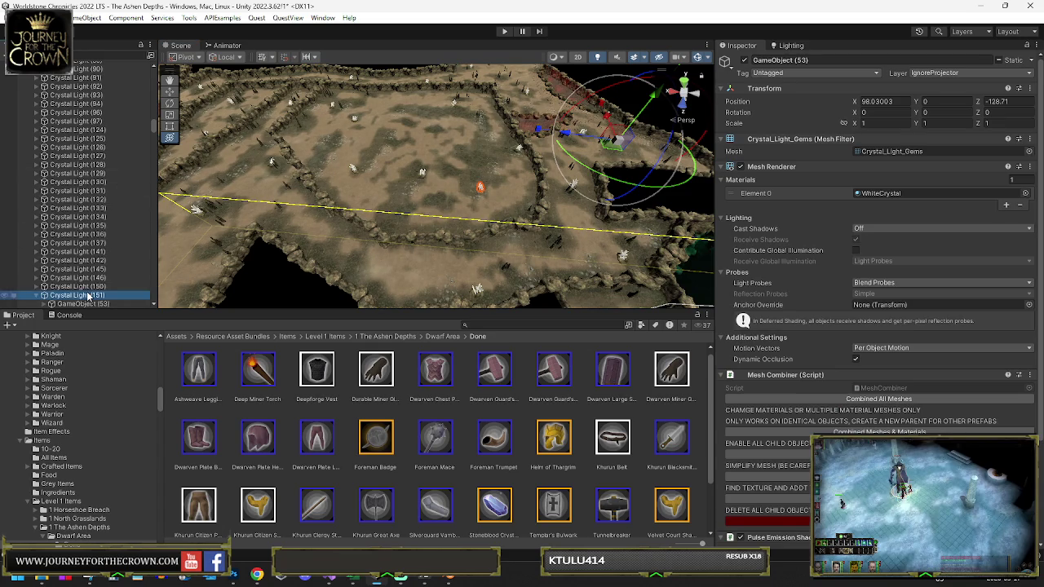
pyautogui.press('Delete')
pyautogui.hotkey('ctrl', 'z')
pyautogui.hotkey('ctrl', 'z')
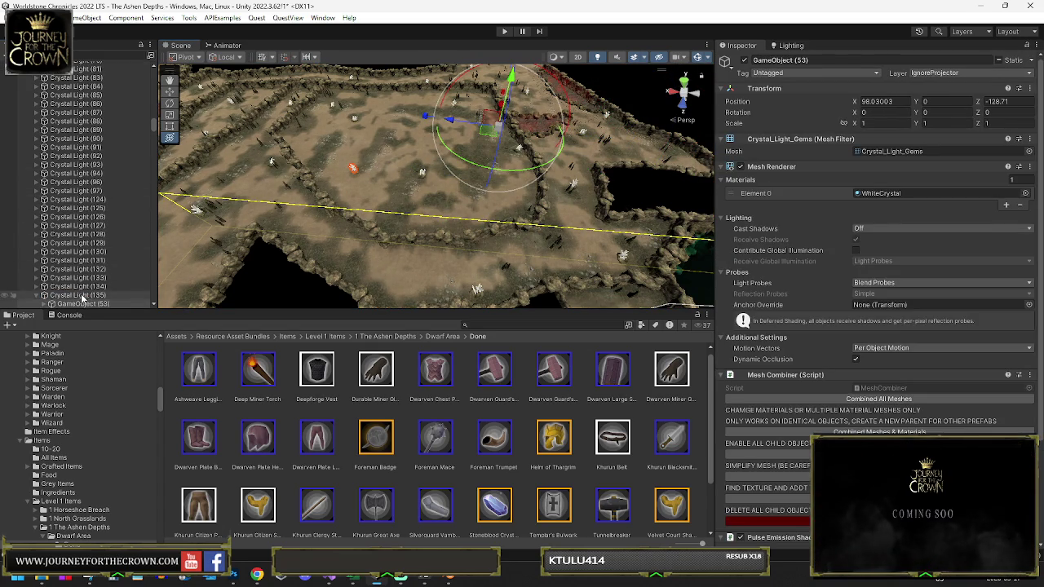
pyautogui.click(82, 297)
pyautogui.press('Delete')
# Step: Select crystals near Crystal Light (136) and remove Crystal Light (12), stepping back with undo
pyautogui.click(354, 118)
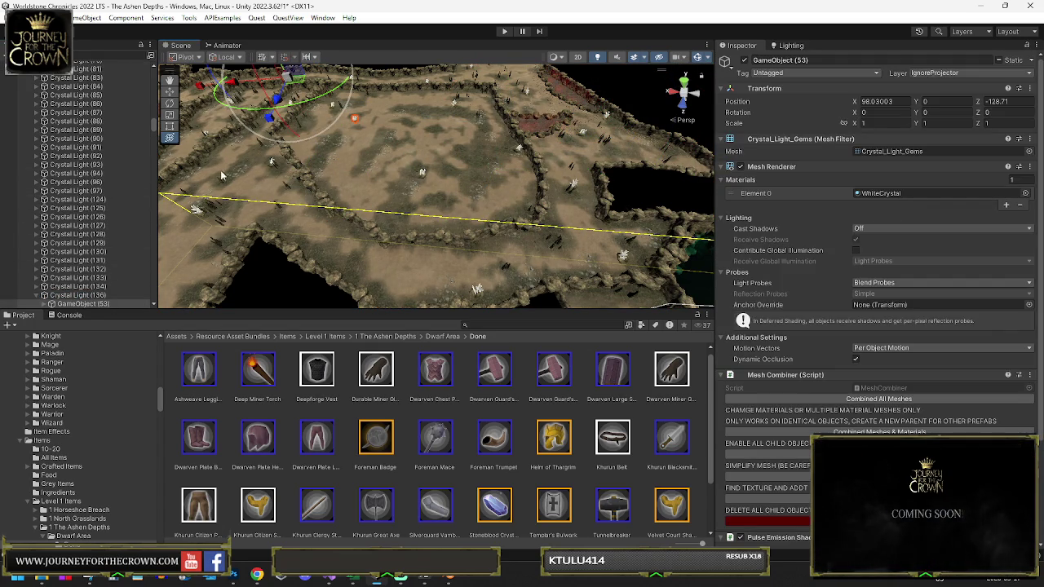
pyautogui.click(337, 106)
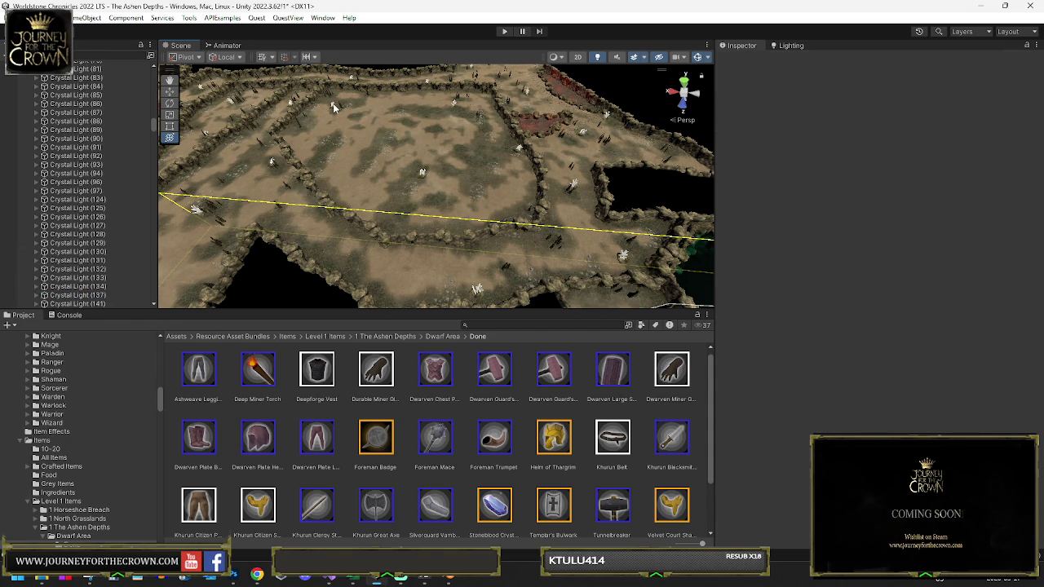
pyautogui.click(334, 108)
pyautogui.scroll(3, 96, 97)
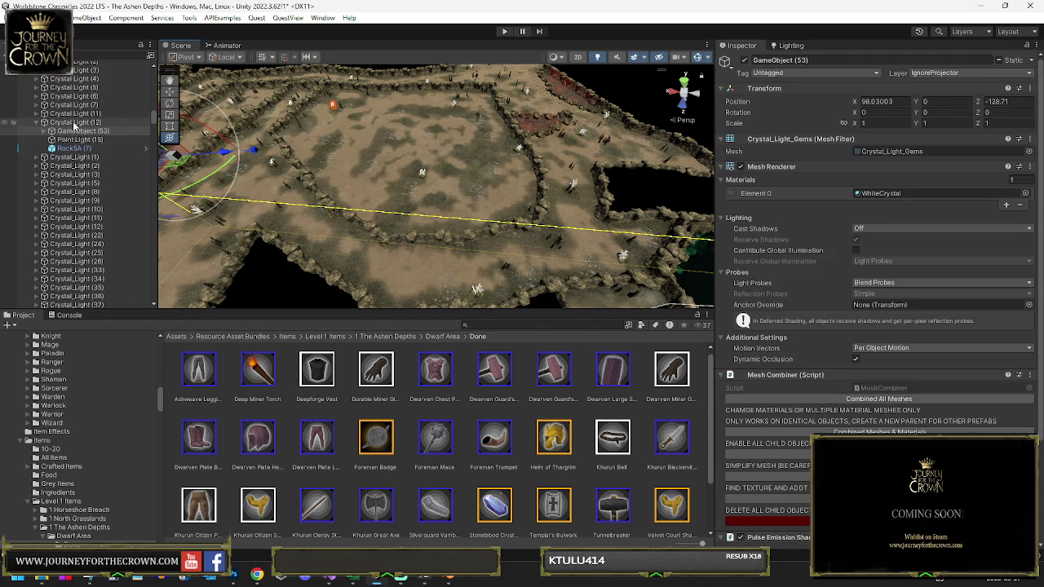
pyautogui.hotkey('ctrl', 'z')
pyautogui.hotkey('ctrl', 'z')
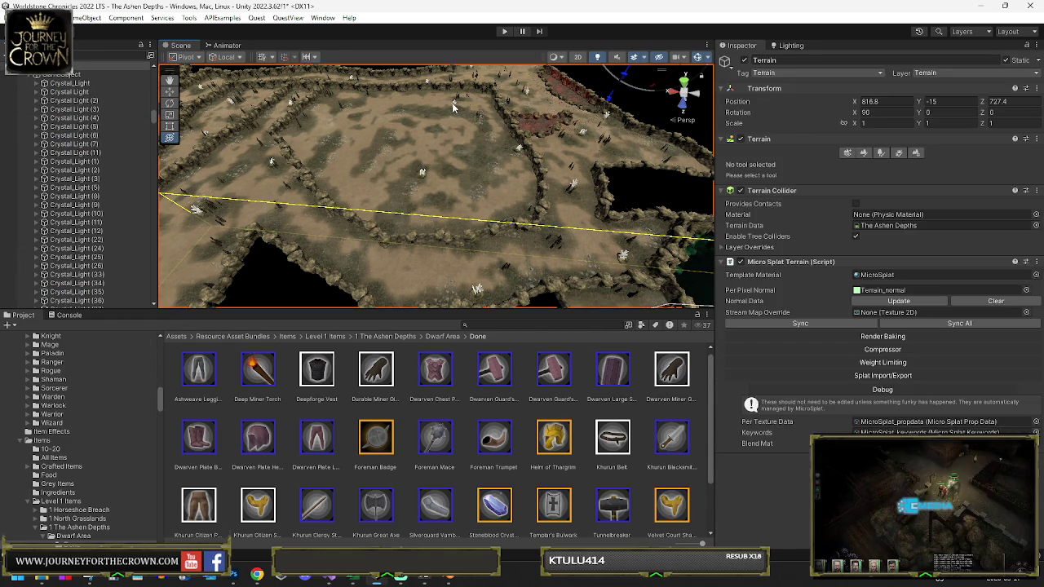
pyautogui.hotkey('ctrl', 'z')
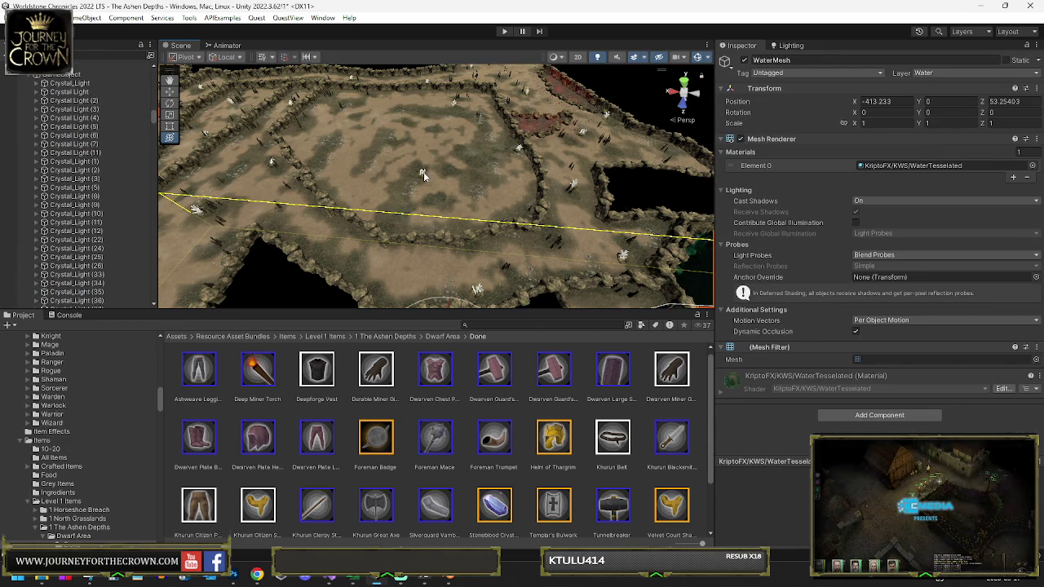
pyautogui.hotkey('ctrl', 'z')
pyautogui.hotkey('ctrl', 'z')
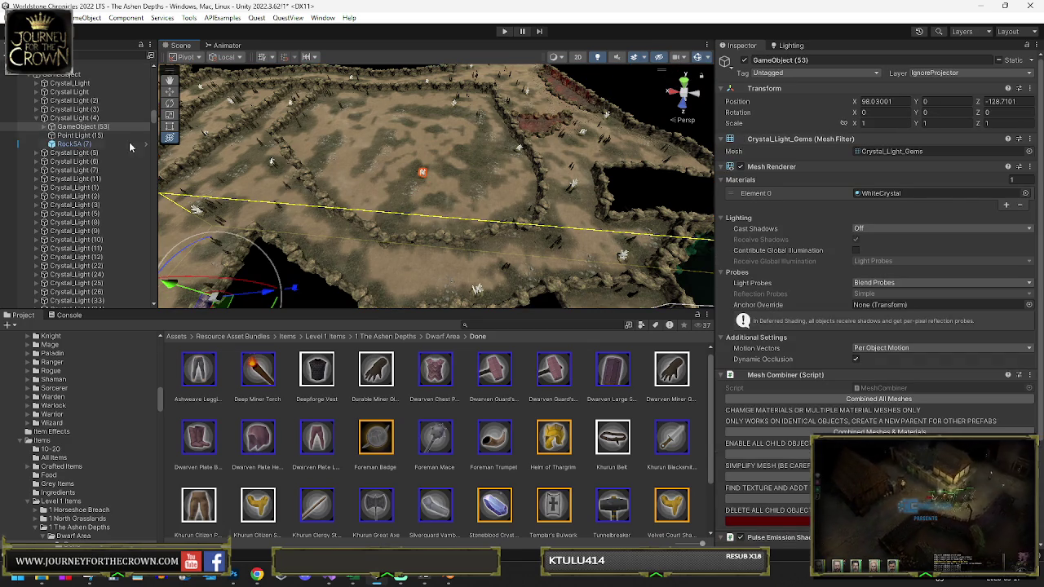
pyautogui.hotkey('ctrl', 'z')
pyautogui.hotkey('ctrl', 'z')
pyautogui.hotkey('ctrl', 'z')
# Step: Frame a crystal beside the rock wall and inspect the Rocks_Static (74) pillar
pyautogui.moveTo(415, 175)
pyautogui.mouseDown()
pyautogui.moveTo(501, 180)
pyautogui.moveTo(479, 183)
pyautogui.mouseUp()
pyautogui.click(479, 181)
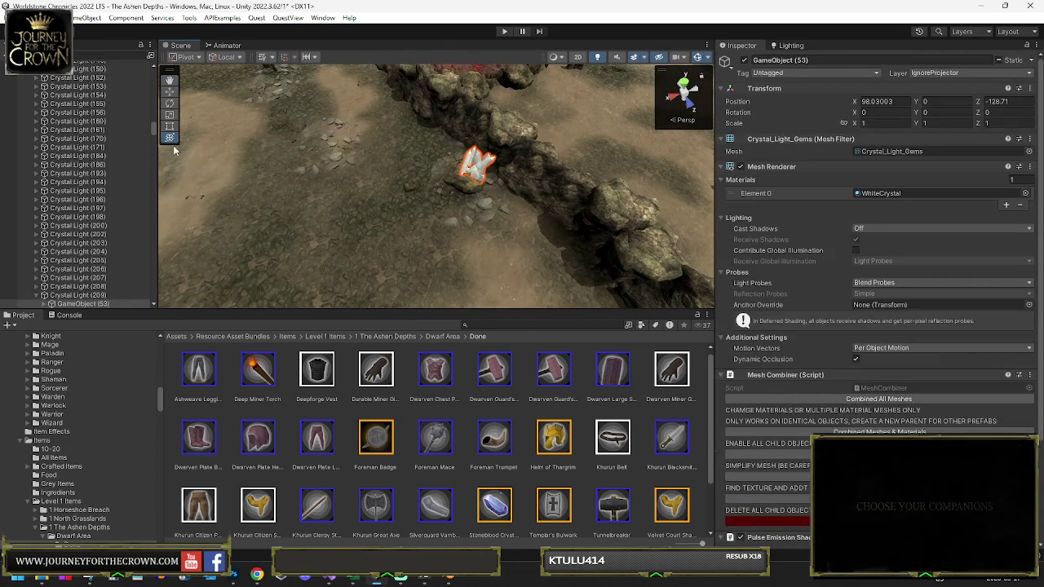
pyautogui.doubleClick(88, 299)
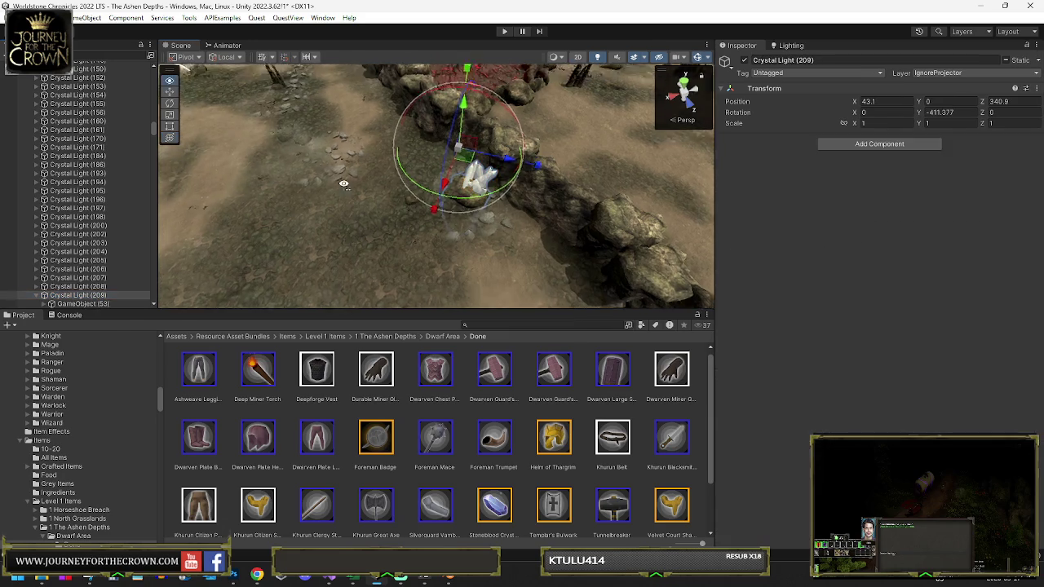
pyautogui.hotkey('ctrl', 'z')
pyautogui.click(373, 117)
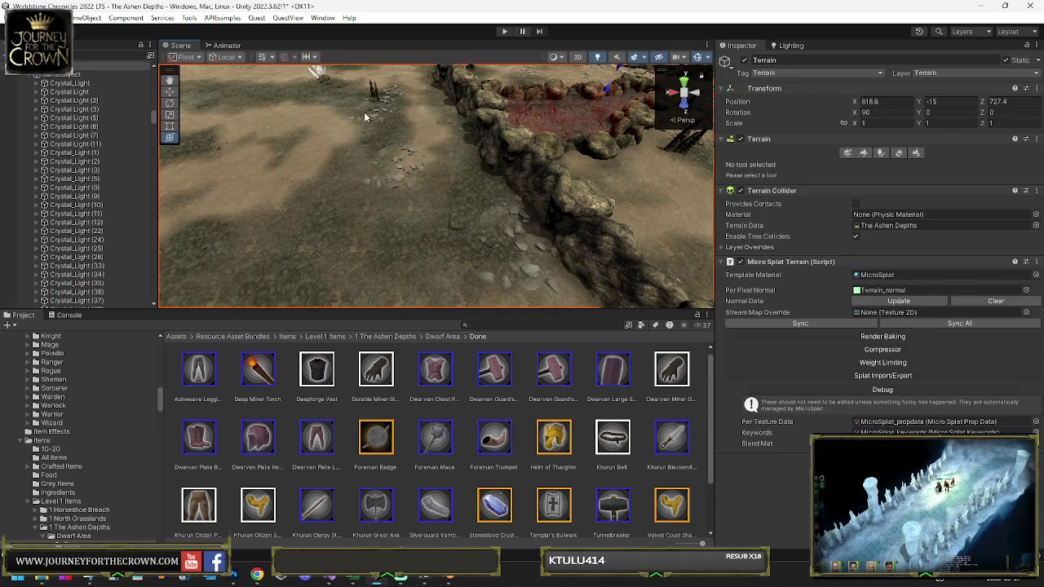
pyautogui.click(374, 95)
pyautogui.moveTo(432, 134)
pyautogui.mouseDown()
pyautogui.moveTo(448, 127)
pyautogui.moveTo(423, 208)
pyautogui.mouseUp()
pyautogui.click(420, 217)
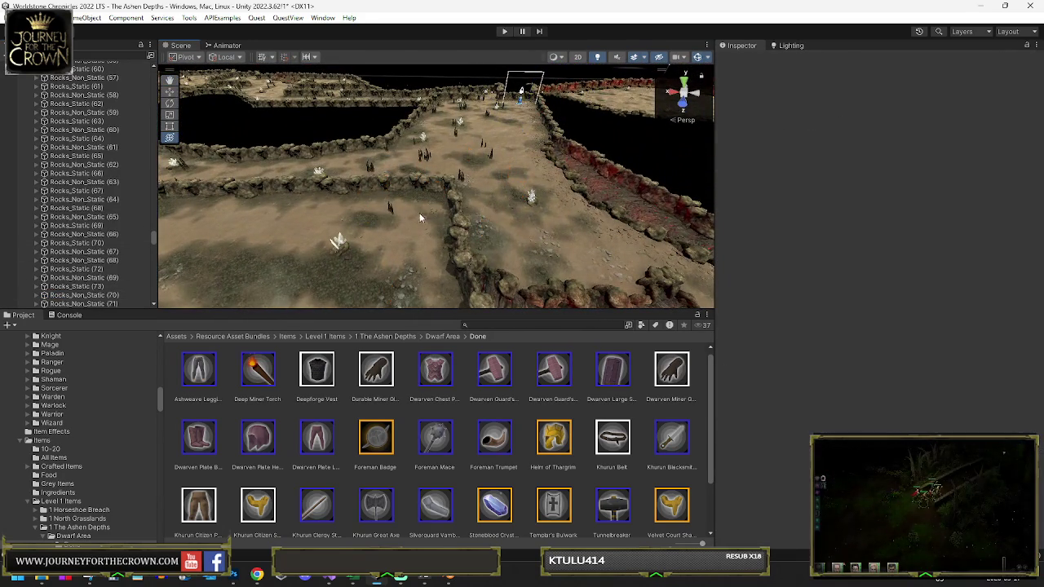
# Step: Frame the Rocks_Static (76) pillars with the handle set to Center
pyautogui.click(341, 252)
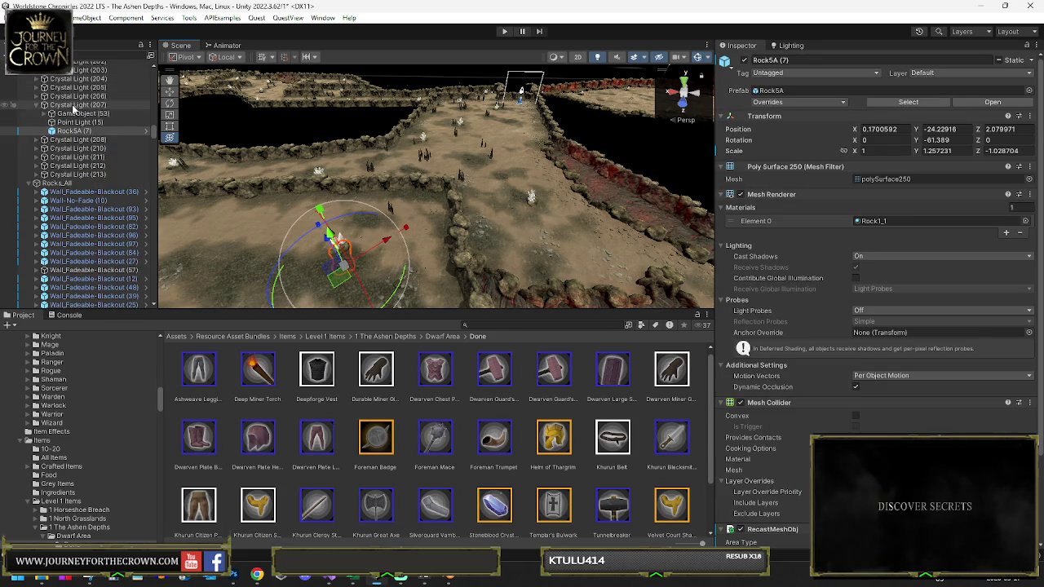
pyautogui.click(78, 105)
pyautogui.moveTo(383, 204); pyautogui.dragTo(417, 197)
pyautogui.click(418, 197)
pyautogui.click(420, 196)
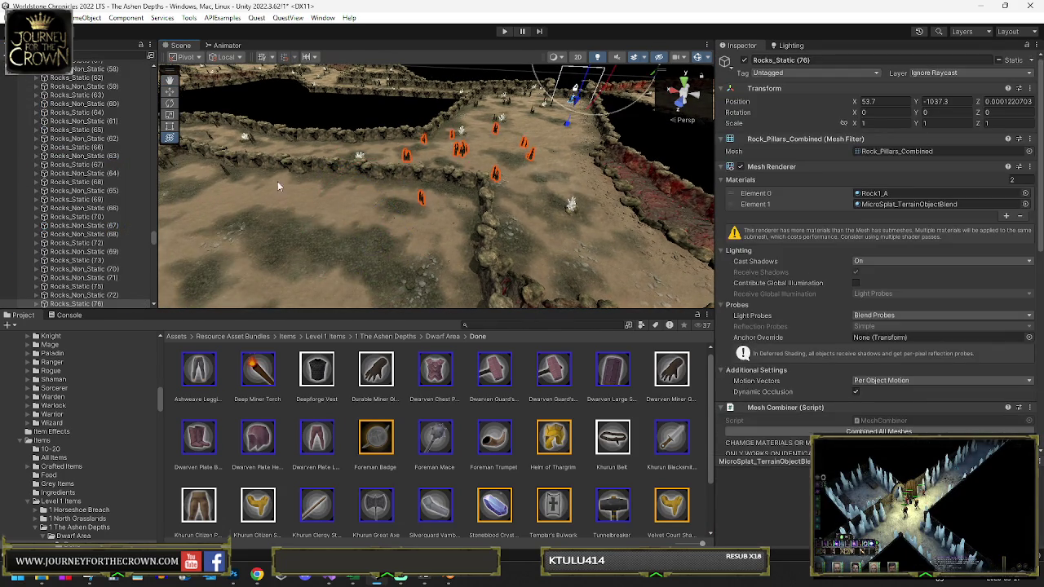
pyautogui.press('f')
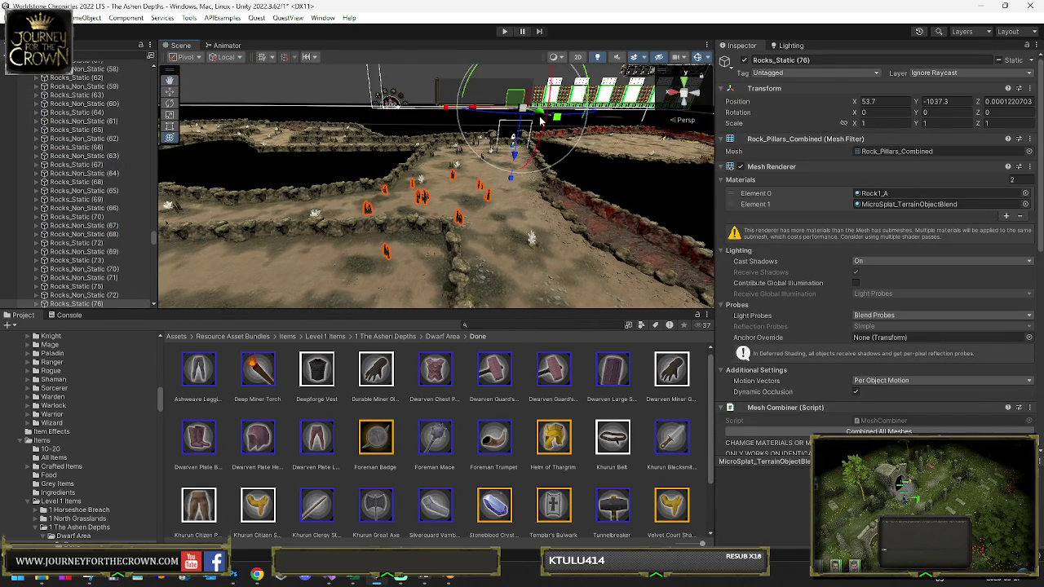
pyautogui.moveTo(511, 173)
pyautogui.mouseDown()
pyautogui.moveTo(522, 175)
pyautogui.moveTo(481, 183)
pyautogui.mouseUp()
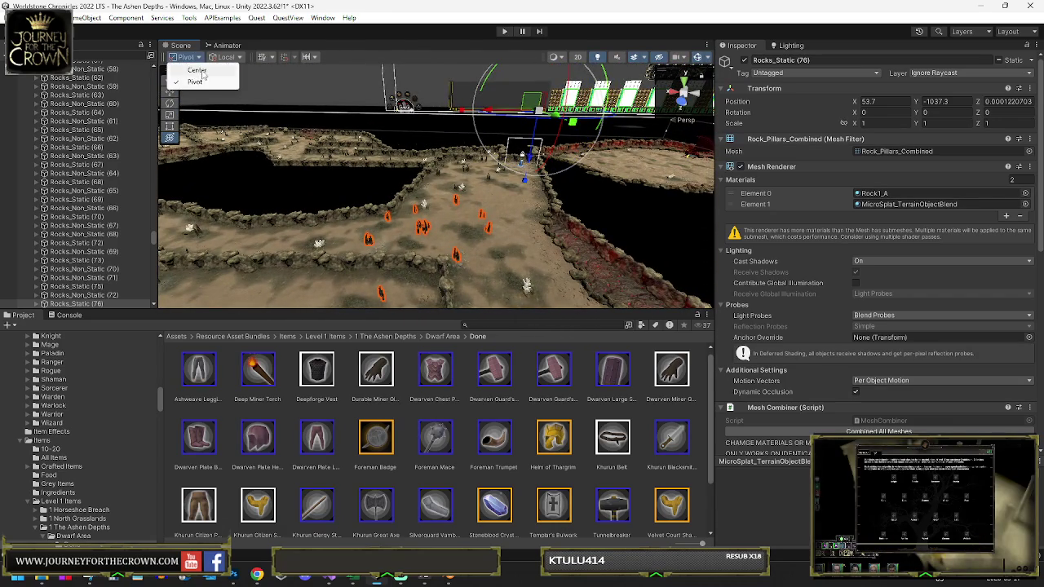
pyautogui.click(198, 71)
pyautogui.press('f')
pyautogui.moveTo(495, 203)
pyautogui.mouseDown()
pyautogui.moveTo(352, 217)
pyautogui.moveTo(427, 210)
pyautogui.mouseUp()
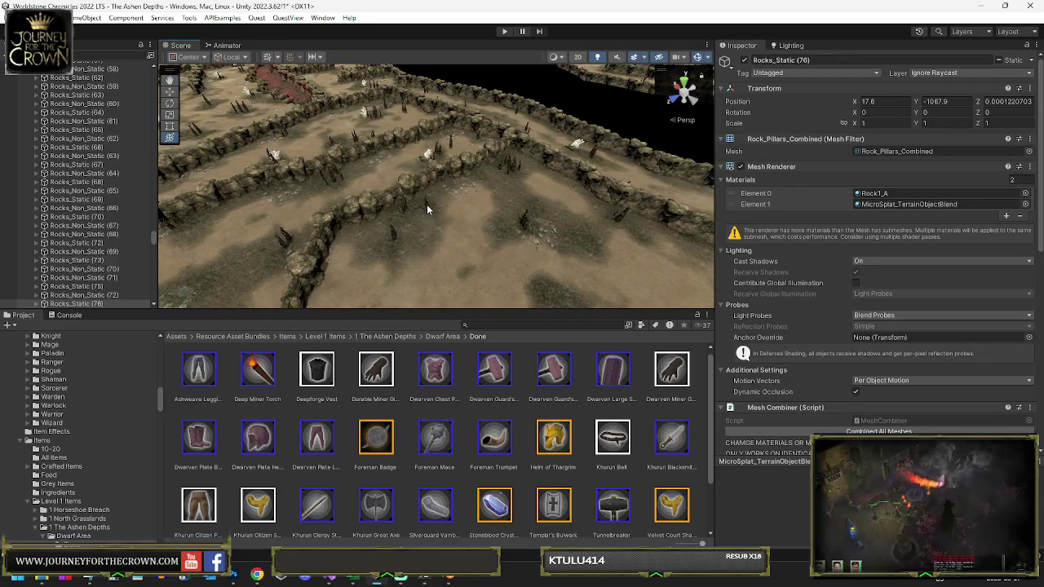
# Step: Nudge Rocks_Static (72) slightly to 328.8, -963.7, then check nearby rocks
pyautogui.click(426, 210)
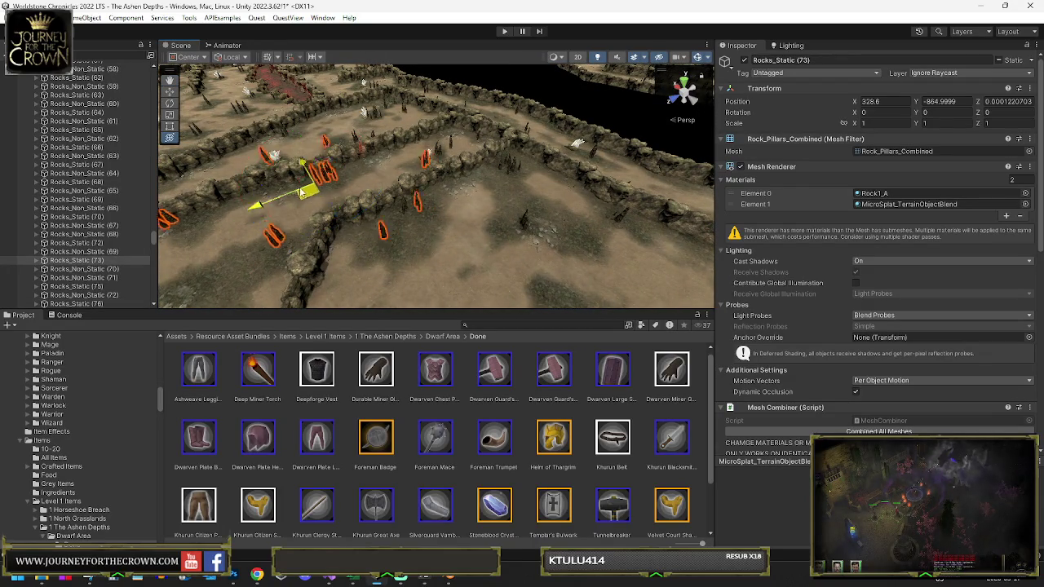
pyautogui.click(505, 204)
pyautogui.click(490, 139)
pyautogui.moveTo(477, 131)
pyautogui.mouseDown()
pyautogui.moveTo(585, 145)
pyautogui.moveTo(446, 208)
pyautogui.mouseUp()
pyautogui.click(327, 233)
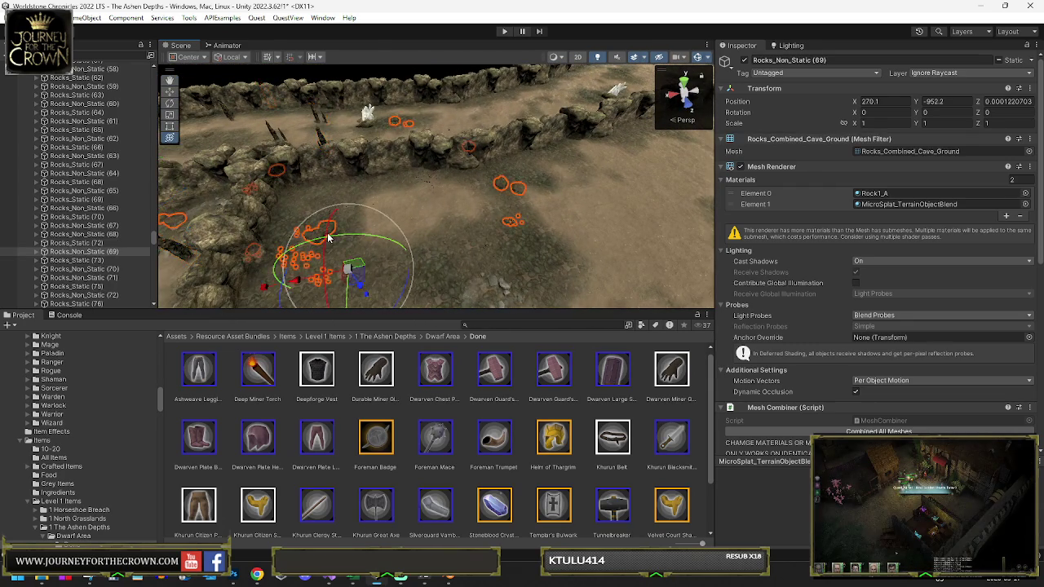
pyautogui.click(505, 214)
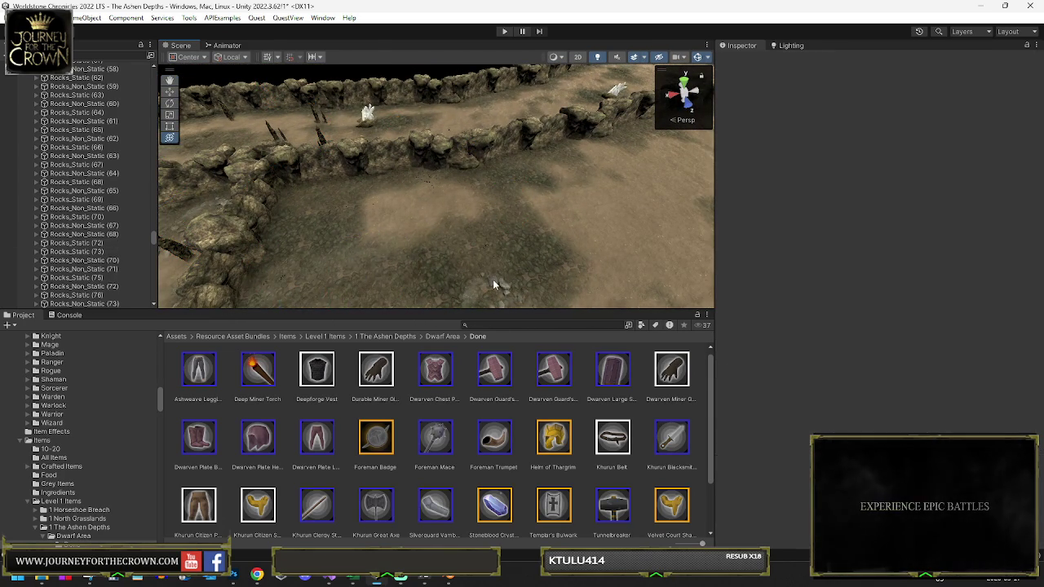
pyautogui.click(493, 279)
pyautogui.click(551, 163)
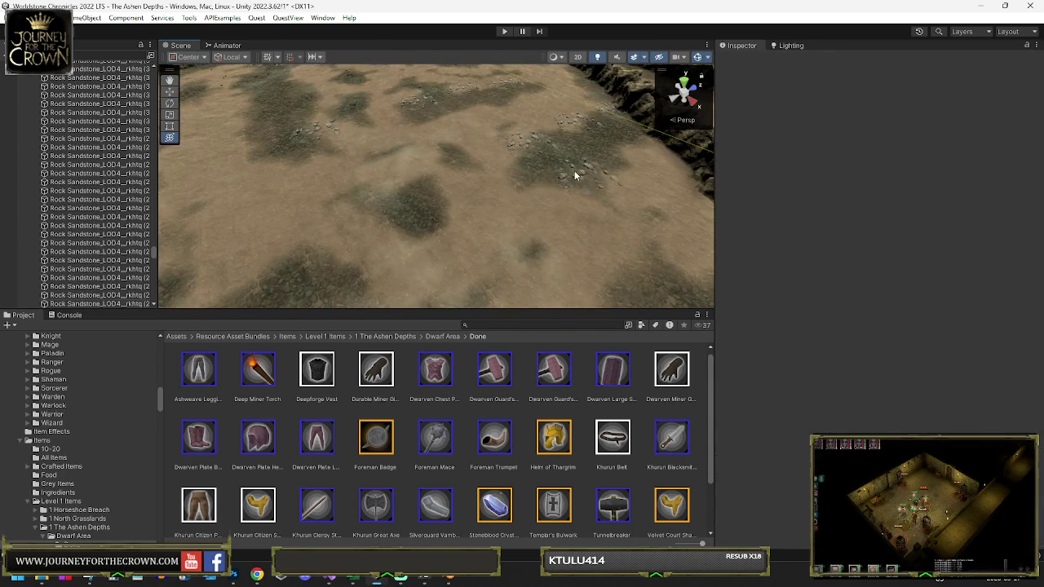
pyautogui.click(580, 175)
pyautogui.click(524, 142)
pyautogui.click(527, 143)
pyautogui.click(572, 128)
pyautogui.click(603, 102)
pyautogui.click(613, 107)
pyautogui.click(612, 109)
pyautogui.click(446, 96)
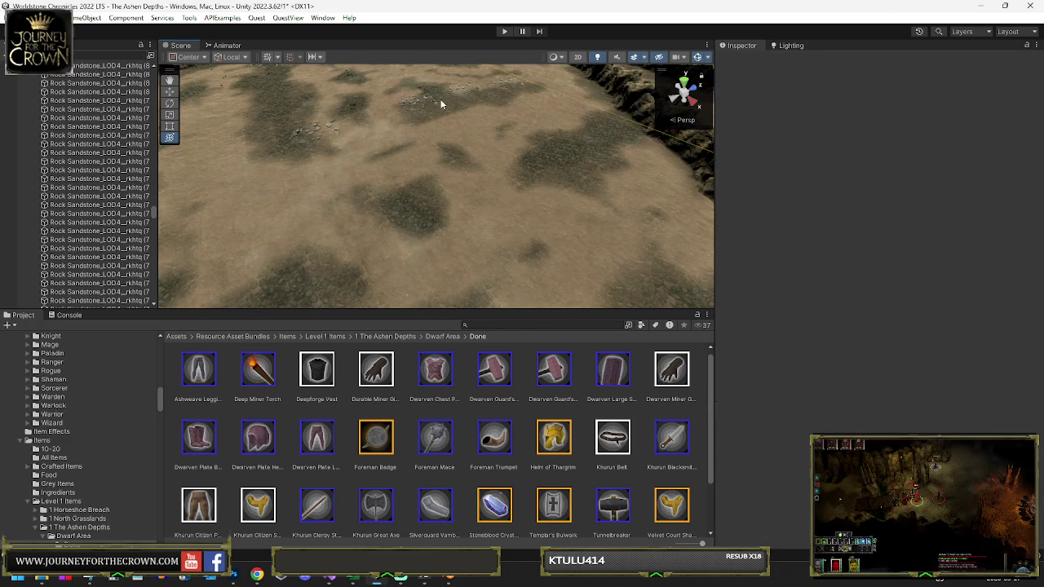
pyautogui.click(434, 98)
pyautogui.click(457, 89)
pyautogui.click(458, 88)
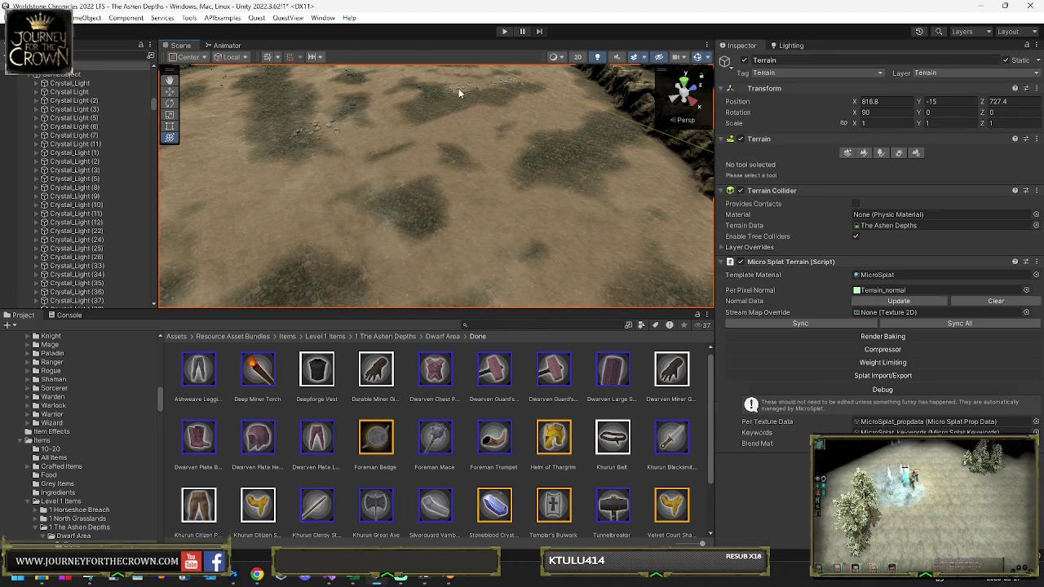
pyautogui.scroll(-5, 471, 130)
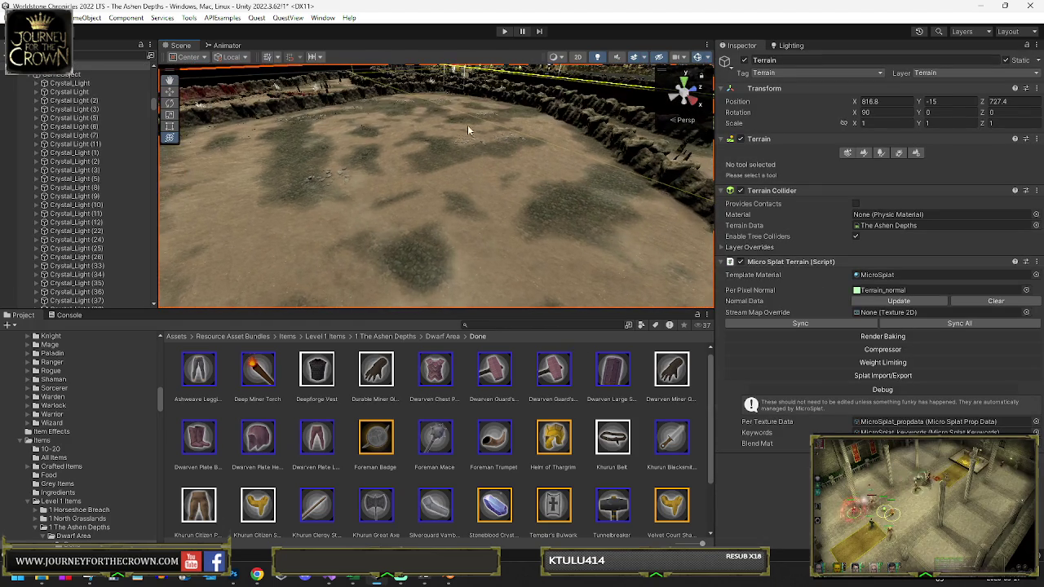
pyautogui.click(470, 137)
pyautogui.click(470, 138)
pyautogui.click(499, 143)
pyautogui.click(501, 142)
pyautogui.click(333, 169)
pyautogui.click(326, 168)
pyautogui.click(327, 168)
pyautogui.click(312, 115)
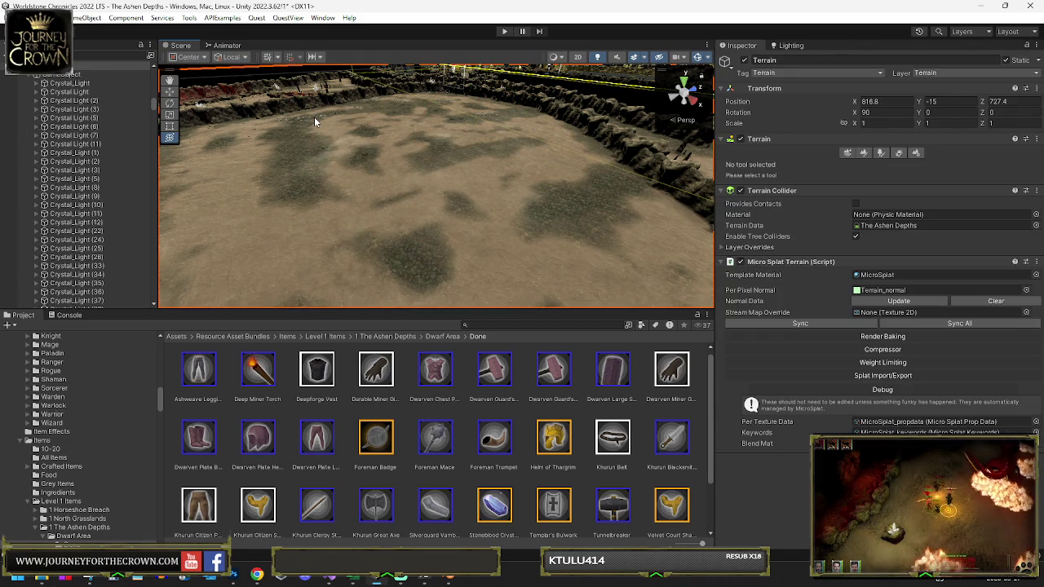
pyautogui.click(318, 119)
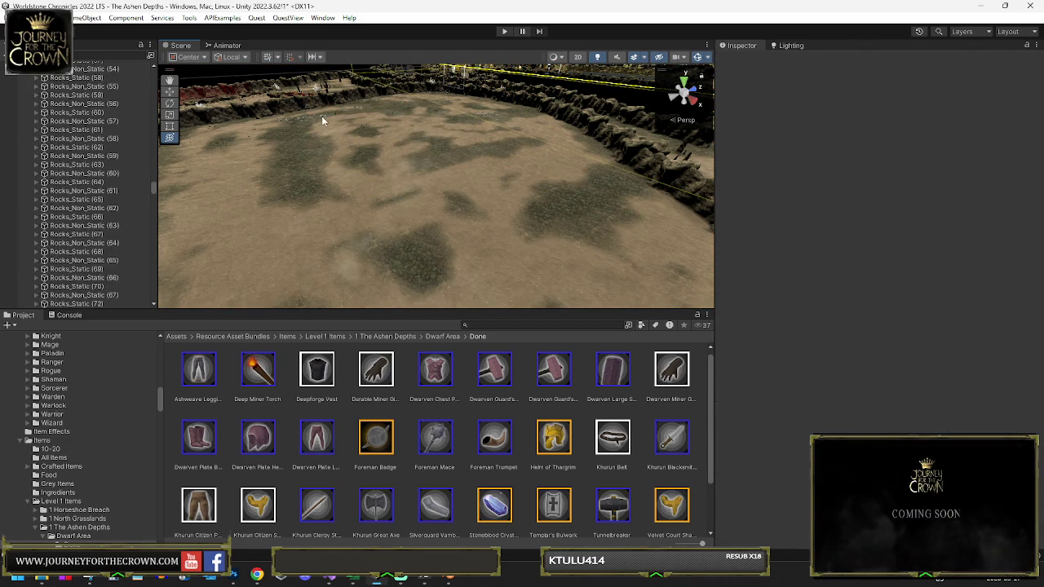
pyautogui.click(323, 114)
pyautogui.click(323, 116)
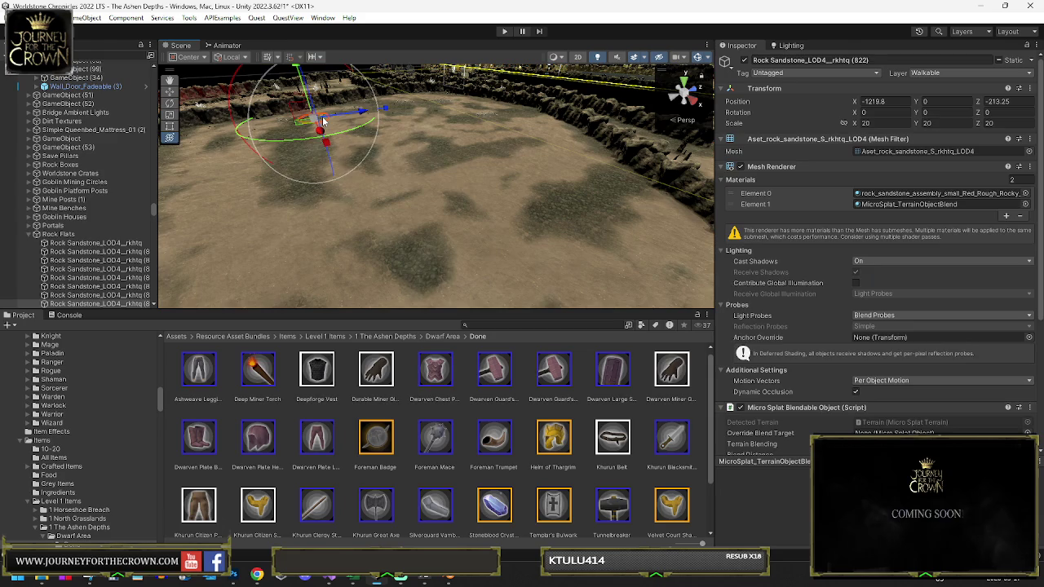
pyautogui.press('f')
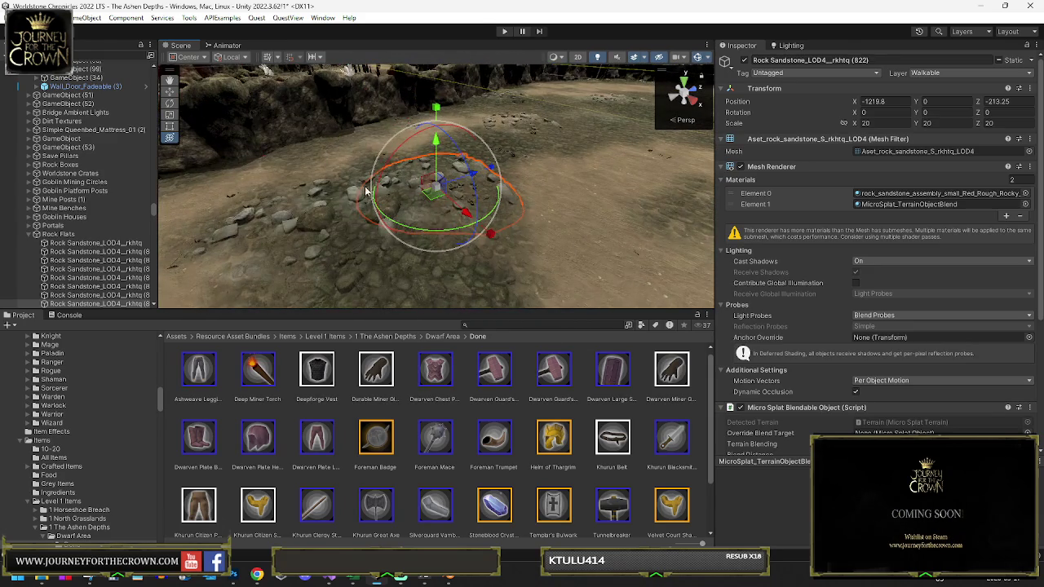
pyautogui.click(323, 205)
pyautogui.click(323, 204)
pyautogui.click(316, 205)
pyautogui.click(316, 205)
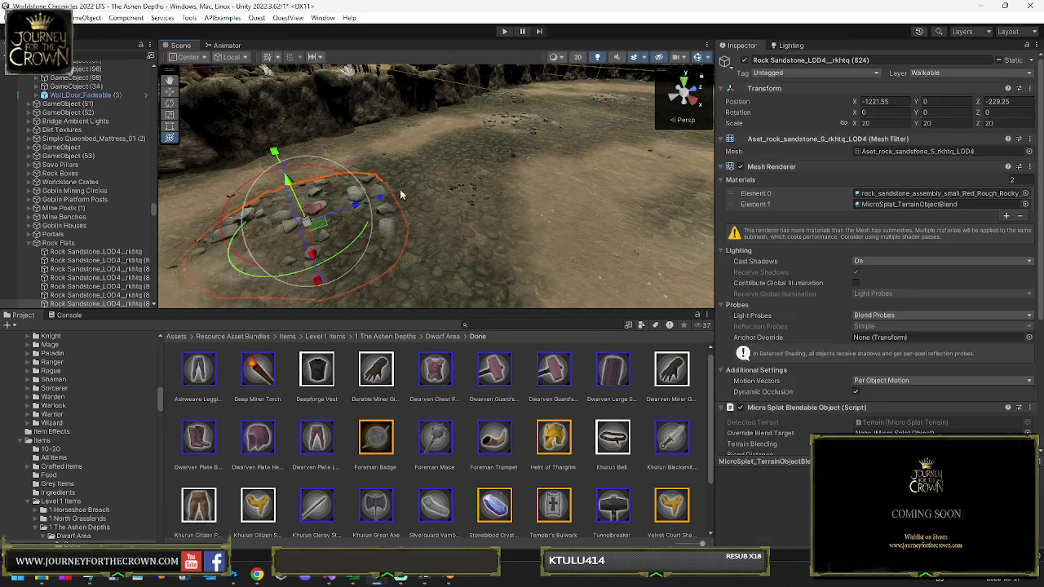
pyautogui.click(397, 192)
pyautogui.click(510, 124)
pyautogui.click(507, 124)
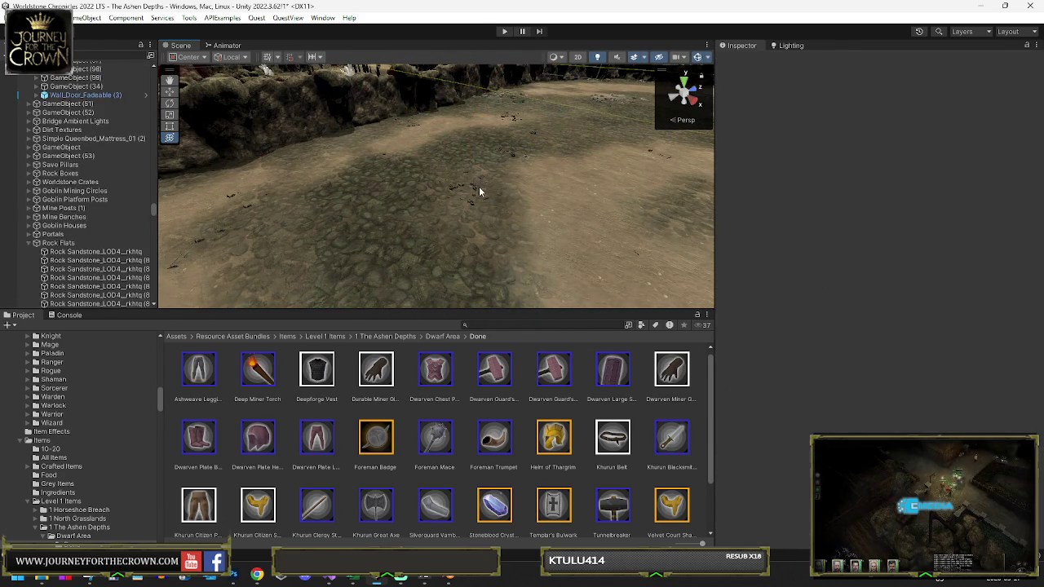
pyautogui.click(480, 192)
pyautogui.click(512, 124)
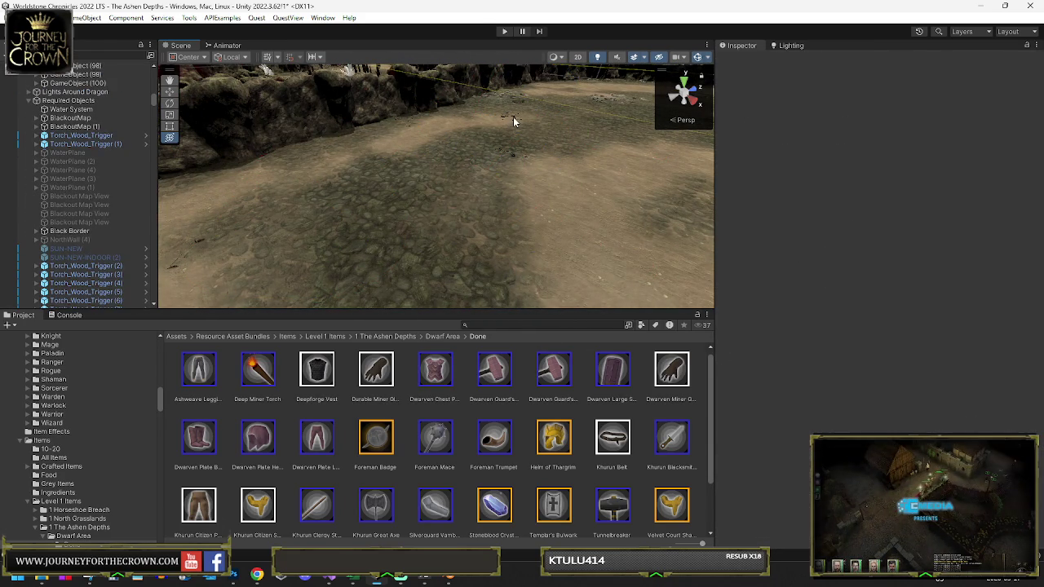
pyautogui.click(514, 119)
pyautogui.click(516, 120)
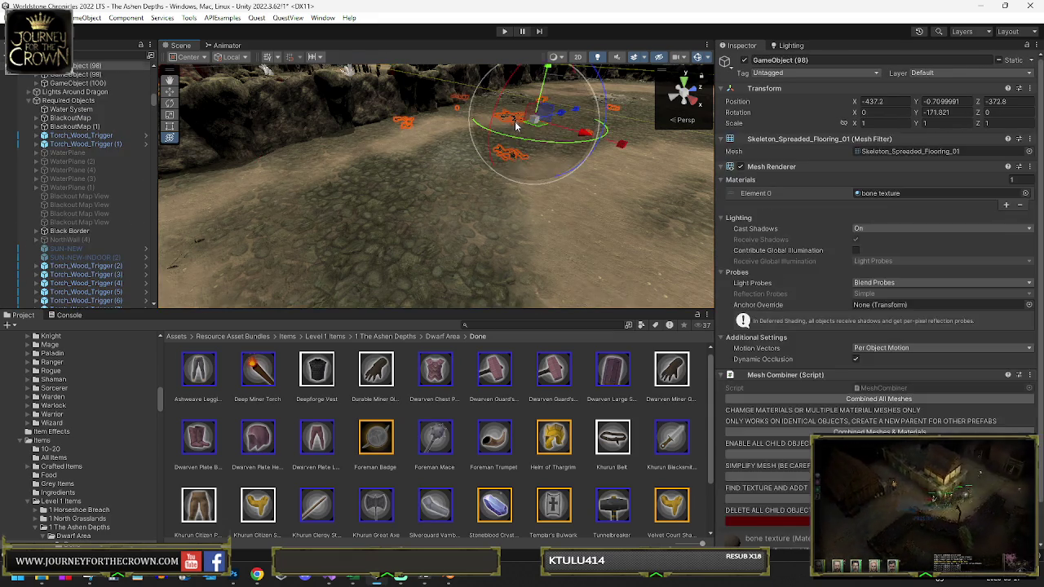
pyautogui.click(517, 121)
pyautogui.click(518, 102)
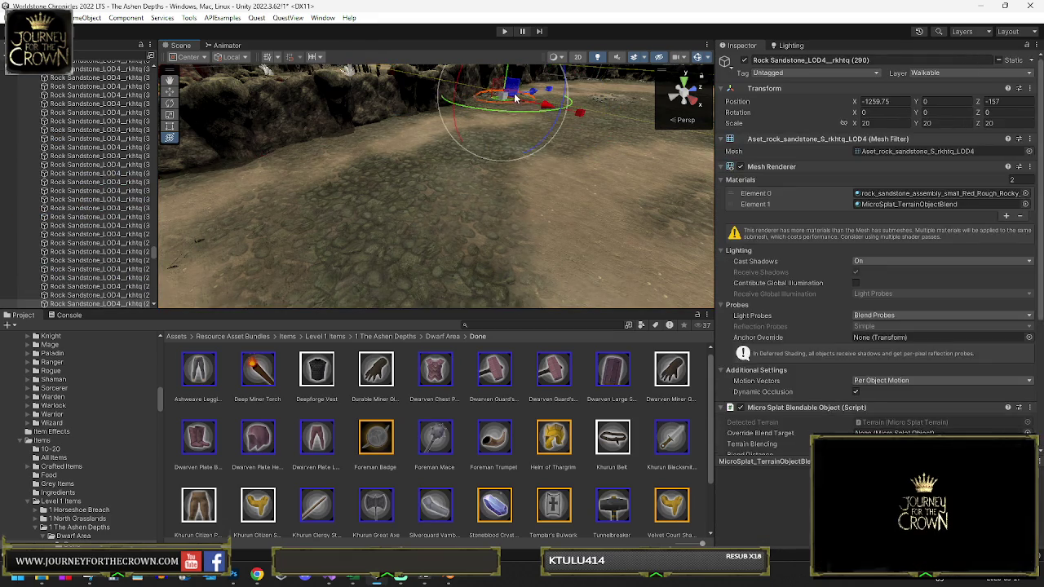
pyautogui.click(587, 105)
pyautogui.click(604, 100)
pyautogui.click(524, 100)
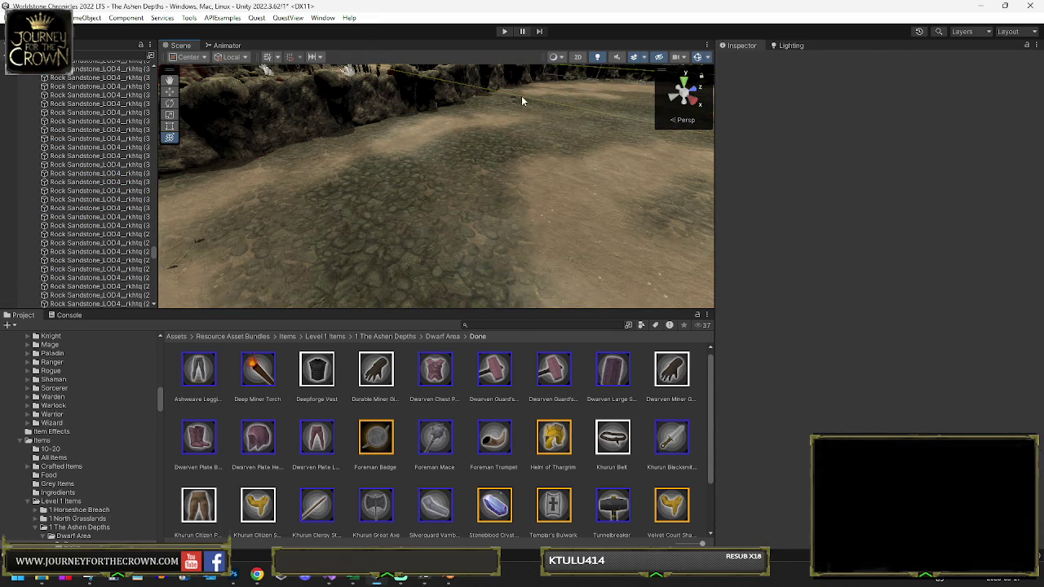
pyautogui.click(517, 101)
pyautogui.press('f')
pyautogui.click(484, 142)
pyautogui.moveTo(485, 142)
pyautogui.mouseDown()
pyautogui.moveTo(550, 144)
pyautogui.moveTo(535, 158)
pyautogui.moveTo(531, 145)
pyautogui.mouseUp()
pyautogui.click(526, 155)
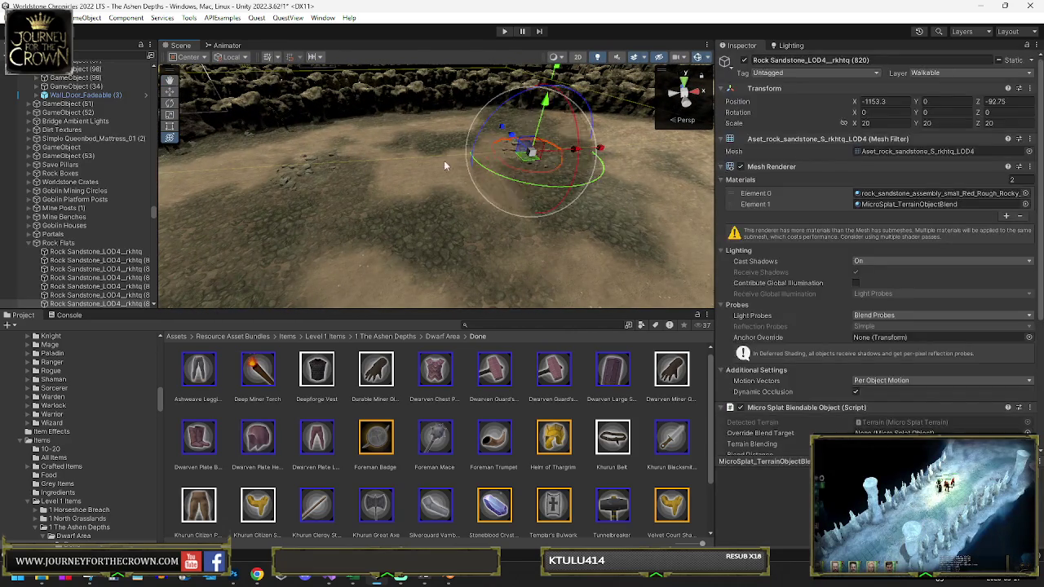
pyautogui.click(308, 166)
pyautogui.moveTo(365, 196)
pyautogui.mouseDown()
pyautogui.moveTo(620, 167)
pyautogui.moveTo(580, 190)
pyautogui.moveTo(715, 208)
pyautogui.moveTo(745, 229)
pyautogui.moveTo(439, 236)
pyautogui.mouseUp()
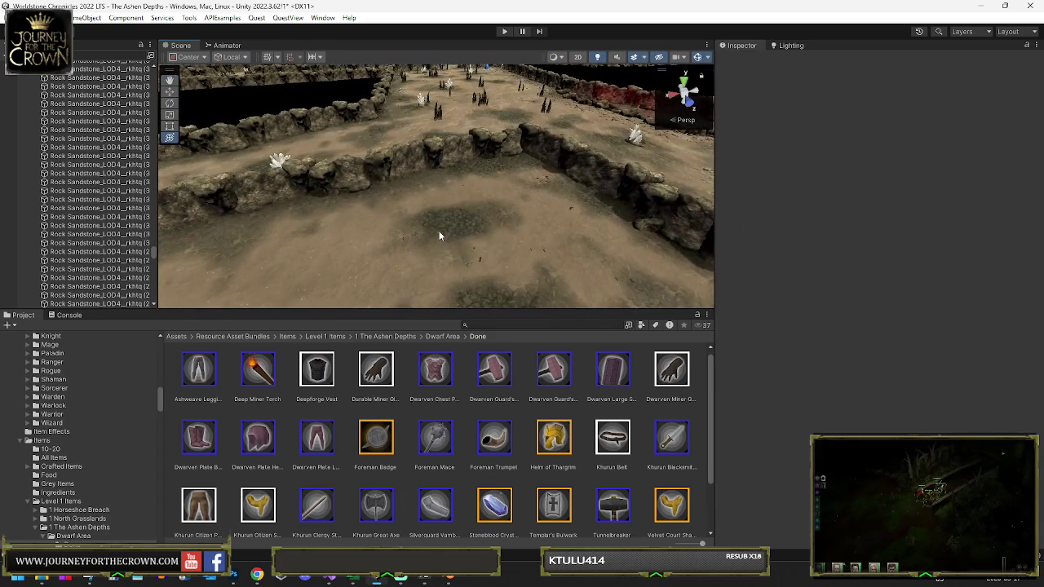
pyautogui.click(480, 263)
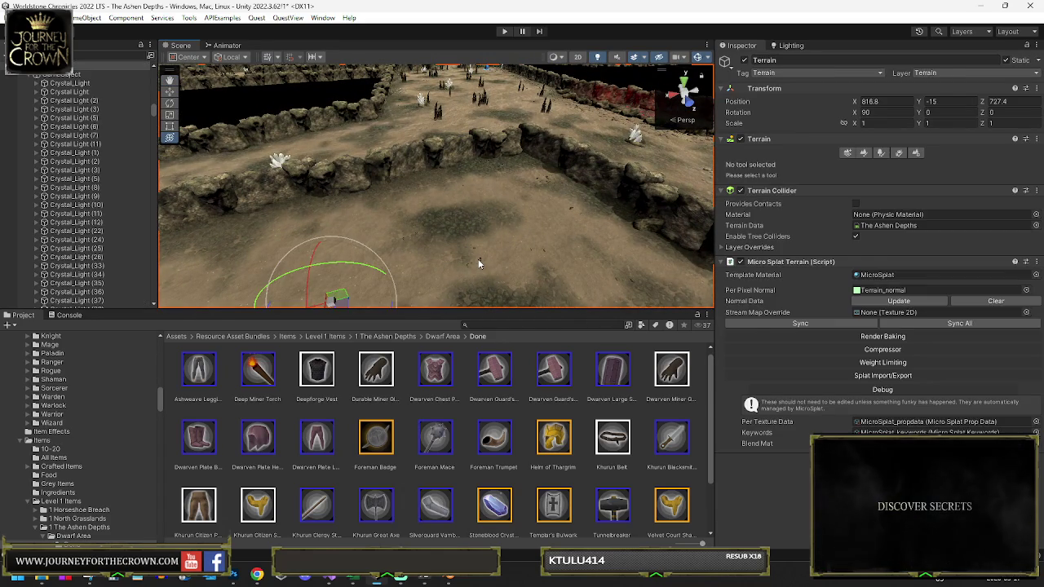
pyautogui.click(480, 263)
pyautogui.moveTo(479, 264)
pyautogui.mouseDown()
pyautogui.moveTo(400, 187)
pyautogui.moveTo(232, 181)
pyautogui.moveTo(275, 198)
pyautogui.moveTo(279, 226)
pyautogui.moveTo(387, 240)
pyautogui.moveTo(318, 231)
pyautogui.moveTo(384, 190)
pyautogui.moveTo(664, 184)
pyautogui.moveTo(517, 187)
pyautogui.moveTo(464, 168)
pyautogui.mouseUp()
# Step: Select the Black_Out_Map (148) blackout plane from among the nearby rocks
pyautogui.click(388, 240)
pyautogui.click(400, 186)
pyautogui.click(579, 195)
pyautogui.click(464, 165)
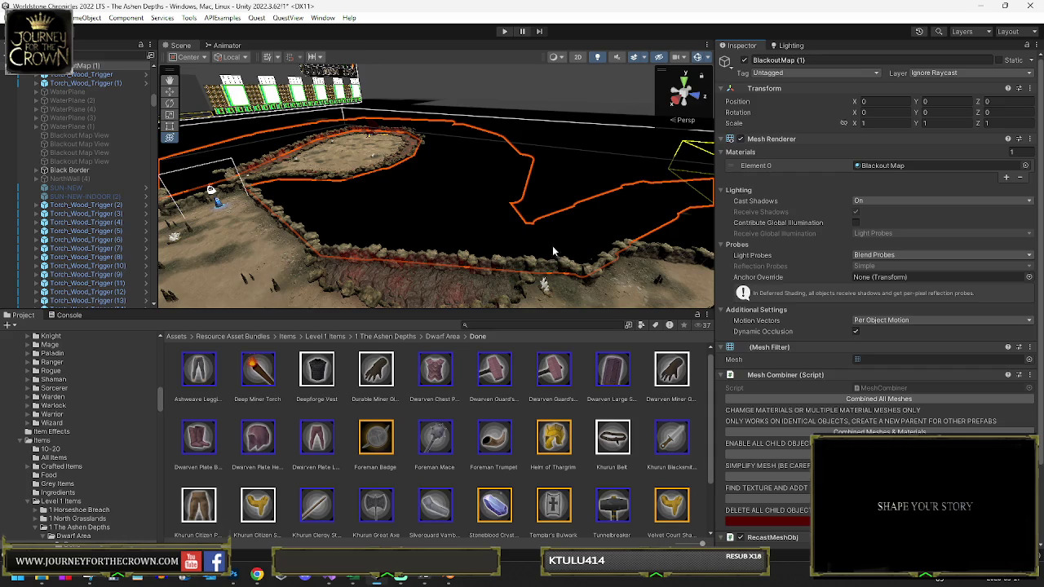
pyautogui.click(498, 219)
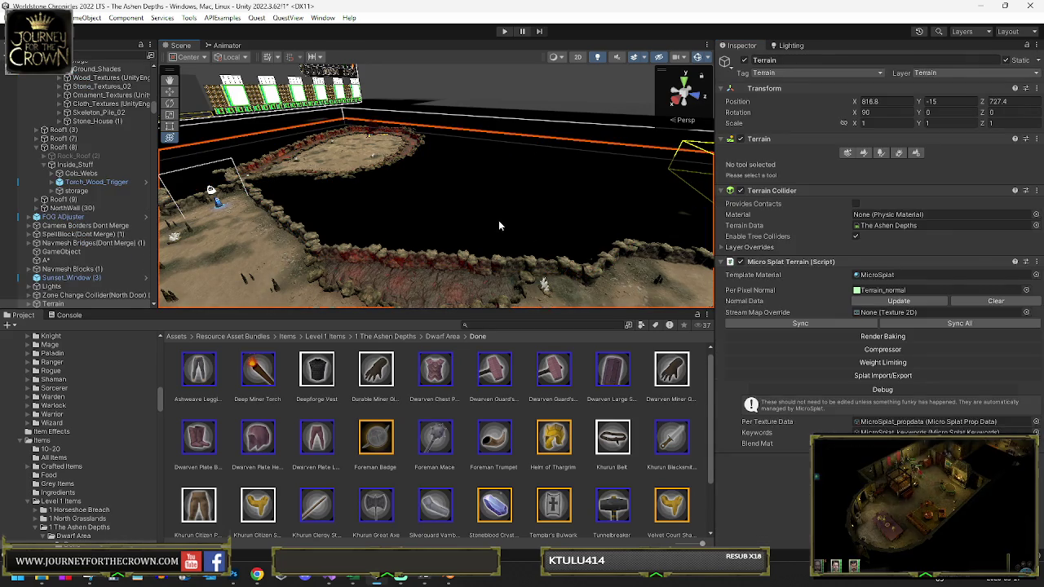
pyautogui.click(498, 220)
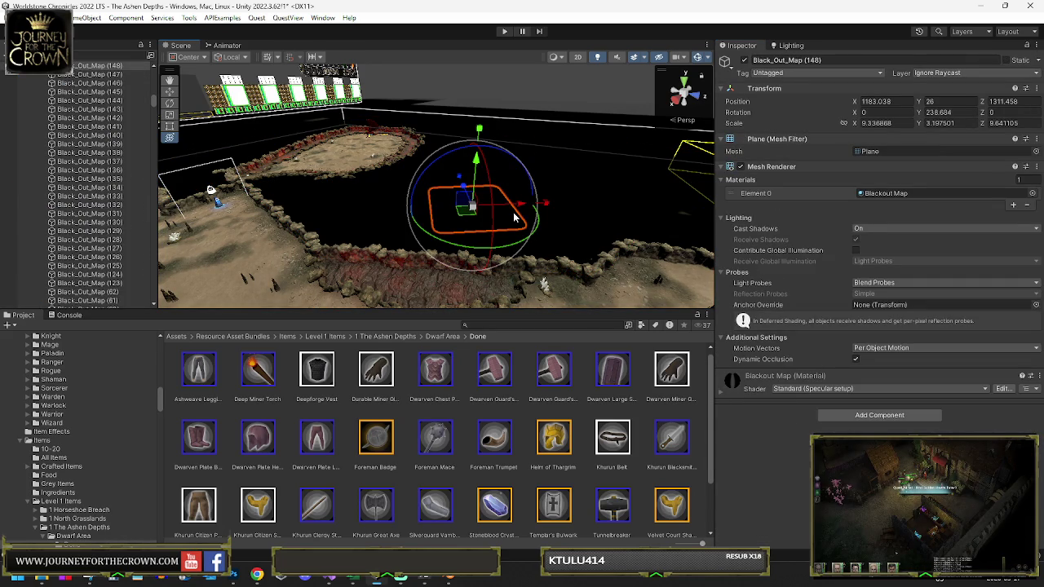
# Step: Move the blackout plane over the walled pit and rotate it slightly to fit
pyautogui.moveTo(473, 208)
pyautogui.mouseDown()
pyautogui.moveTo(367, 236)
pyautogui.moveTo(279, 237)
pyautogui.mouseUp()
pyautogui.moveTo(592, 255)
pyautogui.mouseDown()
pyautogui.moveTo(262, 269)
pyautogui.moveTo(224, 248)
pyautogui.moveTo(383, 209)
pyautogui.moveTo(356, 209)
pyautogui.mouseUp()
pyautogui.press('f')
pyautogui.press('y')
pyautogui.moveTo(423, 163); pyautogui.dragTo(415, 173)
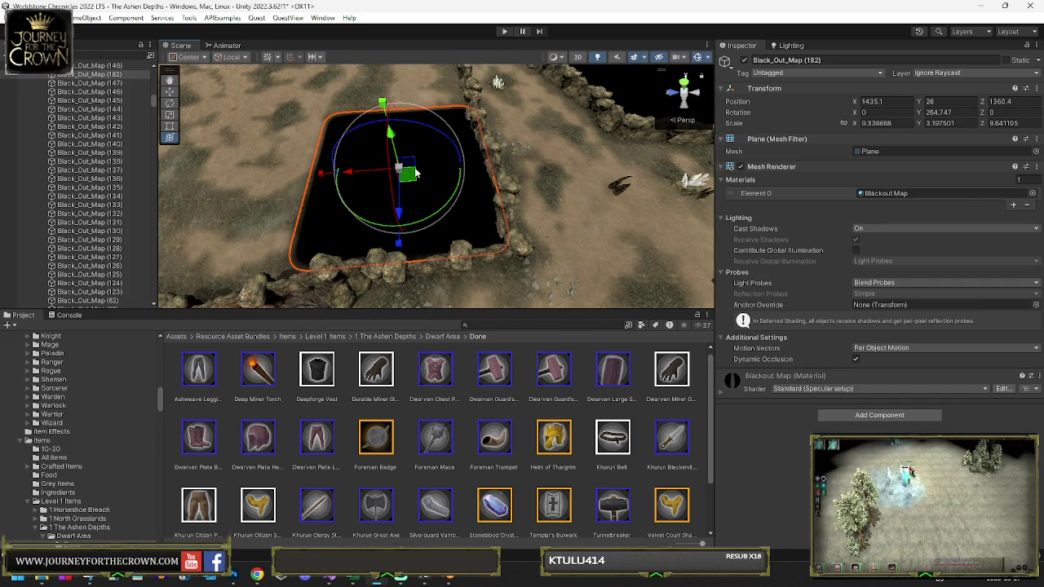
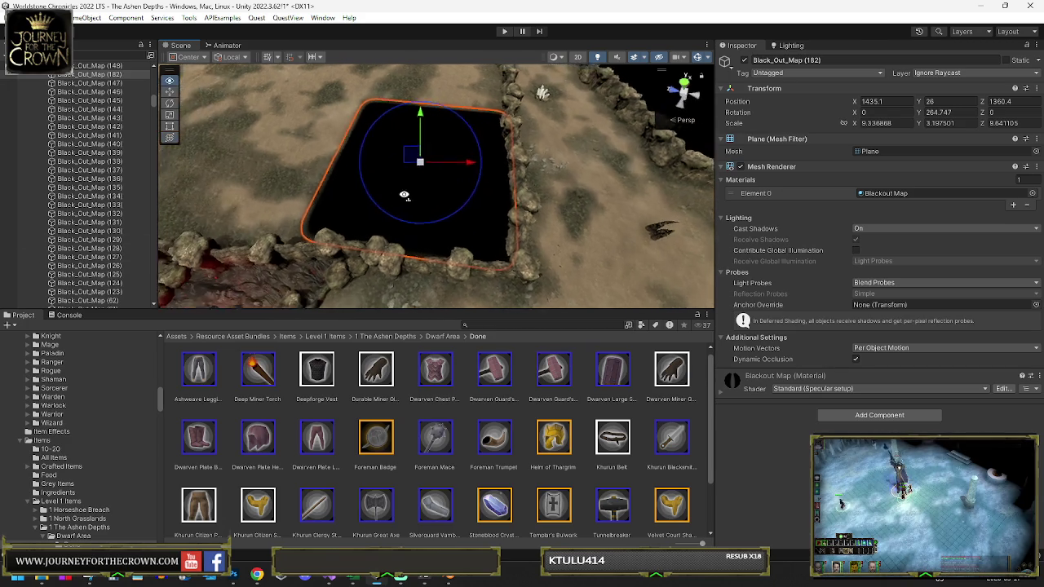
# Step: Slide and rotate the Black_Out_Map (182) plane roughly to the wall's angle
pyautogui.moveTo(392, 168)
pyautogui.mouseDown()
pyautogui.moveTo(330, 129)
pyautogui.moveTo(451, 122)
pyautogui.moveTo(353, 101)
pyautogui.moveTo(431, 195)
pyautogui.mouseUp()
pyautogui.press('e')
pyautogui.moveTo(430, 234); pyautogui.dragTo(438, 235)
pyautogui.moveTo(422, 193)
pyautogui.mouseDown()
pyautogui.moveTo(478, 182)
pyautogui.moveTo(594, 190)
pyautogui.moveTo(547, 214)
pyautogui.mouseUp()
pyautogui.press('y')
pyautogui.moveTo(478, 238); pyautogui.dragTo(463, 236)
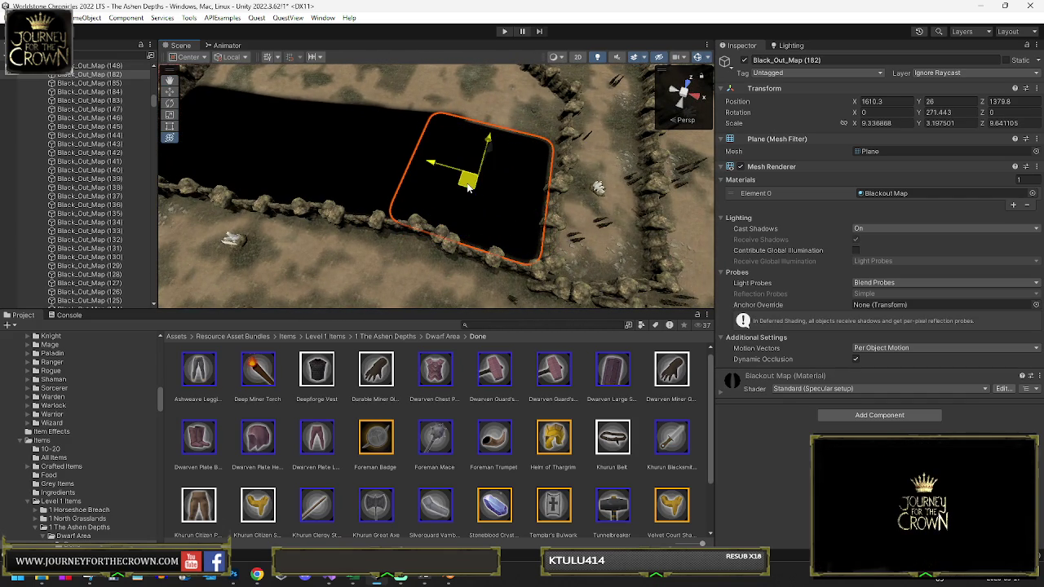
pyautogui.moveTo(470, 188)
pyautogui.mouseDown()
pyautogui.moveTo(468, 147)
pyautogui.moveTo(491, 132)
pyautogui.mouseUp()
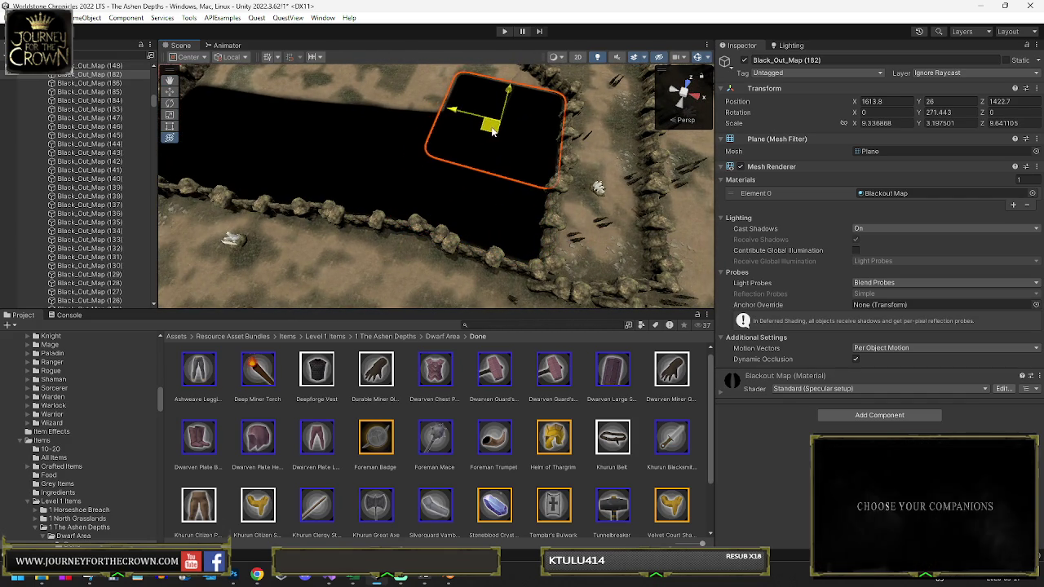
pyautogui.moveTo(474, 169); pyautogui.dragTo(466, 168)
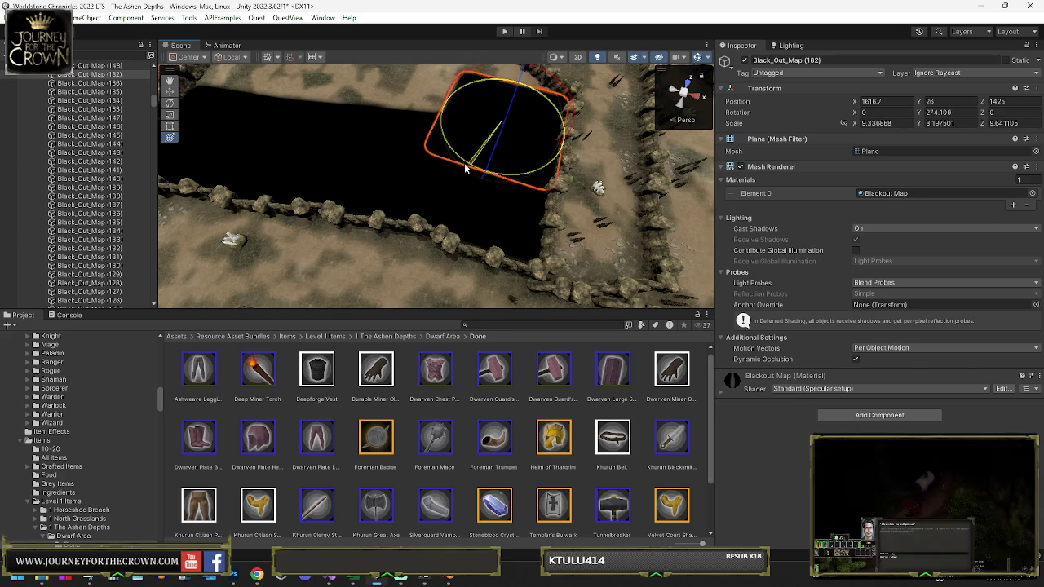
pyautogui.moveTo(492, 133); pyautogui.dragTo(457, 91)
# Step: Fine-tune the plane to 1430.2, 26, 1511 with rotation 172.687 along the wall edge
pyautogui.press('f')
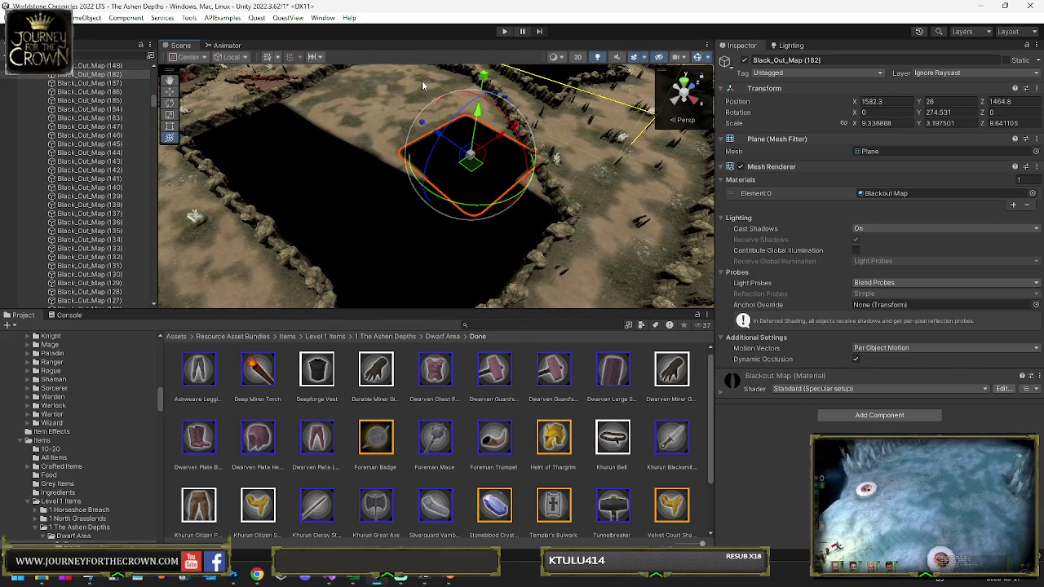
pyautogui.moveTo(437, 102); pyautogui.dragTo(471, 155)
pyautogui.press('y')
pyautogui.moveTo(445, 194)
pyautogui.mouseDown()
pyautogui.moveTo(488, 166)
pyautogui.moveTo(461, 187)
pyautogui.moveTo(444, 92)
pyautogui.moveTo(471, 112)
pyautogui.mouseUp()
pyautogui.moveTo(467, 69); pyautogui.dragTo(466, 74)
pyautogui.press('f')
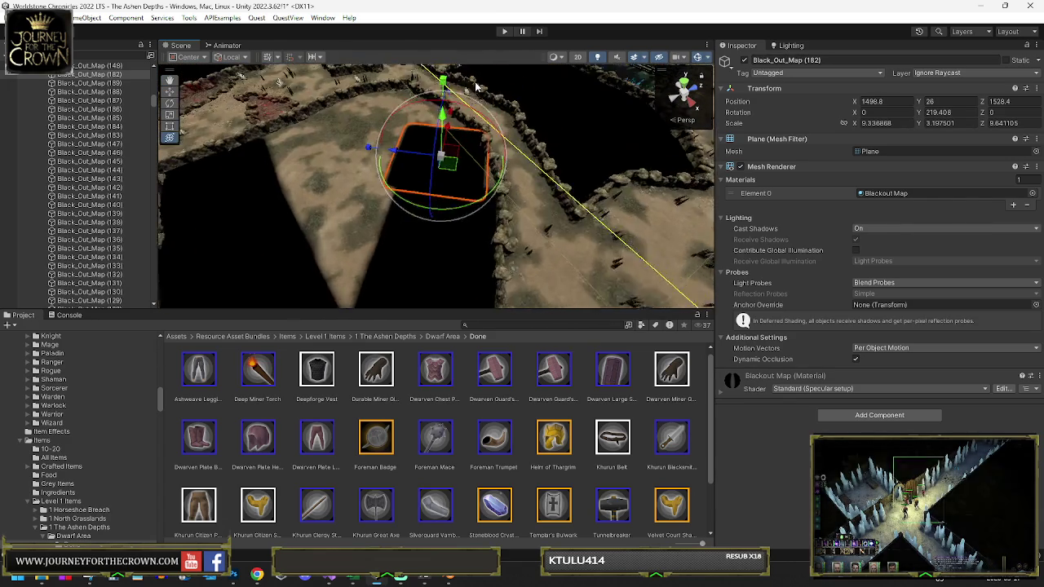
pyautogui.moveTo(483, 240)
pyautogui.mouseDown()
pyautogui.moveTo(422, 213)
pyautogui.moveTo(438, 210)
pyautogui.mouseUp()
pyautogui.moveTo(408, 145)
pyautogui.mouseDown()
pyautogui.moveTo(408, 168)
pyautogui.moveTo(386, 164)
pyautogui.moveTo(492, 177)
pyautogui.mouseUp()
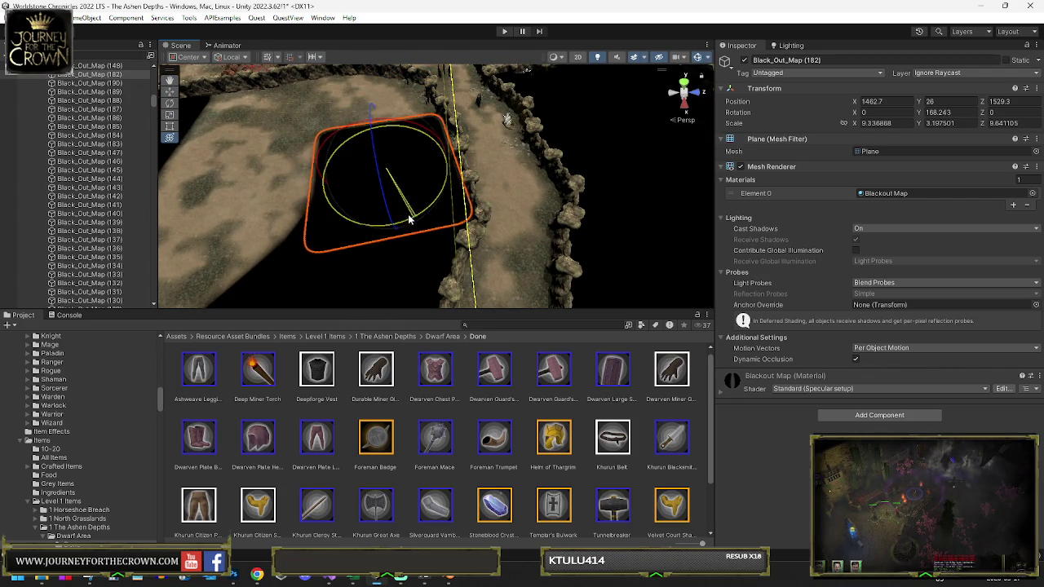
pyautogui.moveTo(401, 220); pyautogui.dragTo(402, 217)
# Step: Nudge and rotate the blackout plane to fit the corner beside the path
pyautogui.moveTo(398, 174); pyautogui.dragTo(402, 182)
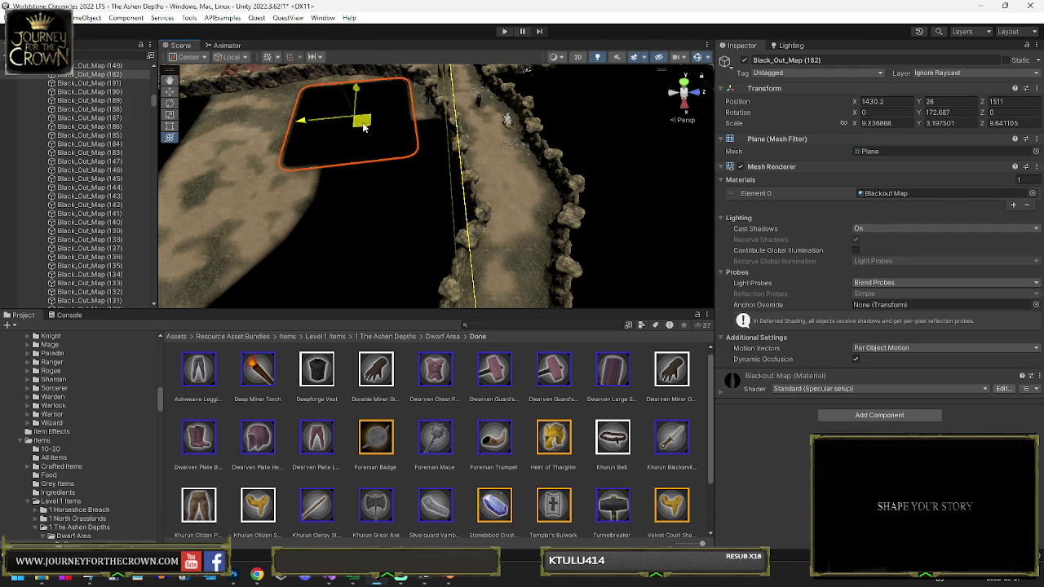
pyautogui.moveTo(387, 124); pyautogui.dragTo(388, 121)
pyautogui.scroll(5, 390, 184)
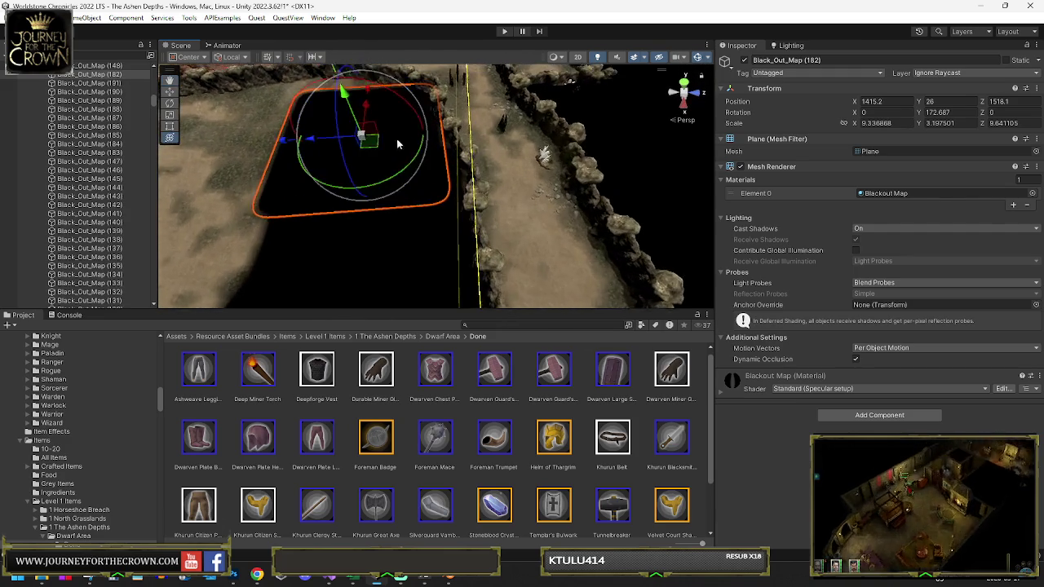
pyautogui.moveTo(390, 184); pyautogui.dragTo(422, 181)
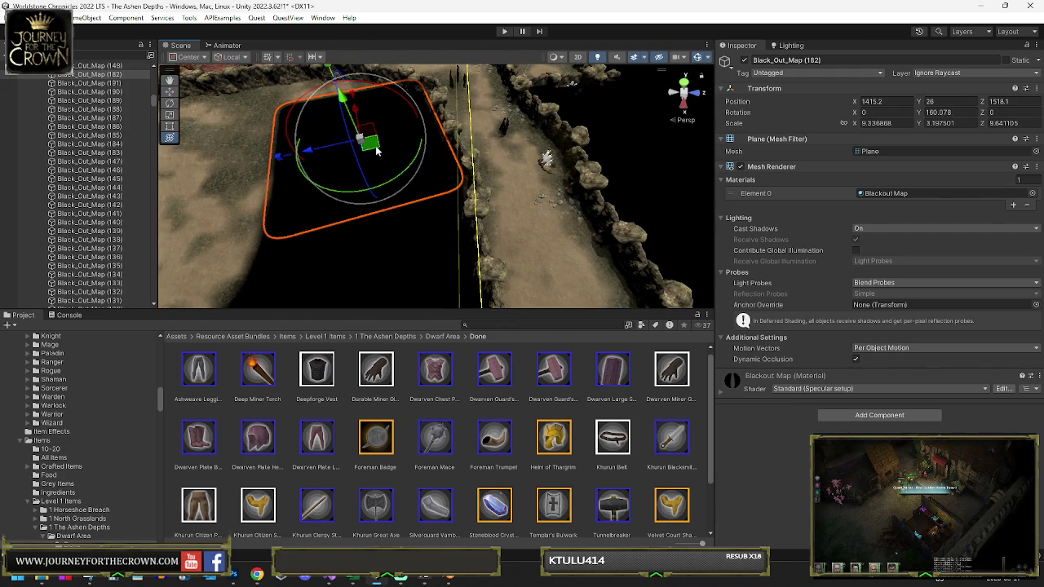
pyautogui.moveTo(376, 151); pyautogui.dragTo(382, 153)
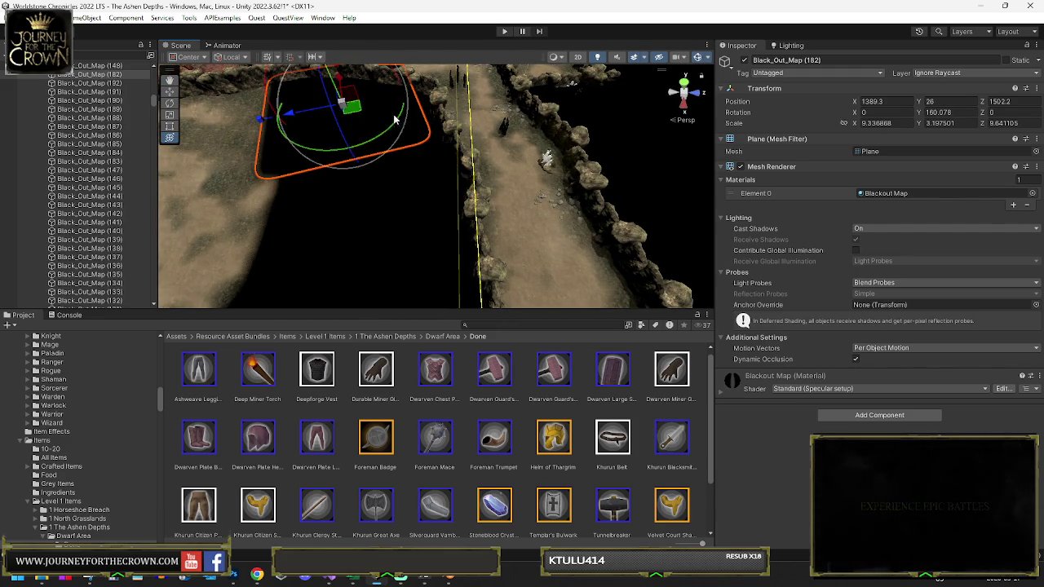
# Step: Turn the plane into the remaining gap, then select the parent BlackoutMap (1)
pyautogui.scroll(3, 376, 117)
pyautogui.moveTo(372, 195); pyautogui.dragTo(520, 163)
pyautogui.press('f')
pyautogui.moveTo(400, 158)
pyautogui.mouseDown()
pyautogui.moveTo(372, 180)
pyautogui.moveTo(386, 129)
pyautogui.moveTo(357, 200)
pyautogui.moveTo(422, 188)
pyautogui.moveTo(359, 167)
pyautogui.moveTo(350, 112)
pyautogui.moveTo(371, 116)
pyautogui.mouseUp()
pyautogui.moveTo(223, 107)
pyautogui.mouseDown()
pyautogui.moveTo(341, 151)
pyautogui.moveTo(354, 218)
pyautogui.moveTo(428, 231)
pyautogui.moveTo(599, 186)
pyautogui.moveTo(214, 177)
pyautogui.mouseUp()
pyautogui.click(124, 134)
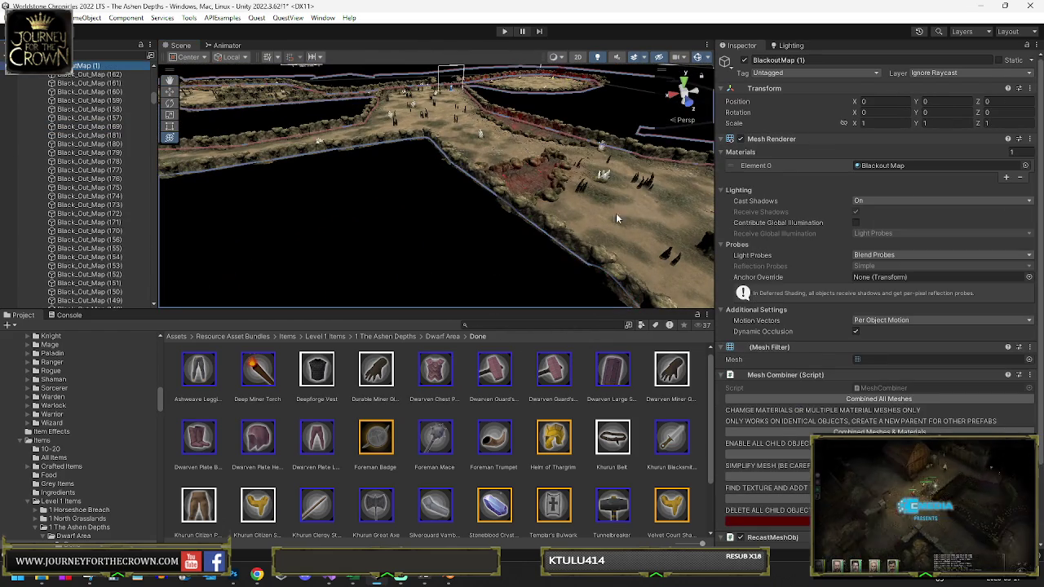
pyautogui.moveTo(490, 212)
pyautogui.mouseDown()
pyautogui.moveTo(333, 181)
pyautogui.moveTo(287, 214)
pyautogui.moveTo(709, 223)
pyautogui.moveTo(606, 232)
pyautogui.moveTo(606, 221)
pyautogui.mouseUp()
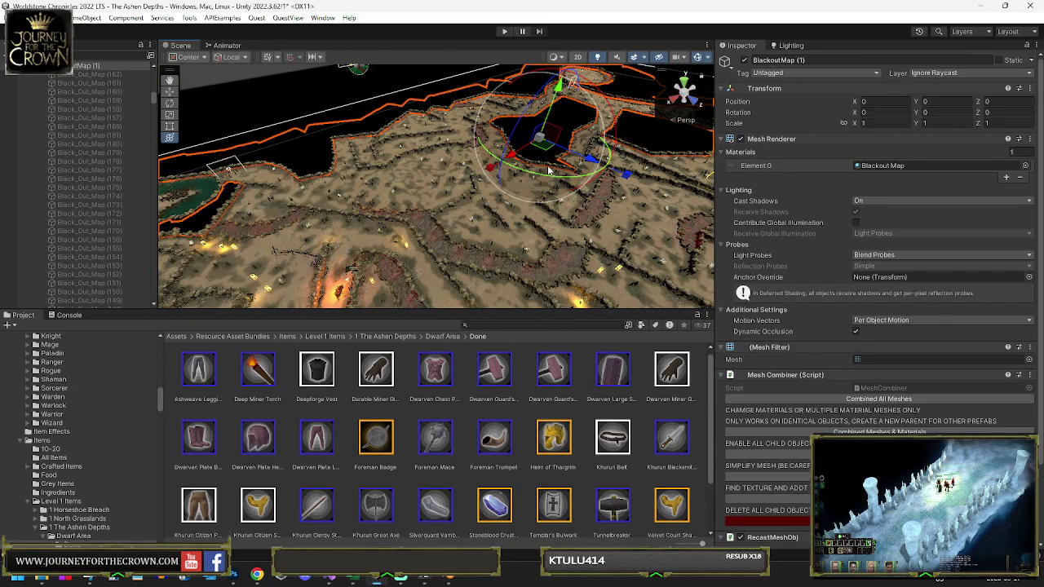
pyautogui.moveTo(482, 81)
pyautogui.mouseDown()
pyautogui.moveTo(430, 151)
pyautogui.moveTo(531, 158)
pyautogui.moveTo(628, 146)
pyautogui.moveTo(583, 135)
pyautogui.moveTo(636, 129)
pyautogui.moveTo(546, 157)
pyautogui.moveTo(668, 178)
pyautogui.moveTo(465, 159)
pyautogui.mouseUp()
pyautogui.moveTo(386, 157)
pyautogui.mouseDown()
pyautogui.moveTo(323, 146)
pyautogui.moveTo(536, 275)
pyautogui.moveTo(487, 177)
pyautogui.moveTo(462, 175)
pyautogui.moveTo(446, 254)
pyautogui.mouseUp()
pyautogui.moveTo(689, 147)
pyautogui.mouseDown()
pyautogui.moveTo(679, 134)
pyautogui.moveTo(450, 148)
pyautogui.moveTo(472, 151)
pyautogui.moveTo(461, 145)
pyautogui.mouseUp()
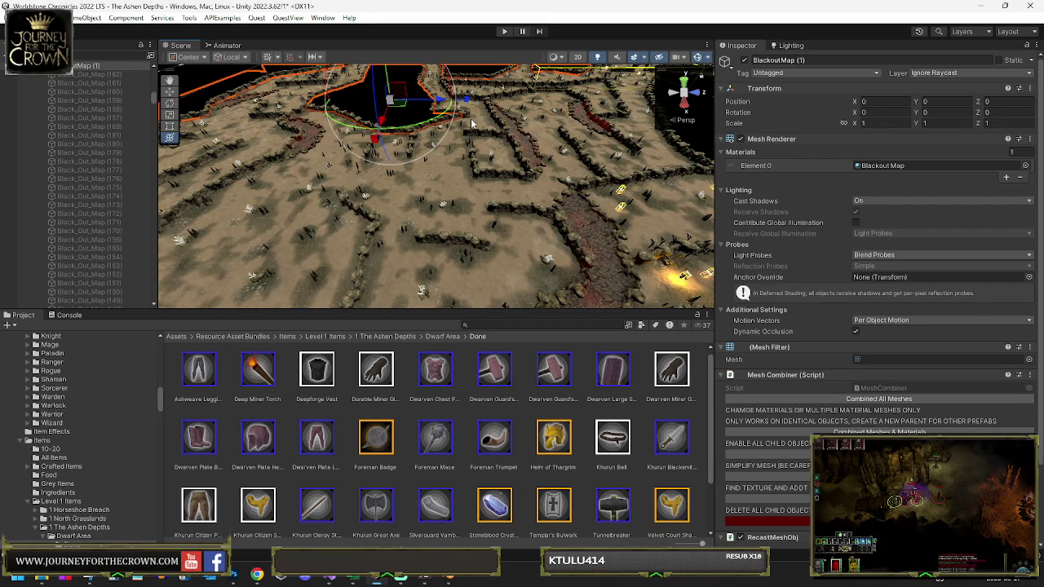
pyautogui.moveTo(501, 171)
pyautogui.mouseDown()
pyautogui.moveTo(162, 145)
pyautogui.moveTo(314, 192)
pyautogui.mouseUp()
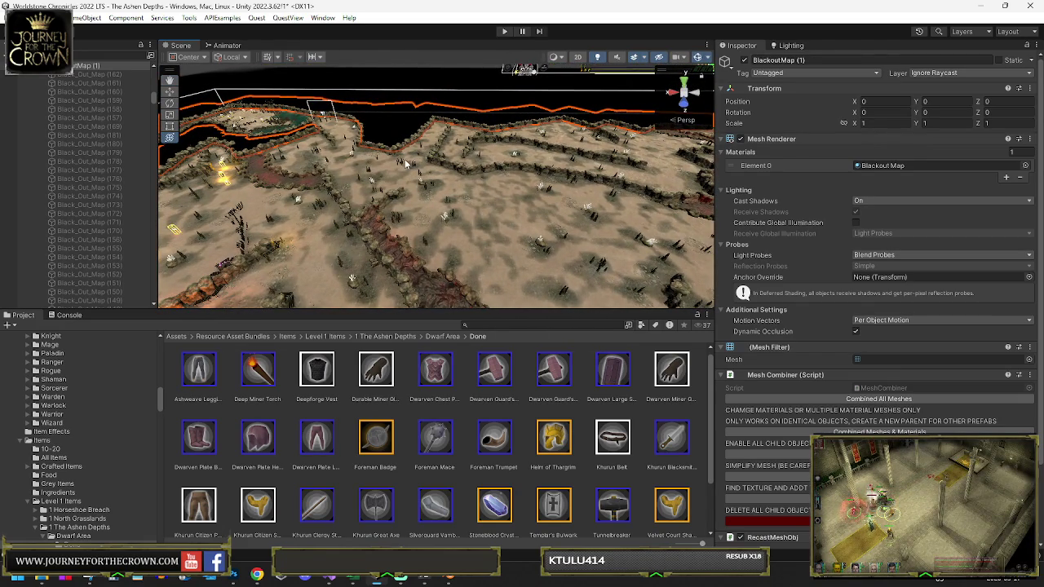
pyautogui.moveTo(354, 139)
pyautogui.mouseDown()
pyautogui.moveTo(443, 156)
pyautogui.moveTo(434, 269)
pyautogui.mouseUp()
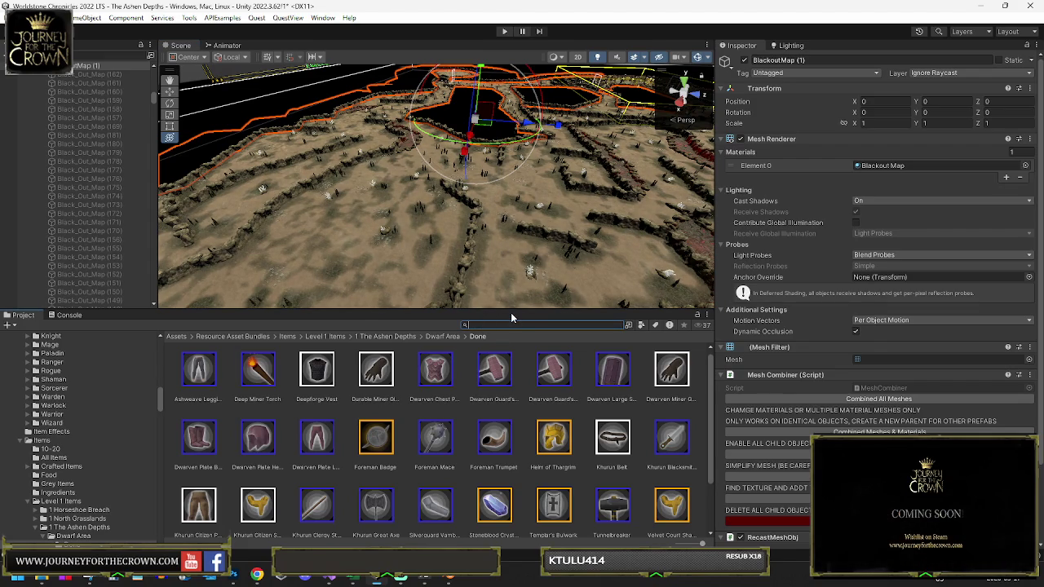
pyautogui.write('rock el')
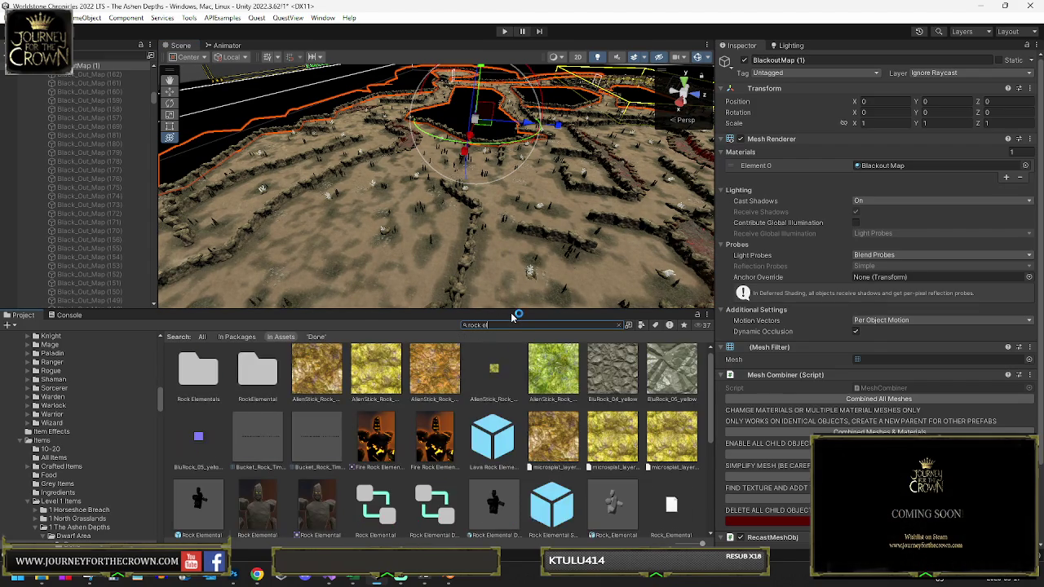
# Step: Show the Lava Rock Elemental prefab inside the Prefab Enemies folder
pyautogui.click(496, 439)
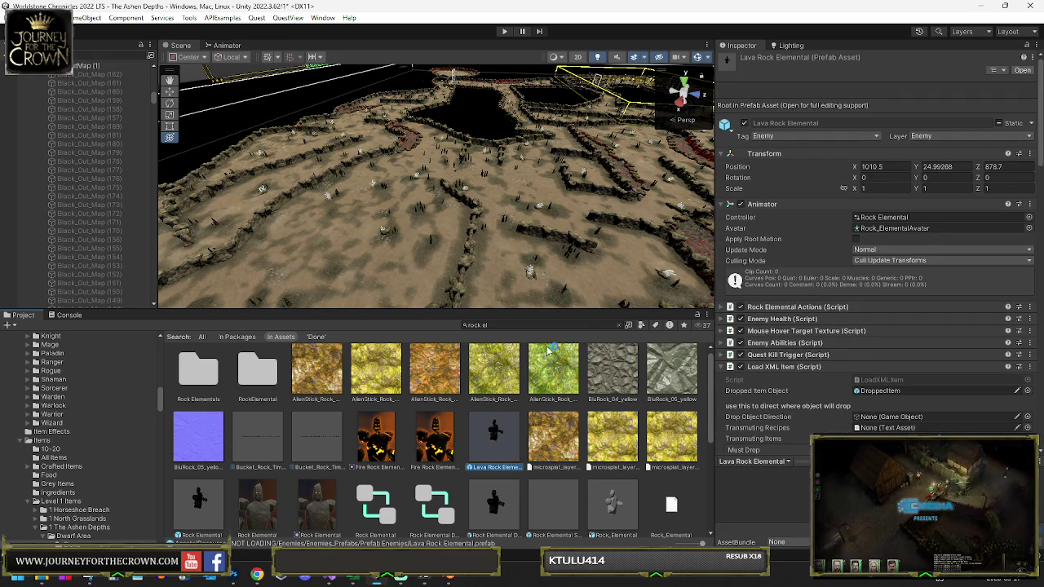
pyautogui.click(620, 325)
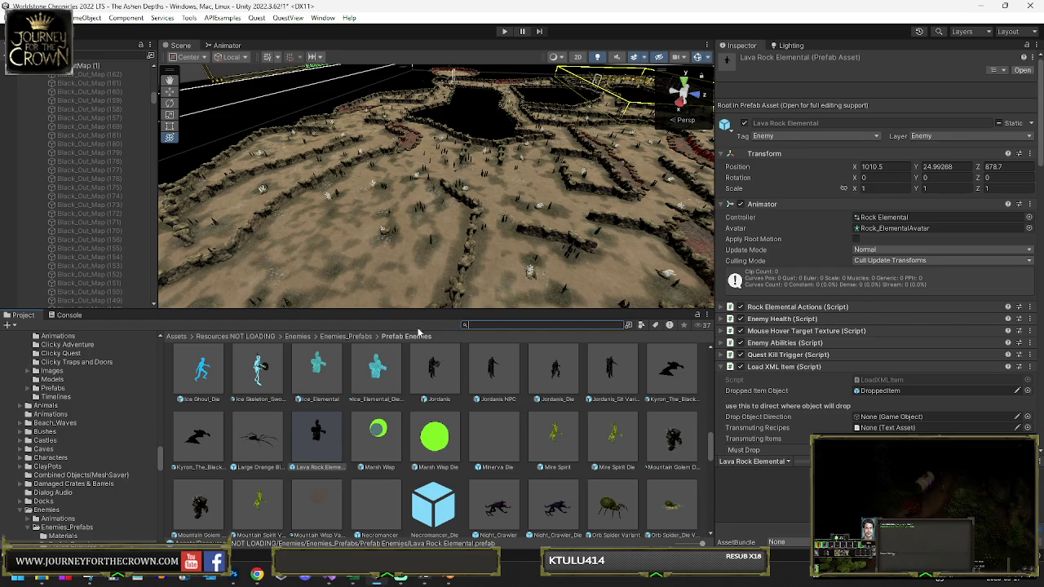
pyautogui.scroll(10, 422, 247)
pyautogui.scroll(-2, 321, 267)
# Step: Select the Mountain Golem in the scene and zoom in on it
pyautogui.click(441, 238)
pyautogui.scroll(5, 457, 233)
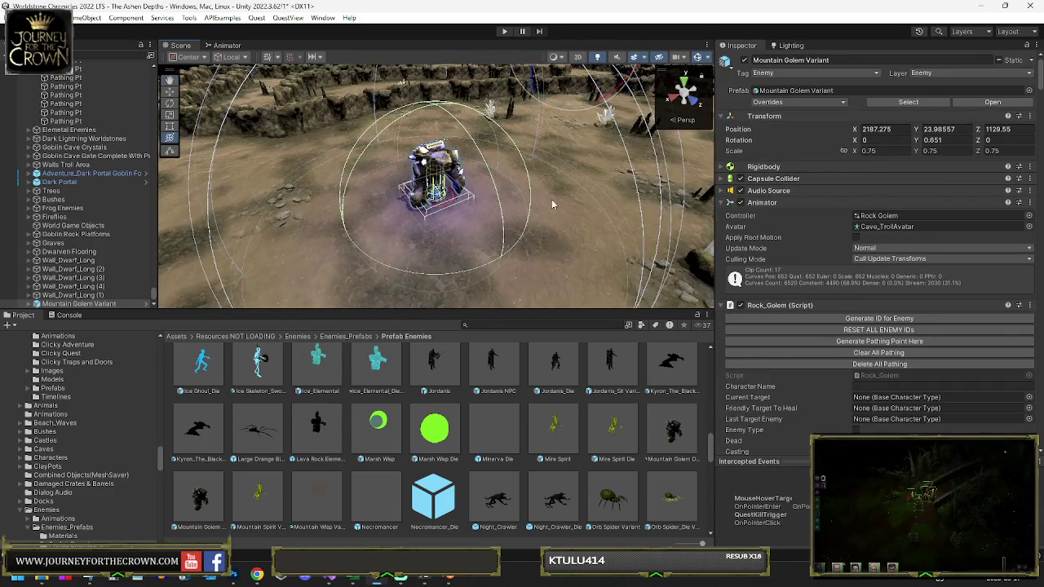
pyautogui.click(551, 199)
pyautogui.scroll(3, 503, 298)
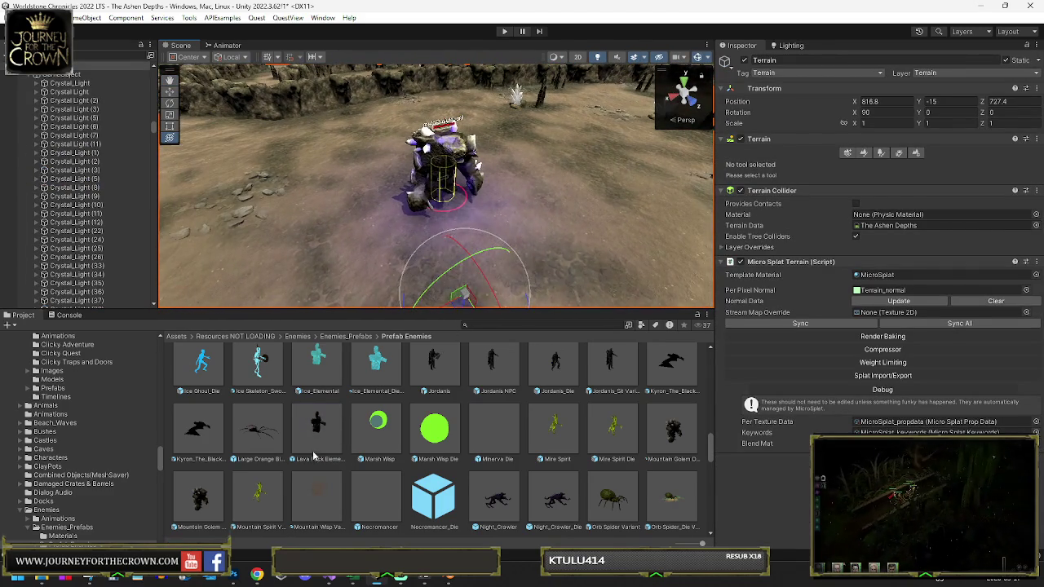
# Step: Place a Lava Rock Elemental next to the Mountain Golem
pyautogui.moveTo(326, 453); pyautogui.dragTo(517, 192)
pyautogui.moveTo(542, 216)
pyautogui.mouseDown()
pyautogui.moveTo(595, 187)
pyautogui.moveTo(537, 194)
pyautogui.mouseUp()
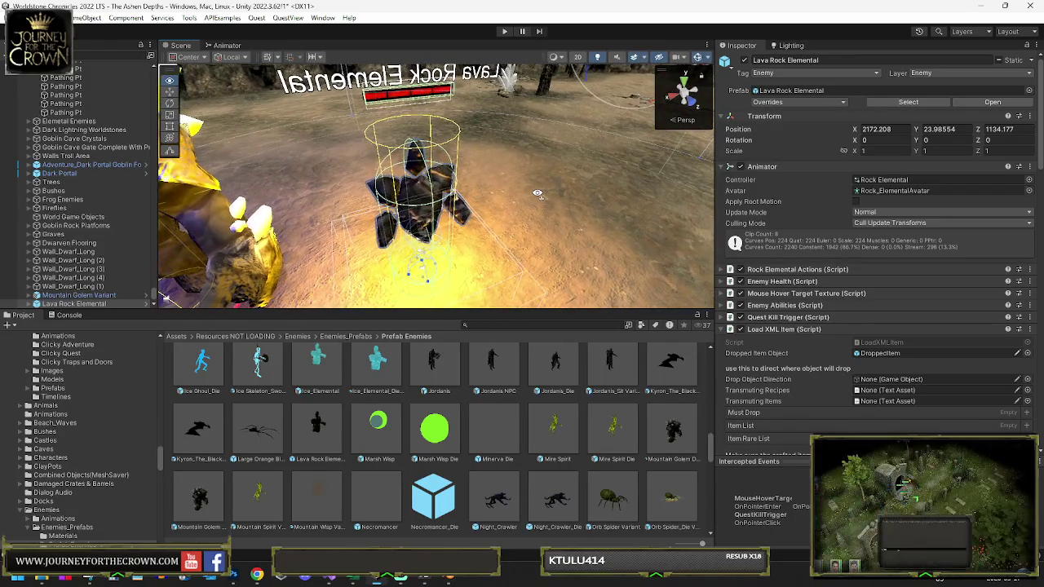
pyautogui.scroll(-5, 573, 214)
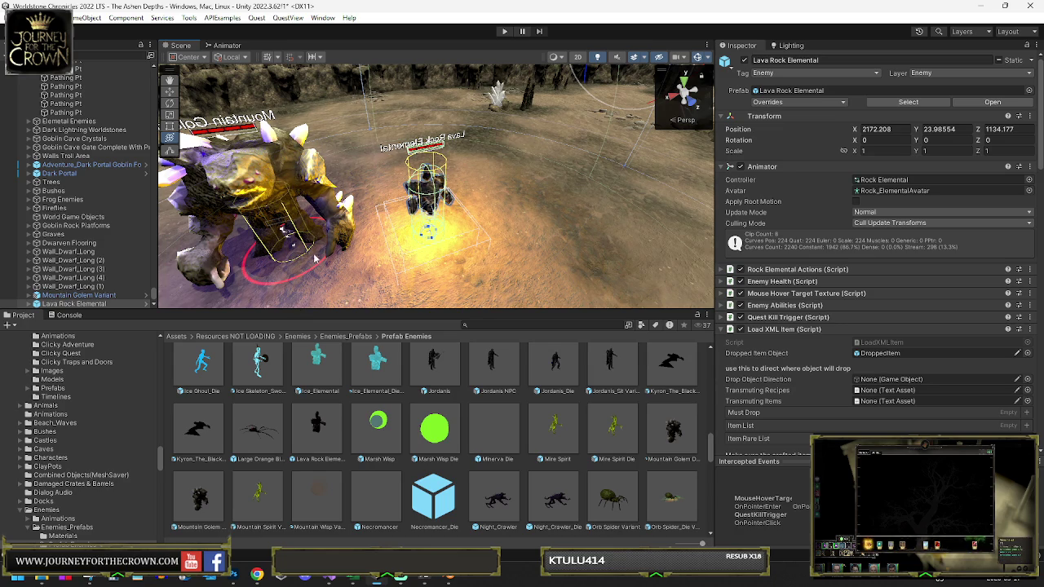
pyautogui.scroll(5, 494, 466)
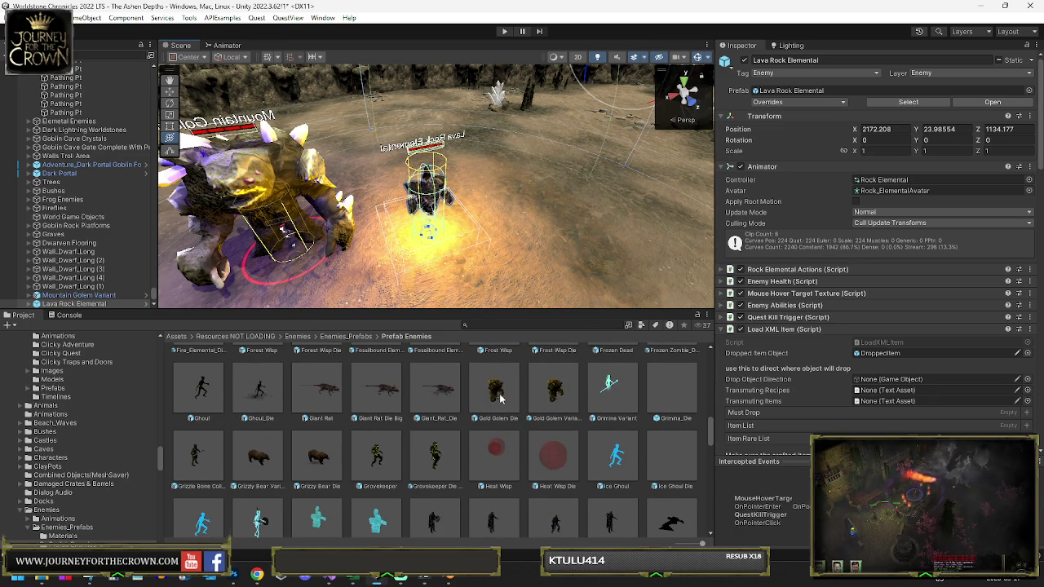
pyautogui.moveTo(501, 258)
pyautogui.mouseDown()
pyautogui.moveTo(508, 249)
pyautogui.moveTo(499, 334)
pyautogui.mouseUp()
pyautogui.scroll(3, 541, 428)
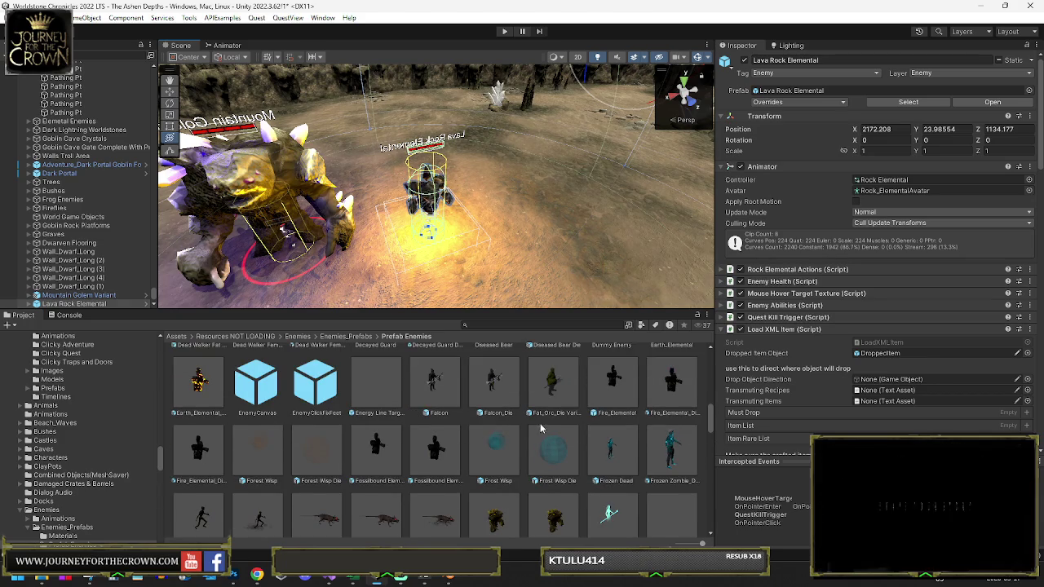
pyautogui.moveTo(484, 280)
pyautogui.mouseDown()
pyautogui.moveTo(501, 243)
pyautogui.moveTo(348, 324)
pyautogui.mouseUp()
# Step: Place an Earth_Elemental_Die beside the lava elemental and open the Golem prefab folder
pyautogui.moveTo(199, 379)
pyautogui.mouseDown()
pyautogui.moveTo(496, 236)
pyautogui.moveTo(493, 218)
pyautogui.mouseUp()
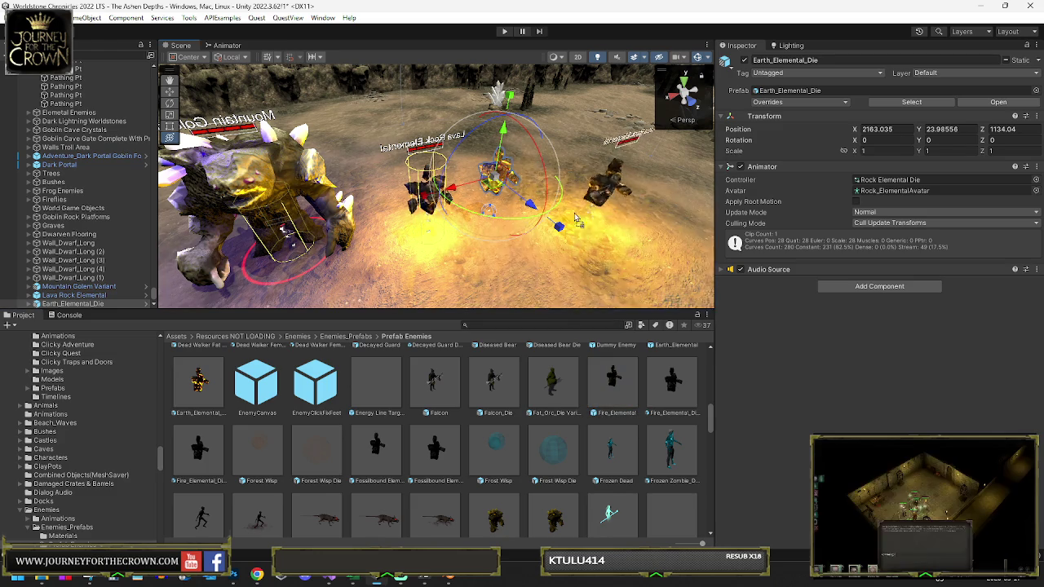
pyautogui.scroll(4, 484, 412)
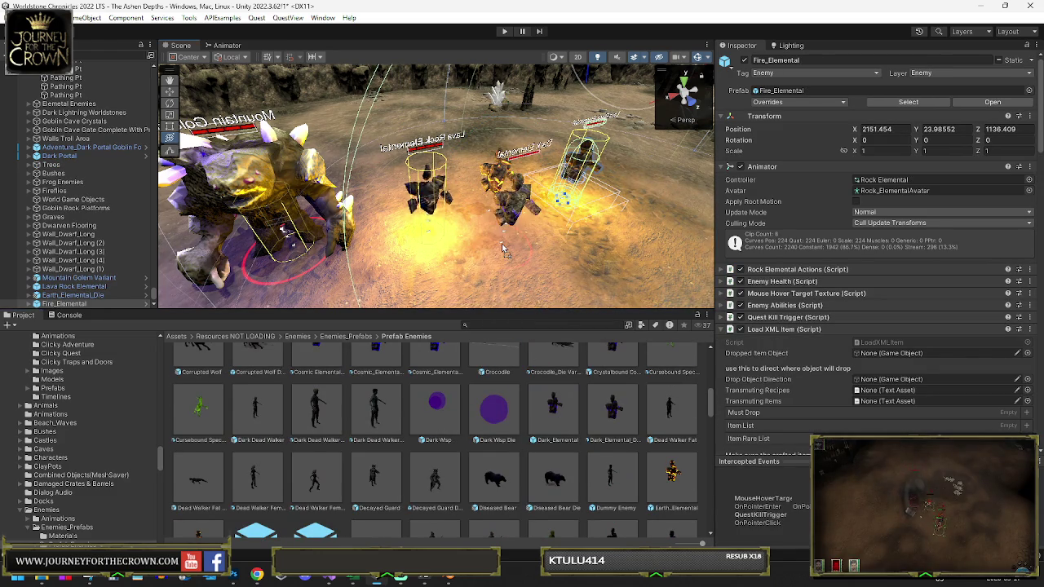
pyautogui.scroll(1, 451, 389)
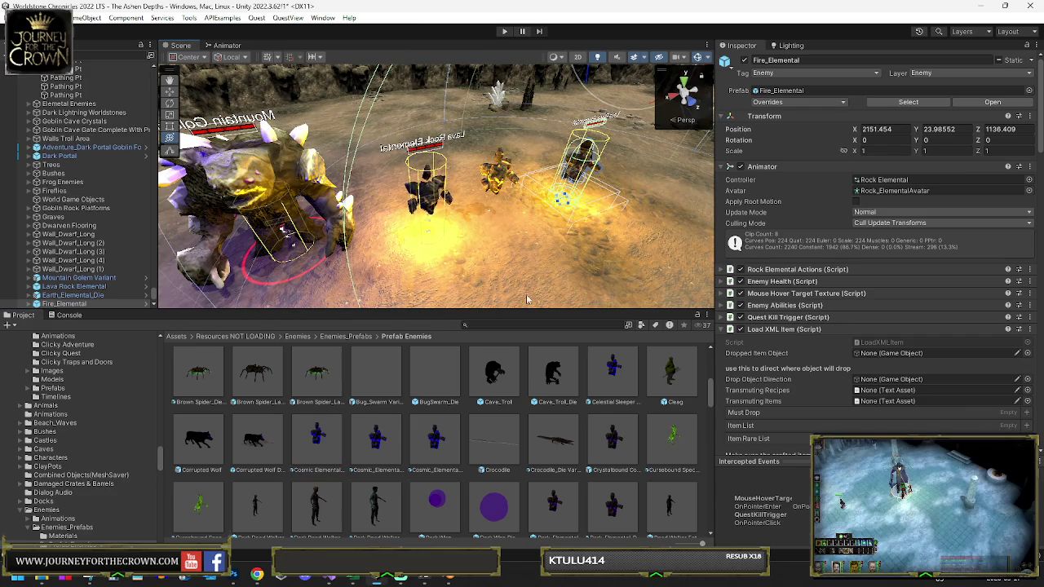
pyautogui.scroll(3, 537, 346)
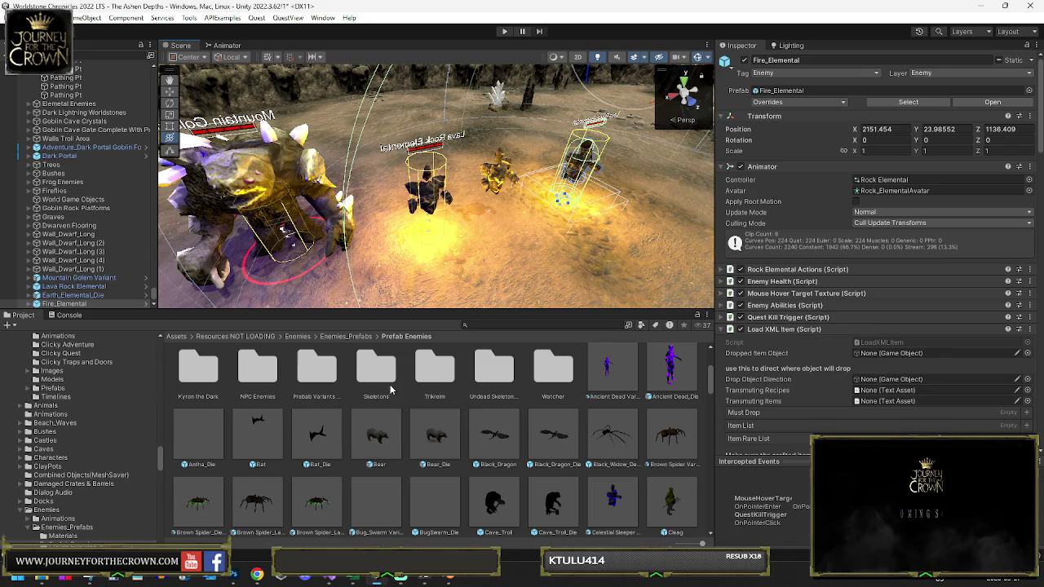
pyautogui.scroll(1, 431, 396)
pyautogui.scroll(2, 497, 407)
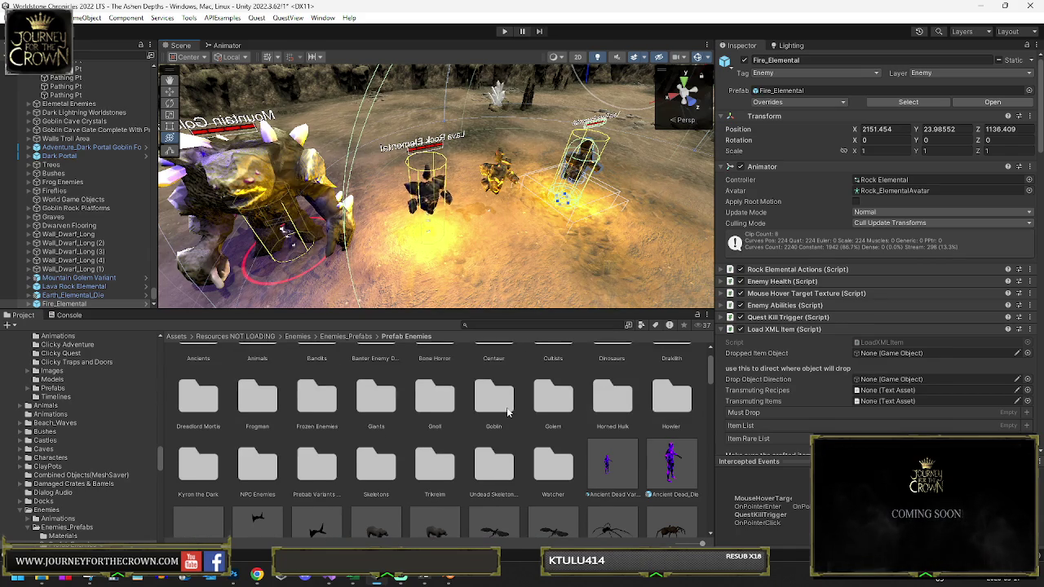
pyautogui.doubleClick(559, 403)
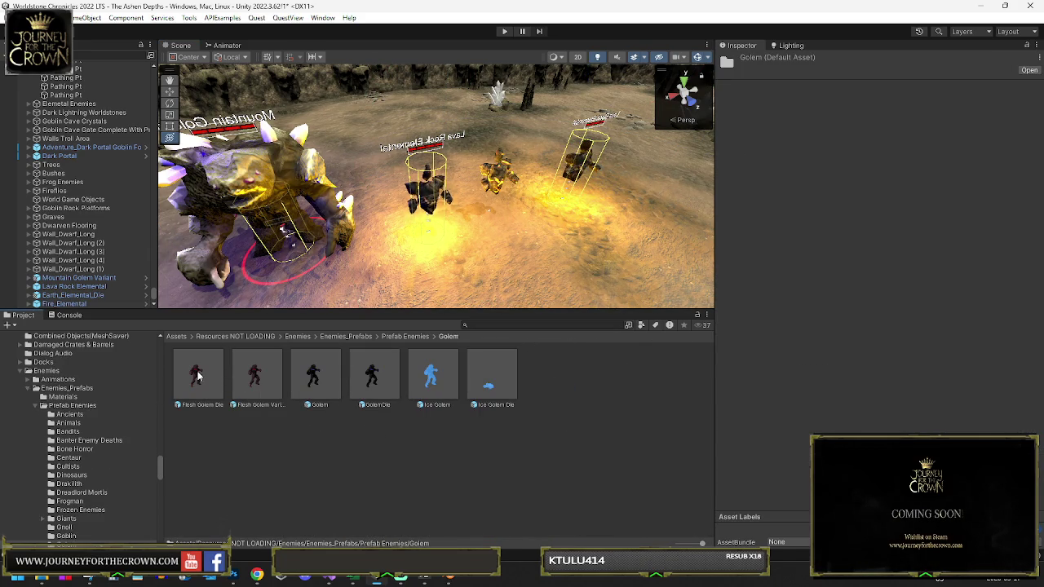
# Step: Place a Golem in the arena beside the elementals
pyautogui.moveTo(310, 380)
pyautogui.mouseDown()
pyautogui.moveTo(465, 265)
pyautogui.moveTo(469, 220)
pyautogui.moveTo(384, 181)
pyautogui.mouseUp()
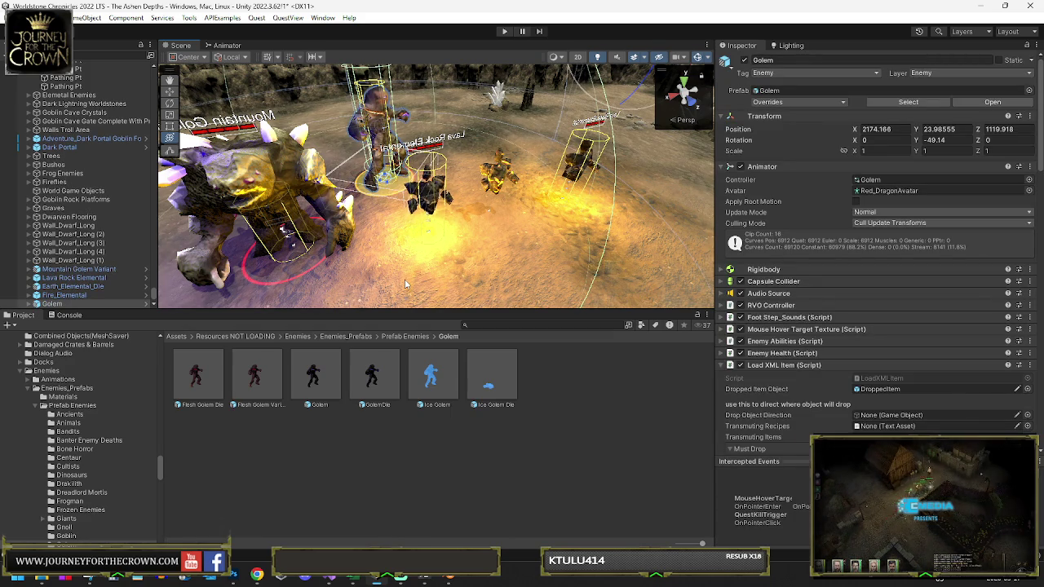
pyautogui.moveTo(497, 260)
pyautogui.mouseDown()
pyautogui.moveTo(415, 218)
pyautogui.moveTo(321, 231)
pyautogui.moveTo(414, 231)
pyautogui.mouseUp()
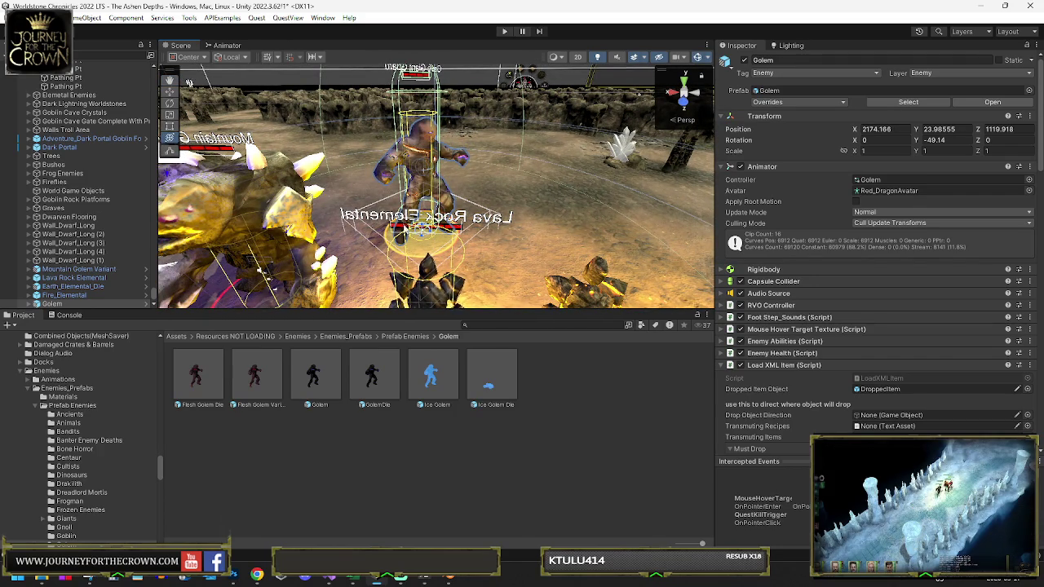
pyautogui.moveTo(488, 206)
pyautogui.mouseDown()
pyautogui.moveTo(637, 183)
pyautogui.moveTo(441, 198)
pyautogui.moveTo(326, 180)
pyautogui.mouseUp()
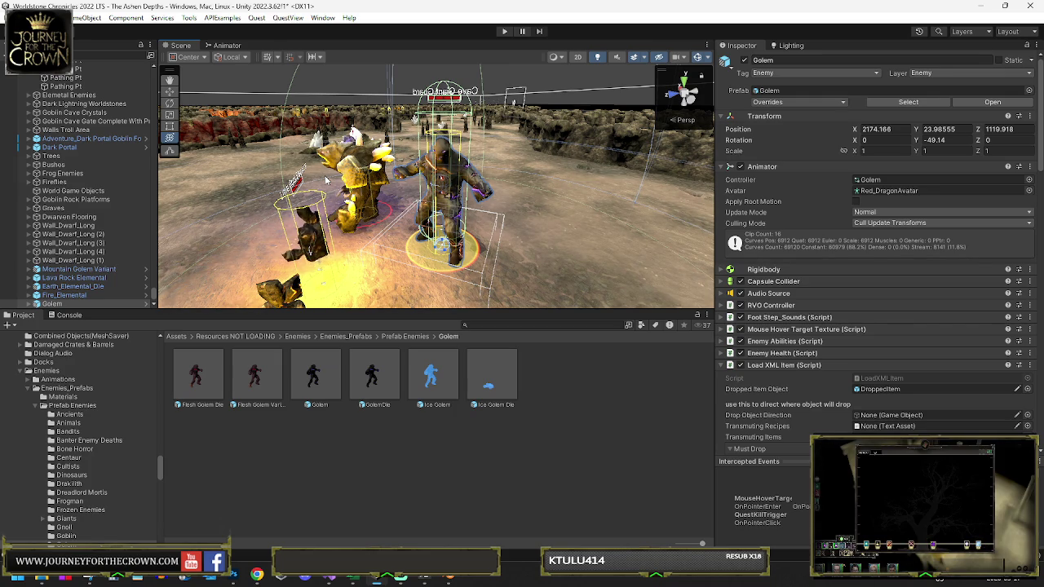
# Step: Add a Flesh Golem and Ice Golem, then open the Horned Hulk prefab folder
pyautogui.moveTo(271, 384); pyautogui.dragTo(257, 234)
pyautogui.keyDown('alt'); pyautogui.moveTo(360, 306); pyautogui.dragTo(426, 220); pyautogui.keyUp('alt')
pyautogui.moveTo(343, 174)
pyautogui.keyDown('alt'); pyautogui.mouseDown()
pyautogui.moveTo(403, 219)
pyautogui.moveTo(548, 220)
pyautogui.moveTo(457, 286)
pyautogui.mouseUp(); pyautogui.keyUp('alt')
pyautogui.click(534, 222)
pyautogui.click(401, 340)
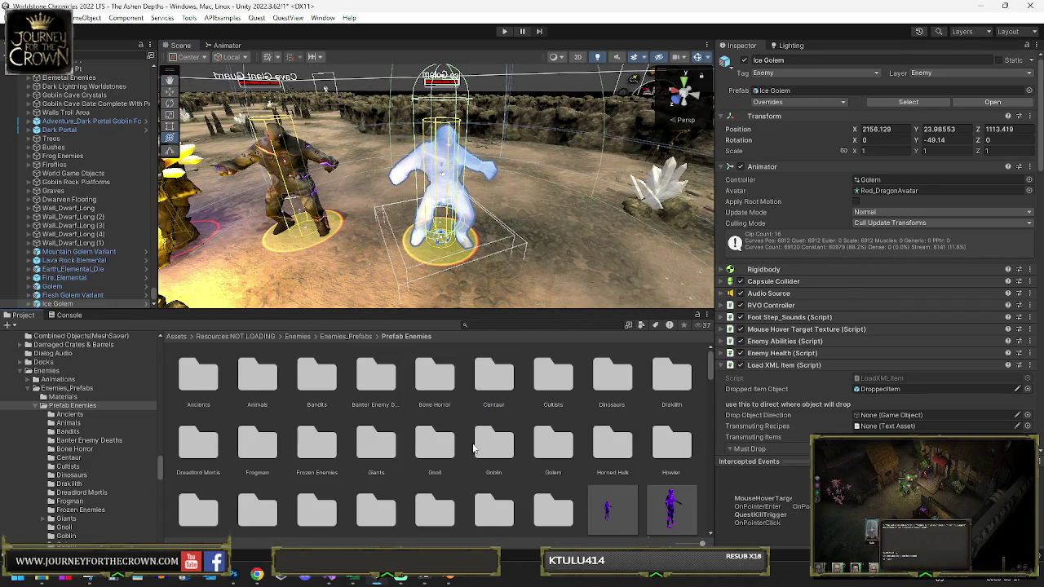
pyautogui.doubleClick(612, 444)
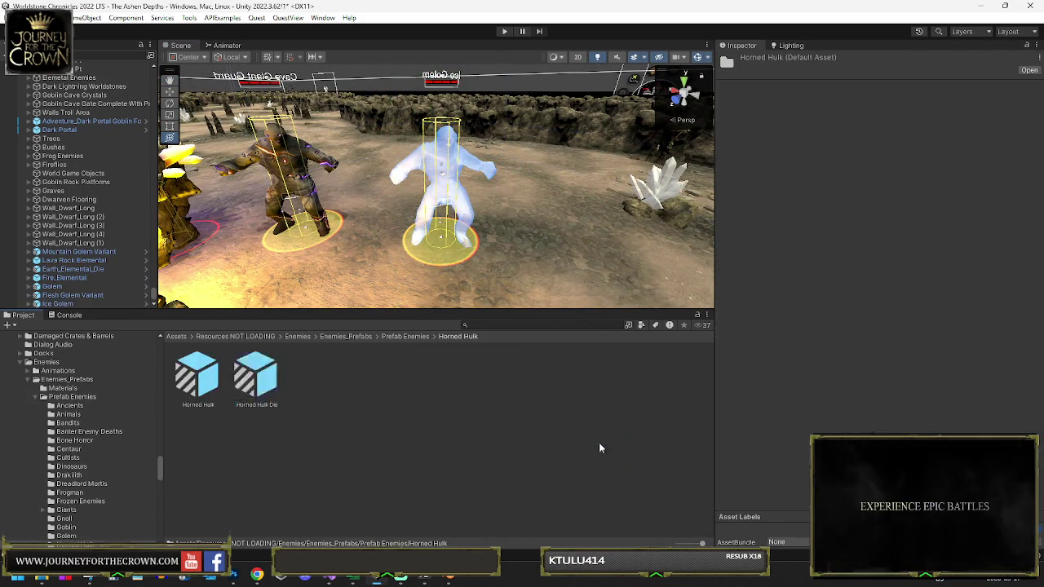
# Step: Place a Horned Hulk among the golems in the arena
pyautogui.moveTo(193, 388)
pyautogui.mouseDown()
pyautogui.moveTo(378, 249)
pyautogui.moveTo(375, 224)
pyautogui.mouseUp()
pyautogui.scroll(3, 407, 187)
pyautogui.moveTo(429, 166)
pyautogui.mouseDown()
pyautogui.moveTo(353, 96)
pyautogui.moveTo(979, 133)
pyautogui.mouseUp()
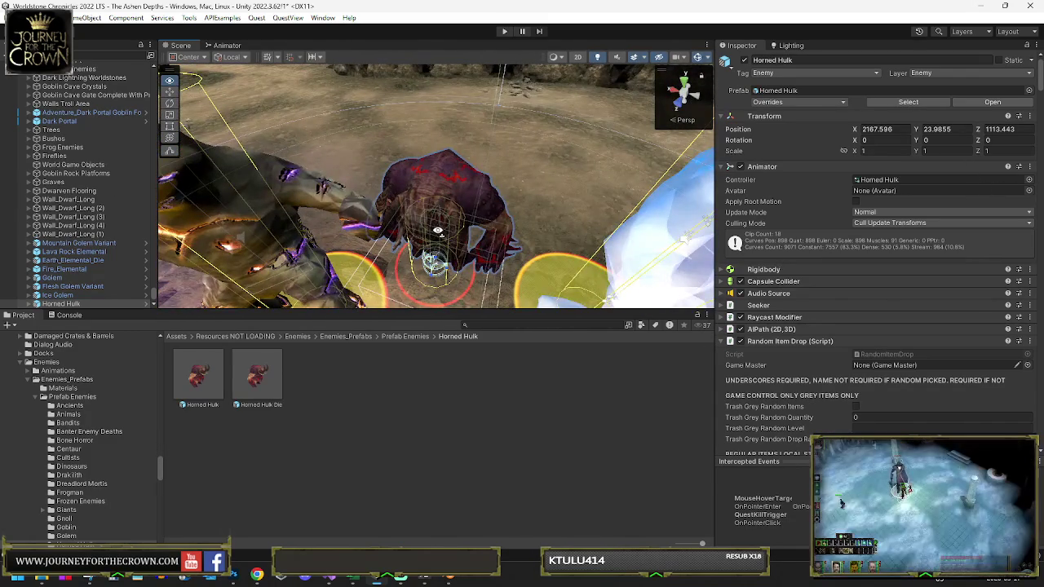
pyautogui.moveTo(392, 212); pyautogui.dragTo(417, 183)
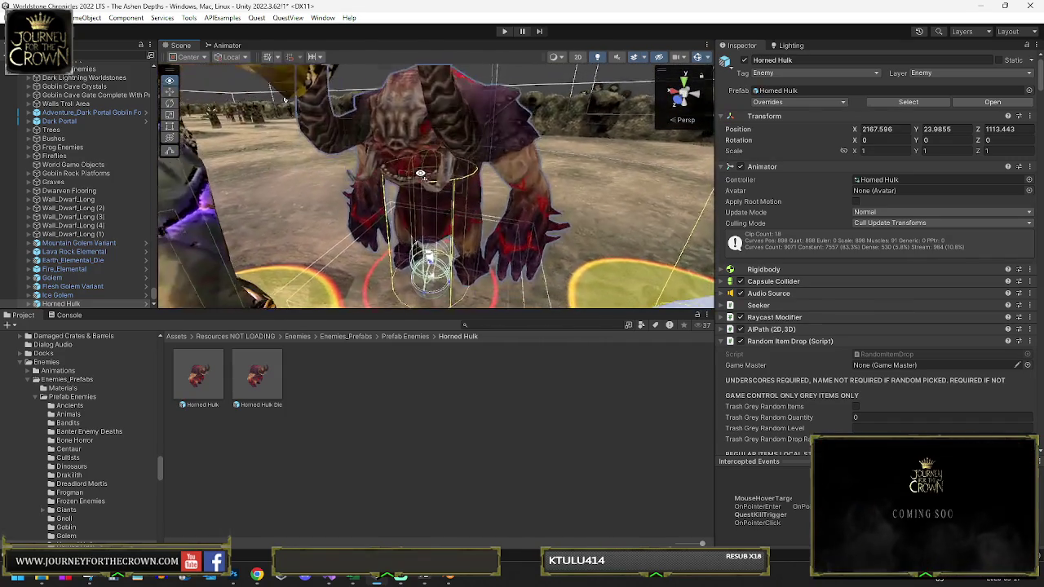
pyautogui.scroll(-5, 287, 258)
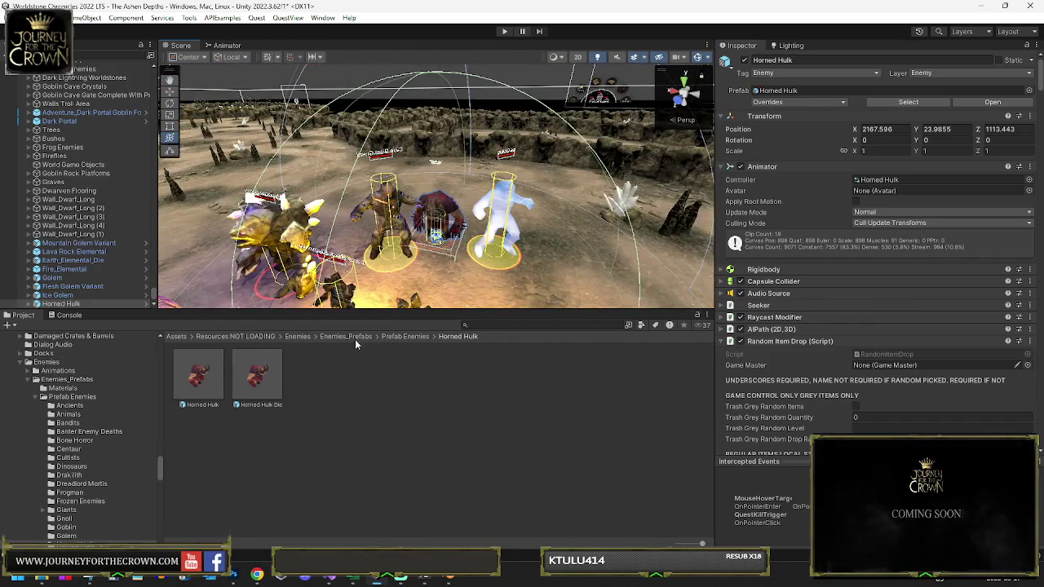
# Step: Add Carnohorn Ravager, Razorclaw Hunter, Elder Horn and Dreadscale from the Dinosaurs folder
pyautogui.click(397, 335)
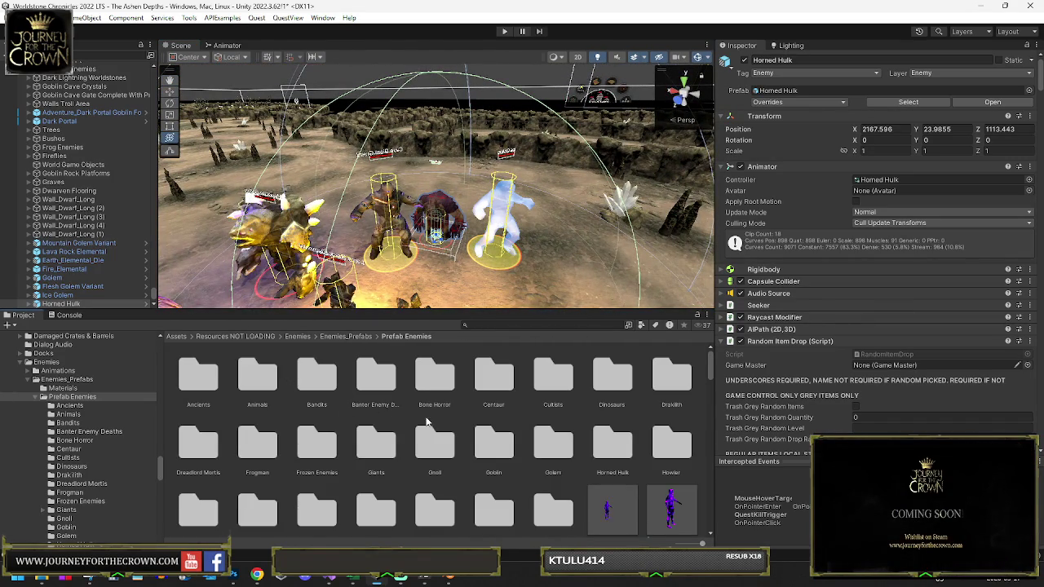
pyautogui.moveTo(594, 256); pyautogui.dragTo(598, 360)
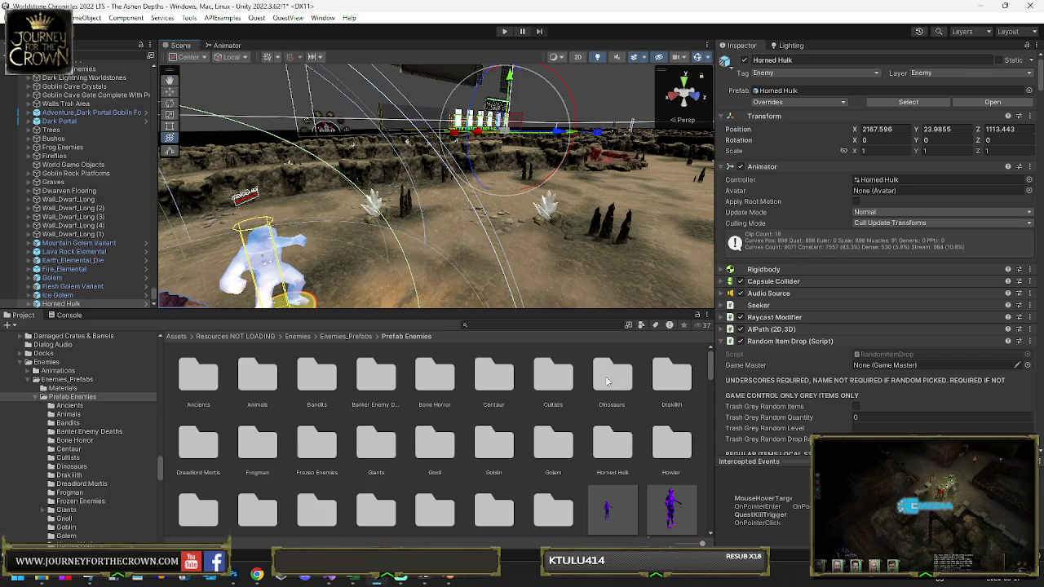
pyautogui.doubleClick(612, 377)
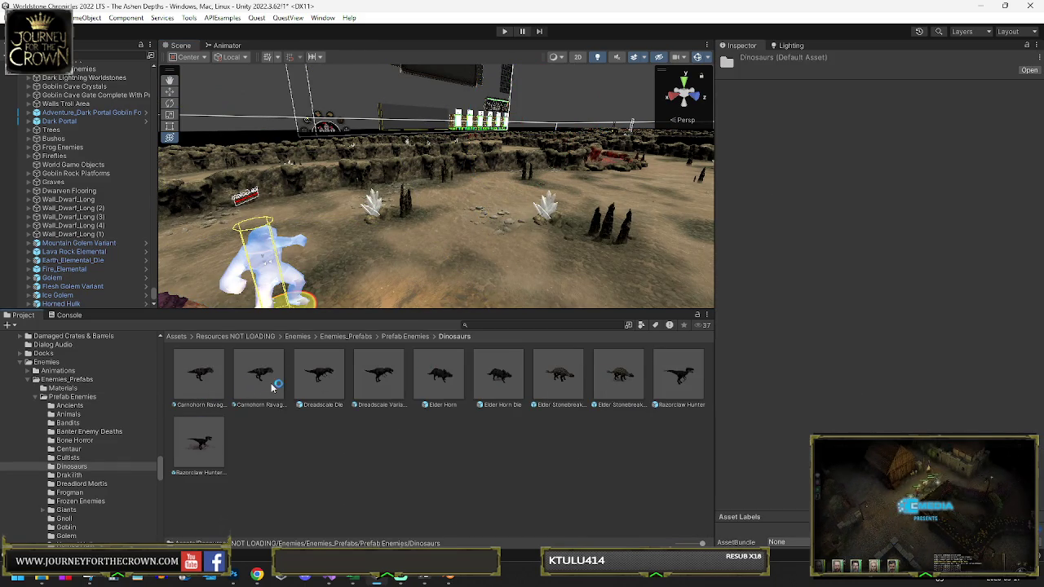
pyautogui.moveTo(199, 382); pyautogui.dragTo(426, 253)
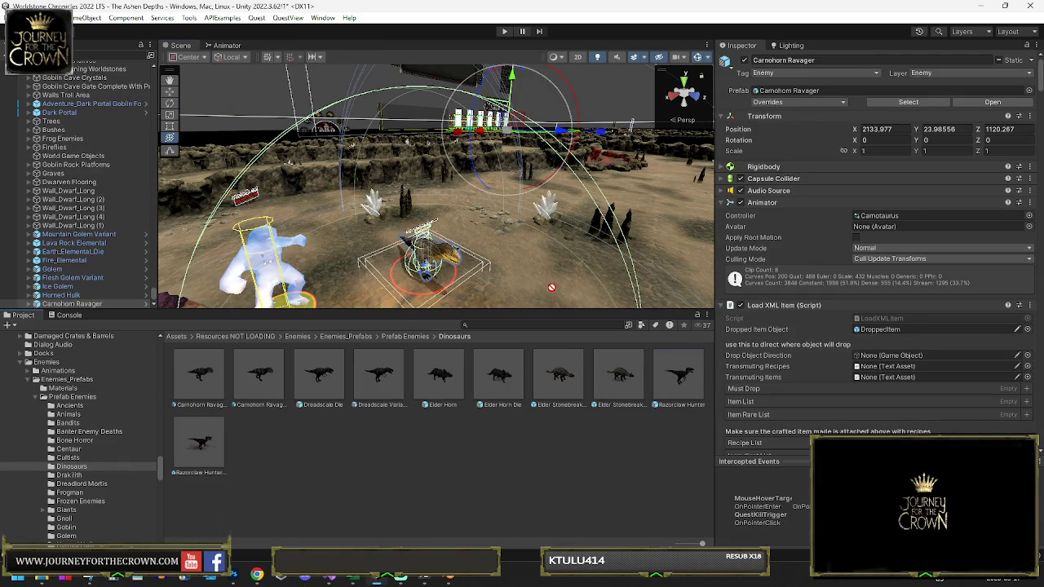
pyautogui.moveTo(439, 376); pyautogui.dragTo(481, 261)
pyautogui.click(309, 381)
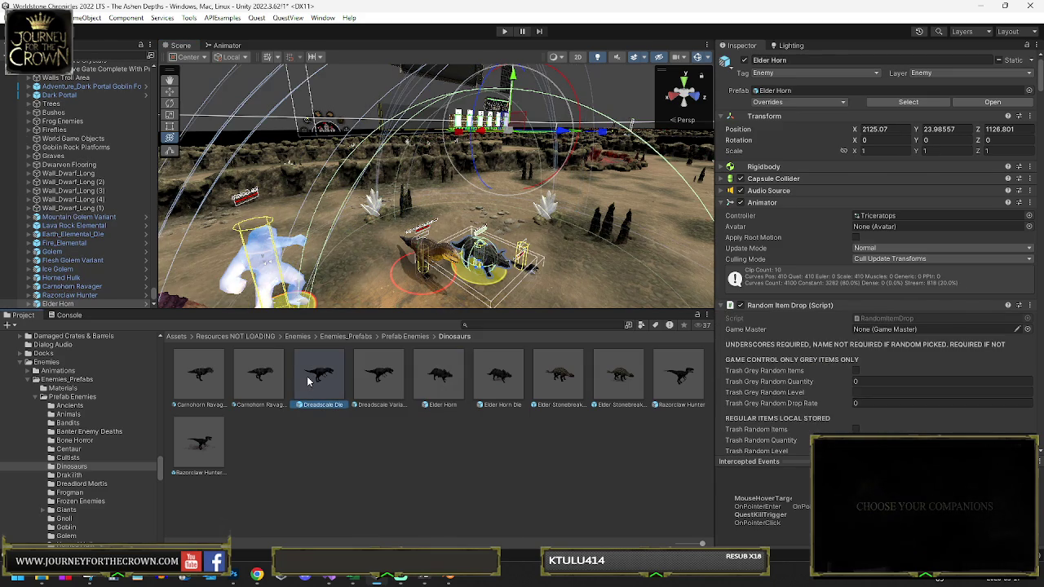
pyautogui.moveTo(309, 381)
pyautogui.mouseDown()
pyautogui.moveTo(326, 351)
pyautogui.moveTo(461, 243)
pyautogui.mouseUp()
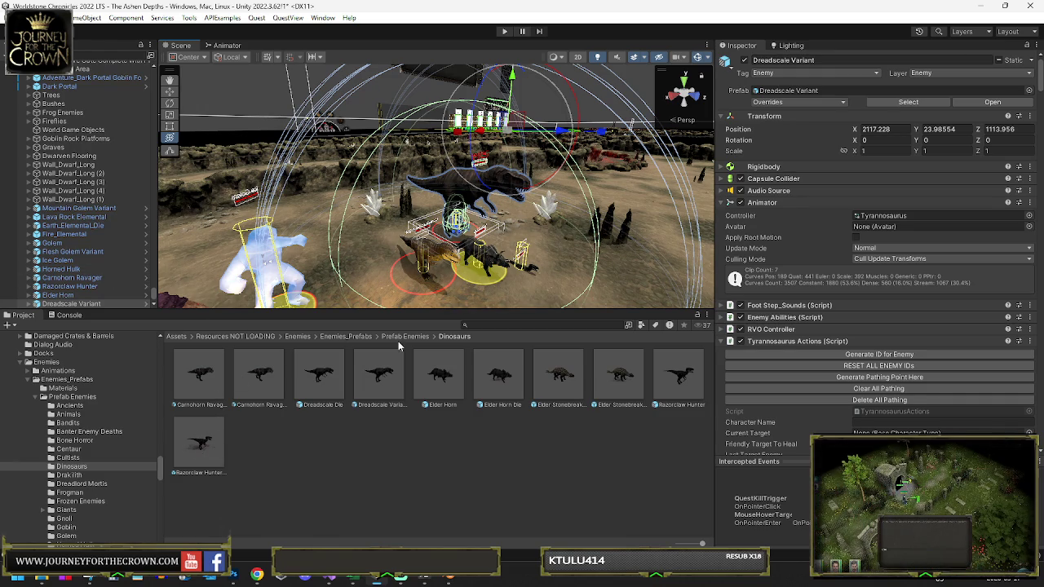
pyautogui.click(402, 336)
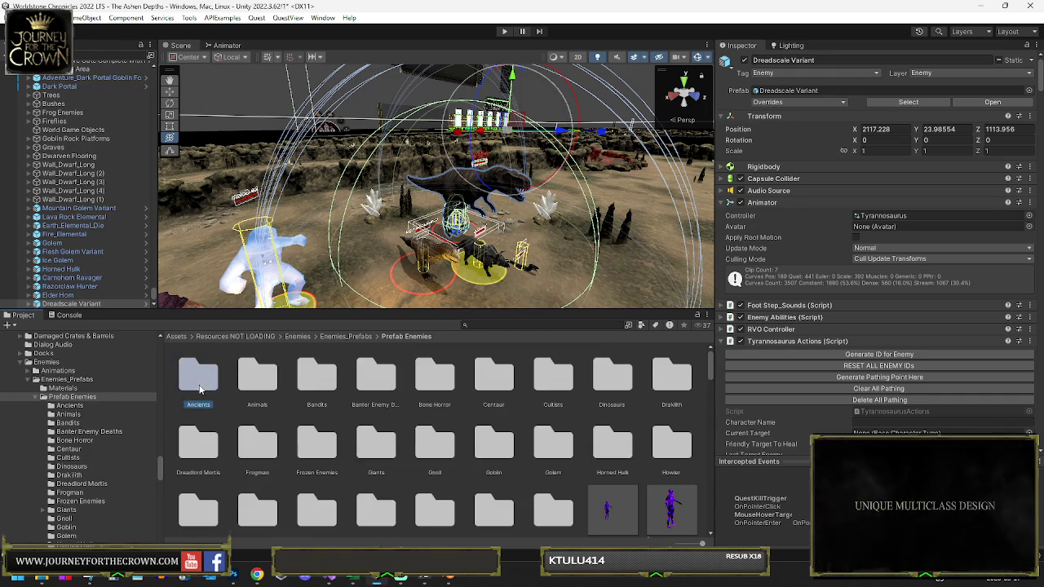
pyautogui.doubleClick(201, 390)
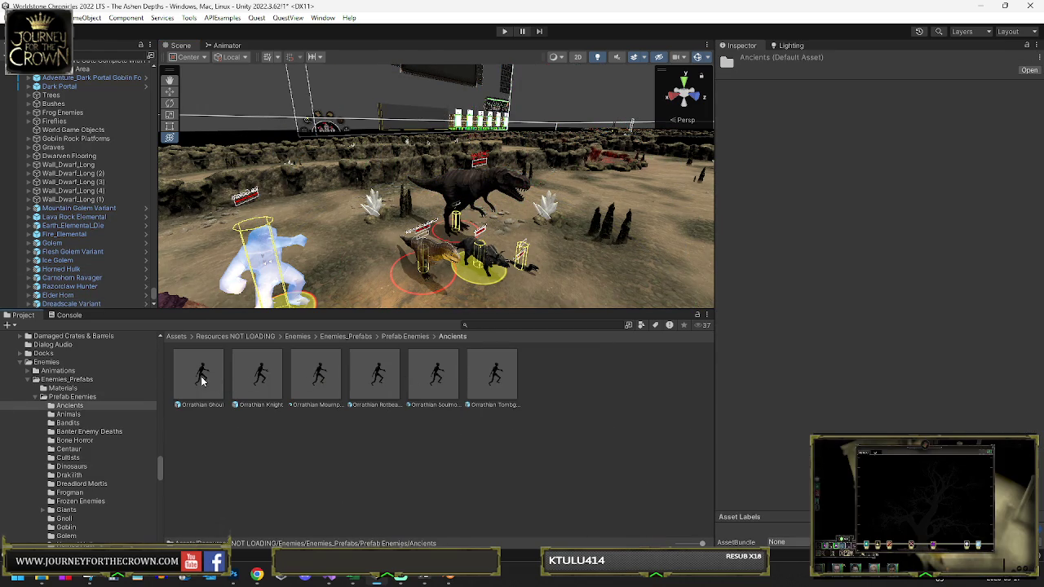
pyautogui.moveTo(201, 379); pyautogui.dragTo(319, 280)
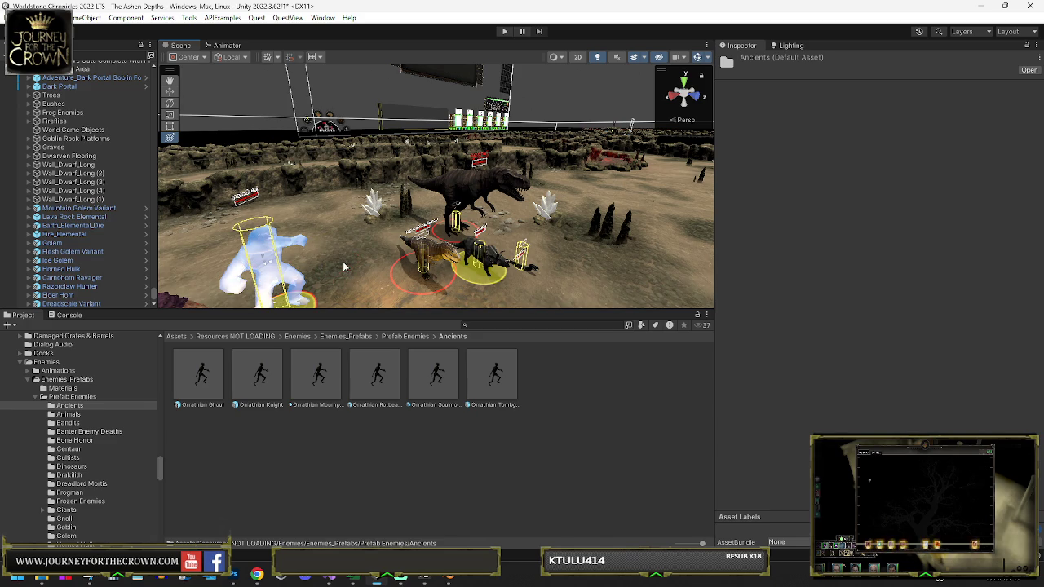
pyautogui.click(392, 337)
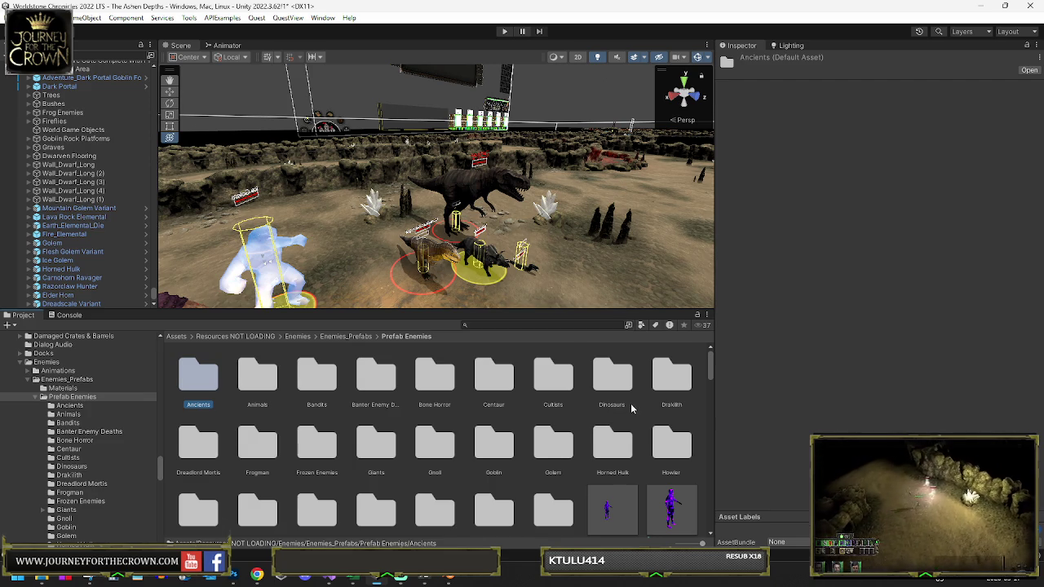
pyautogui.scroll(-1, 628, 405)
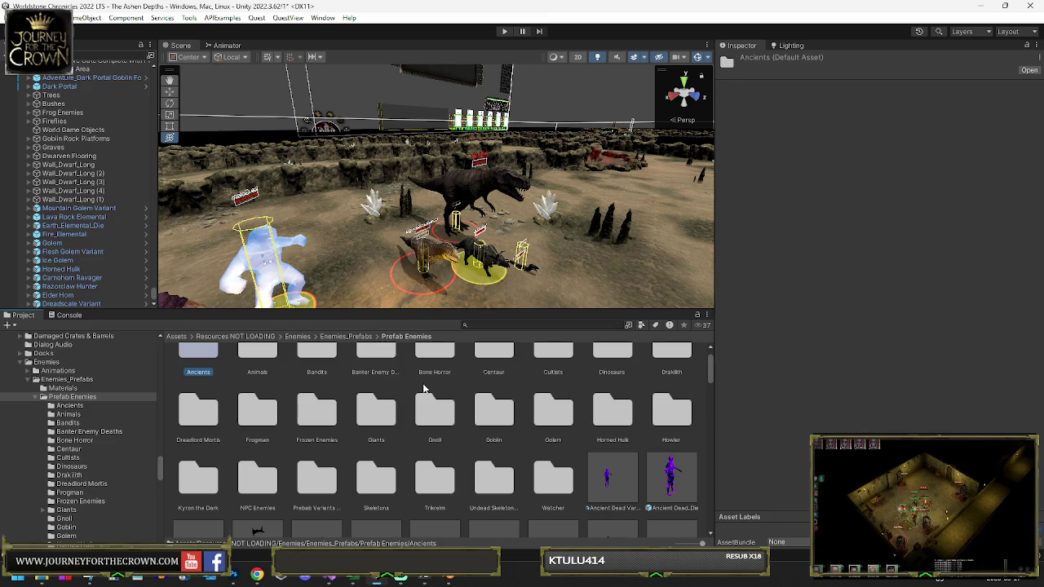
pyautogui.moveTo(413, 282); pyautogui.dragTo(547, 307)
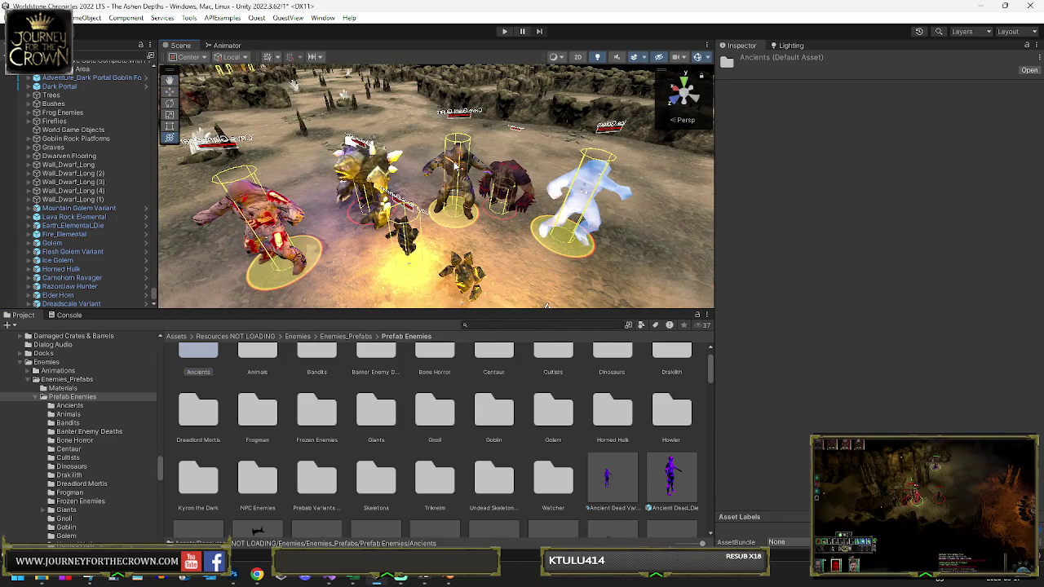
# Step: Inspect the Golem, Mountain Golem Variant and Fire_Elemental, then delete the Ice Golem
pyautogui.click(455, 166)
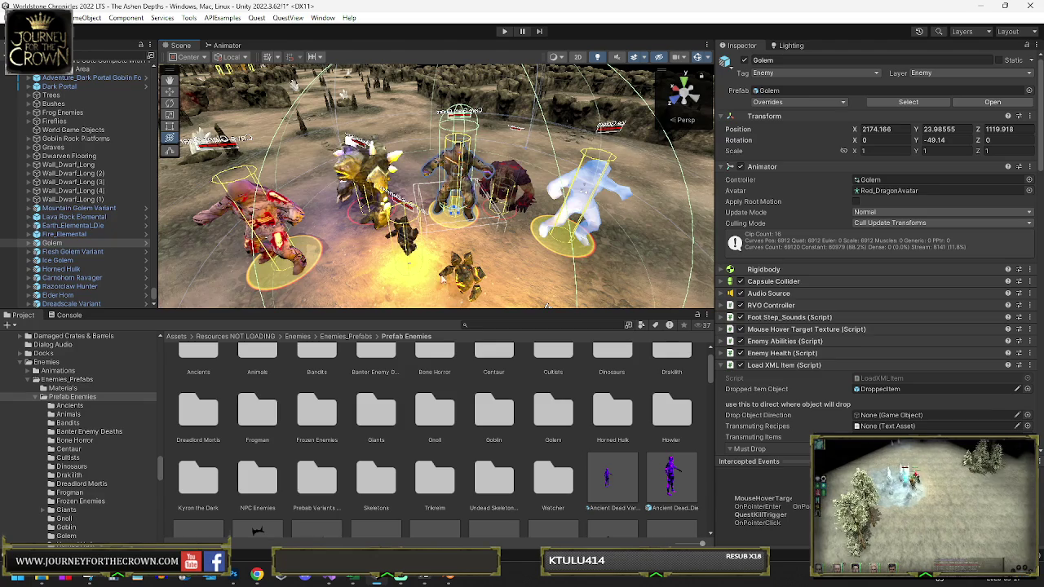
pyautogui.click(121, 210)
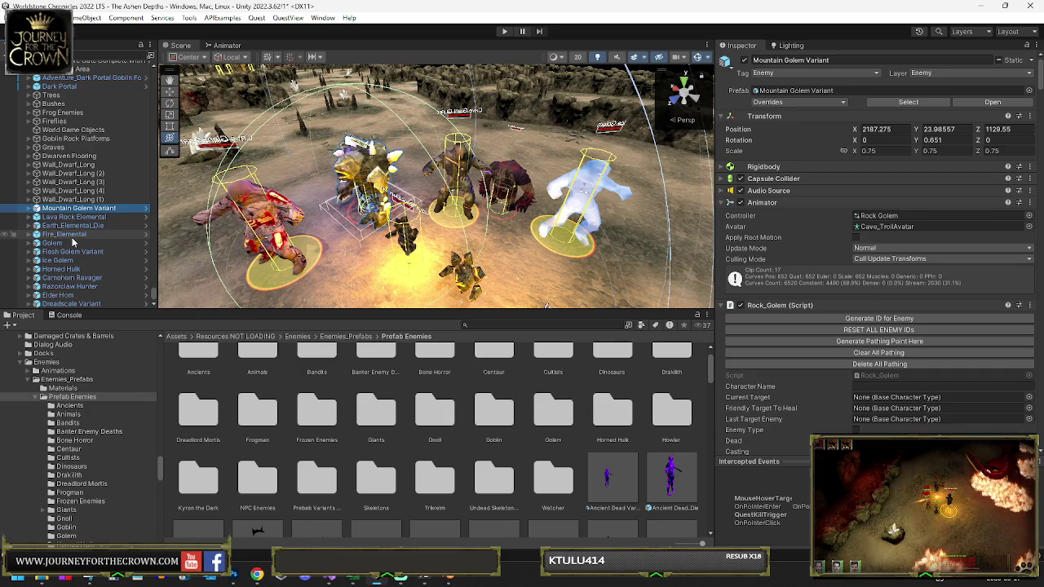
pyautogui.click(72, 234)
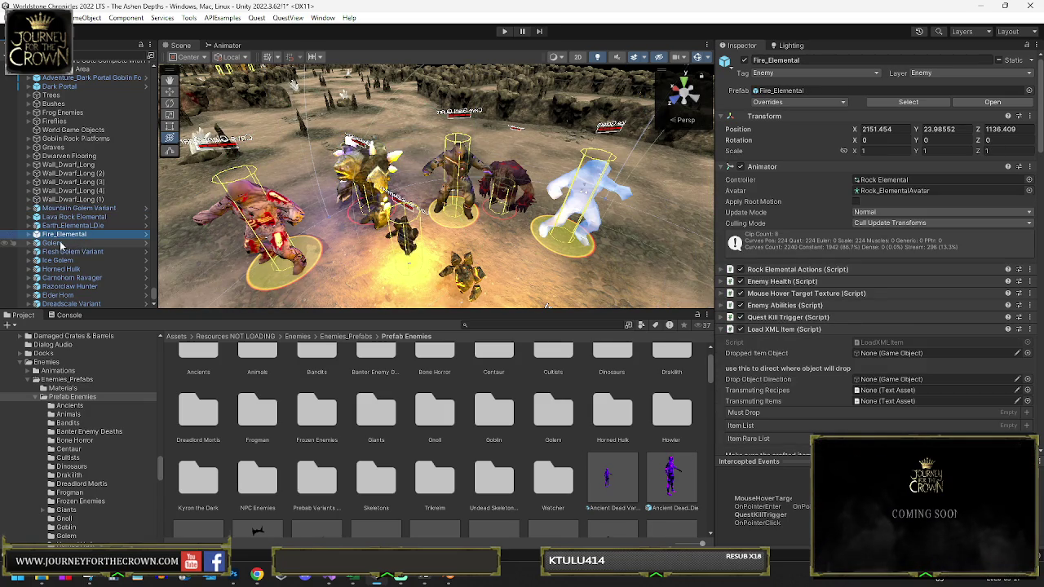
pyautogui.click(62, 263)
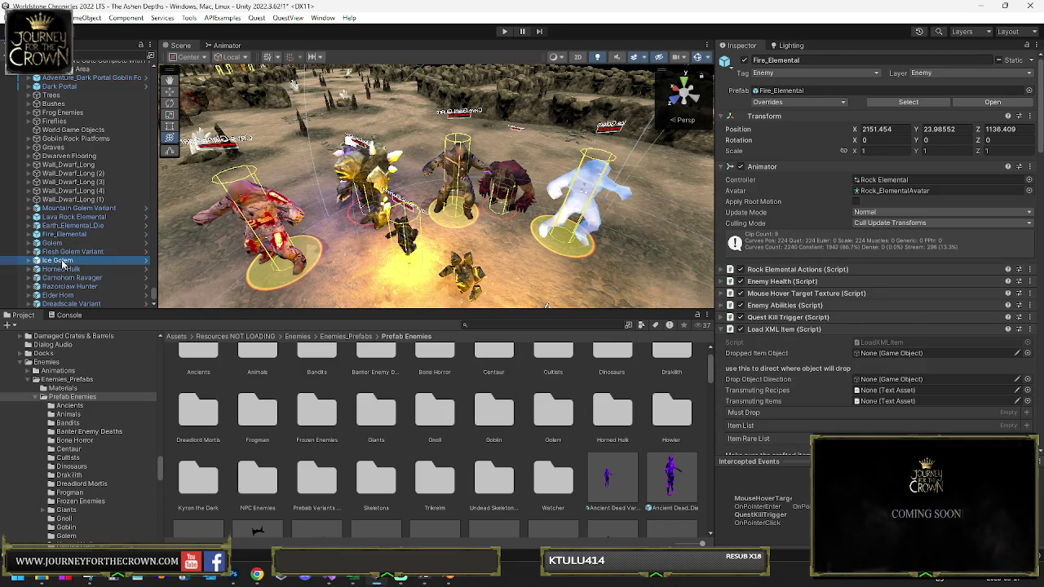
pyautogui.press('Delete')
# Step: Delete Horned Hulk through Dreadscale Variant and the Flesh Golem Variant
pyautogui.click(67, 279)
pyautogui.keyDown('shift'); pyautogui.click(70, 305); pyautogui.keyUp('shift')
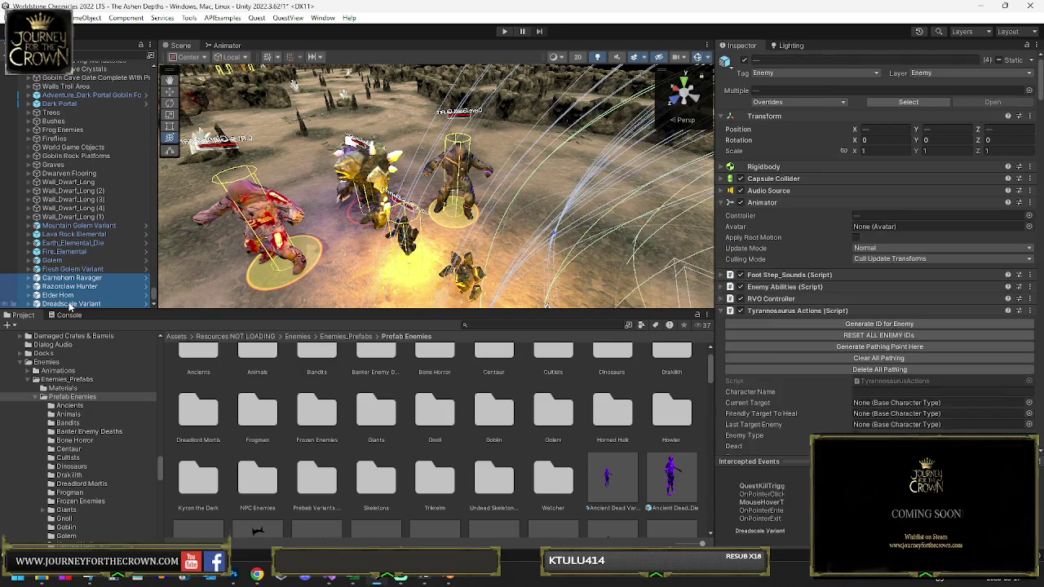
pyautogui.press('Delete')
pyautogui.click(74, 303)
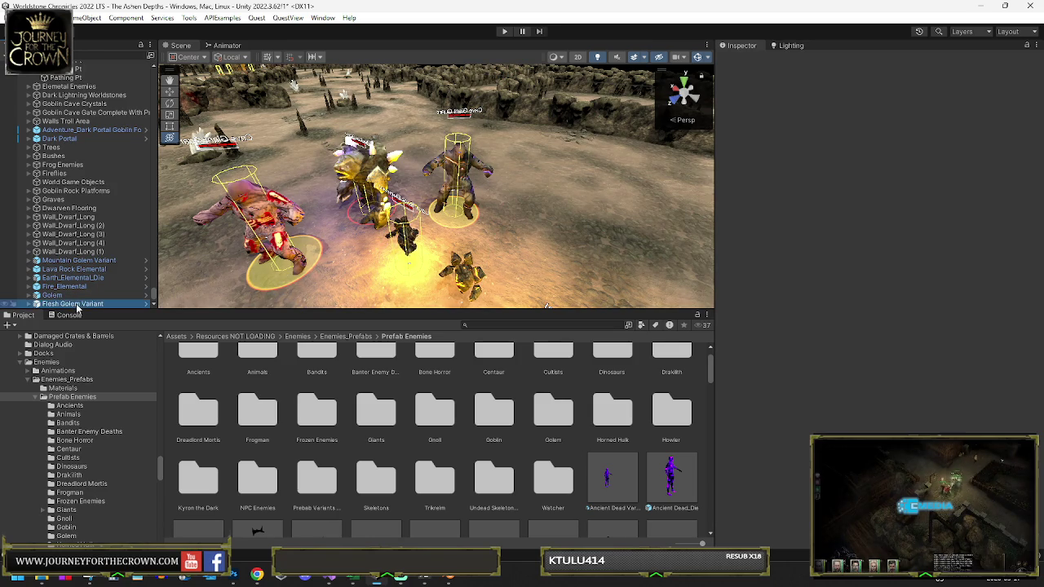
pyautogui.press('Delete')
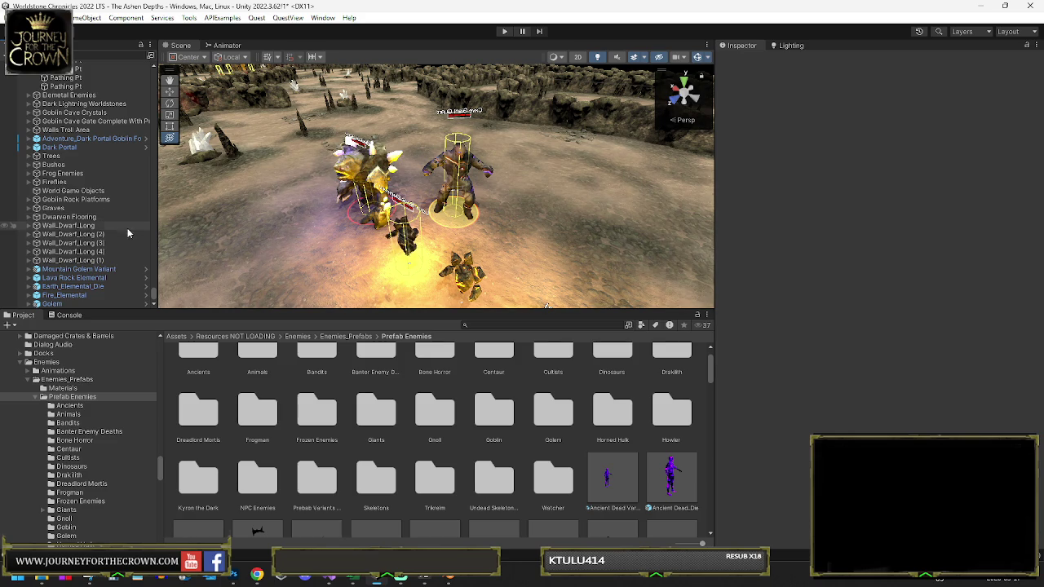
pyautogui.click(70, 279)
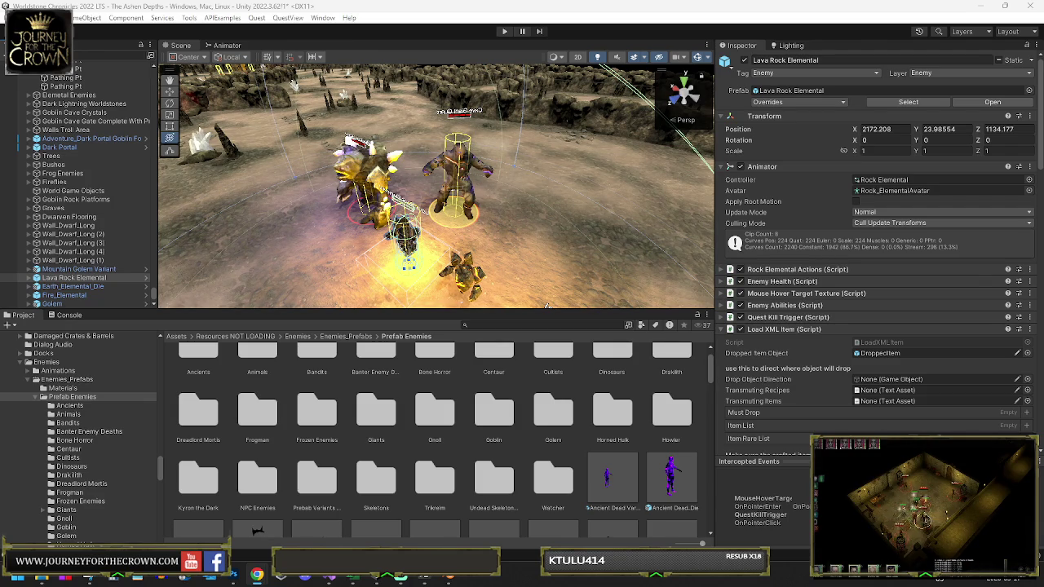
# Step: Rename the Lava Rock Elemental to Ashborn Construct and check the Earth_Elemental_Die prefab
pyautogui.click(72, 279)
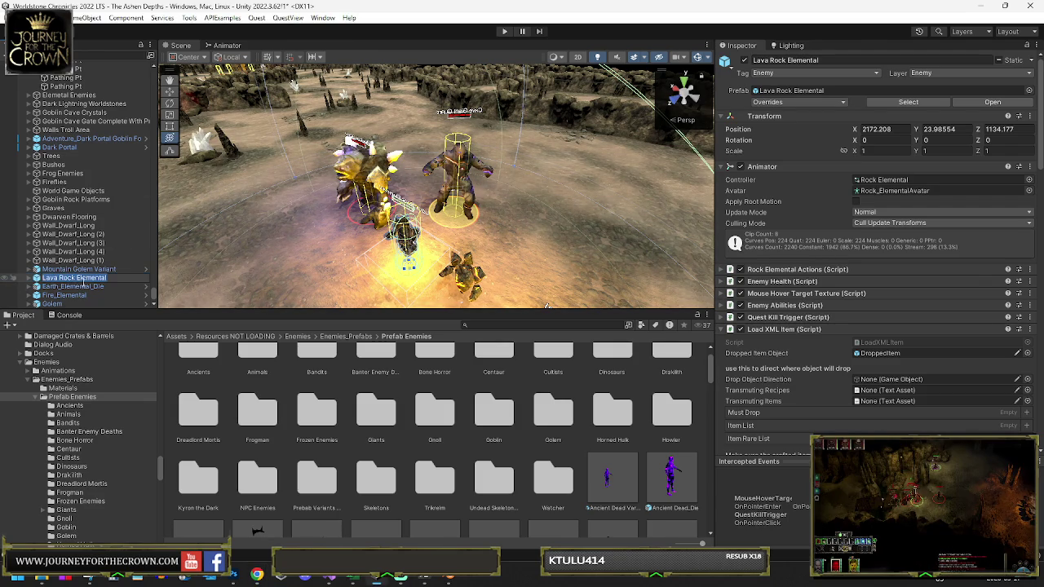
pyautogui.write('Ashborn Construct')
pyautogui.press('Return')
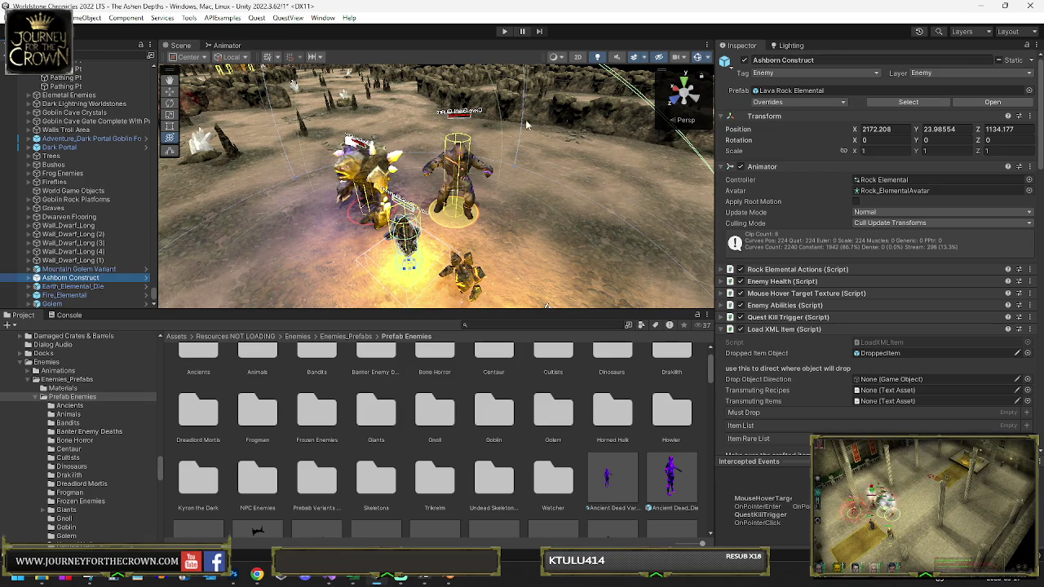
pyautogui.press('f')
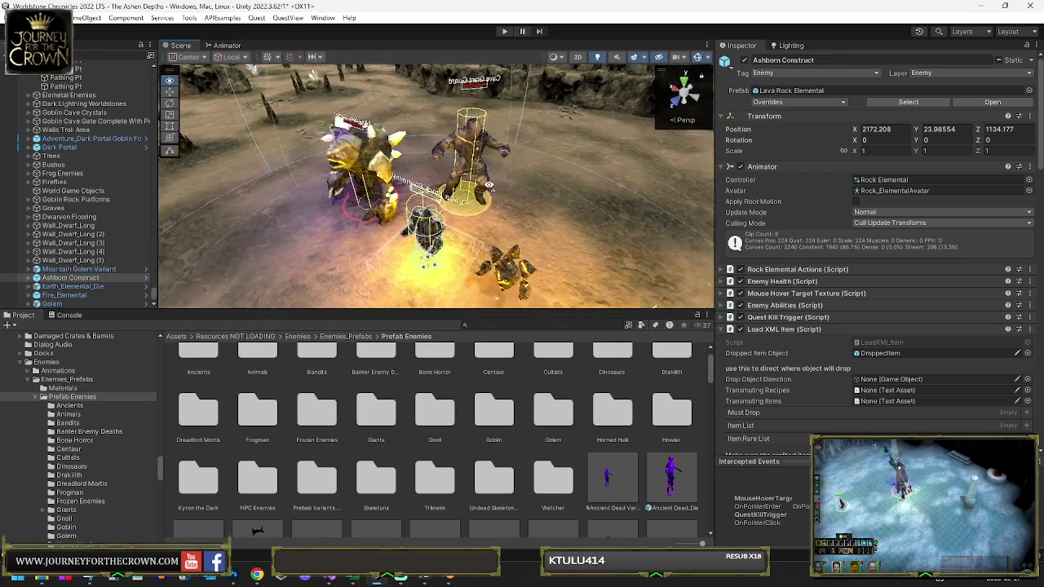
pyautogui.moveTo(587, 163); pyautogui.dragTo(645, 160)
pyautogui.click(522, 167)
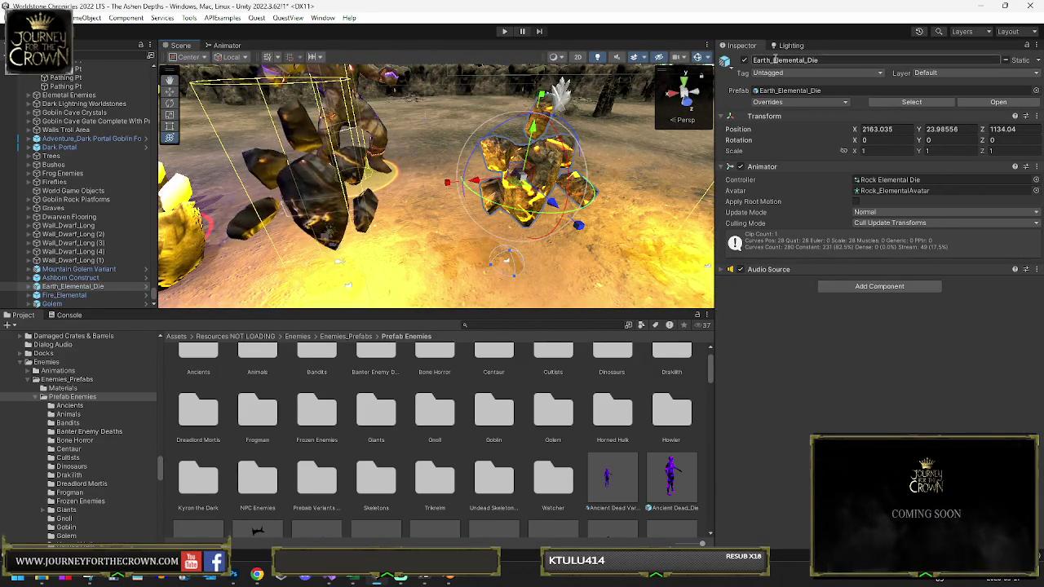
pyautogui.click(912, 102)
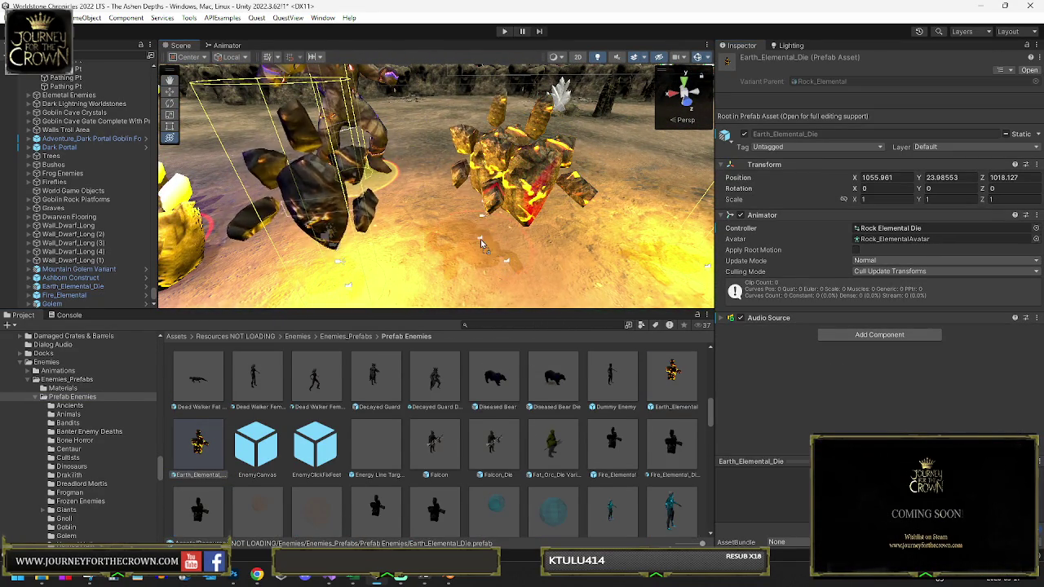
# Step: Paste the name Ashborn Construct onto Earth_Elemental and remove Earth_Elemental_Die
pyautogui.click(454, 157)
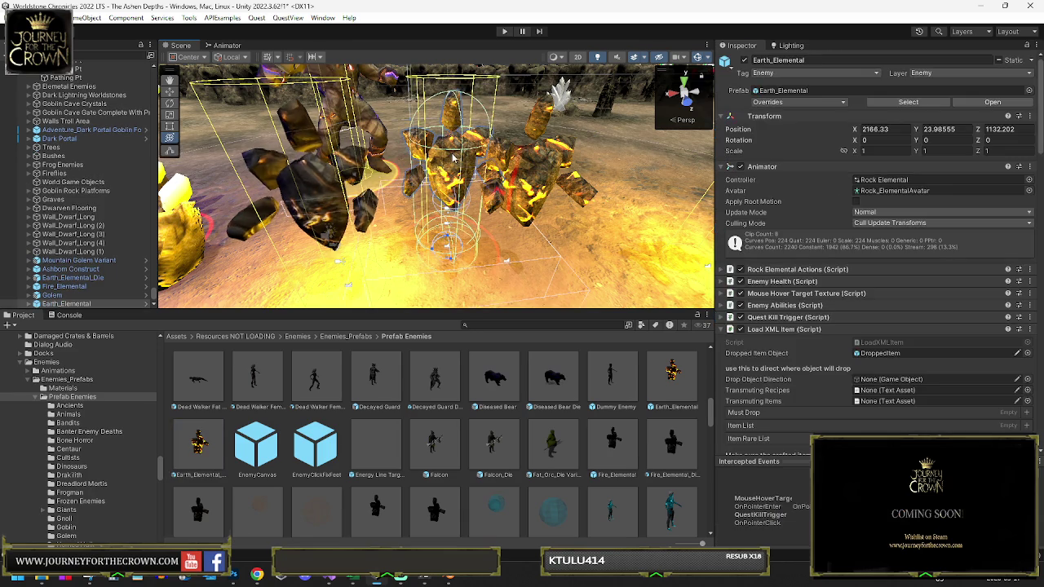
pyautogui.write('Ashborn Construct')
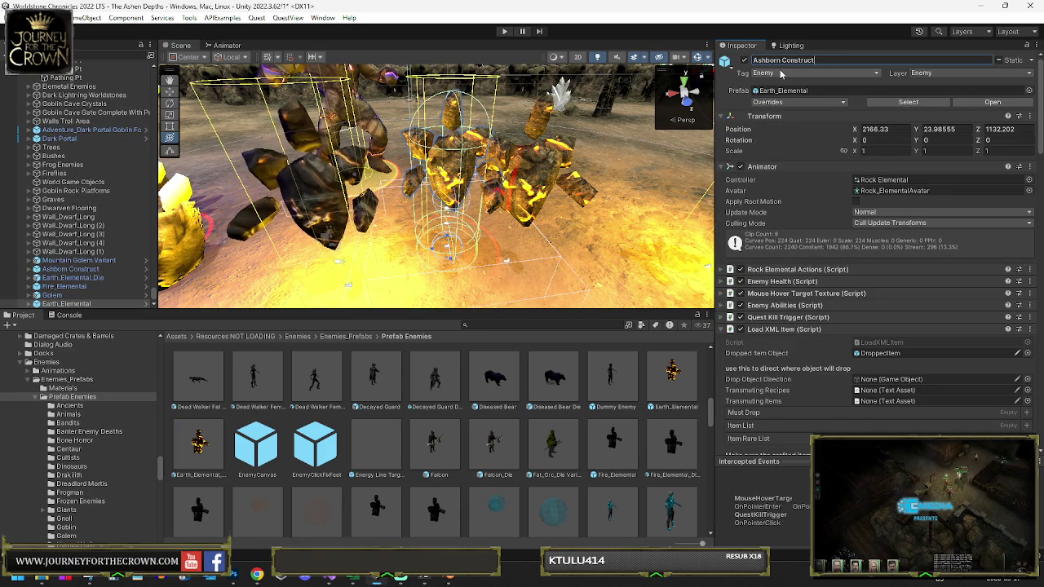
pyautogui.press('Return')
pyautogui.click(198, 440)
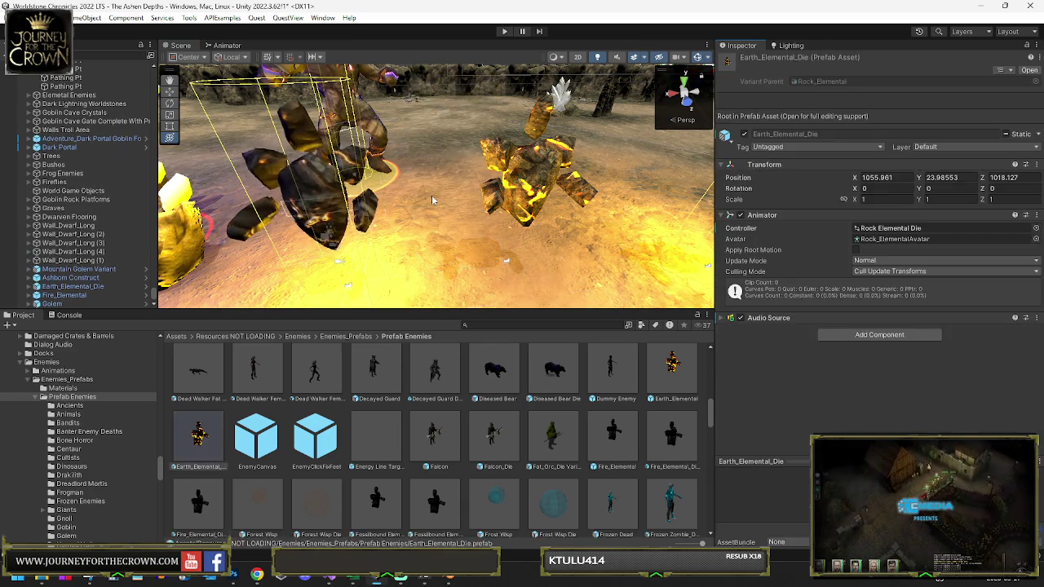
pyautogui.press('Escape')
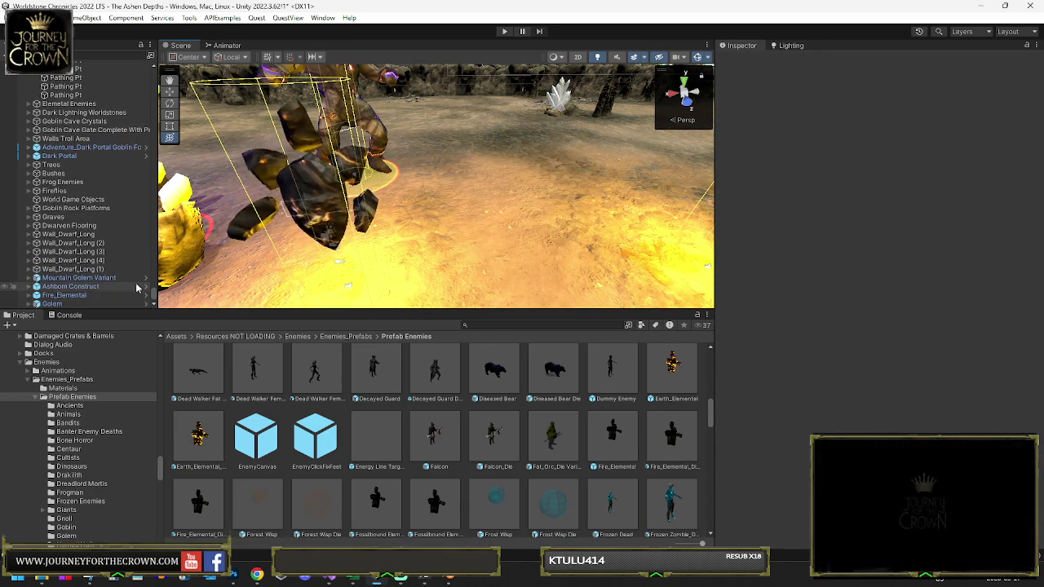
pyautogui.click(241, 246)
pyautogui.scroll(-5, 241, 246)
pyautogui.scroll(10, 437, 169)
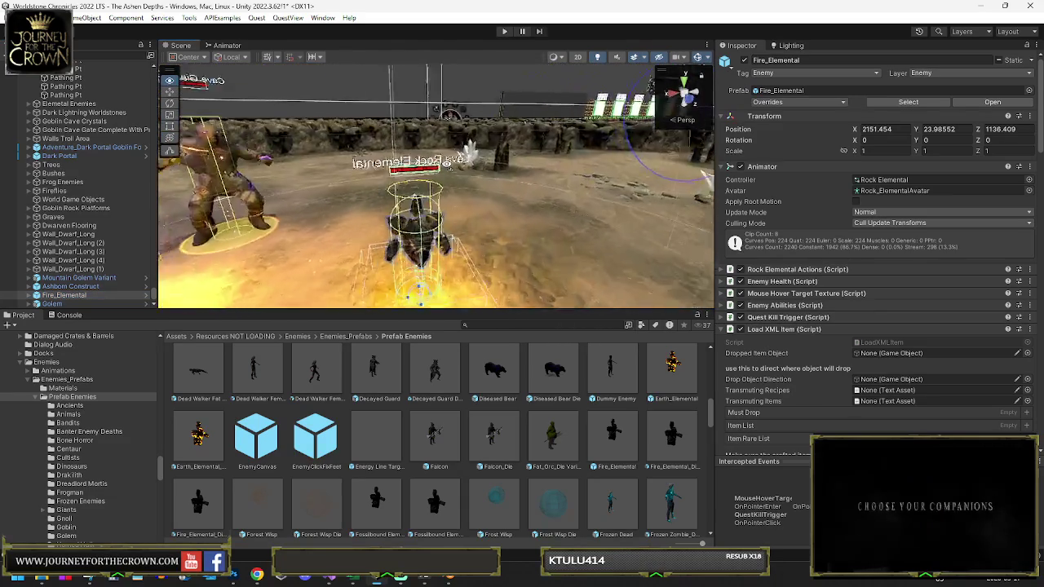
pyautogui.moveTo(436, 169)
pyautogui.mouseDown()
pyautogui.moveTo(1009, 139)
pyautogui.moveTo(983, 129)
pyautogui.mouseUp()
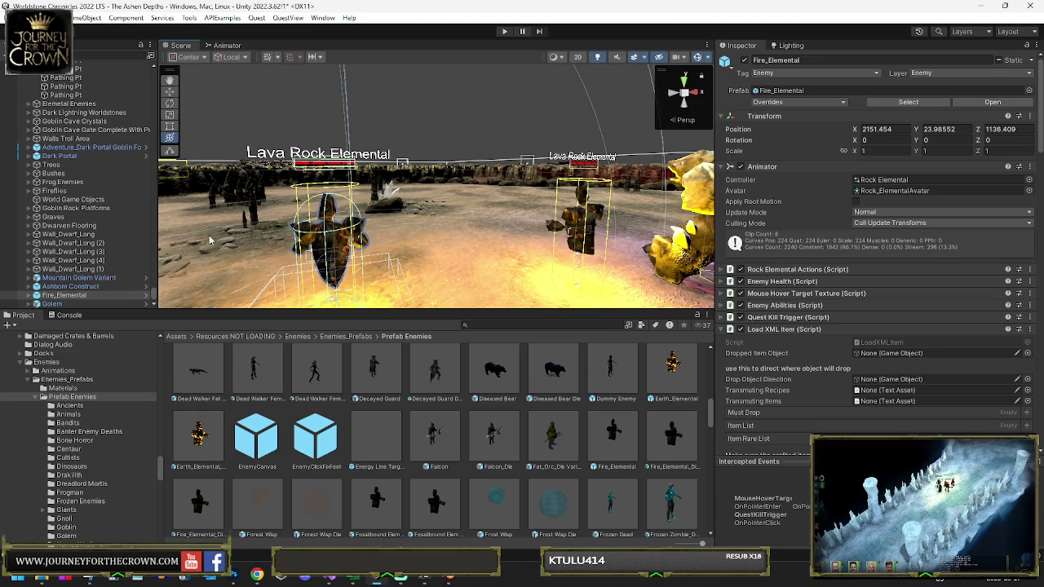
pyautogui.click(90, 279)
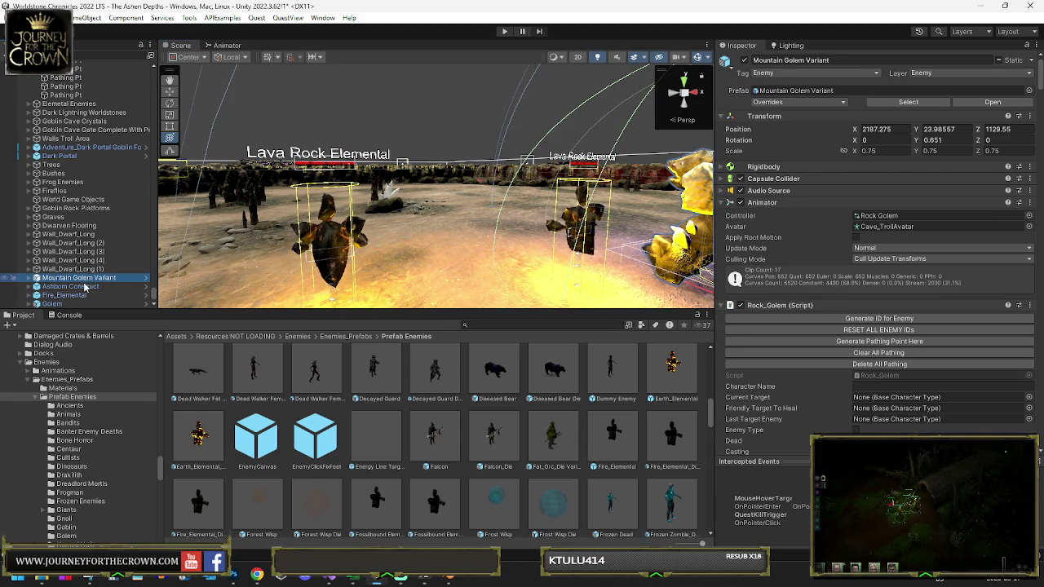
pyautogui.doubleClick(115, 282)
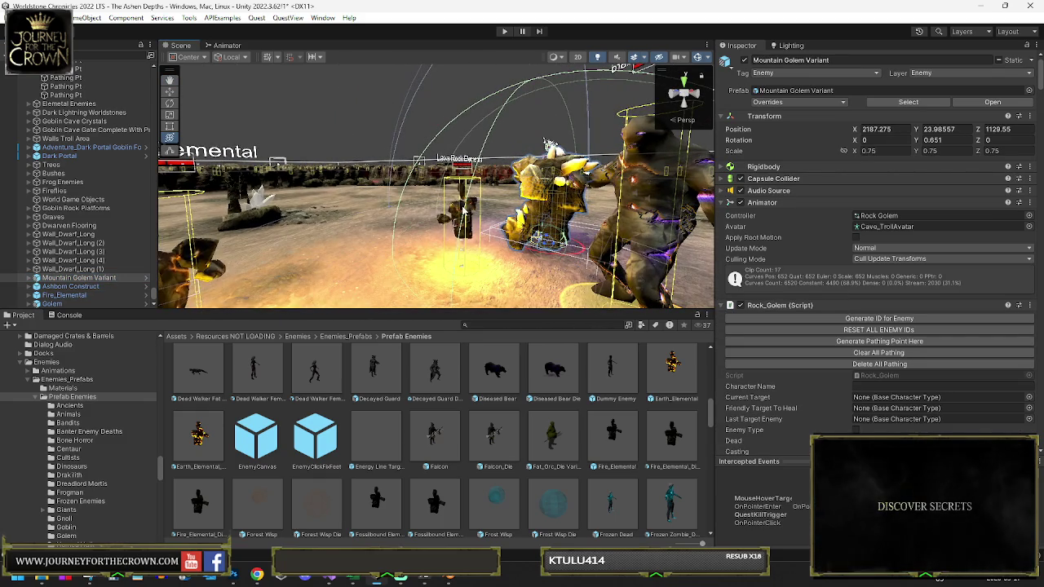
pyautogui.moveTo(460, 215); pyautogui.dragTo(685, 188)
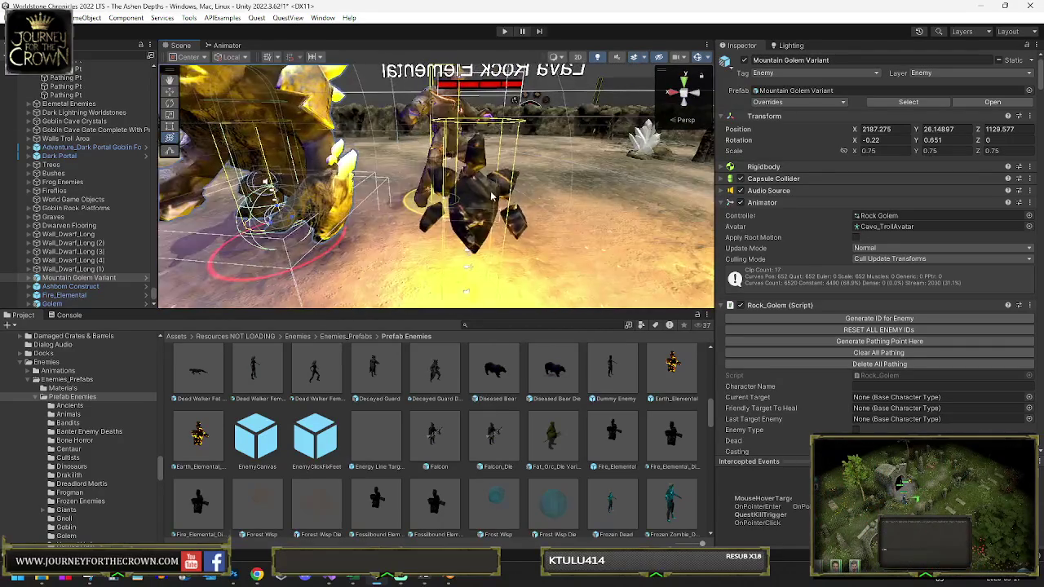
pyautogui.click(484, 202)
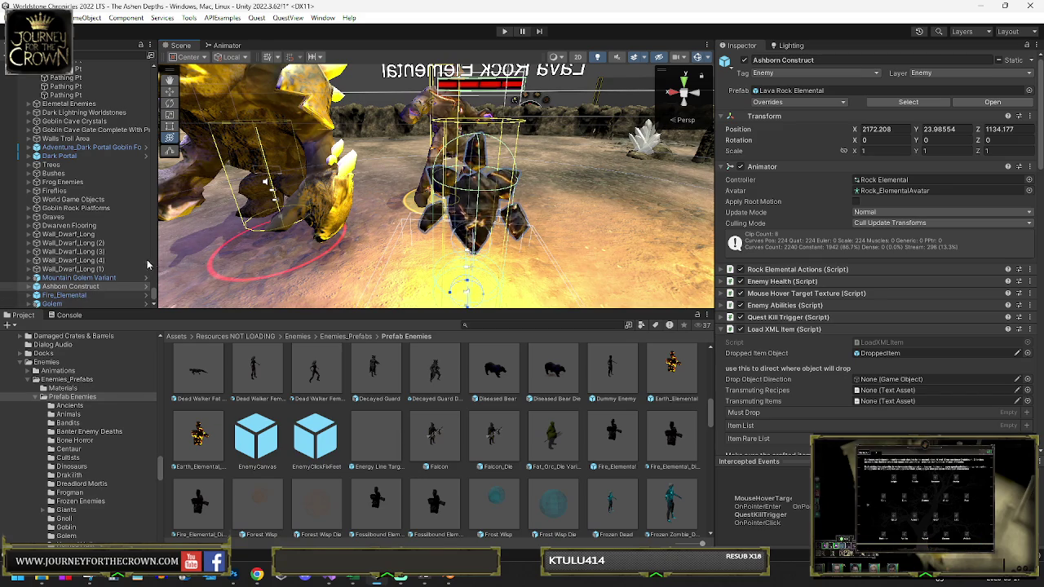
pyautogui.click(74, 296)
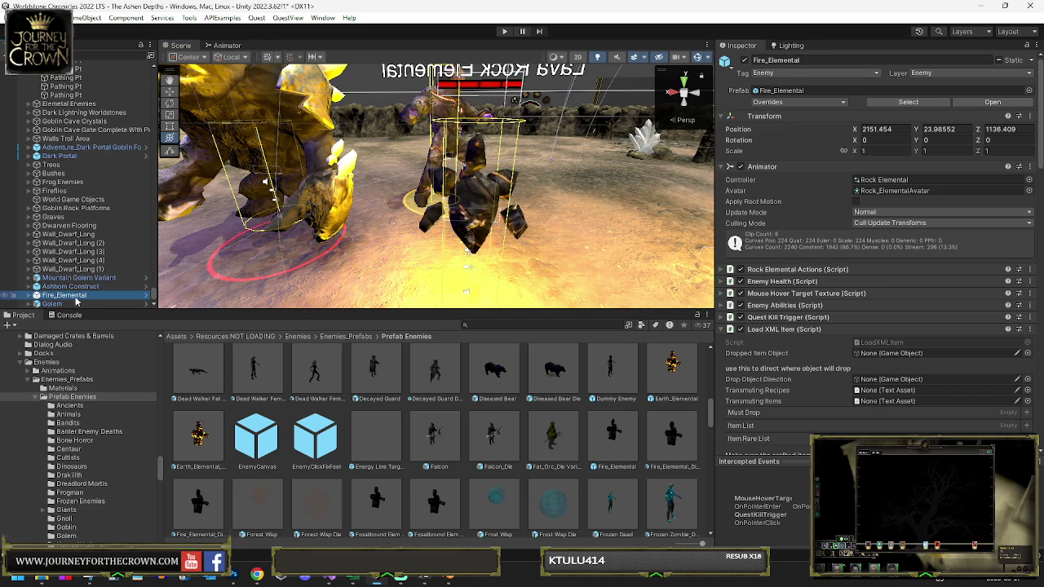
pyautogui.doubleClick(73, 296)
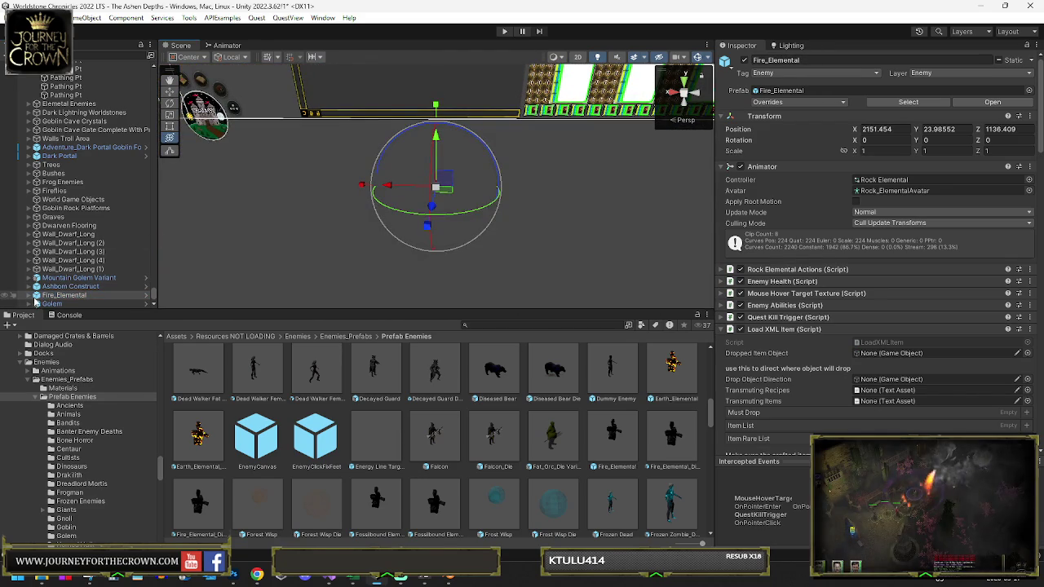
# Step: Switch the tool handle position from Center to Pivot
pyautogui.click(186, 56)
pyautogui.click(192, 71)
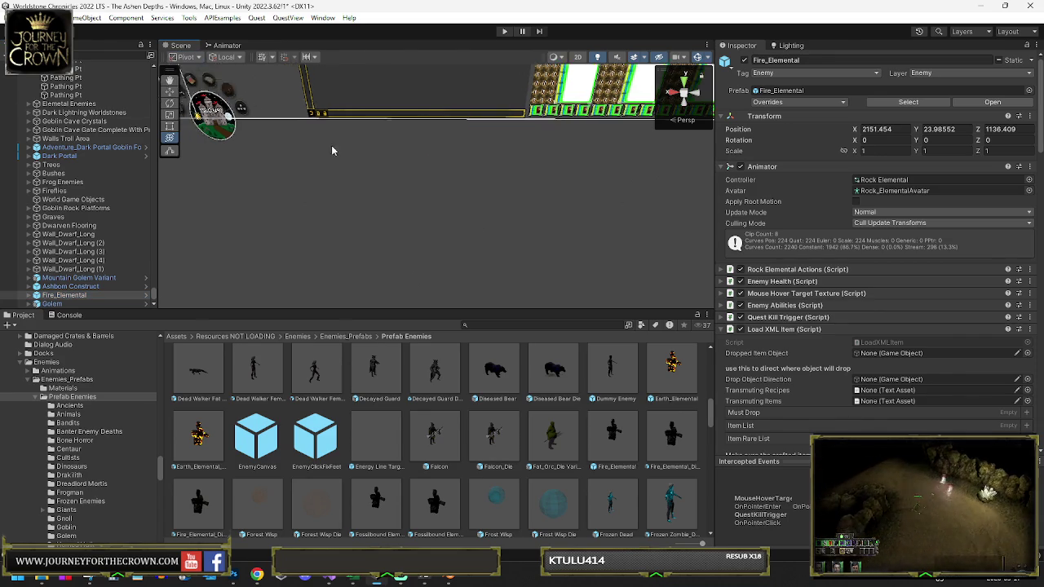
pyautogui.moveTo(339, 159); pyautogui.dragTo(420, 130)
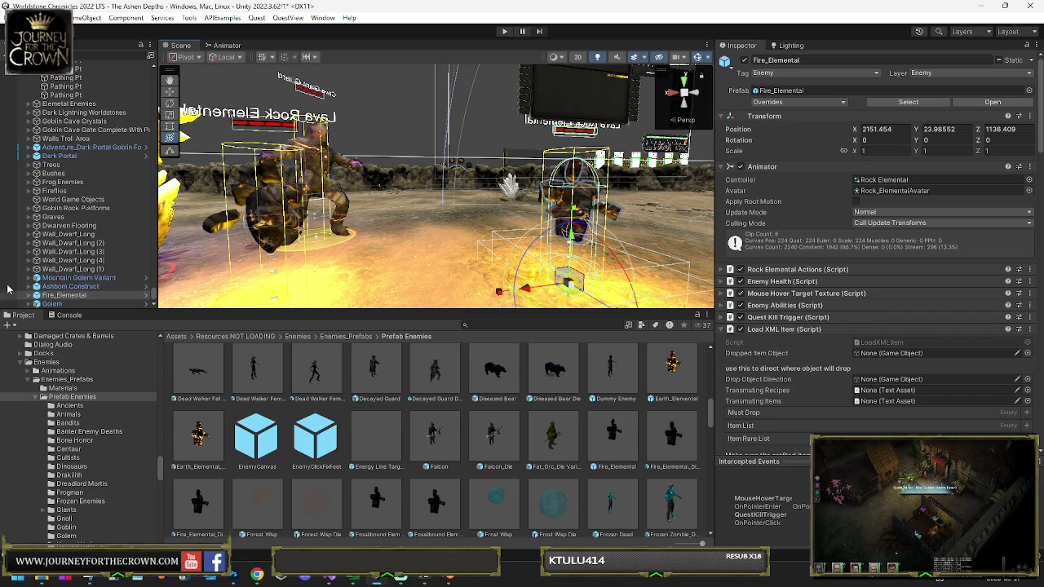
# Step: Open Ashborn Construct's source Lava Rock Elemental prefab, then return to the level
pyautogui.click(74, 289)
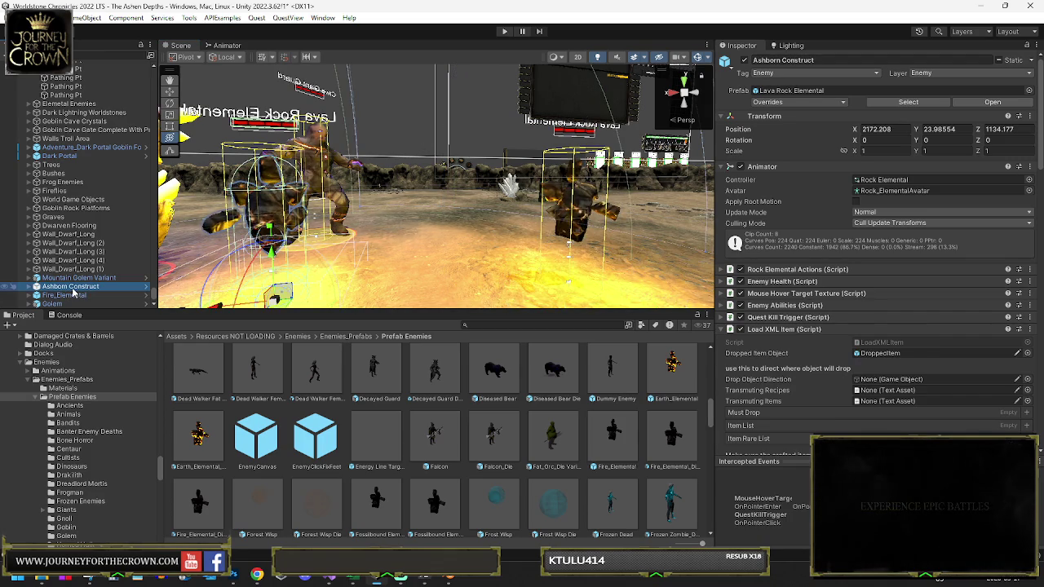
pyautogui.click(795, 91)
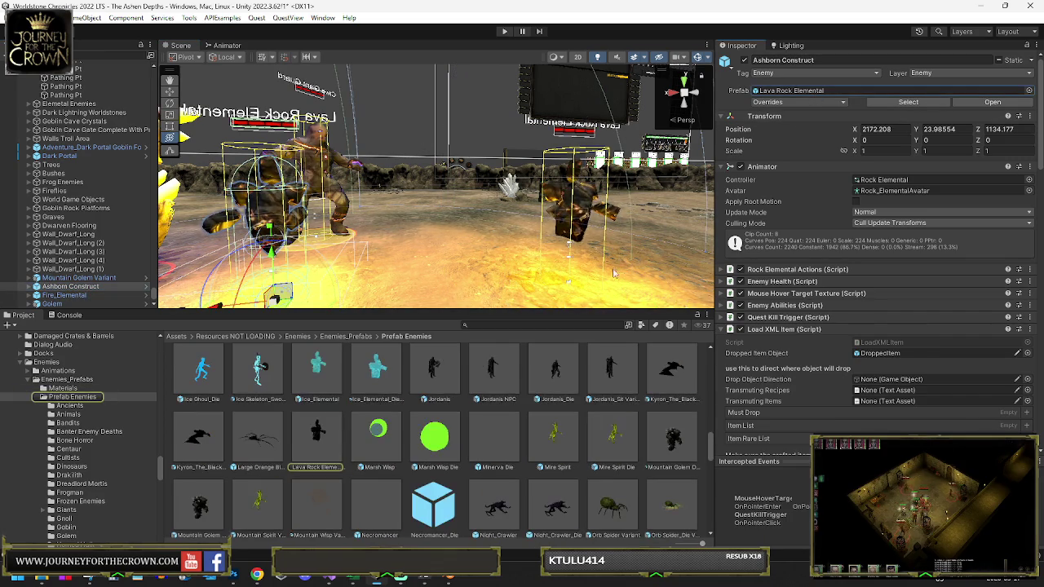
pyautogui.click(310, 437)
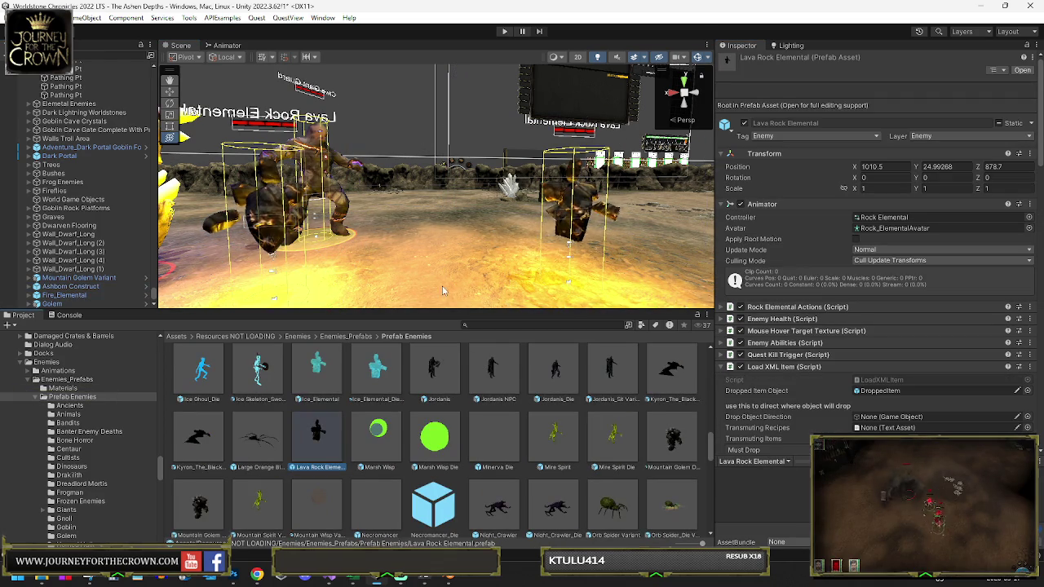
pyautogui.doubleClick(324, 442)
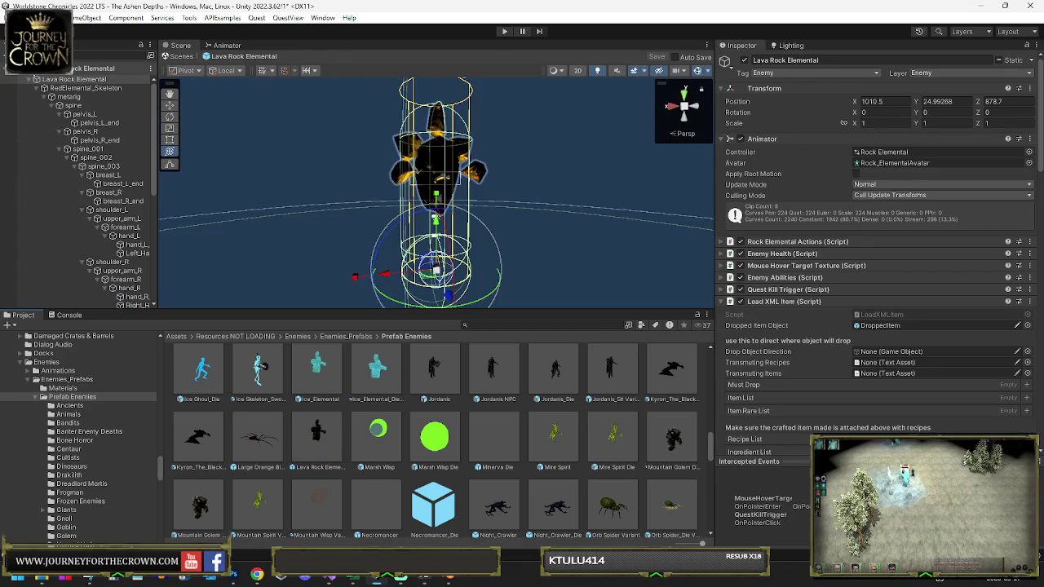
pyautogui.click(5, 72)
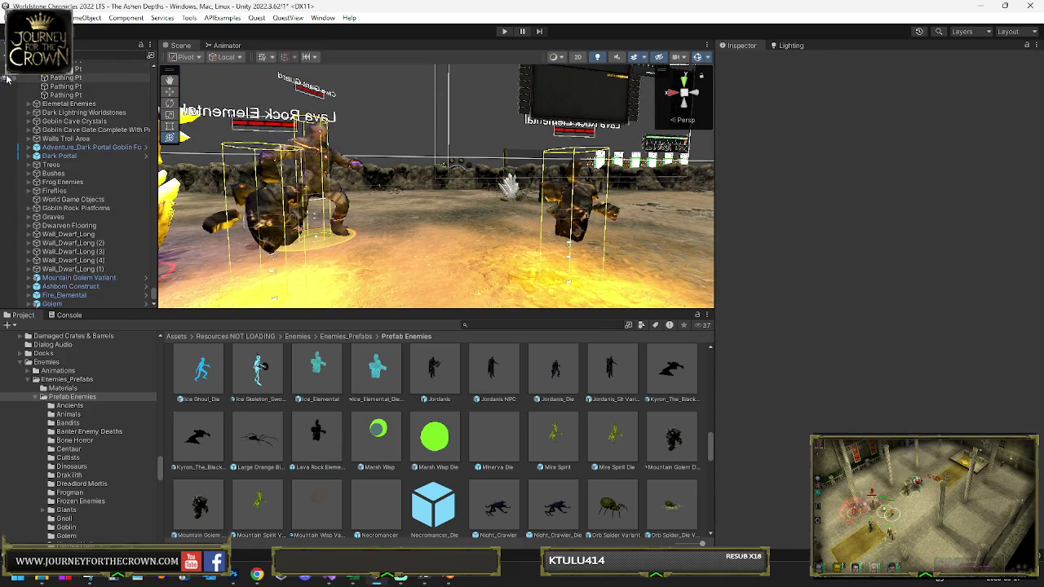
# Step: Delete the Fire_Elemental from the scene and pull the view back over the canyon
pyautogui.click(574, 197)
pyautogui.press('Delete')
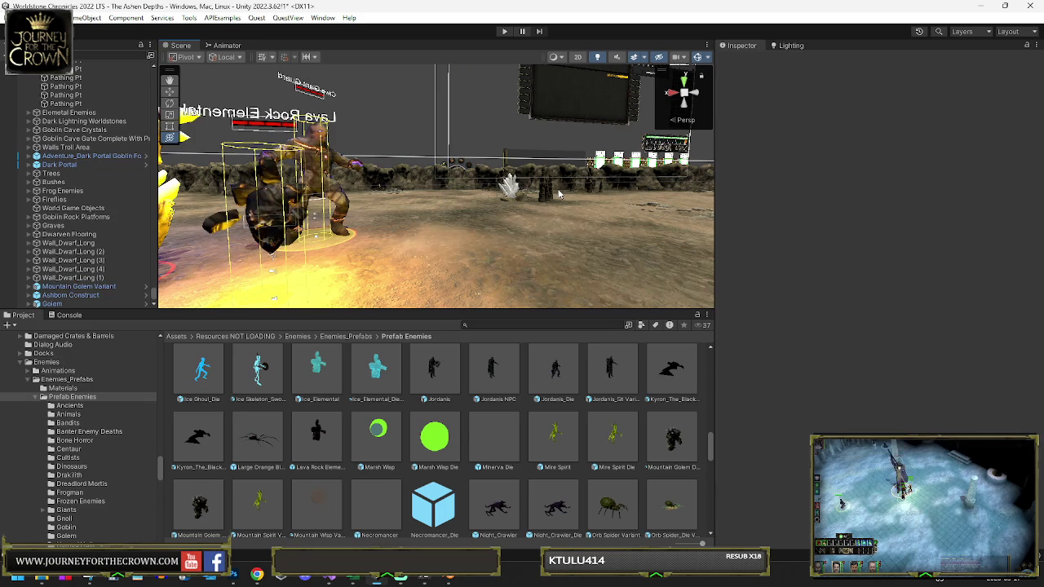
pyautogui.click(147, 296)
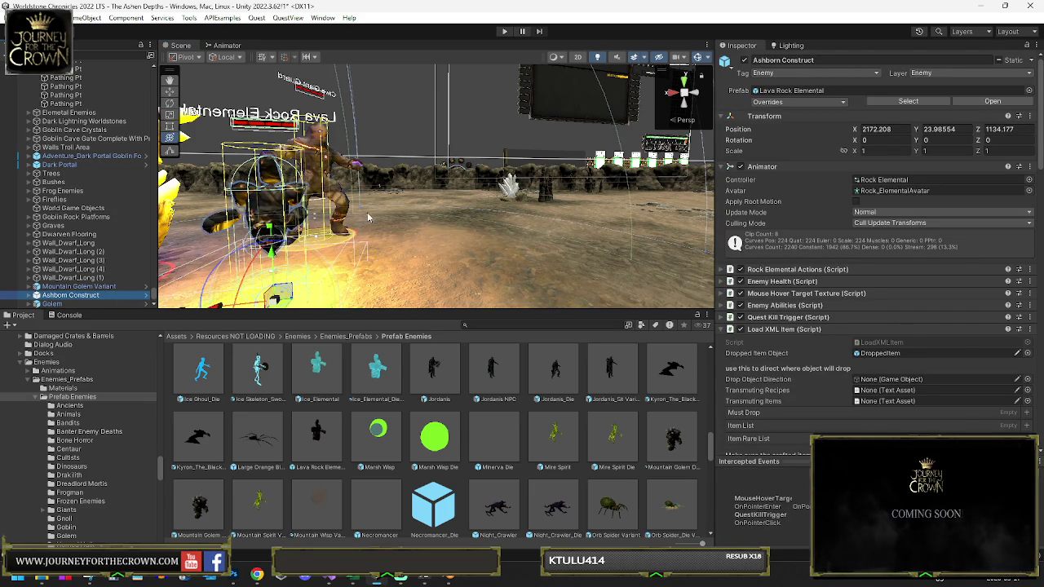
pyautogui.scroll(-4, 877, 245)
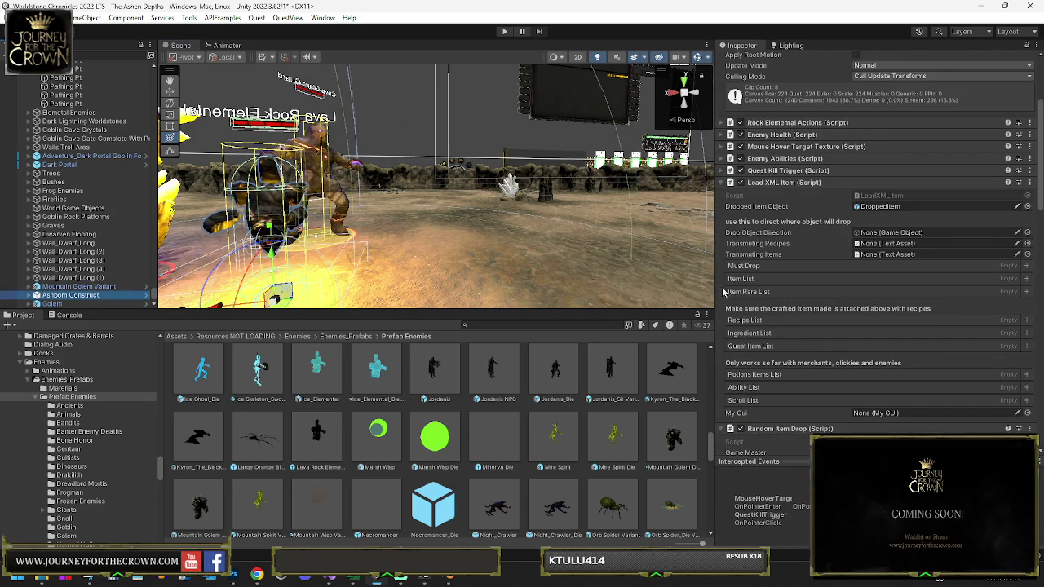
pyautogui.moveTo(304, 252); pyautogui.dragTo(165, 220)
pyautogui.moveTo(213, 251)
pyautogui.mouseDown()
pyautogui.moveTo(476, 249)
pyautogui.moveTo(482, 269)
pyautogui.moveTo(430, 347)
pyautogui.mouseUp()
pyautogui.write('ho')
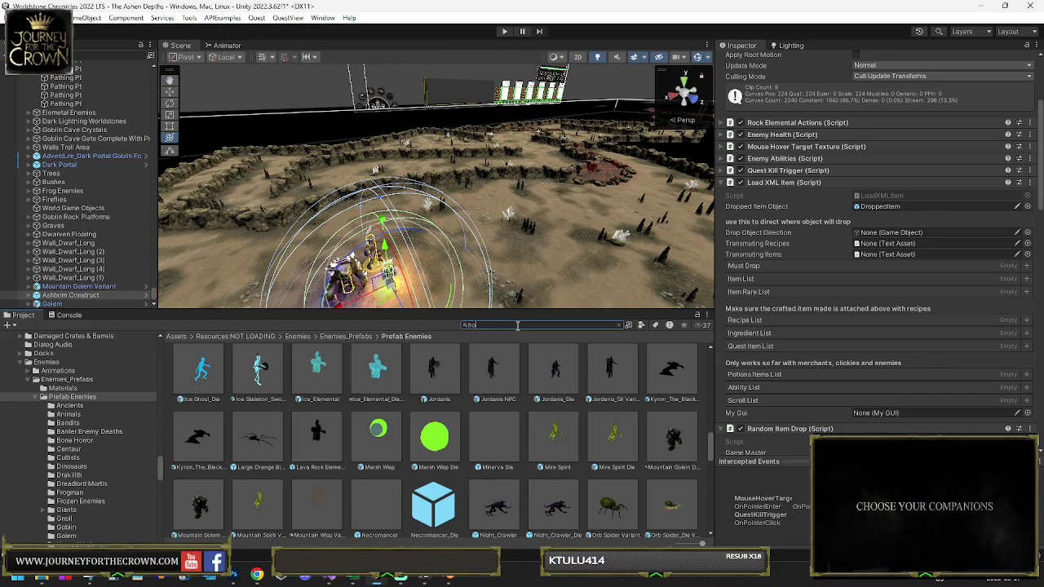
pyautogui.write('rses')
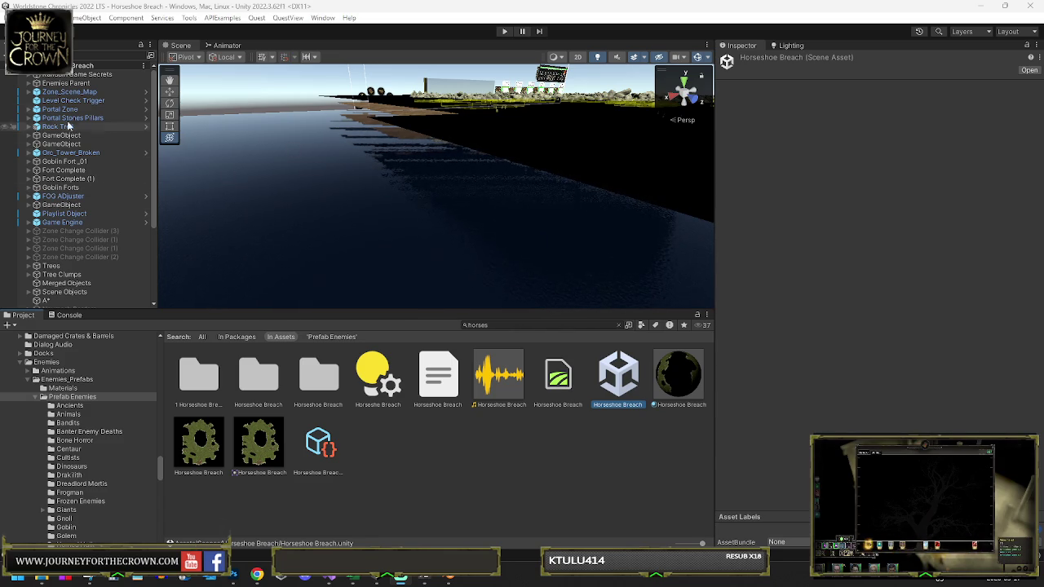
# Step: Survey the Horseshoe Breach level toward the goblin fort, then clear the 'horses' search
pyautogui.click(81, 54)
pyautogui.moveTo(483, 124)
pyautogui.mouseDown()
pyautogui.moveTo(605, 139)
pyautogui.moveTo(615, 171)
pyautogui.moveTo(704, 167)
pyautogui.mouseUp()
pyautogui.moveTo(588, 167); pyautogui.dragTo(122, 175)
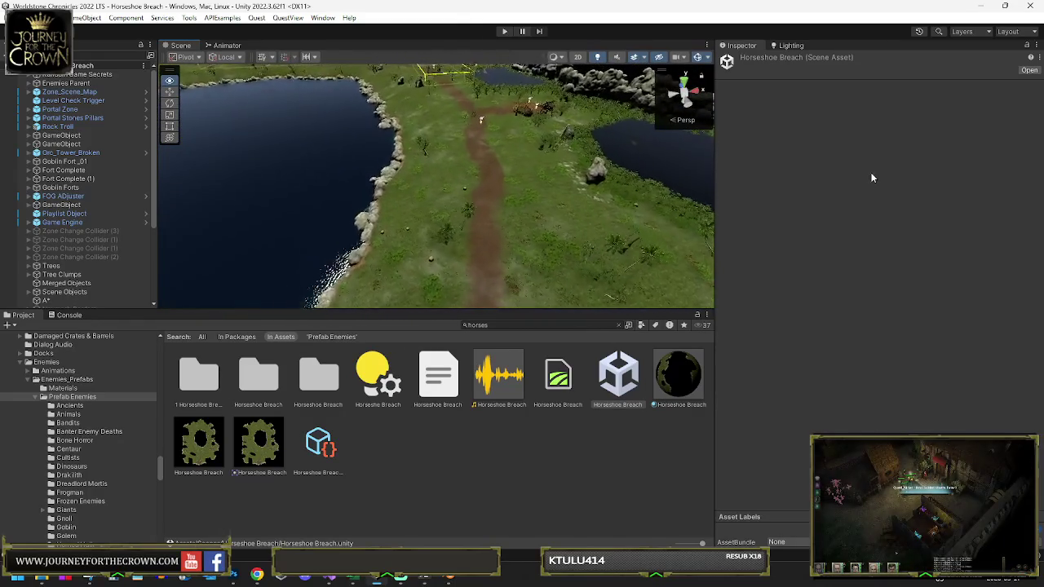
pyautogui.moveTo(963, 178)
pyautogui.mouseDown()
pyautogui.moveTo(288, 159)
pyautogui.moveTo(531, 135)
pyautogui.moveTo(707, 140)
pyautogui.moveTo(755, 160)
pyautogui.moveTo(619, 177)
pyautogui.moveTo(531, 161)
pyautogui.moveTo(681, 154)
pyautogui.moveTo(380, 140)
pyautogui.moveTo(562, 177)
pyautogui.moveTo(386, 148)
pyautogui.moveTo(366, 108)
pyautogui.mouseUp()
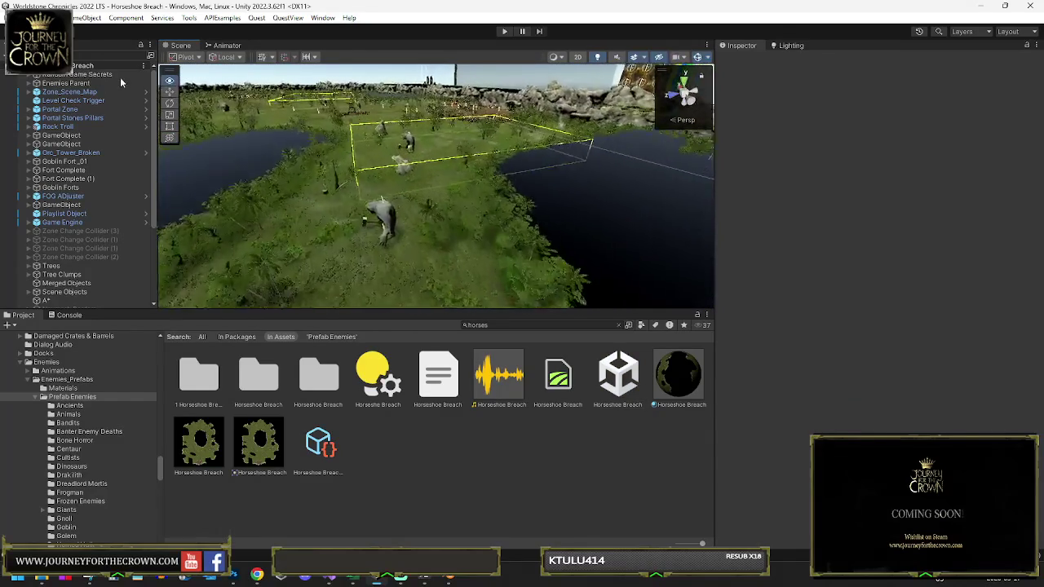
pyautogui.moveTo(263, 99); pyautogui.dragTo(269, 103)
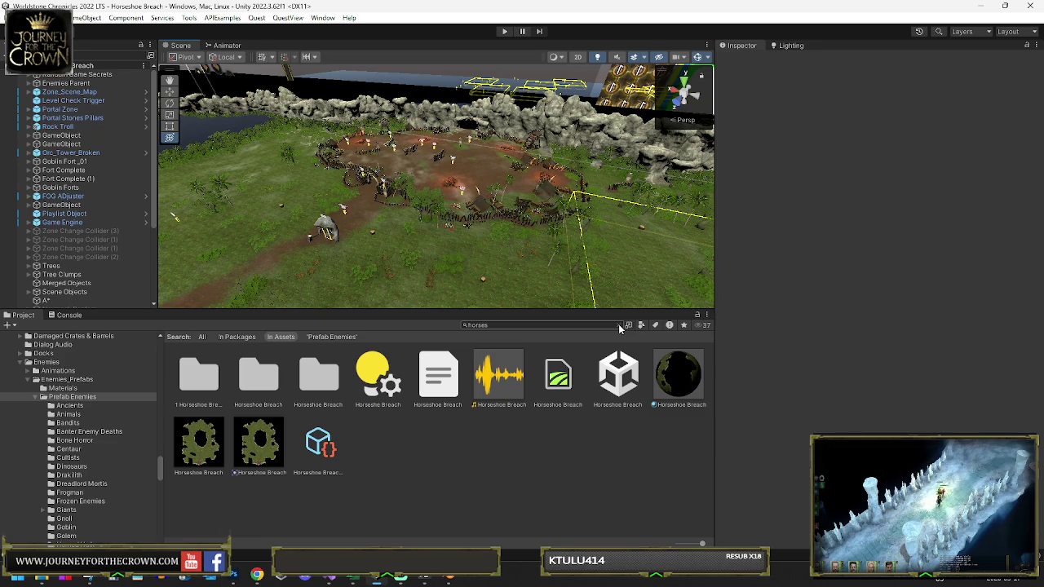
pyautogui.click(619, 325)
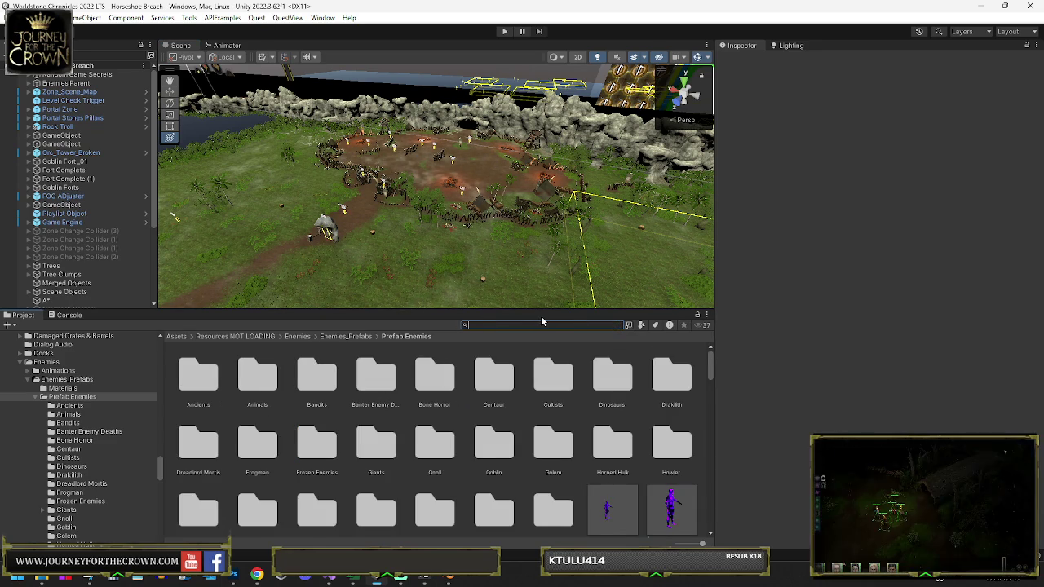
# Step: Show the project's Scenes folder from Favorites in the Project browser
pyautogui.scroll(-10, 69, 355)
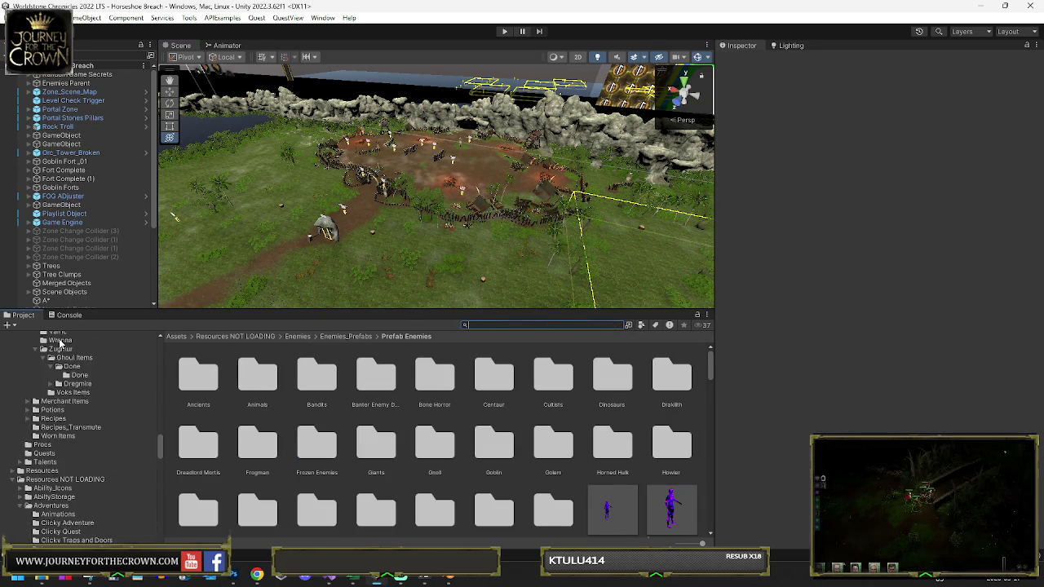
pyautogui.scroll(15, 82, 392)
pyautogui.click(38, 344)
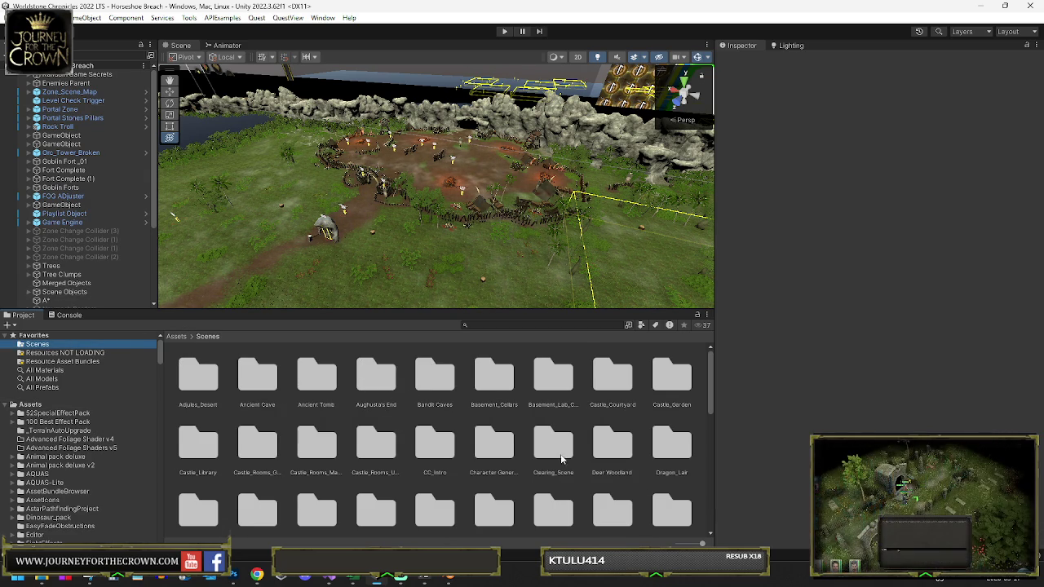
# Step: Scroll the Scenes grid down to Shawmoore Glades and open its folder
pyautogui.scroll(-1, 563, 448)
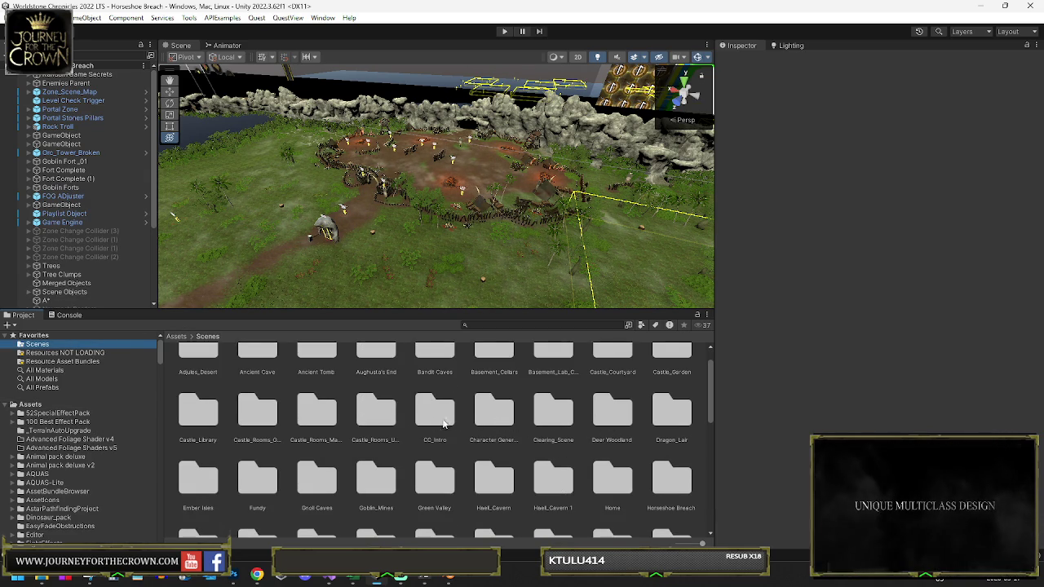
pyautogui.scroll(-1, 258, 491)
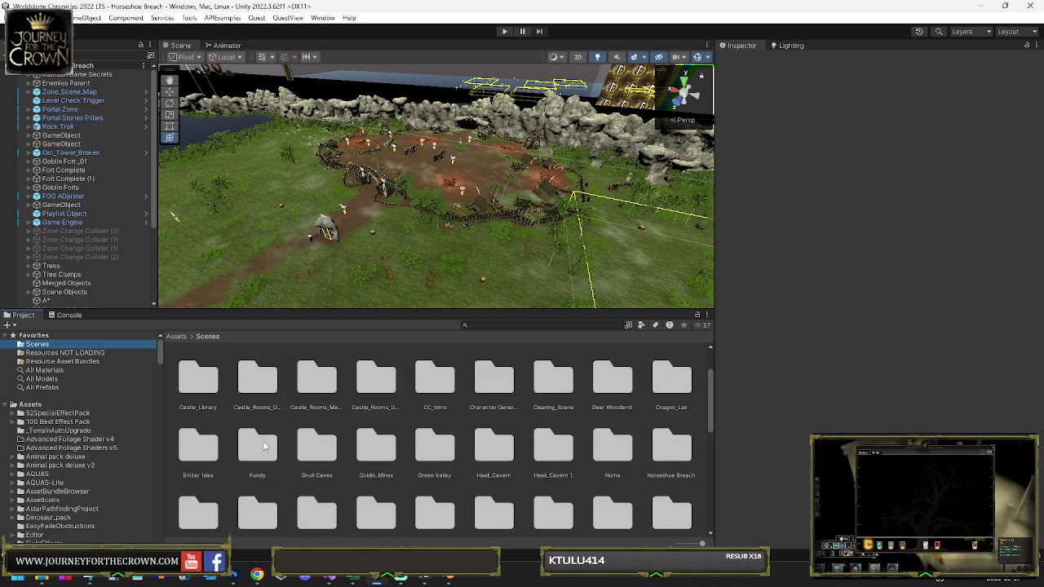
pyautogui.scroll(-2, 471, 452)
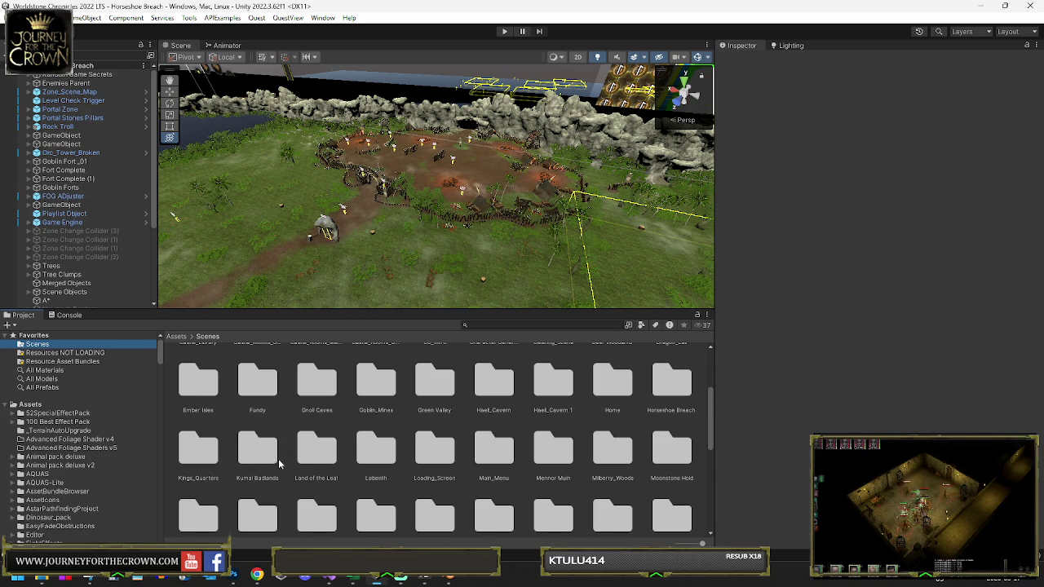
pyautogui.scroll(-2, 364, 464)
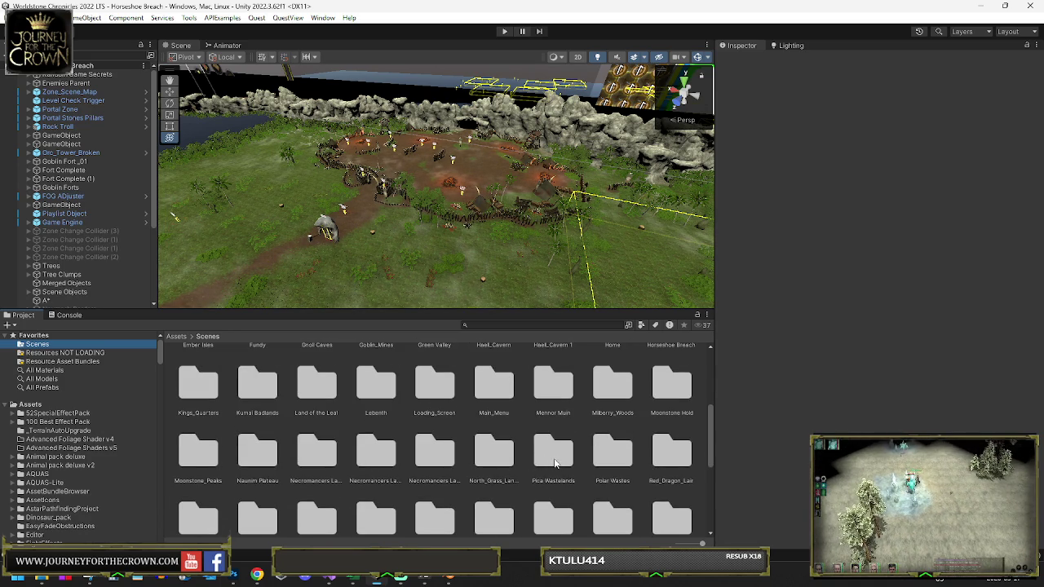
pyautogui.scroll(-2, 555, 463)
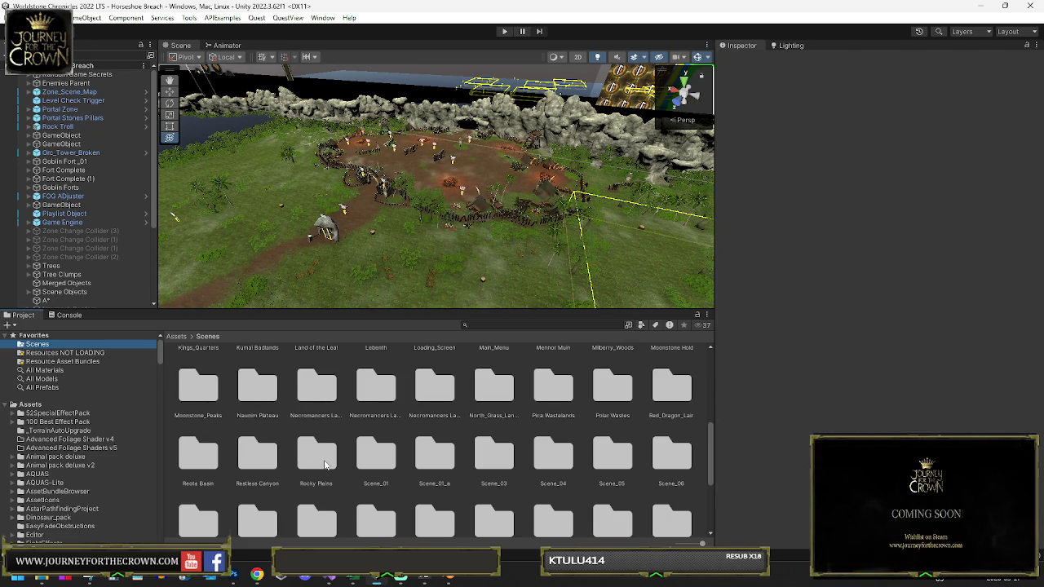
pyautogui.moveTo(373, 204); pyautogui.dragTo(343, 131)
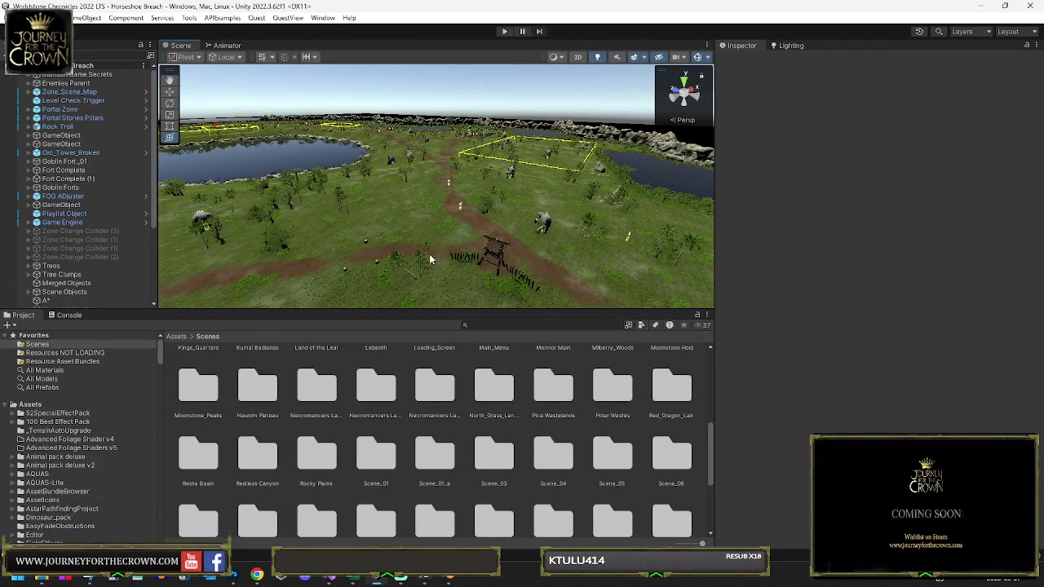
pyautogui.scroll(-1, 458, 446)
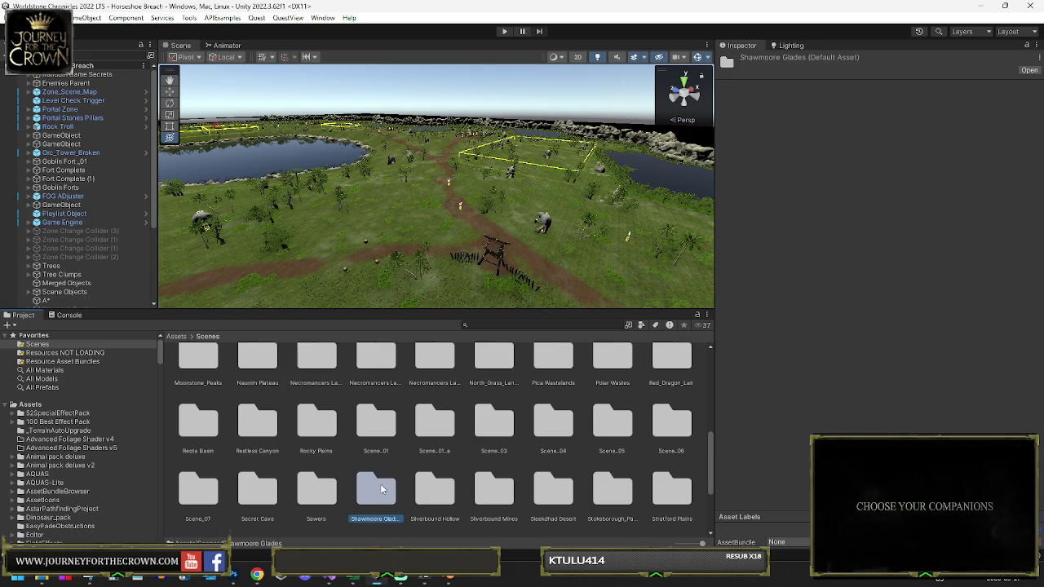
pyautogui.doubleClick(380, 484)
# Step: Load the Shawmoore Glades scene, orbit toward its river, then return to the Scenes folder
pyautogui.click(375, 383)
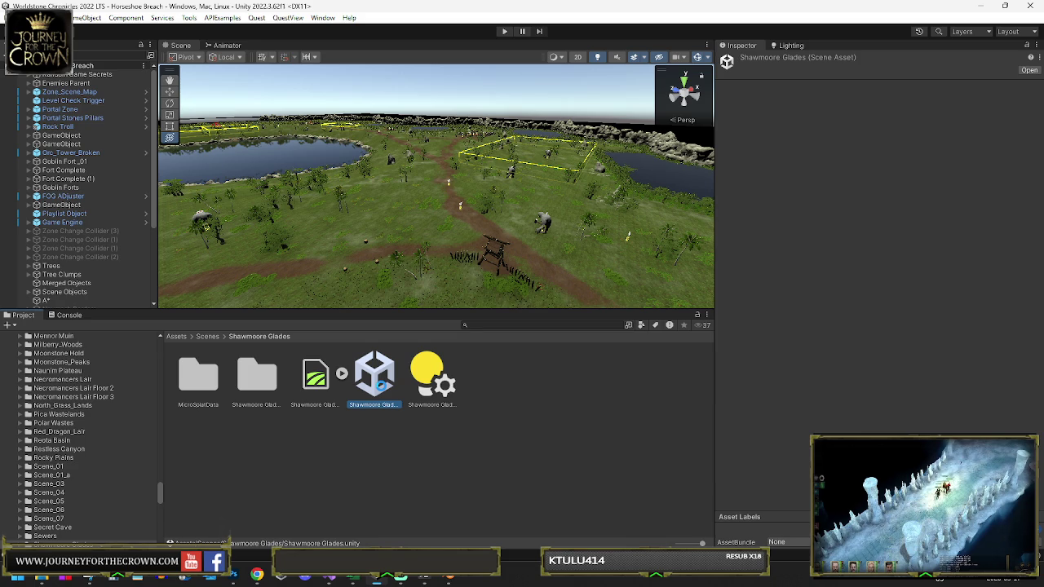
pyautogui.press('Return')
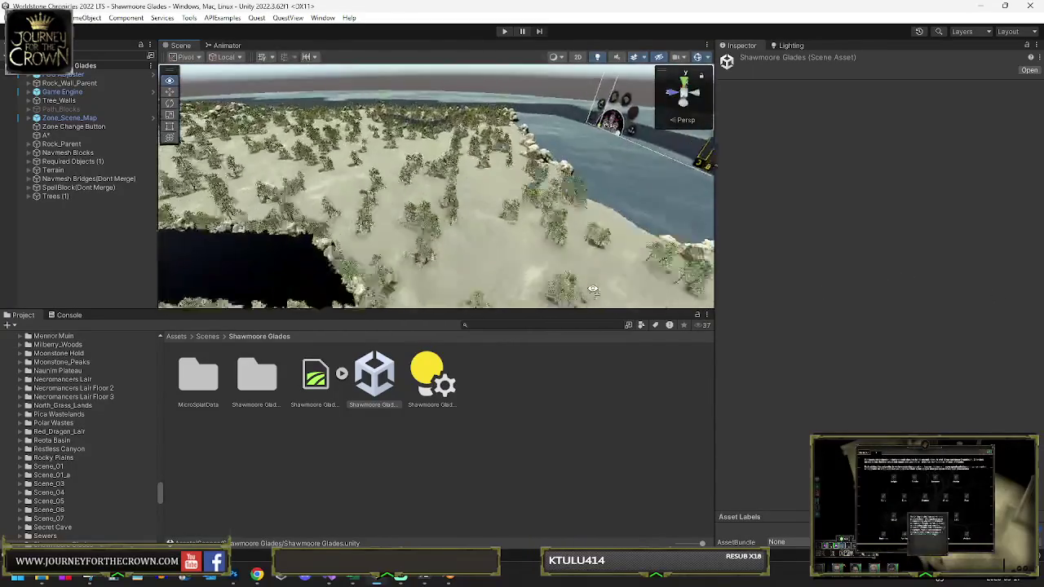
pyautogui.moveTo(447, 292)
pyautogui.mouseDown()
pyautogui.moveTo(263, 279)
pyautogui.moveTo(251, 314)
pyautogui.moveTo(219, 319)
pyautogui.moveTo(390, 312)
pyautogui.moveTo(307, 336)
pyautogui.mouseUp()
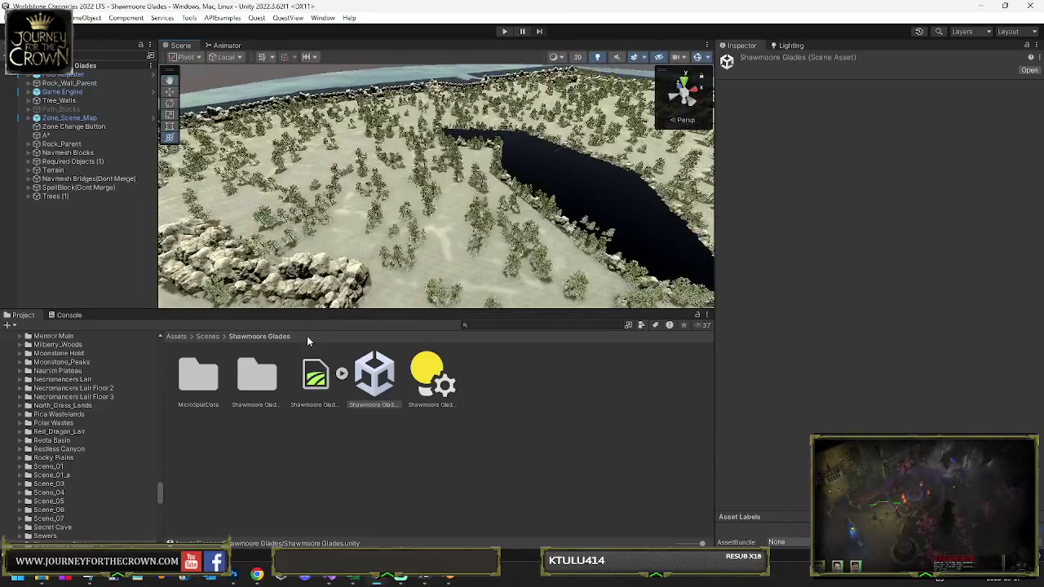
pyautogui.click(212, 337)
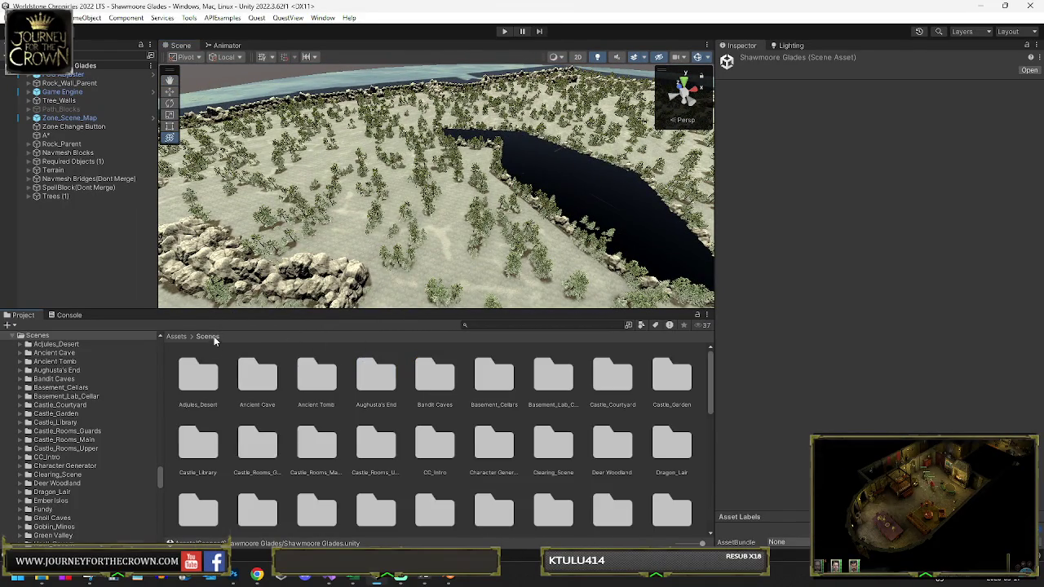
# Step: Open the Sleekhad Desert scene, orbit over the oasis and select Shop_Textures (1)
pyautogui.scroll(-10, 519, 421)
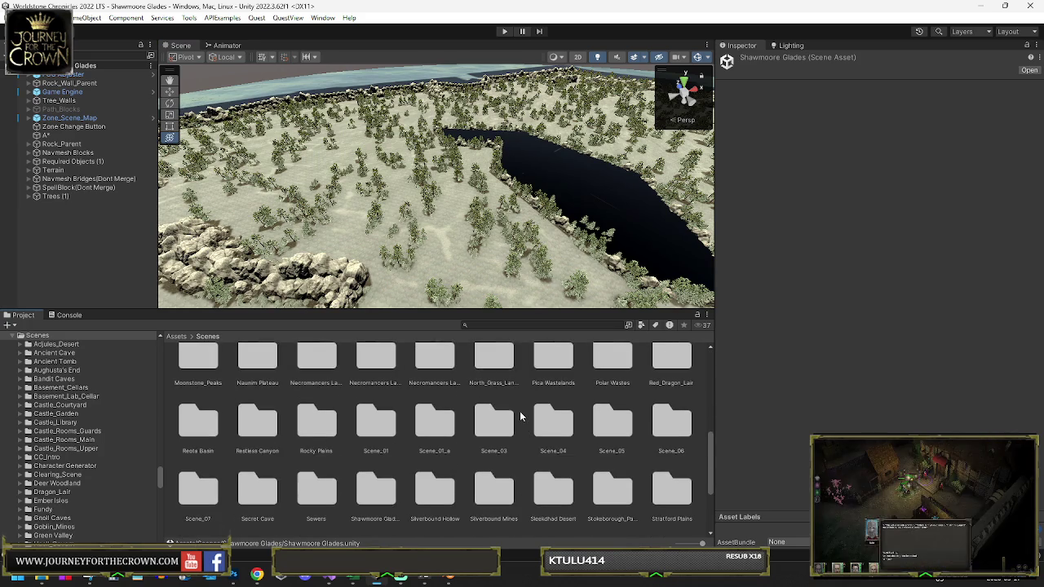
pyautogui.scroll(-2, 489, 419)
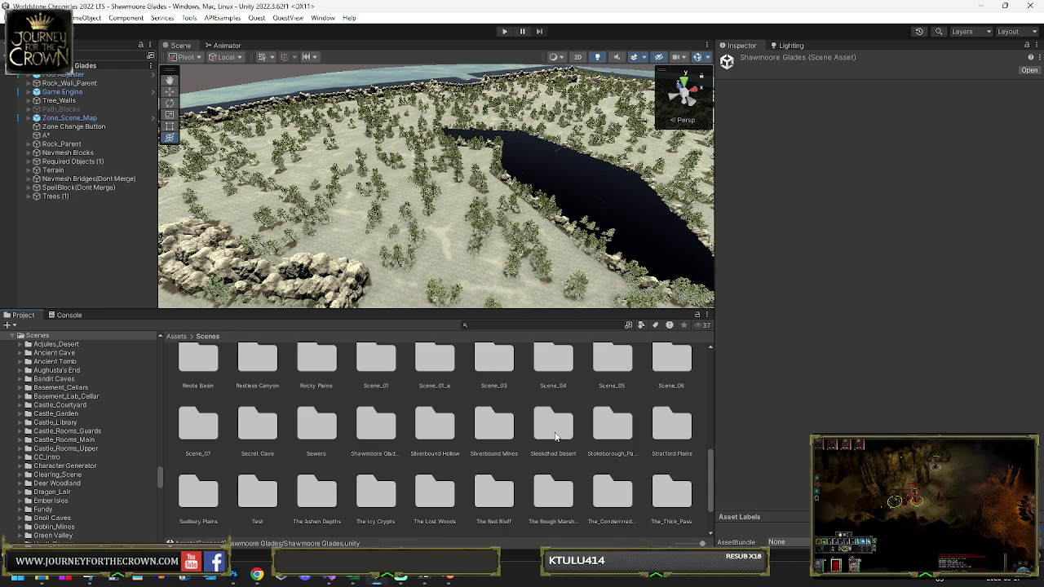
pyautogui.doubleClick(554, 425)
pyautogui.click(371, 400)
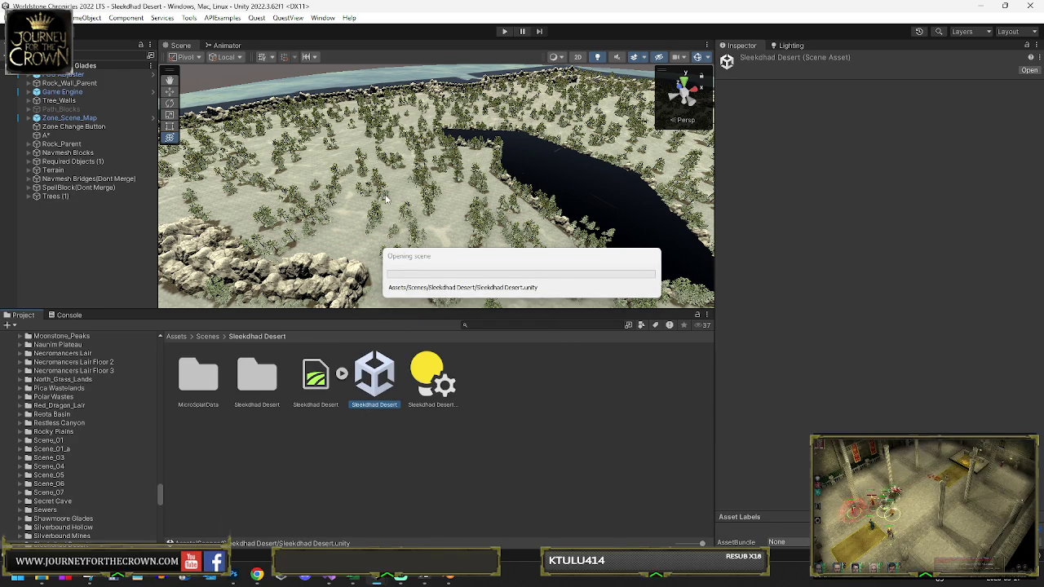
pyautogui.moveTo(448, 204); pyautogui.dragTo(522, 205)
pyautogui.moveTo(434, 179); pyautogui.dragTo(658, 180)
pyautogui.scroll(10, 406, 217)
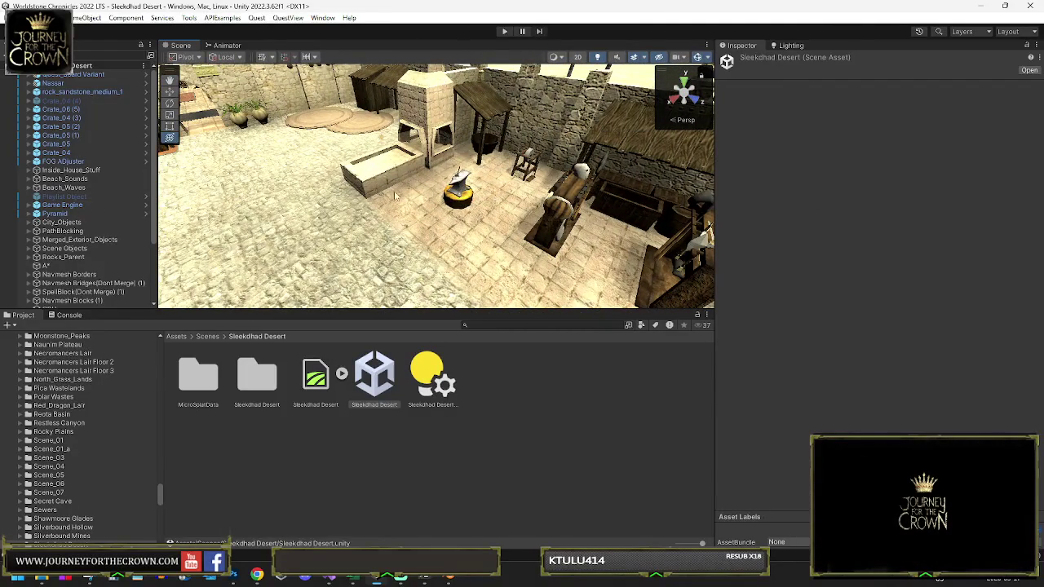
pyautogui.click(463, 186)
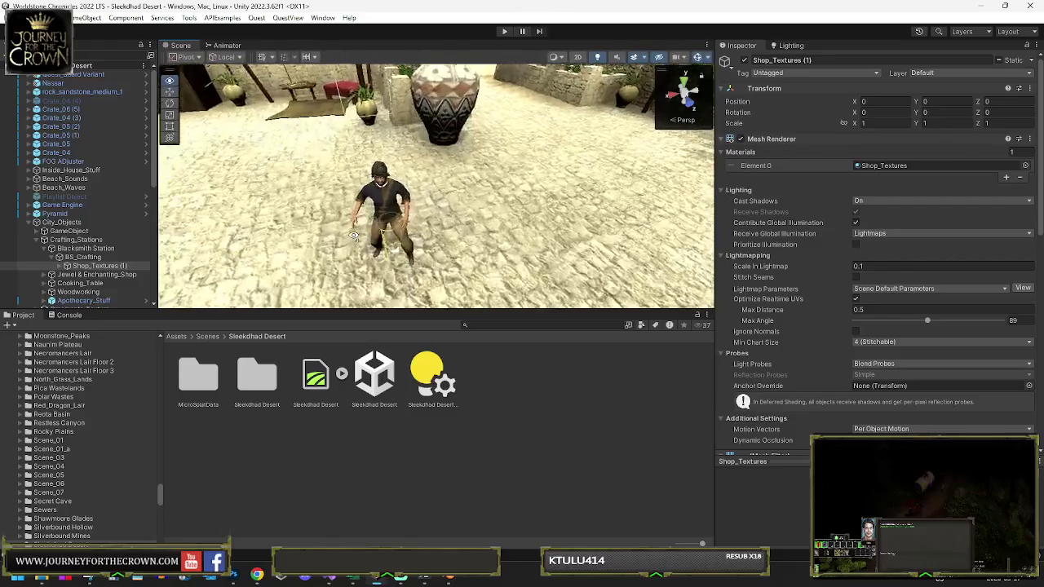
# Step: Select the Nassar character and orbit around the town to the stone walkway
pyautogui.click(380, 210)
pyautogui.moveTo(423, 196)
pyautogui.mouseDown()
pyautogui.moveTo(391, 181)
pyautogui.moveTo(275, 168)
pyautogui.mouseUp()
pyautogui.scroll(10, 325, 174)
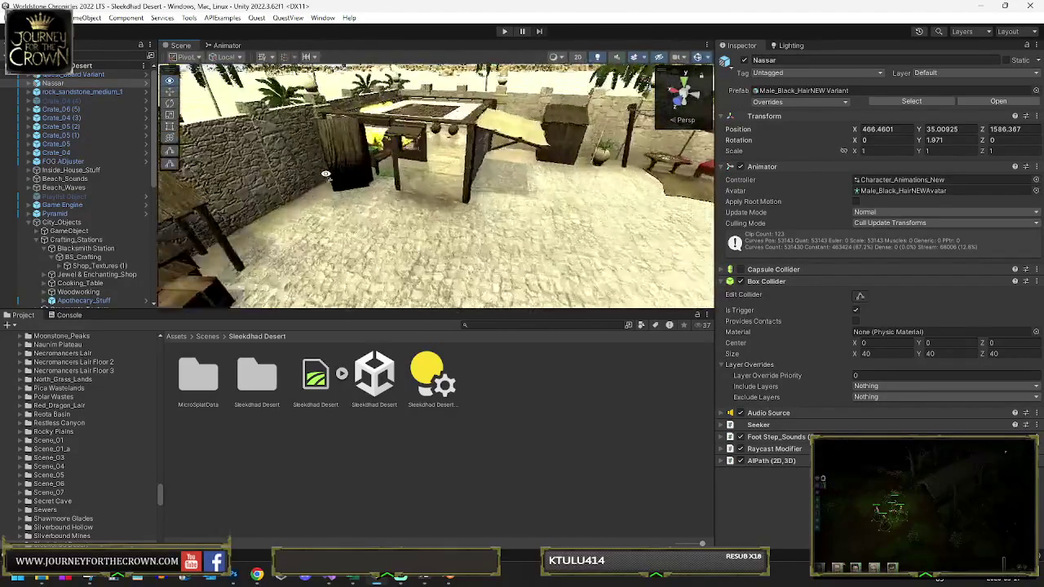
pyautogui.moveTo(367, 178); pyautogui.dragTo(153, 106)
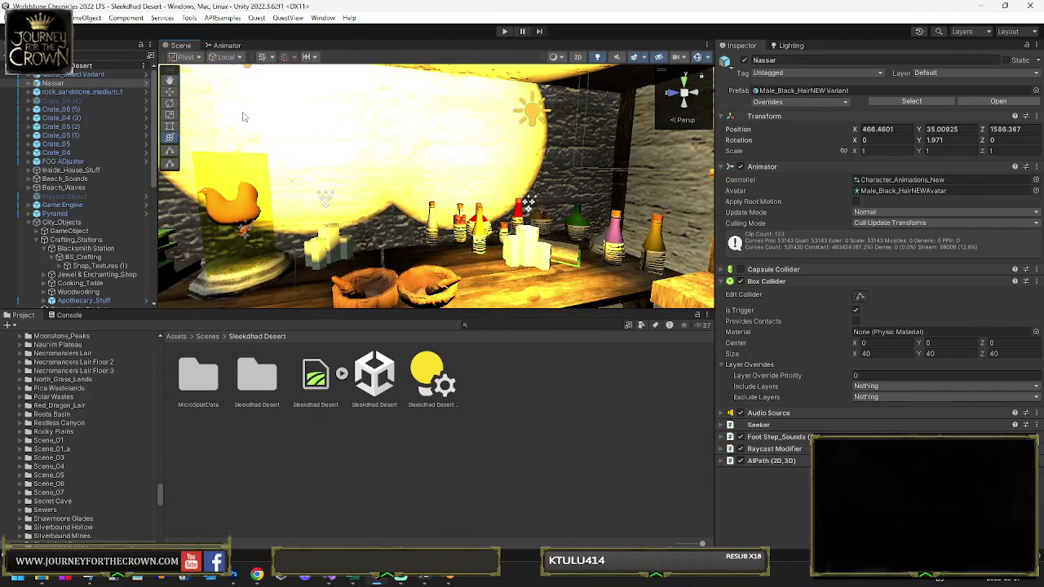
pyautogui.moveTo(551, 175); pyautogui.dragTo(502, 199)
pyautogui.moveTo(356, 208)
pyautogui.mouseDown()
pyautogui.moveTo(496, 235)
pyautogui.moveTo(613, 178)
pyautogui.mouseUp()
# Step: Select Desert_Textures and the Cutout object in City_House (4), then return to Scenes
pyautogui.click(334, 159)
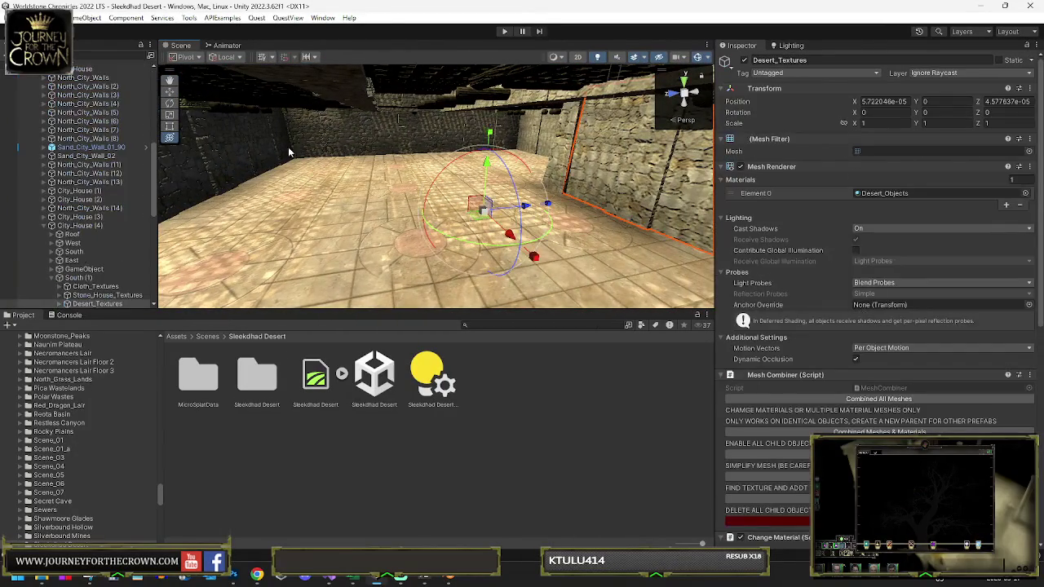
pyautogui.scroll(-5, 104, 244)
pyautogui.click(86, 215)
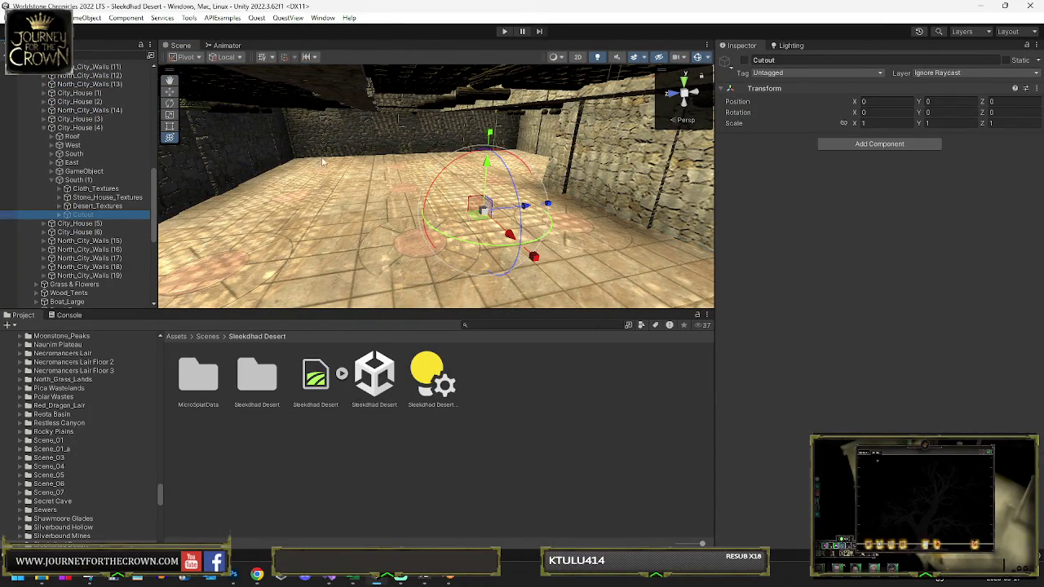
pyautogui.scroll(2, 95, 185)
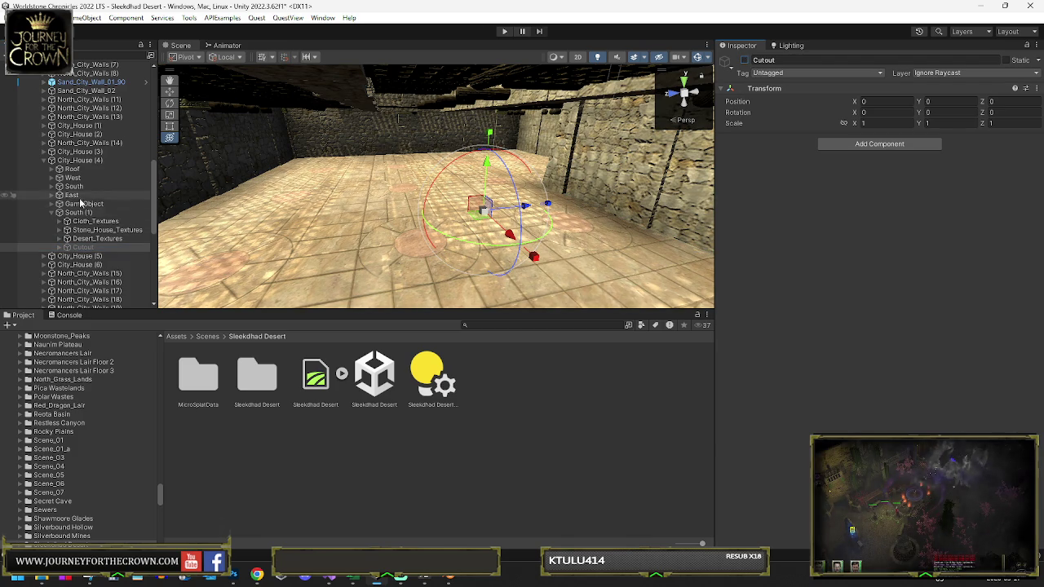
pyautogui.press('f')
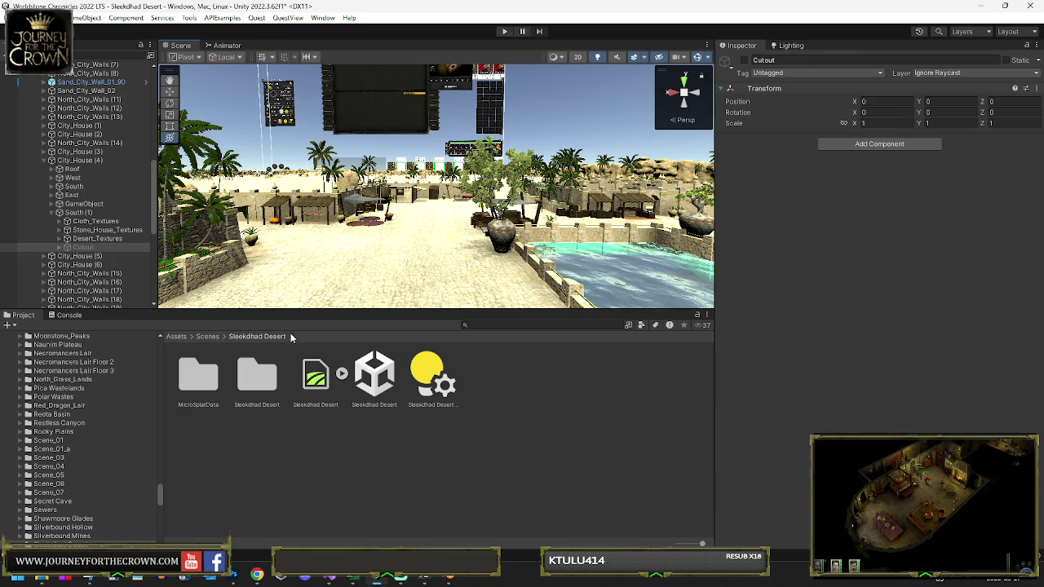
pyautogui.click(208, 337)
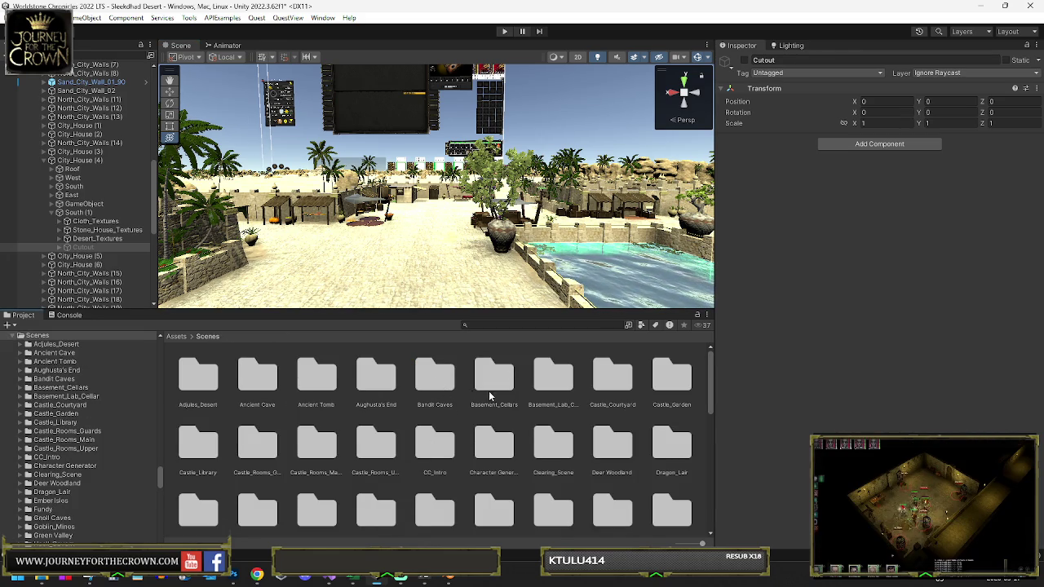
# Step: Open the Lebenth scene and look down over its terrain
pyautogui.scroll(-1, 483, 383)
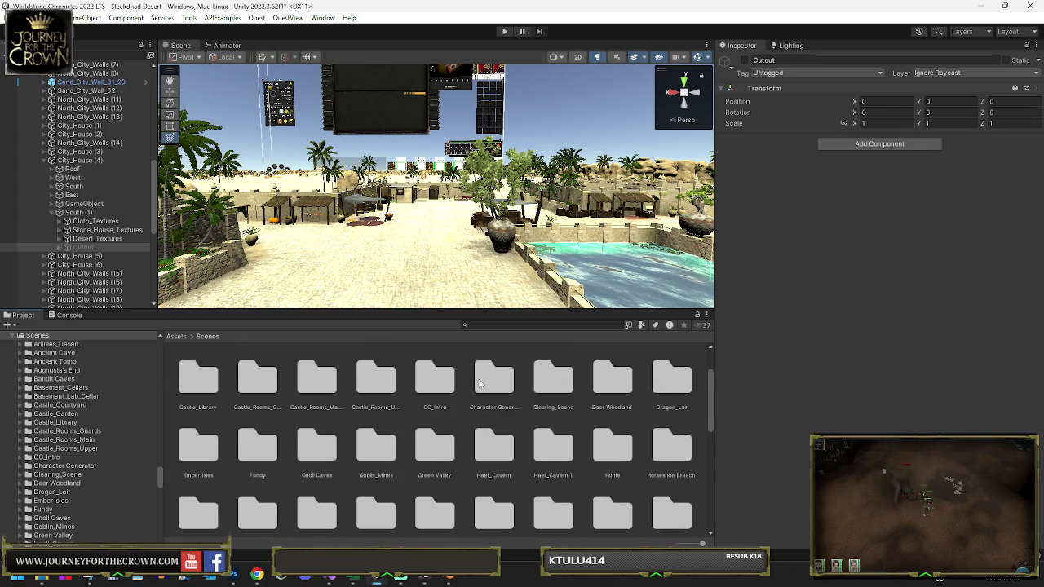
pyautogui.scroll(-1, 466, 412)
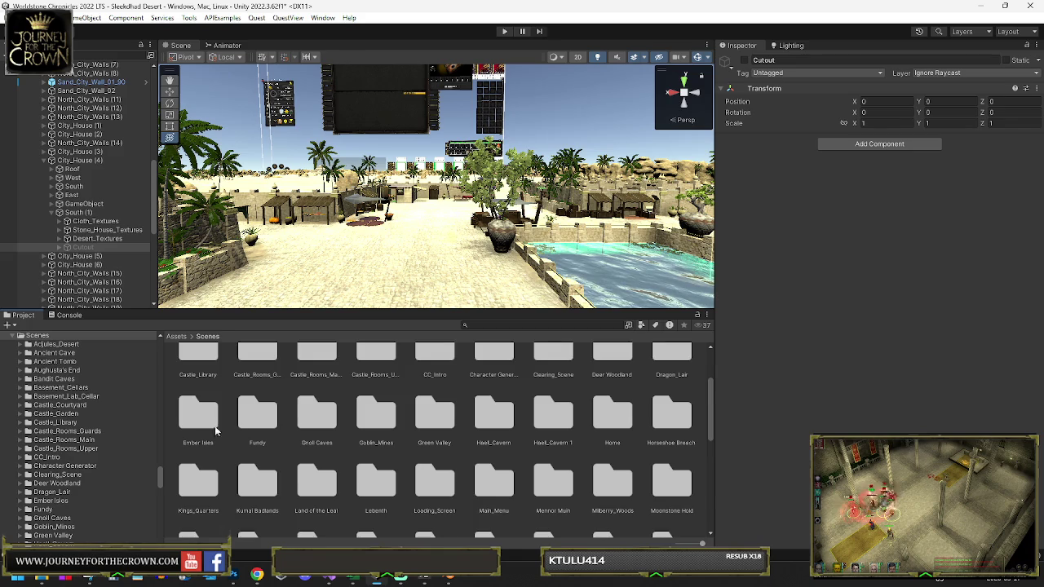
pyautogui.scroll(-1, 403, 454)
pyautogui.doubleClick(389, 451)
pyautogui.doubleClick(375, 375)
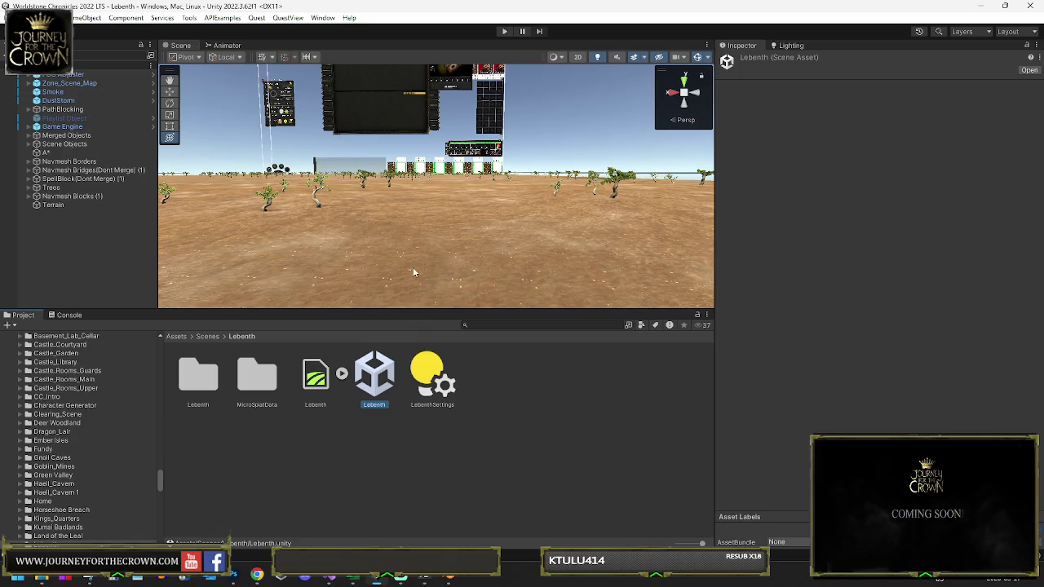
pyautogui.scroll(5, 457, 240)
pyautogui.moveTo(458, 240)
pyautogui.mouseDown()
pyautogui.moveTo(217, 279)
pyautogui.moveTo(436, 275)
pyautogui.moveTo(72, 319)
pyautogui.mouseUp()
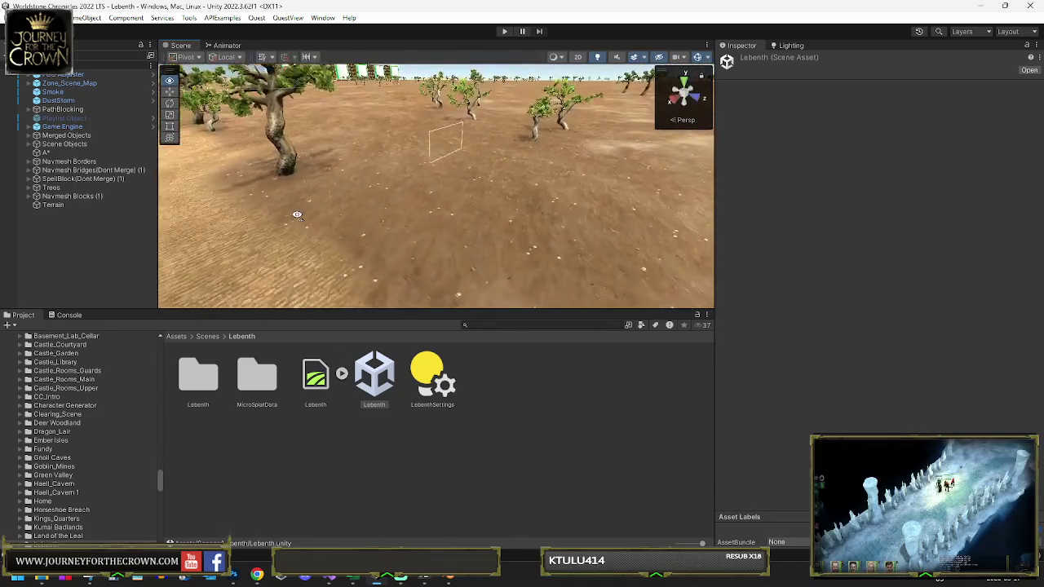
# Step: Inspect Sign_Text (2) and the Terrain settings, then go back to the Scenes folder
pyautogui.click(436, 196)
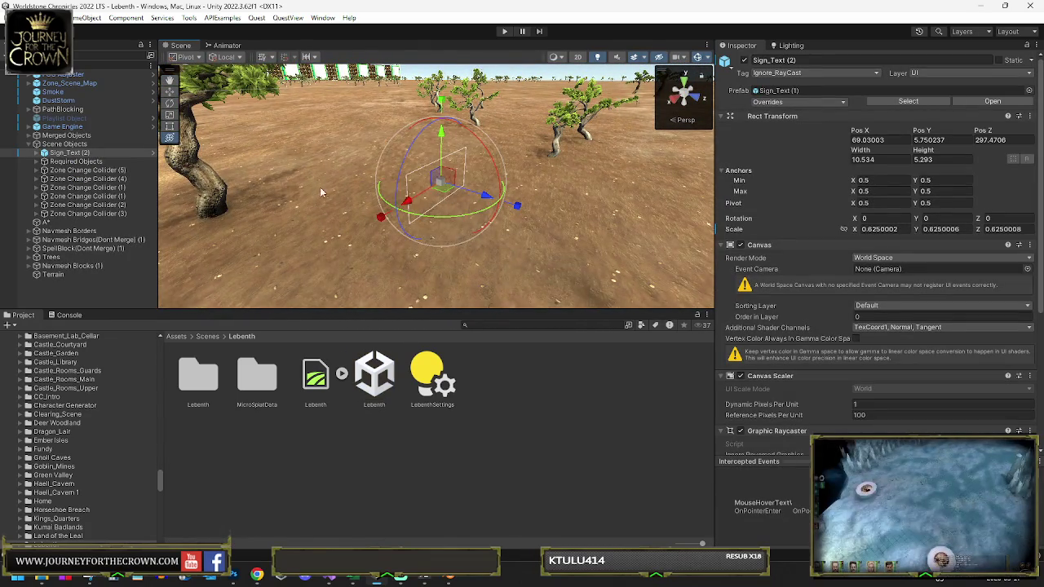
pyautogui.moveTo(485, 206)
pyautogui.mouseDown()
pyautogui.moveTo(279, 207)
pyautogui.moveTo(471, 218)
pyautogui.moveTo(212, 176)
pyautogui.mouseUp()
pyautogui.click(212, 176)
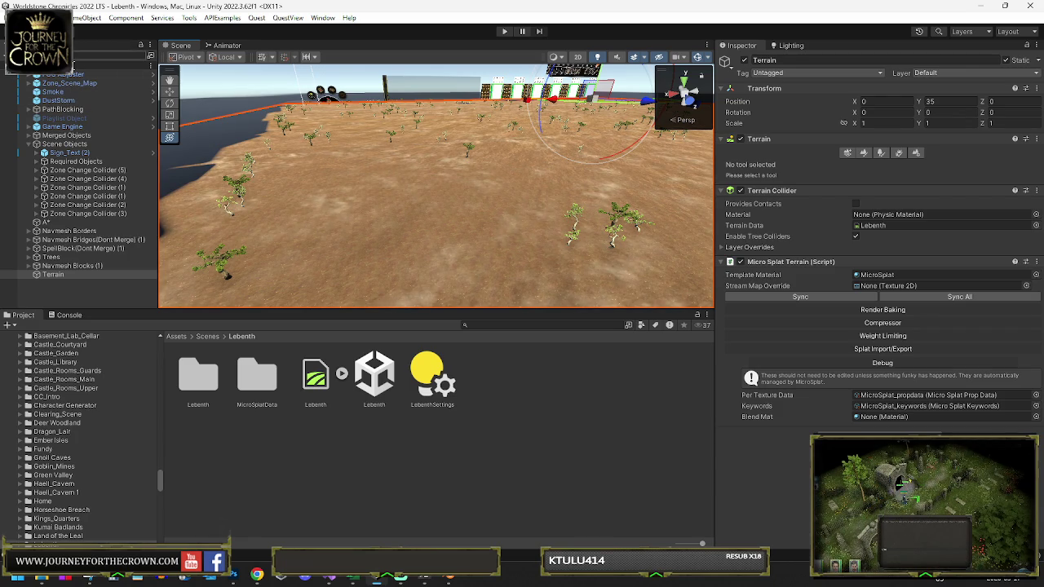
pyautogui.click(205, 337)
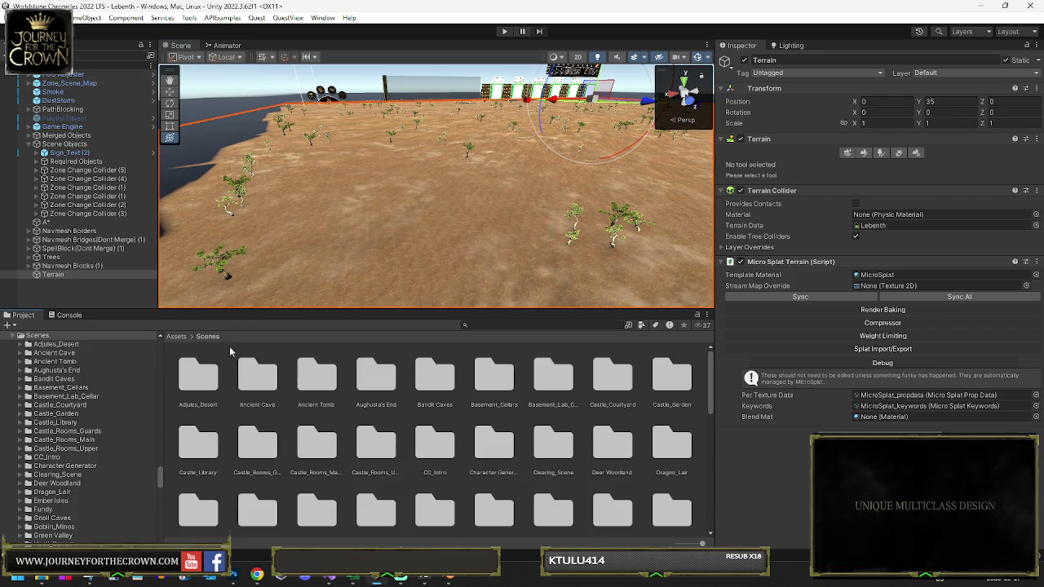
pyautogui.scroll(-5, 432, 427)
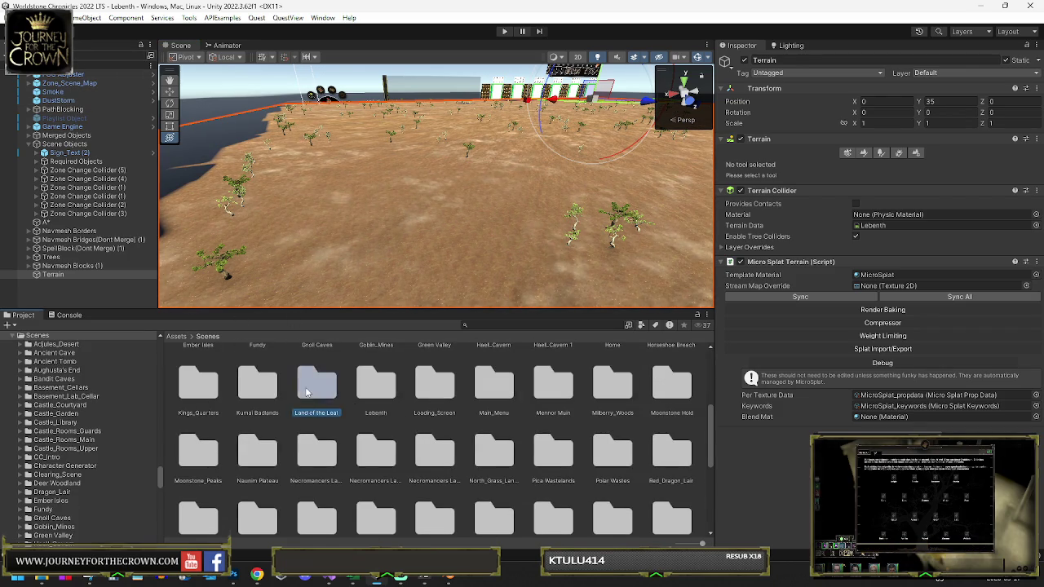
# Step: Open the Land of the Leal scene and view the island town from street level
pyautogui.doubleClick(308, 393)
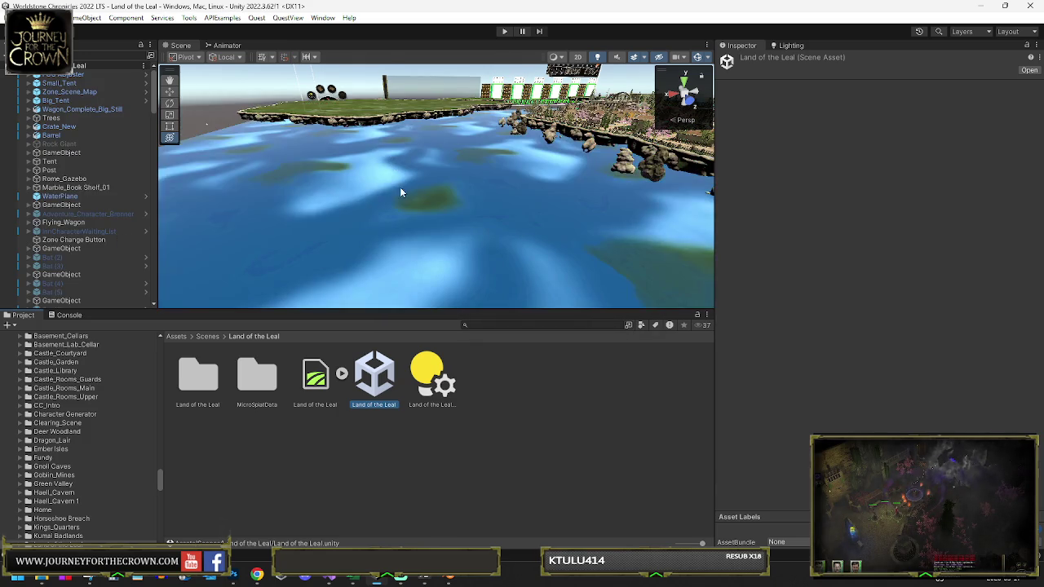
pyautogui.moveTo(486, 182)
pyautogui.mouseDown()
pyautogui.moveTo(621, 211)
pyautogui.moveTo(444, 230)
pyautogui.moveTo(456, 235)
pyautogui.mouseUp()
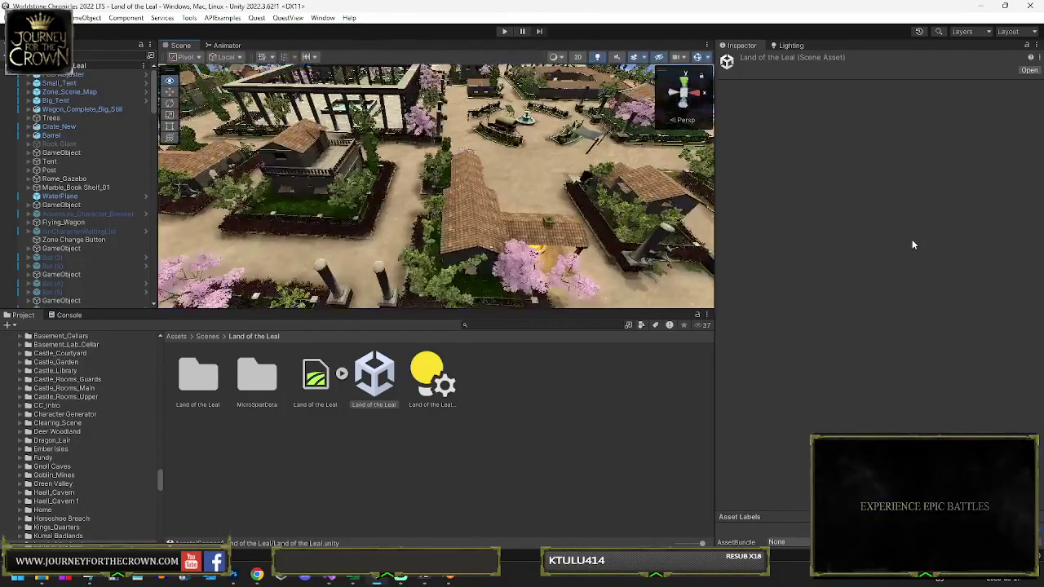
pyautogui.moveTo(701, 200)
pyautogui.mouseDown()
pyautogui.moveTo(627, 193)
pyautogui.moveTo(568, 208)
pyautogui.moveTo(653, 205)
pyautogui.mouseUp()
pyautogui.moveTo(560, 218); pyautogui.dragTo(702, 196)
pyautogui.moveTo(1018, 176)
pyautogui.mouseDown()
pyautogui.moveTo(981, 161)
pyautogui.moveTo(175, 190)
pyautogui.moveTo(438, 206)
pyautogui.mouseUp()
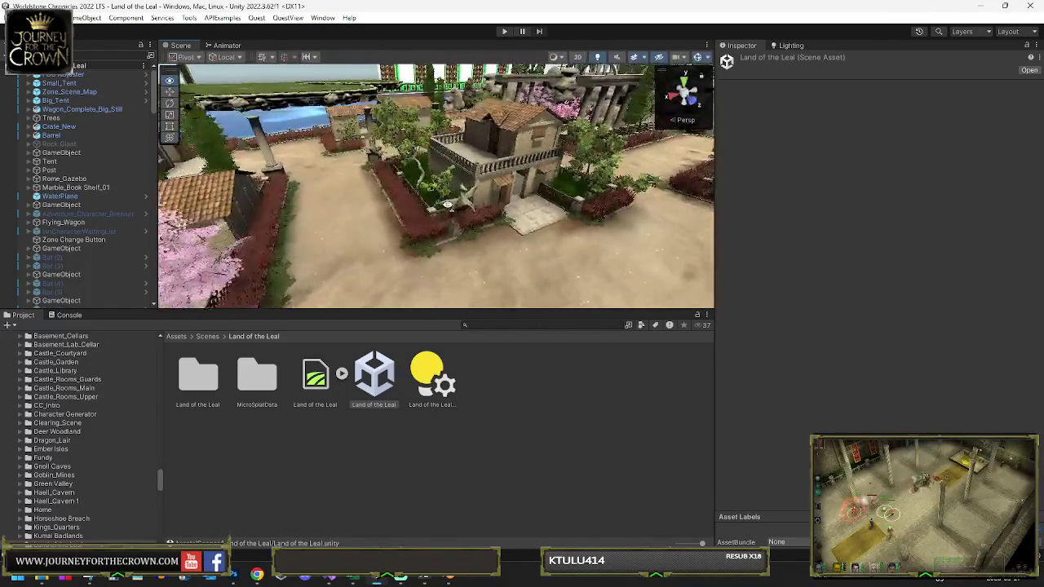
# Step: Orbit past the wagon, courtyard and cypress trees toward the arched stone bridge
pyautogui.moveTo(751, 202)
pyautogui.mouseDown()
pyautogui.moveTo(928, 203)
pyautogui.moveTo(974, 188)
pyautogui.moveTo(8, 207)
pyautogui.moveTo(140, 217)
pyautogui.moveTo(1016, 204)
pyautogui.moveTo(961, 200)
pyautogui.moveTo(871, 221)
pyautogui.mouseUp()
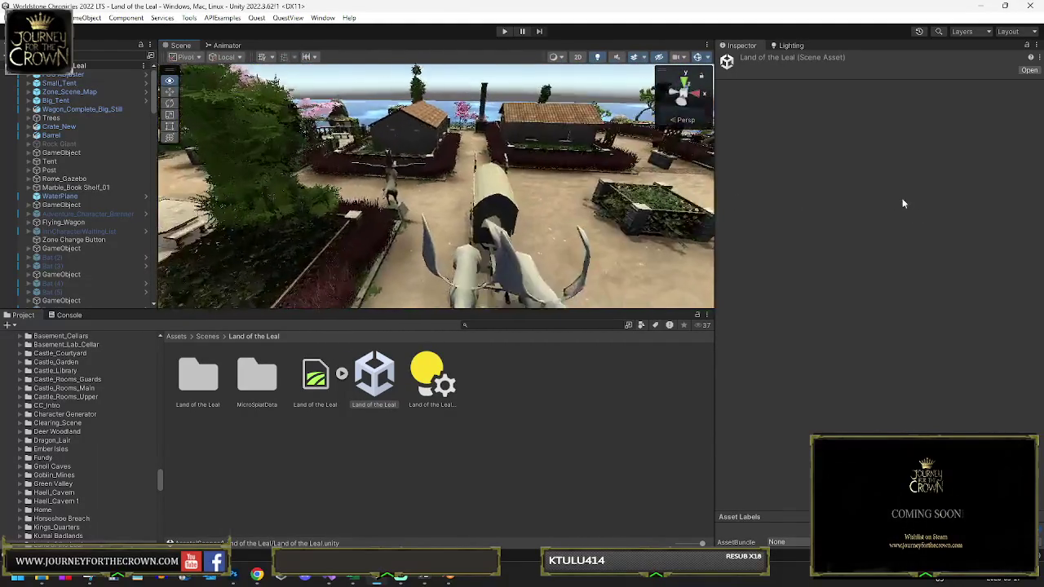
pyautogui.moveTo(621, 231); pyautogui.dragTo(568, 145)
pyautogui.moveTo(490, 137)
pyautogui.mouseDown()
pyautogui.moveTo(555, 171)
pyautogui.moveTo(527, 194)
pyautogui.moveTo(572, 232)
pyautogui.mouseUp()
pyautogui.moveTo(632, 245)
pyautogui.mouseDown()
pyautogui.moveTo(448, 197)
pyautogui.moveTo(590, 211)
pyautogui.moveTo(777, 204)
pyautogui.moveTo(585, 206)
pyautogui.mouseUp()
pyautogui.moveTo(358, 205)
pyautogui.mouseDown()
pyautogui.moveTo(563, 192)
pyautogui.moveTo(568, 204)
pyautogui.moveTo(599, 189)
pyautogui.moveTo(830, 177)
pyautogui.moveTo(9, 188)
pyautogui.moveTo(1015, 217)
pyautogui.moveTo(915, 201)
pyautogui.moveTo(684, 201)
pyautogui.moveTo(520, 220)
pyautogui.moveTo(343, 193)
pyautogui.mouseUp()
pyautogui.press('w')
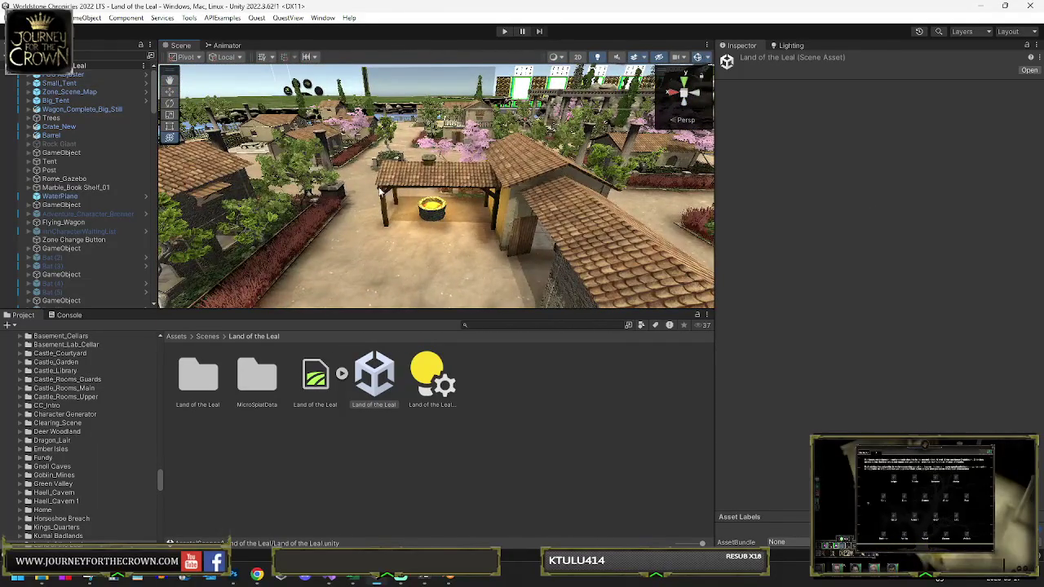
# Step: Orbit around the courtyard houses from the pink tree to the stone wall
pyautogui.moveTo(427, 207)
pyautogui.mouseDown()
pyautogui.moveTo(185, 198)
pyautogui.moveTo(574, 234)
pyautogui.moveTo(841, 236)
pyautogui.moveTo(585, 212)
pyautogui.moveTo(396, 232)
pyautogui.moveTo(424, 219)
pyautogui.mouseUp()
pyautogui.moveTo(530, 214)
pyautogui.mouseDown()
pyautogui.moveTo(750, 238)
pyautogui.moveTo(310, 248)
pyautogui.moveTo(357, 256)
pyautogui.mouseUp()
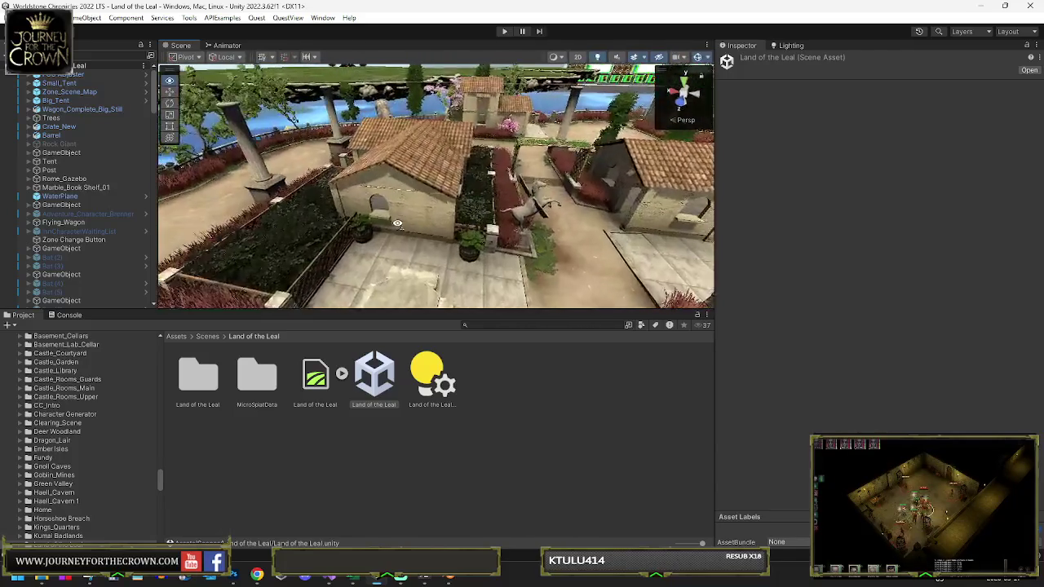
pyautogui.moveTo(316, 222); pyautogui.dragTo(292, 236)
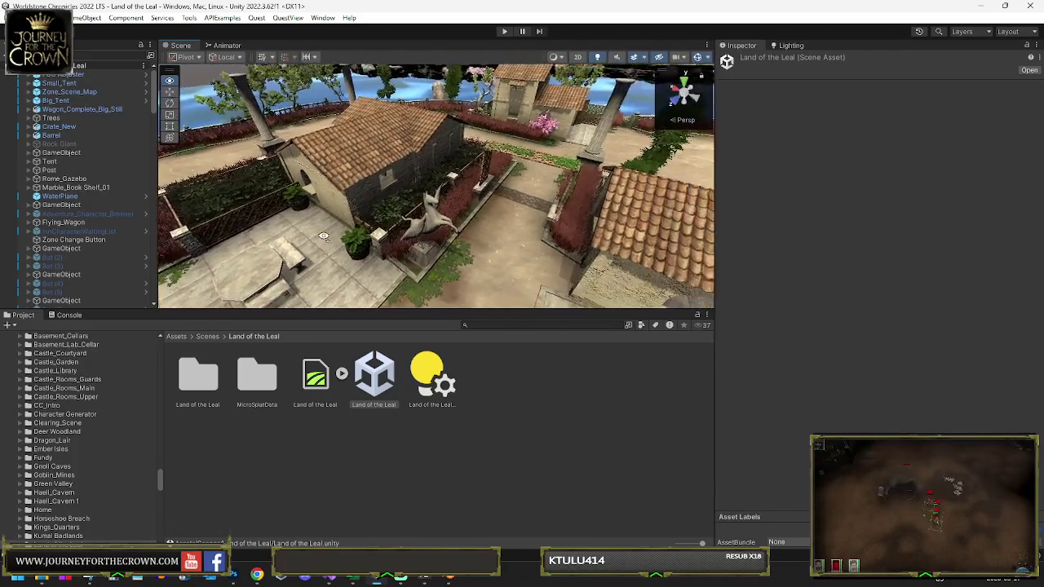
pyautogui.moveTo(419, 223); pyautogui.dragTo(574, 238)
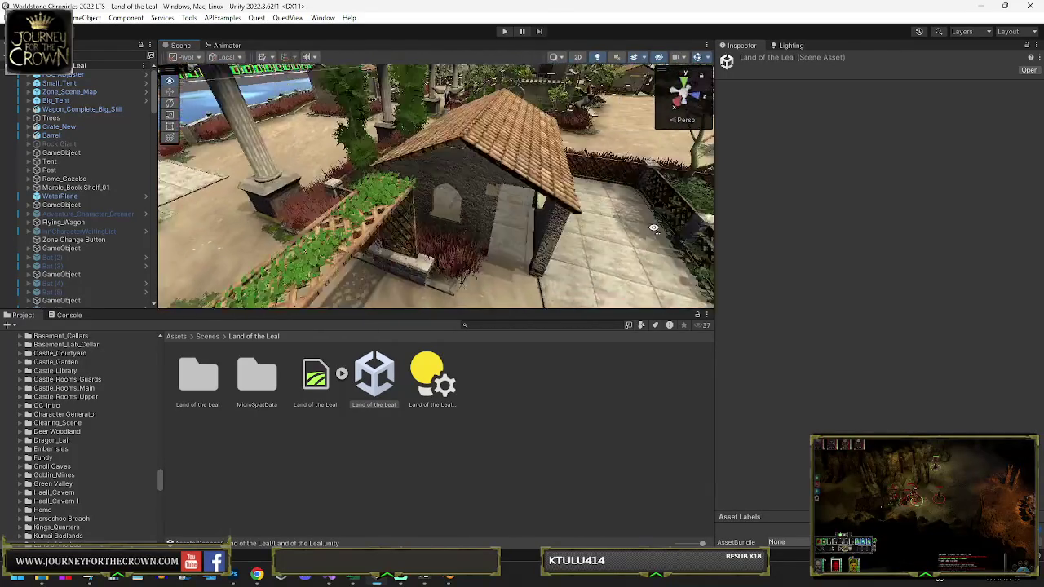
pyautogui.moveTo(660, 227)
pyautogui.mouseDown()
pyautogui.moveTo(701, 228)
pyautogui.moveTo(702, 215)
pyautogui.mouseUp()
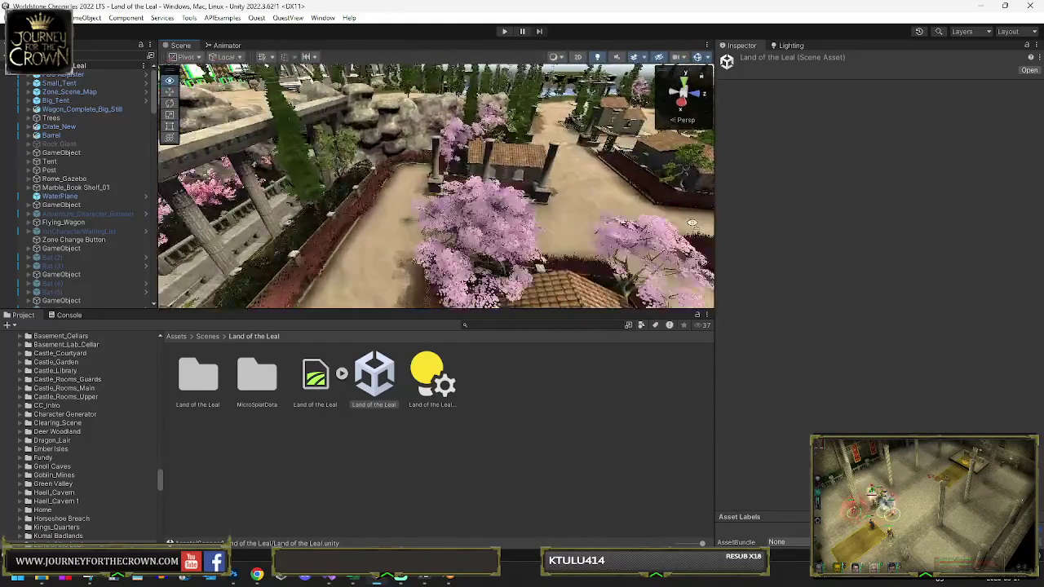
pyautogui.moveTo(673, 229); pyautogui.dragTo(521, 226)
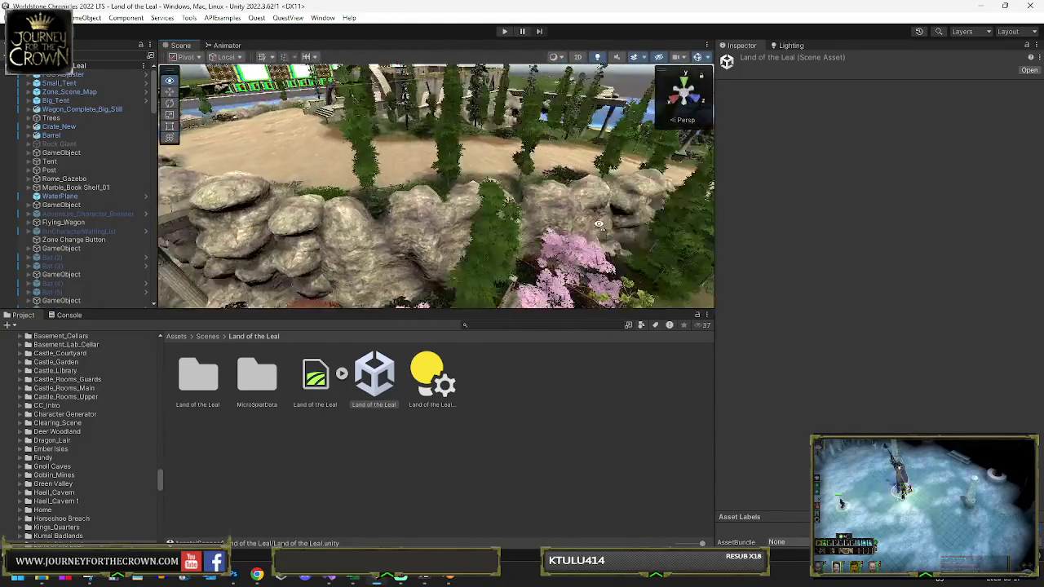
# Step: Sweep over the roofs, water and wagon, then return to the Scenes folder list
pyautogui.moveTo(784, 229); pyautogui.dragTo(868, 229)
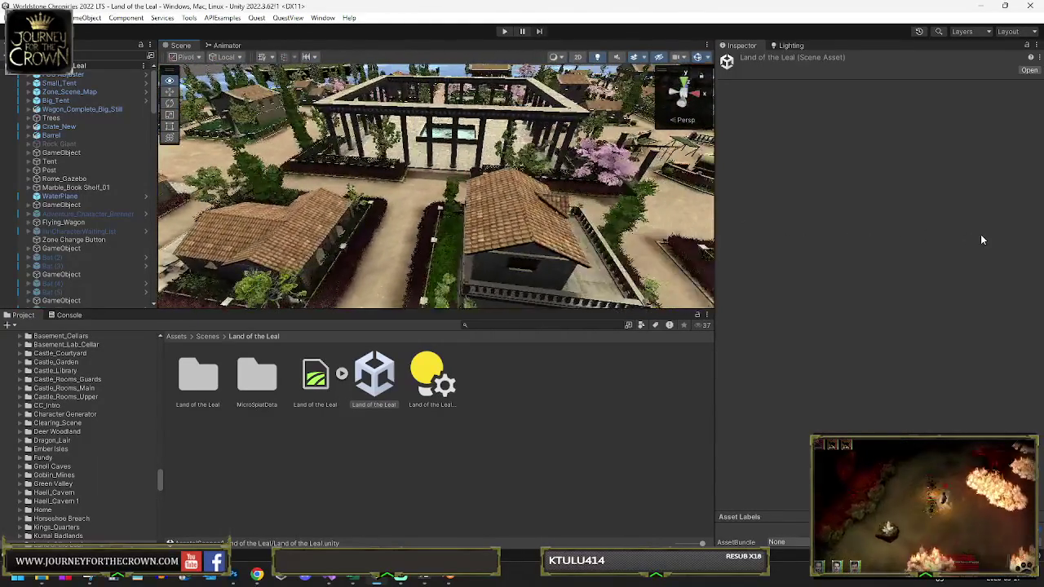
pyautogui.moveTo(982, 236); pyautogui.dragTo(1000, 236)
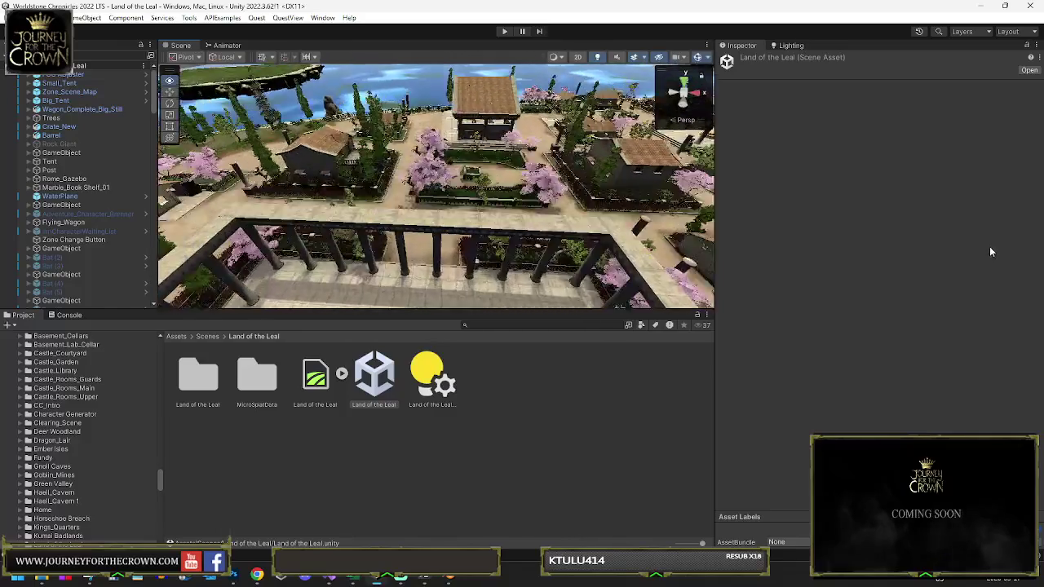
pyautogui.moveTo(941, 255); pyautogui.dragTo(654, 219)
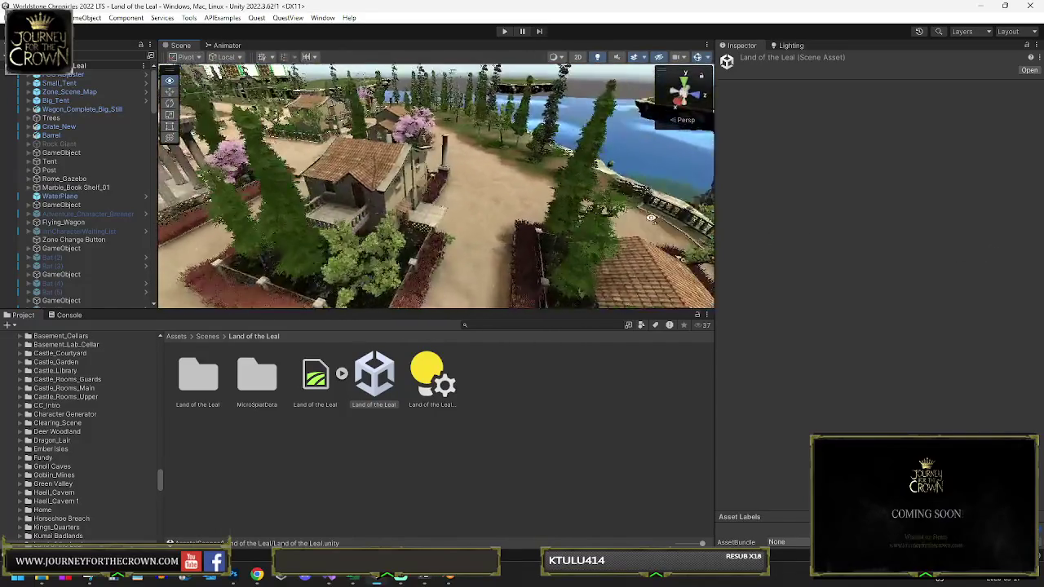
pyautogui.moveTo(466, 198)
pyautogui.mouseDown()
pyautogui.moveTo(320, 207)
pyautogui.moveTo(426, 87)
pyautogui.moveTo(413, 136)
pyautogui.moveTo(871, 203)
pyautogui.moveTo(136, 191)
pyautogui.moveTo(66, 200)
pyautogui.moveTo(1028, 206)
pyautogui.moveTo(955, 217)
pyautogui.moveTo(793, 202)
pyautogui.mouseUp()
pyautogui.moveTo(605, 219)
pyautogui.mouseDown()
pyautogui.moveTo(501, 248)
pyautogui.moveTo(318, 247)
pyautogui.moveTo(716, 227)
pyautogui.moveTo(726, 265)
pyautogui.moveTo(271, 255)
pyautogui.moveTo(687, 262)
pyautogui.moveTo(751, 248)
pyautogui.moveTo(774, 260)
pyautogui.moveTo(641, 239)
pyautogui.mouseUp()
pyautogui.click(207, 337)
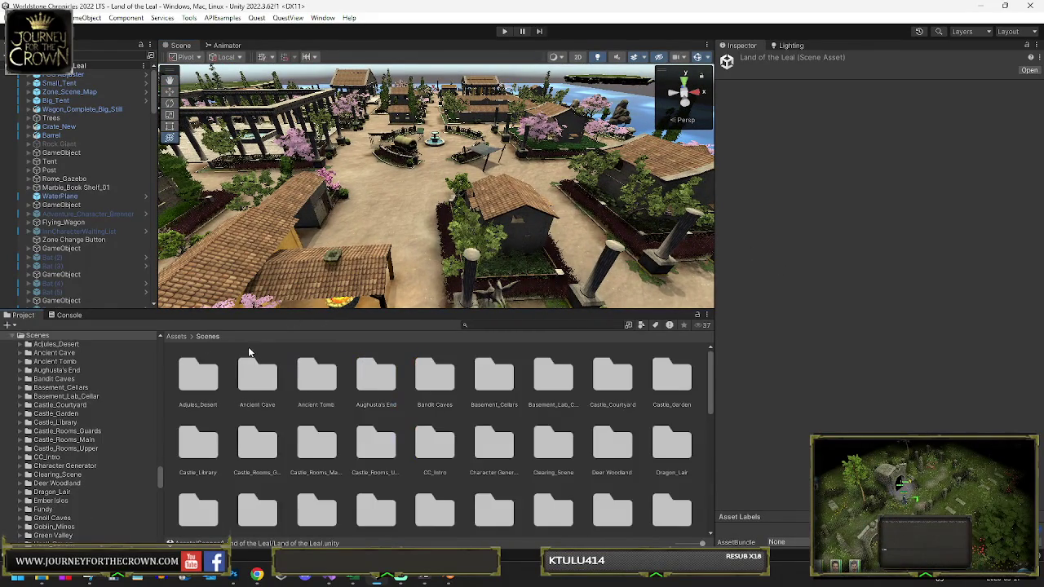
# Step: Open the Kumai Badlands folder and load its scene
pyautogui.scroll(-2, 349, 412)
pyautogui.scroll(-2, 358, 408)
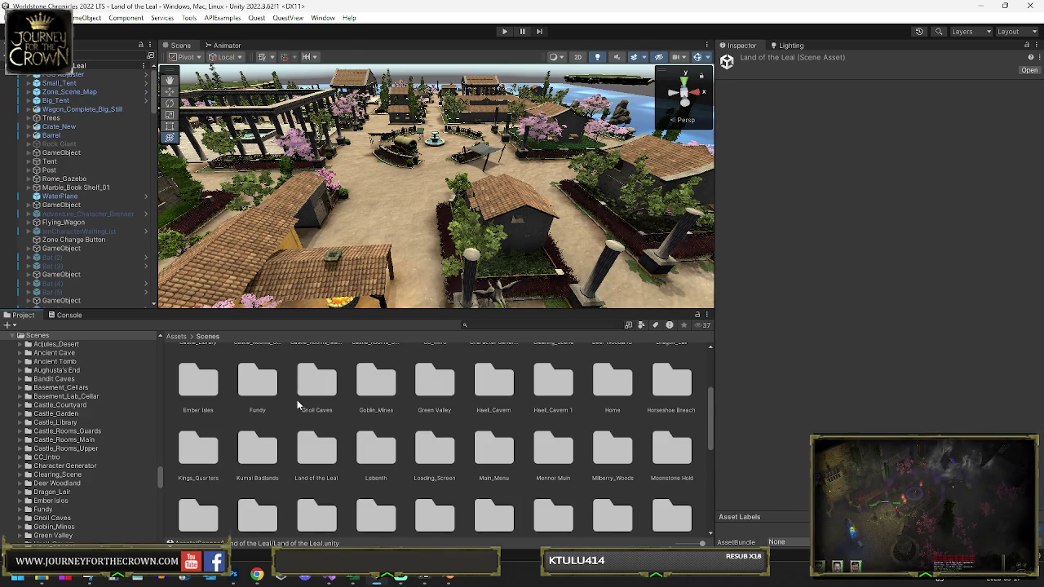
pyautogui.doubleClick(253, 447)
pyautogui.click(360, 383)
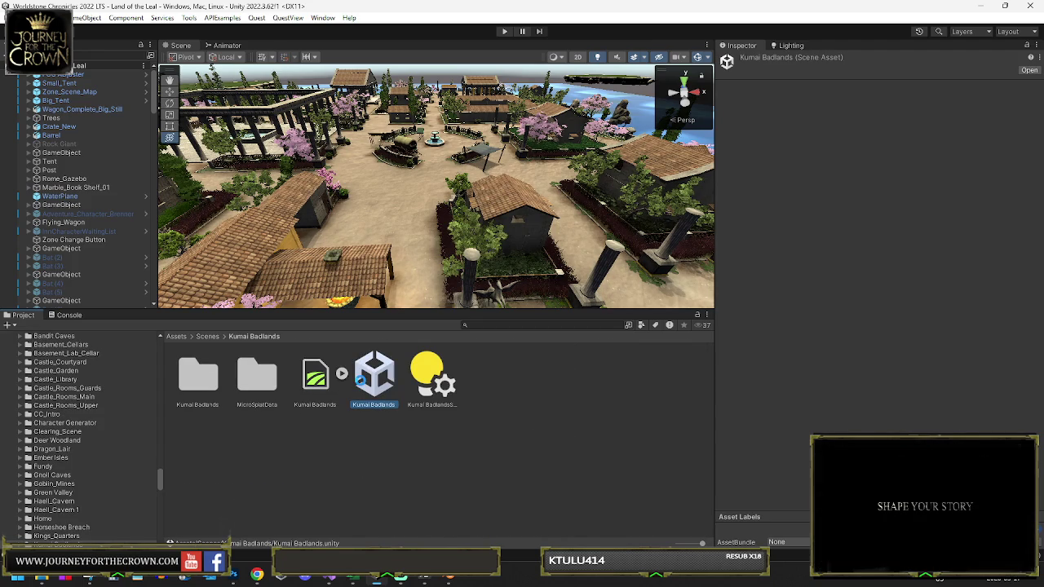
pyautogui.doubleClick(360, 380)
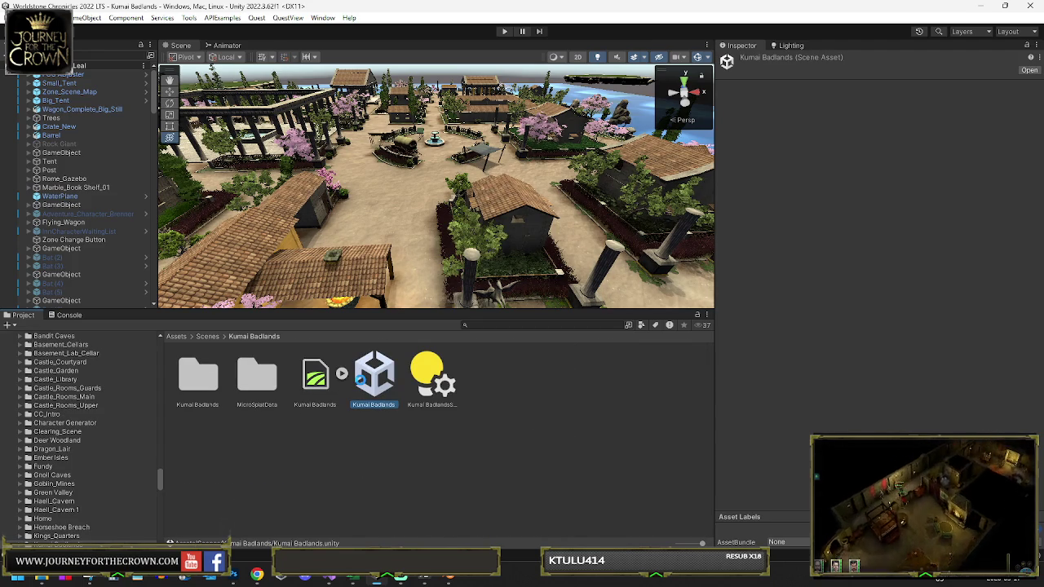
# Step: Fly across the desert to the rock ring and coastline, then return to Scenes
pyautogui.press('w')
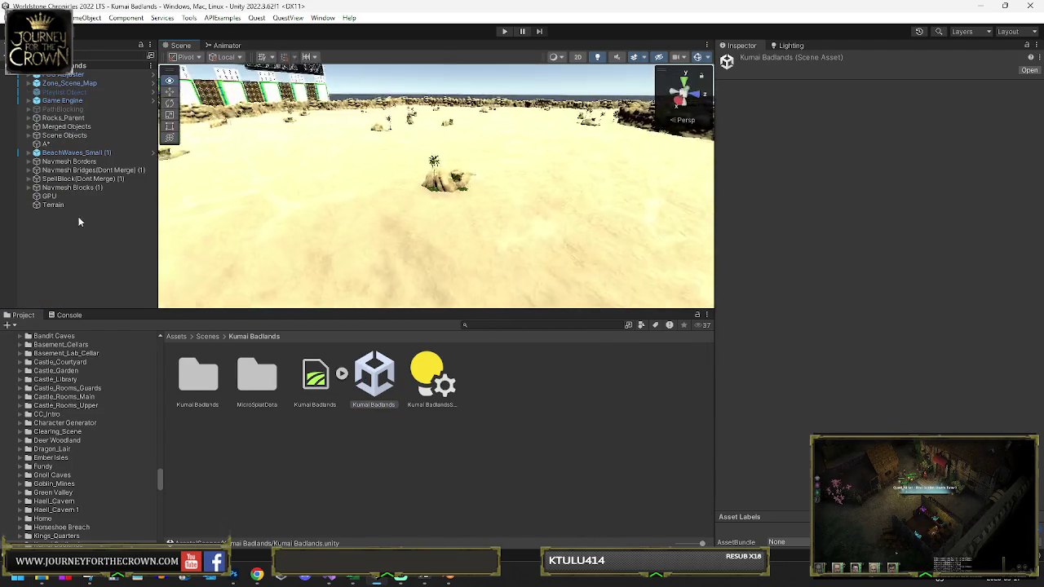
pyautogui.press('s')
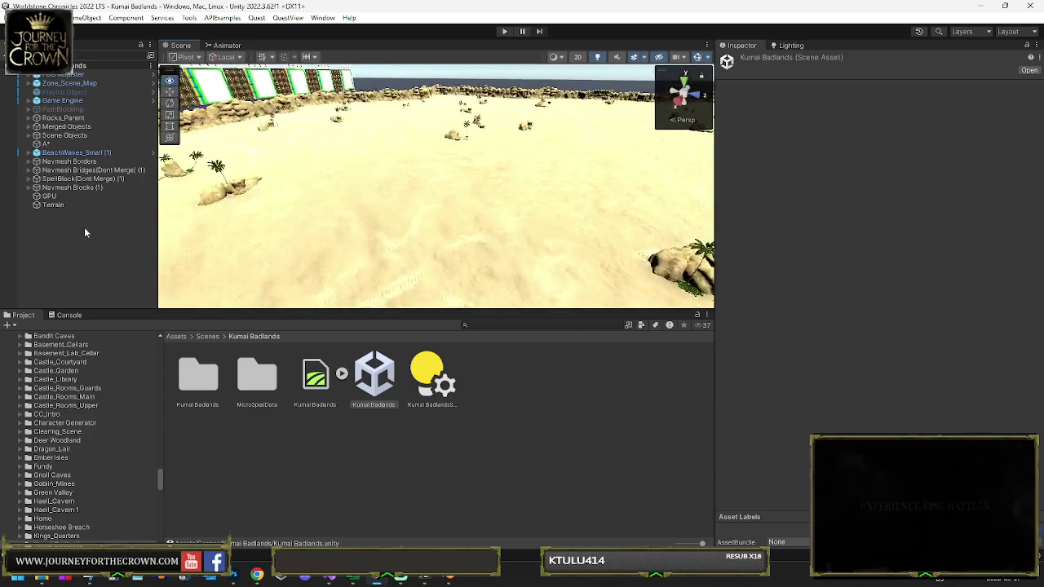
pyautogui.moveTo(391, 222)
pyautogui.mouseDown()
pyautogui.moveTo(546, 245)
pyautogui.moveTo(421, 280)
pyautogui.moveTo(931, 224)
pyautogui.moveTo(46, 246)
pyautogui.moveTo(197, 260)
pyautogui.moveTo(490, 241)
pyautogui.moveTo(347, 260)
pyautogui.mouseUp()
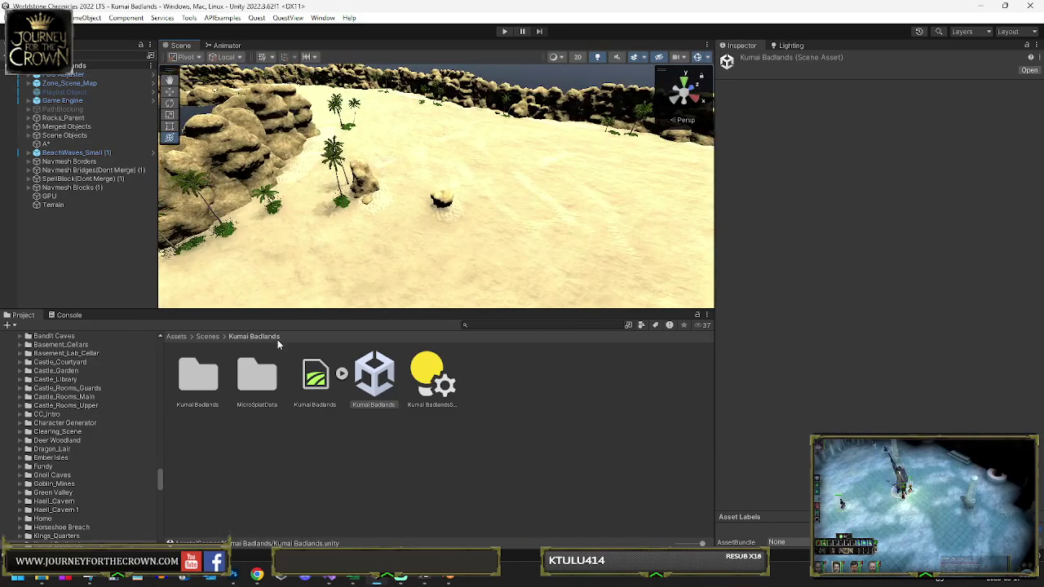
pyautogui.click(207, 336)
# Step: Open the Land of the Leal folder by mistake and return to the scene folders list
pyautogui.scroll(-3, 378, 424)
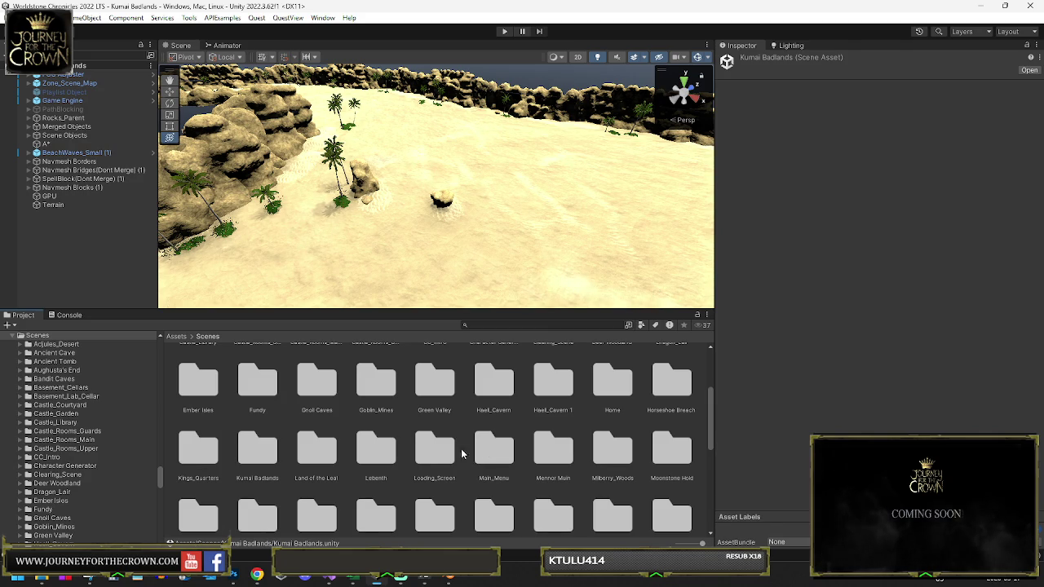
pyautogui.scroll(-1, 304, 468)
pyautogui.doubleClick(324, 416)
pyautogui.click(216, 341)
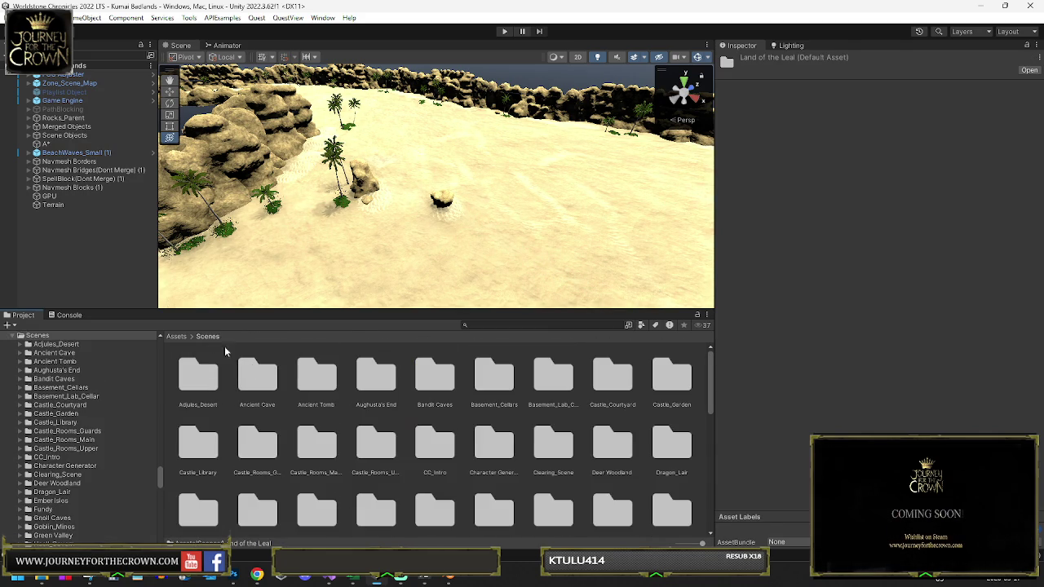
# Step: Scroll to Pica Wastelands, open its folder and select the scene file
pyautogui.scroll(-1, 569, 456)
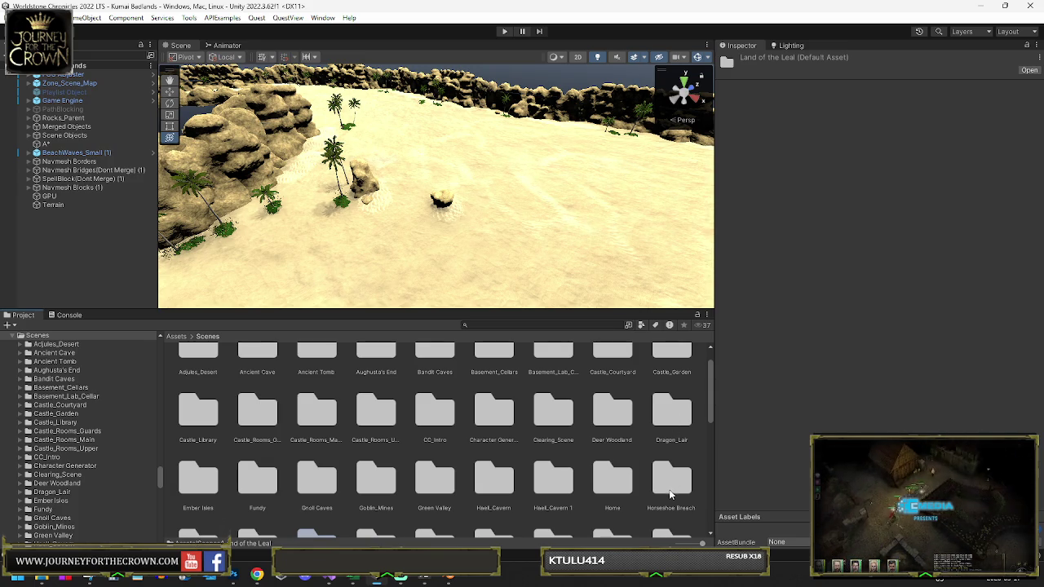
pyautogui.scroll(-1, 630, 487)
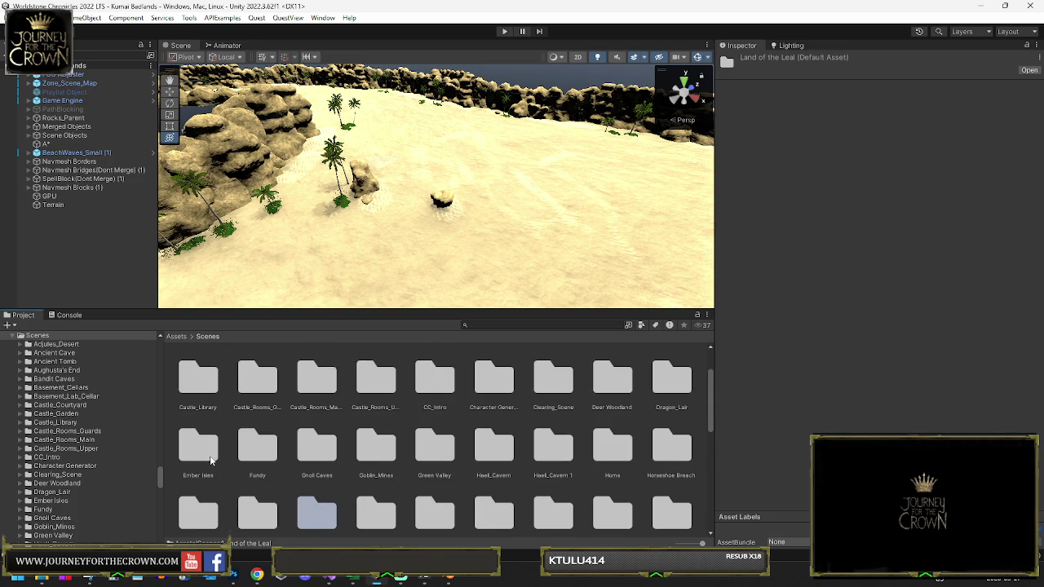
pyautogui.scroll(-2, 208, 460)
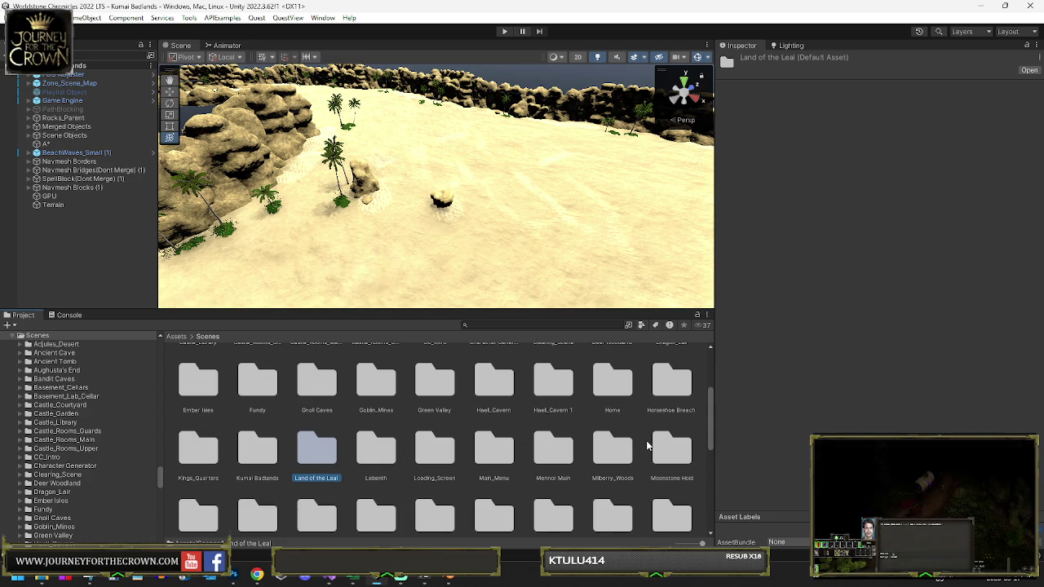
pyautogui.scroll(-2, 647, 447)
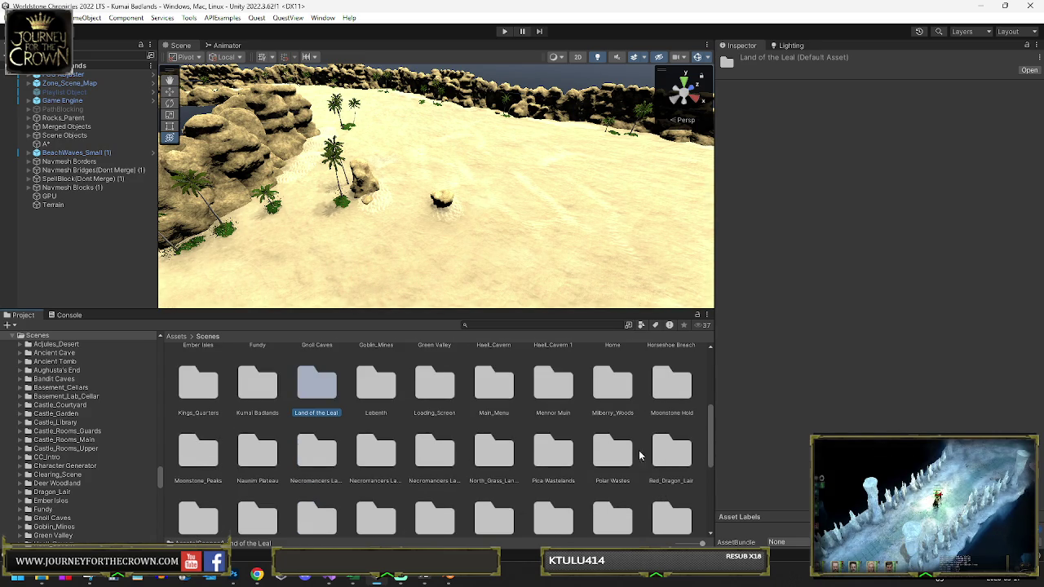
pyautogui.doubleClick(549, 457)
pyautogui.click(374, 379)
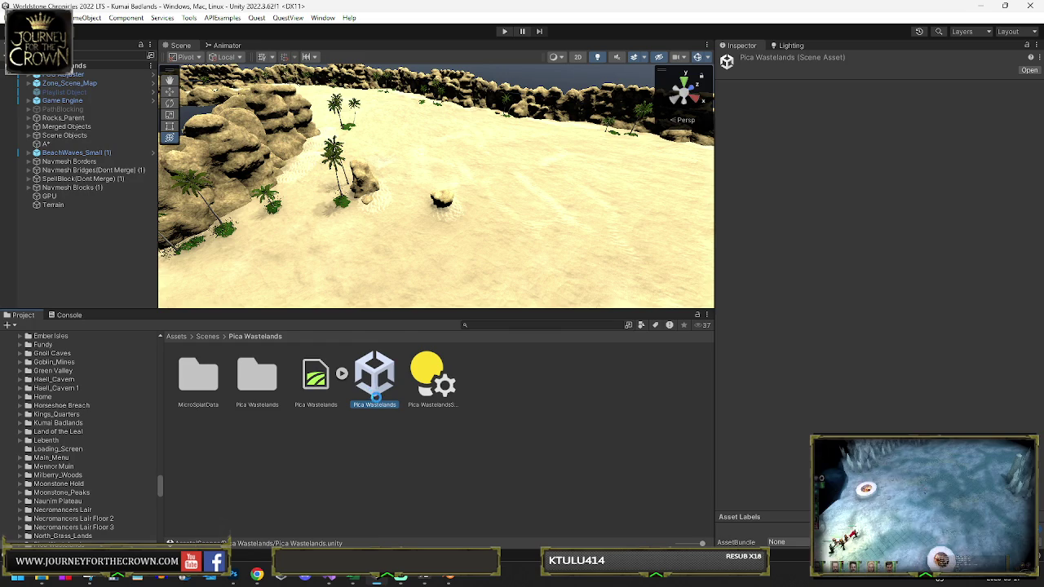
# Step: Load Pica Wastelands and inspect Terrain, WaterMesh and the Zone_Arrow (3) projector by the stairs
pyautogui.doubleClick(363, 384)
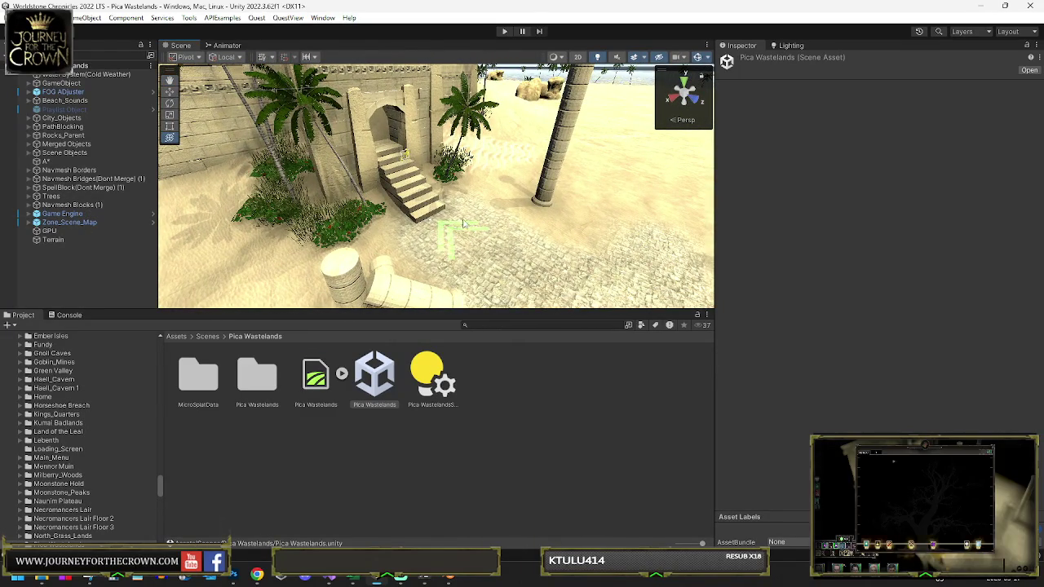
pyautogui.click(456, 230)
pyautogui.click(455, 230)
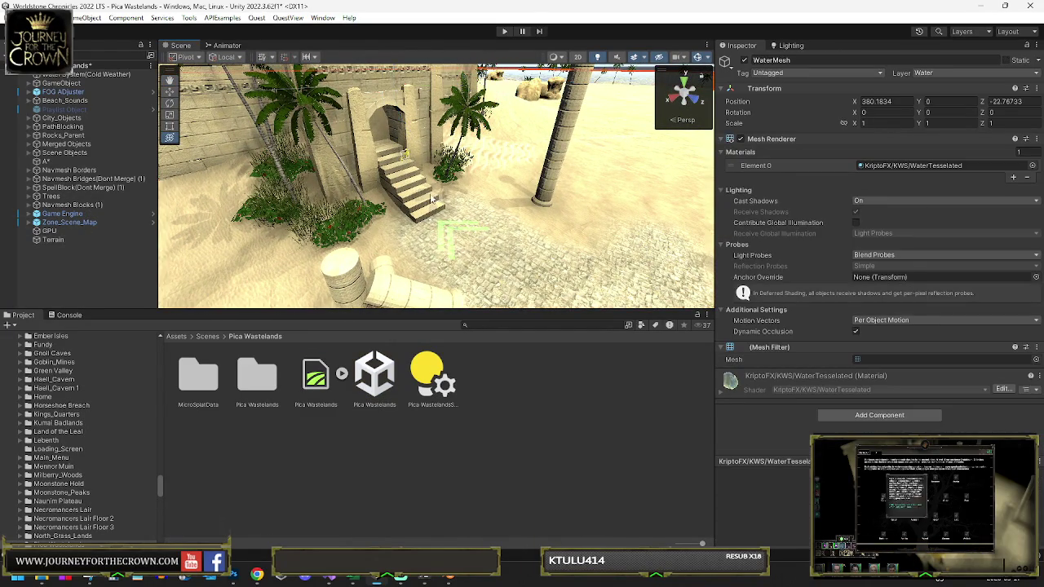
pyautogui.click(408, 155)
pyautogui.click(81, 179)
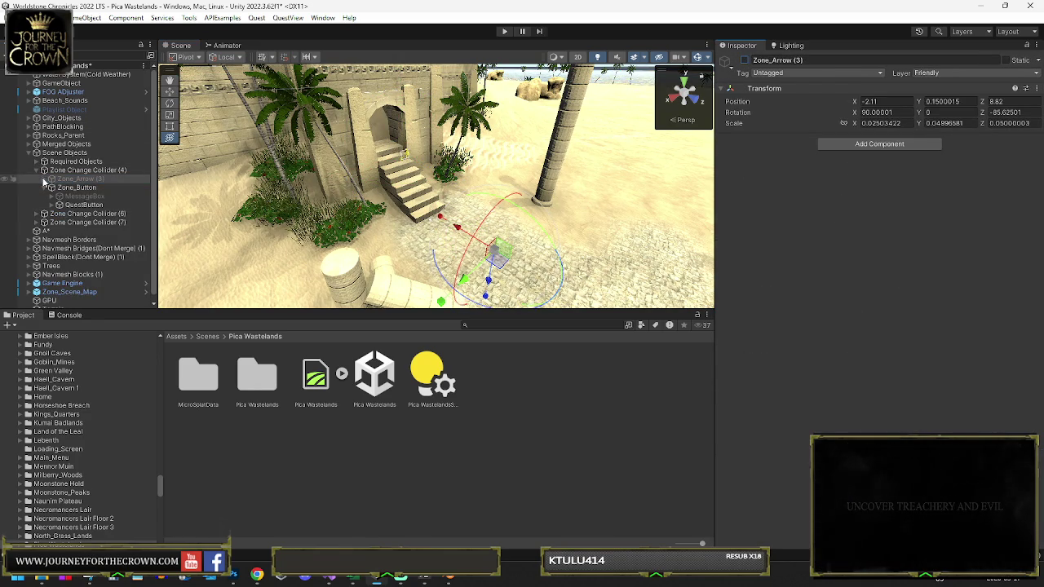
pyautogui.click(45, 178)
pyautogui.click(81, 187)
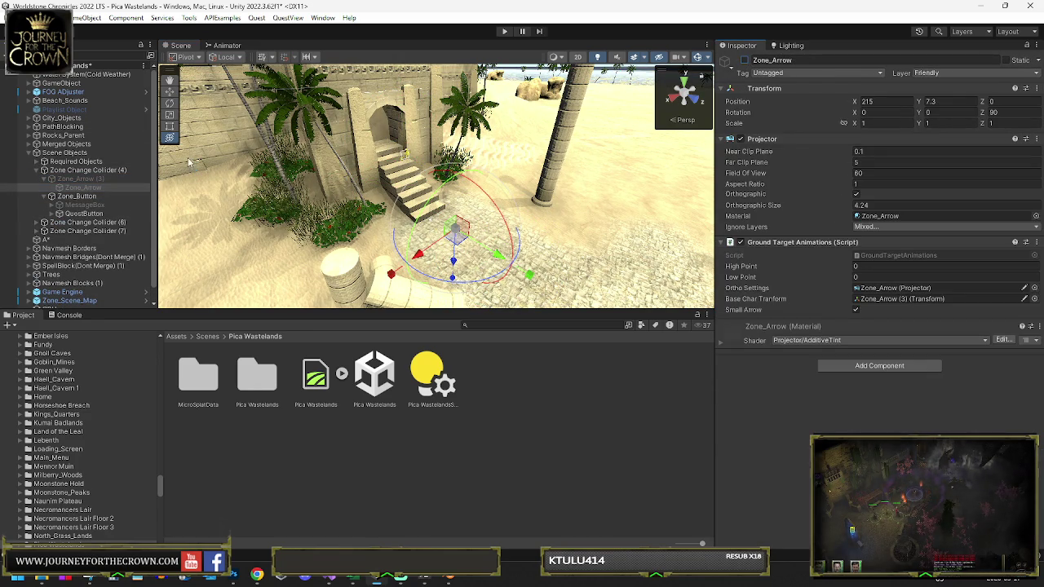
pyautogui.moveTo(489, 155)
pyautogui.mouseDown()
pyautogui.moveTo(598, 148)
pyautogui.moveTo(318, 177)
pyautogui.moveTo(192, 210)
pyautogui.moveTo(210, 183)
pyautogui.moveTo(208, 160)
pyautogui.moveTo(449, 197)
pyautogui.moveTo(493, 174)
pyautogui.moveTo(262, 178)
pyautogui.moveTo(182, 164)
pyautogui.moveTo(204, 155)
pyautogui.moveTo(192, 161)
pyautogui.mouseUp()
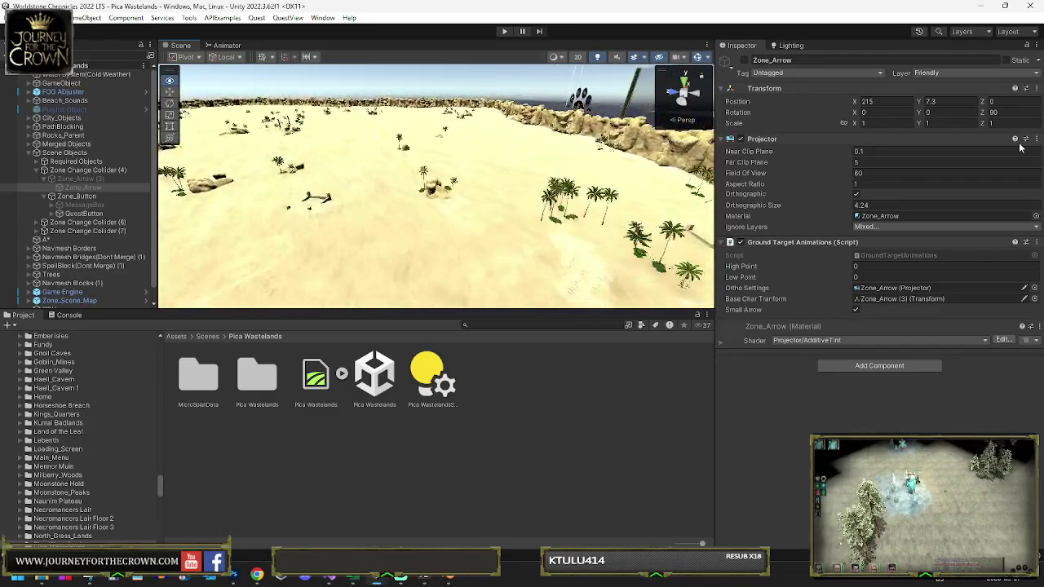
pyautogui.moveTo(1019, 148); pyautogui.dragTo(1019, 149)
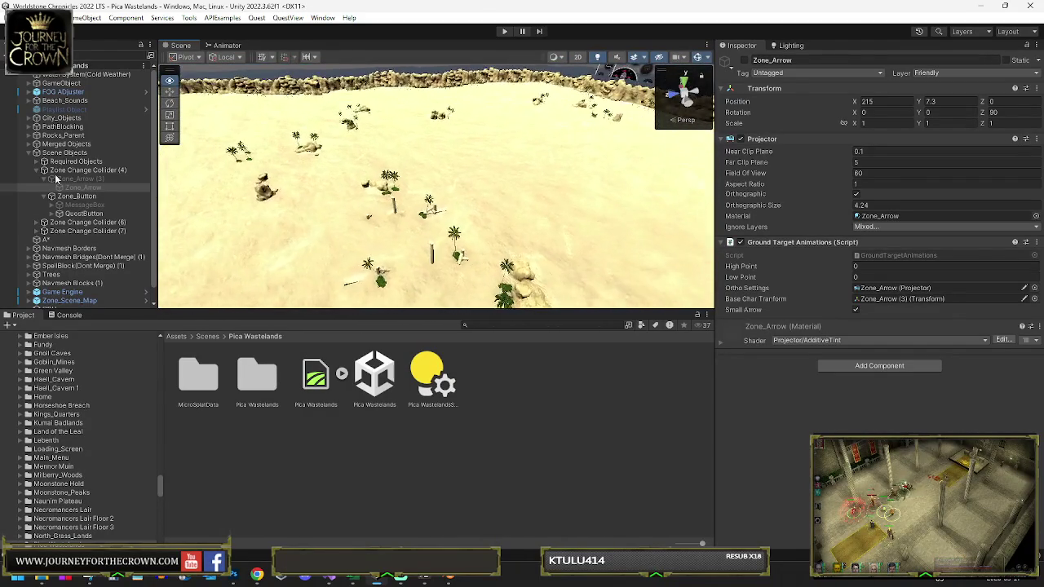
pyautogui.moveTo(79, 175)
pyautogui.mouseDown()
pyautogui.moveTo(644, 179)
pyautogui.moveTo(482, 205)
pyautogui.mouseUp()
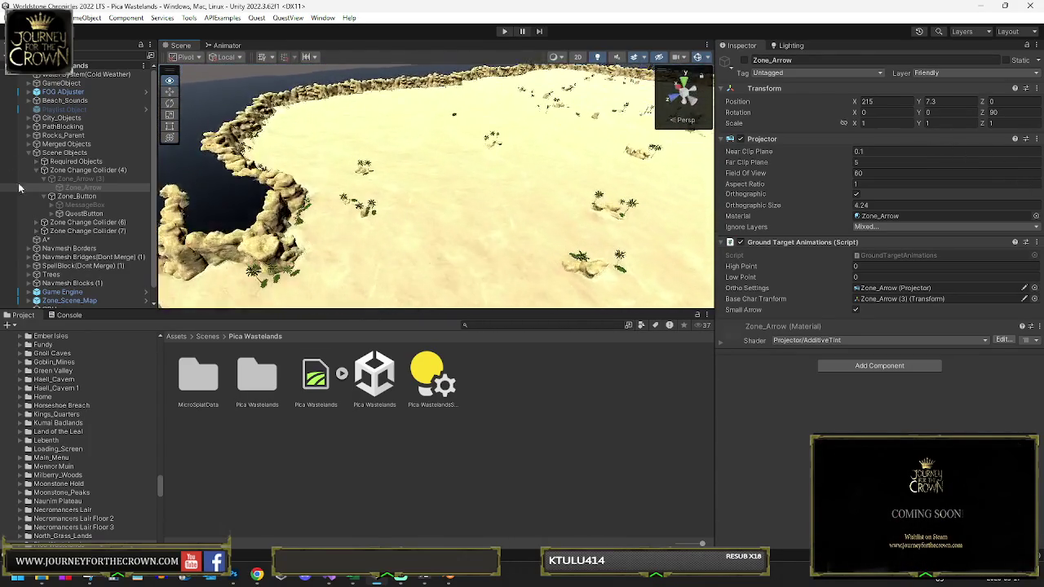
pyautogui.moveTo(269, 192)
pyautogui.mouseDown()
pyautogui.moveTo(471, 184)
pyautogui.moveTo(385, 165)
pyautogui.moveTo(341, 170)
pyautogui.moveTo(367, 154)
pyautogui.mouseUp()
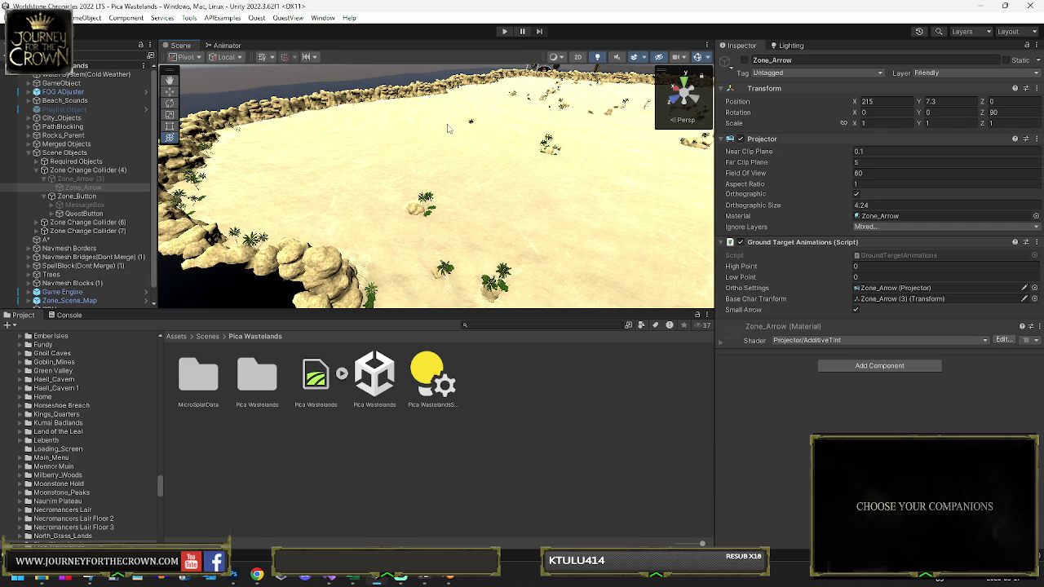
pyautogui.click(207, 336)
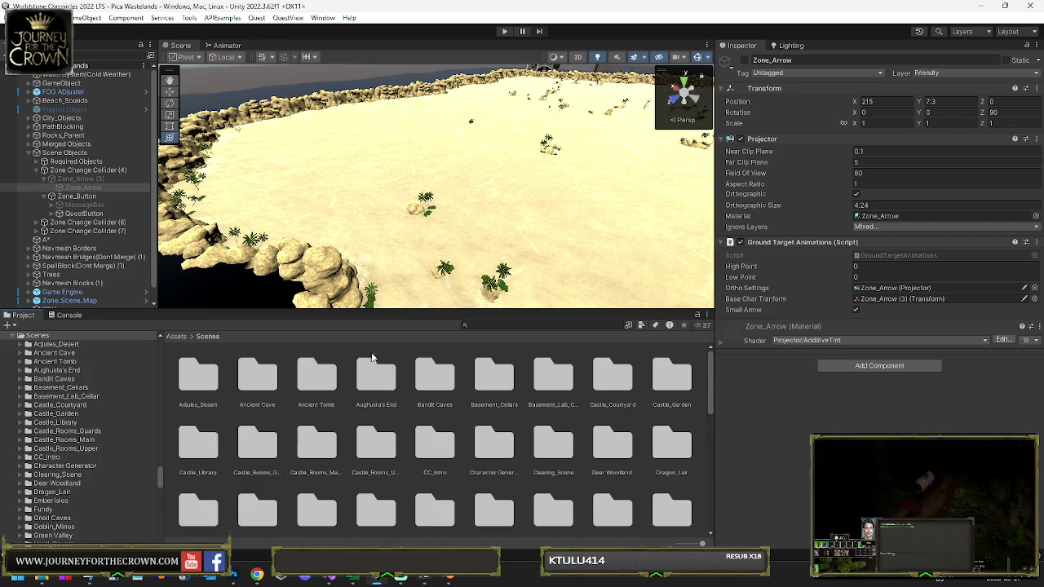
# Step: Search the Project for 'ashen' and open The Ashen Depths scene
pyautogui.scroll(-1, 424, 389)
pyautogui.scroll(-1, 423, 388)
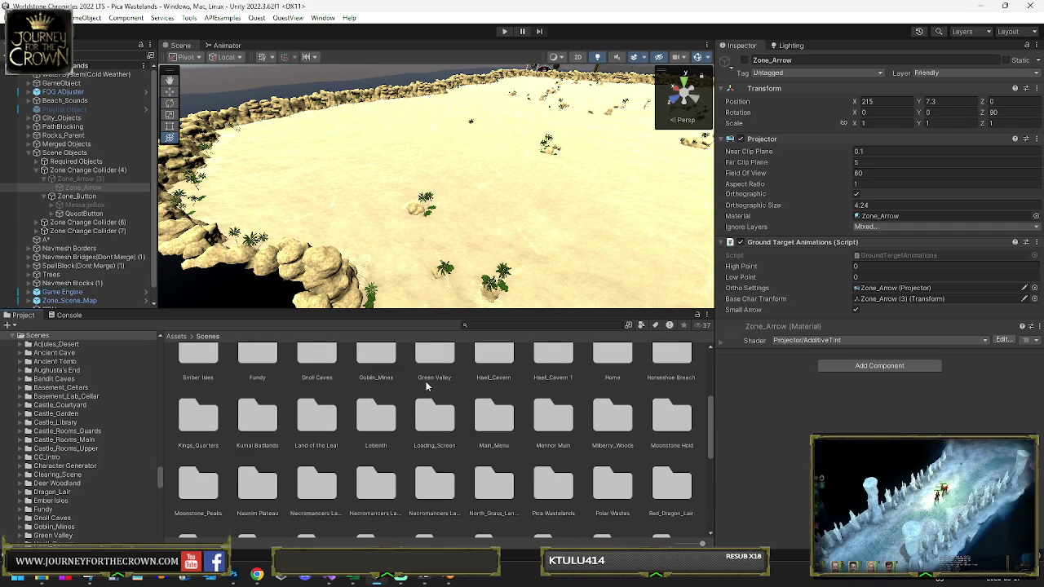
pyautogui.scroll(-1, 425, 384)
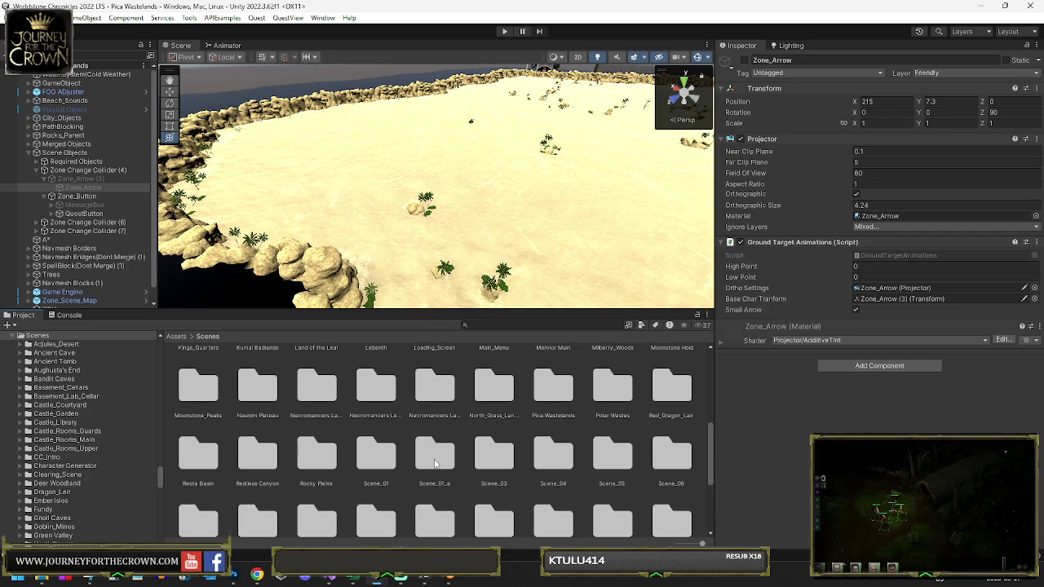
pyautogui.scroll(-1, 312, 458)
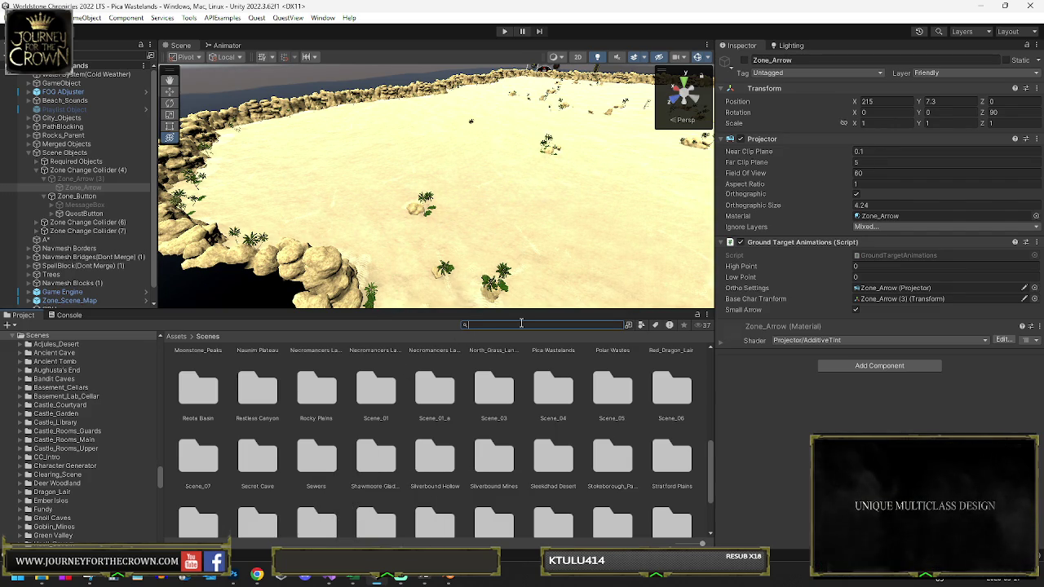
pyautogui.write('ashen')
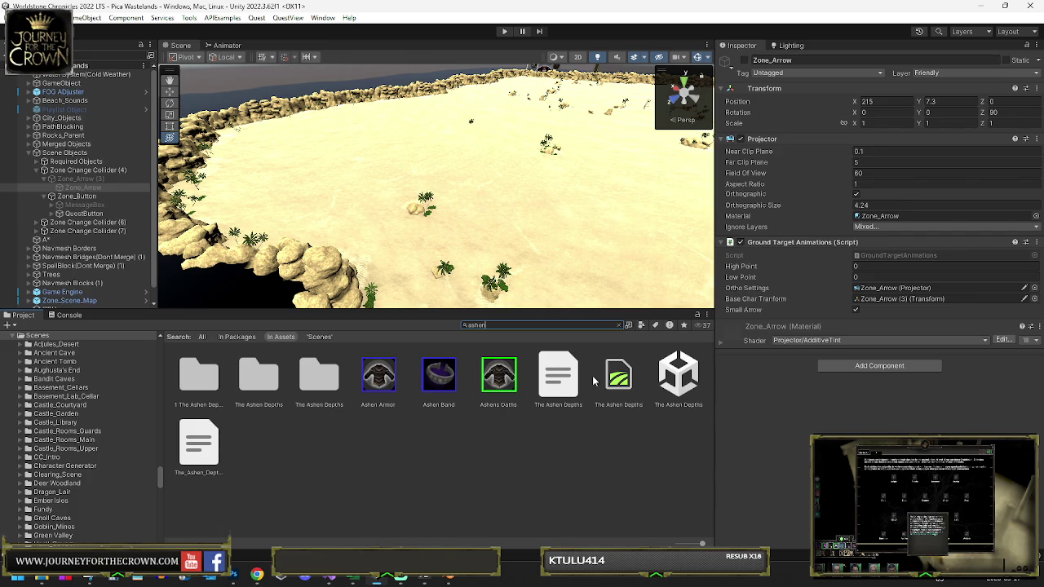
pyautogui.click(674, 376)
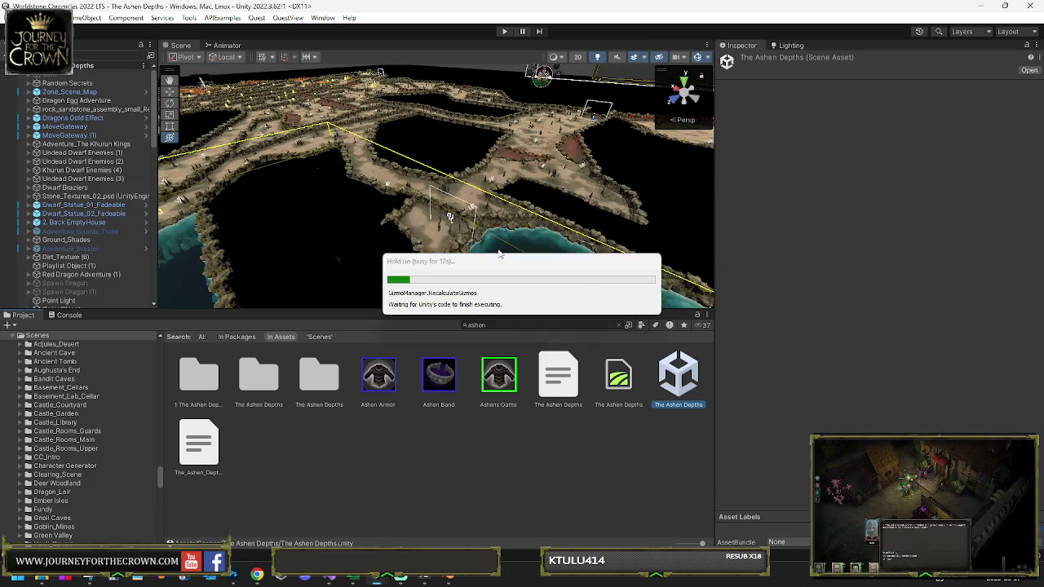
# Step: Inspect the Lava Rock Elemental, reselect the Ember Construct, and scroll the Hierarchy to it
pyautogui.moveTo(302, 186)
pyautogui.mouseDown()
pyautogui.moveTo(402, 177)
pyautogui.moveTo(414, 205)
pyautogui.moveTo(485, 222)
pyautogui.moveTo(492, 241)
pyautogui.mouseUp()
pyautogui.click(512, 183)
pyautogui.moveTo(513, 183)
pyautogui.mouseDown()
pyautogui.moveTo(201, 189)
pyautogui.moveTo(217, 187)
pyautogui.mouseUp()
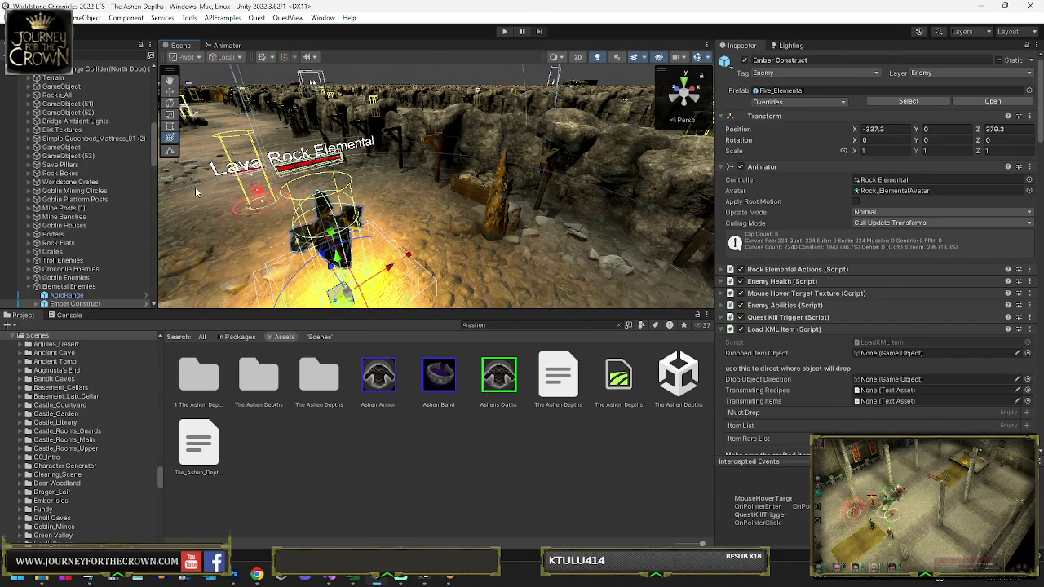
pyautogui.moveTo(365, 203); pyautogui.dragTo(267, 213)
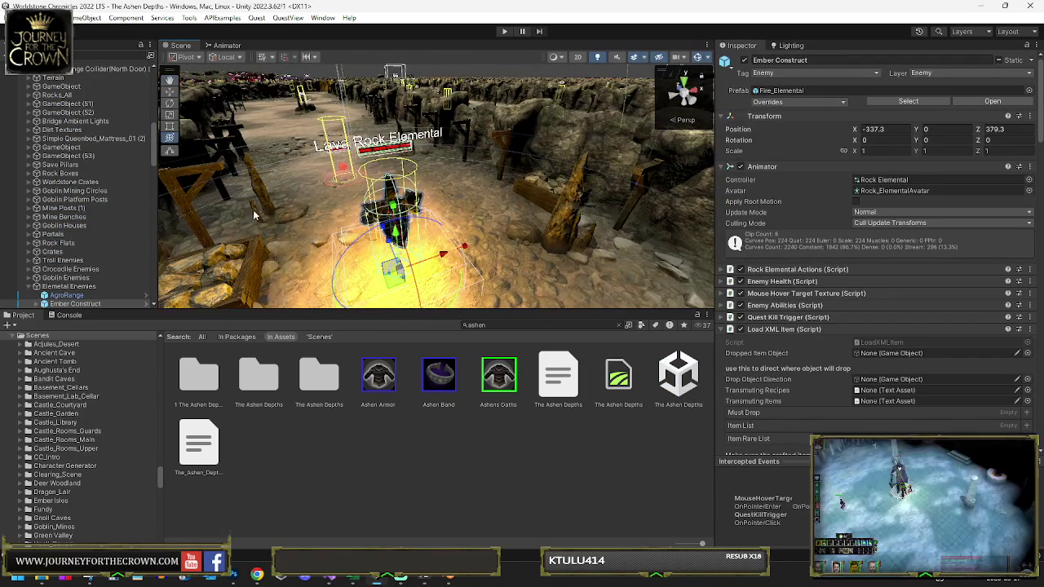
pyautogui.scroll(-3, 71, 256)
pyautogui.scroll(-3, 130, 237)
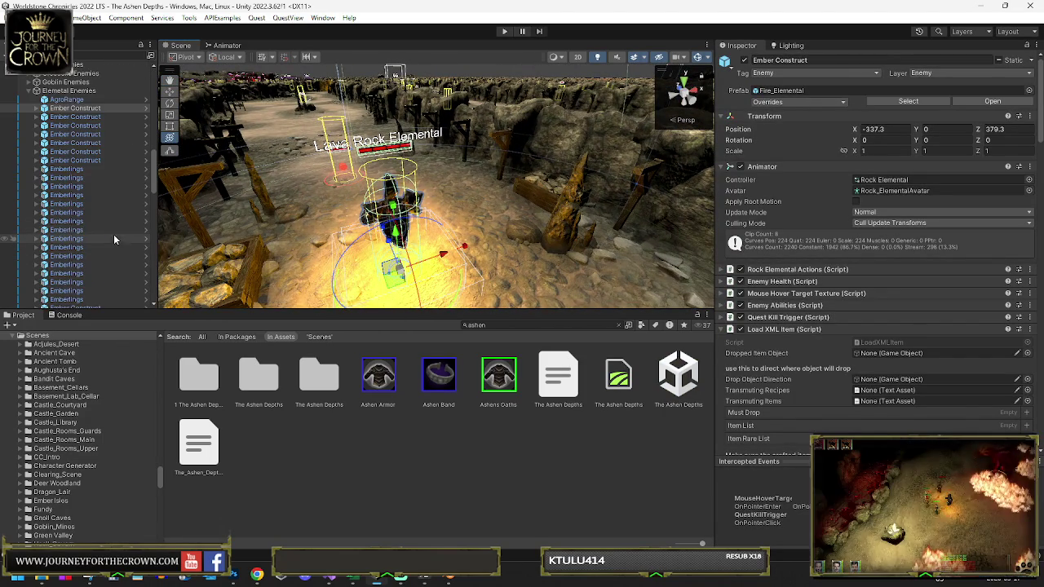
pyautogui.moveTo(411, 163); pyautogui.dragTo(270, 155)
pyautogui.click(226, 149)
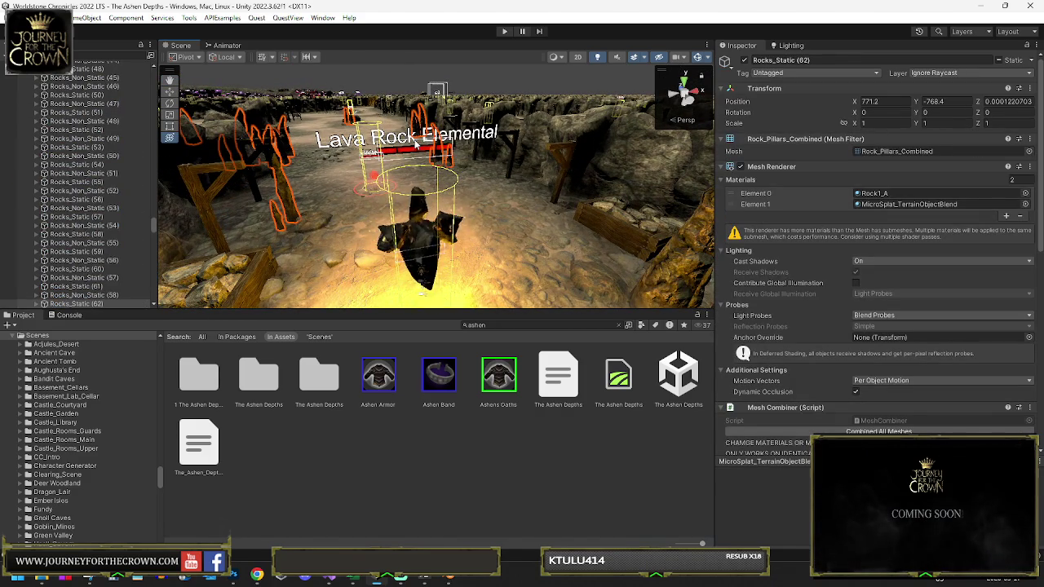
pyautogui.click(418, 239)
pyautogui.scroll(-4, 76, 199)
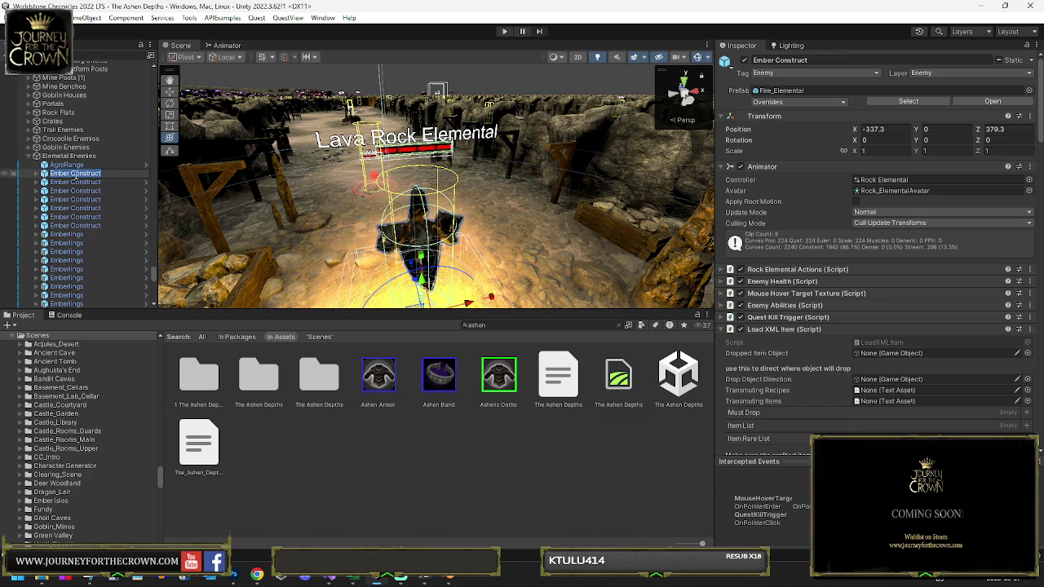
# Step: Paste 'Ember Construct' into the first Ember Construct's EnemyCanvas > HealthBarEmpty > EnemyName text
pyautogui.keyDown('shift'); pyautogui.click(76, 225); pyautogui.keyUp('shift')
pyautogui.press('Right')
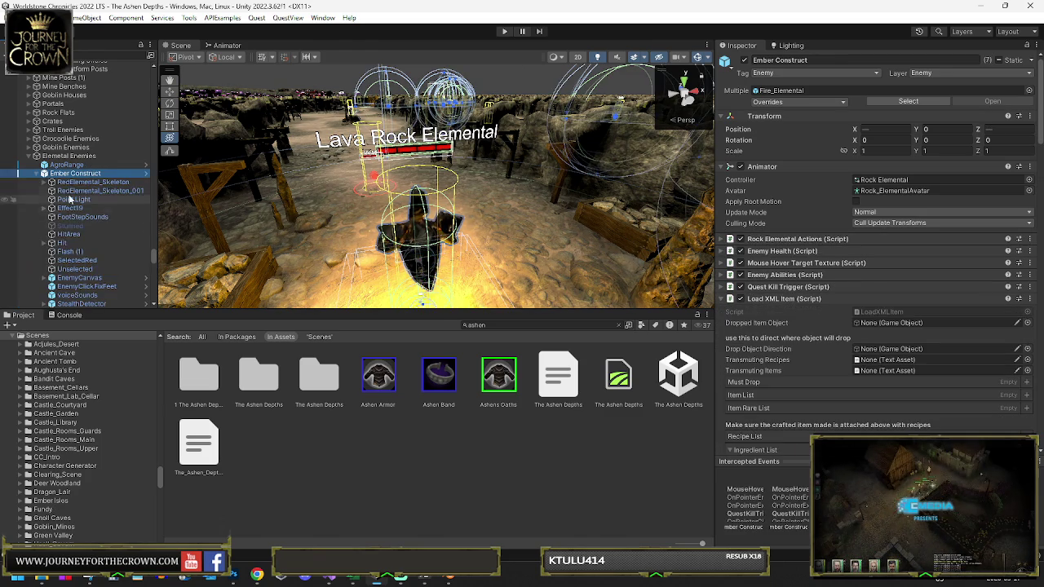
pyautogui.scroll(-3, 57, 212)
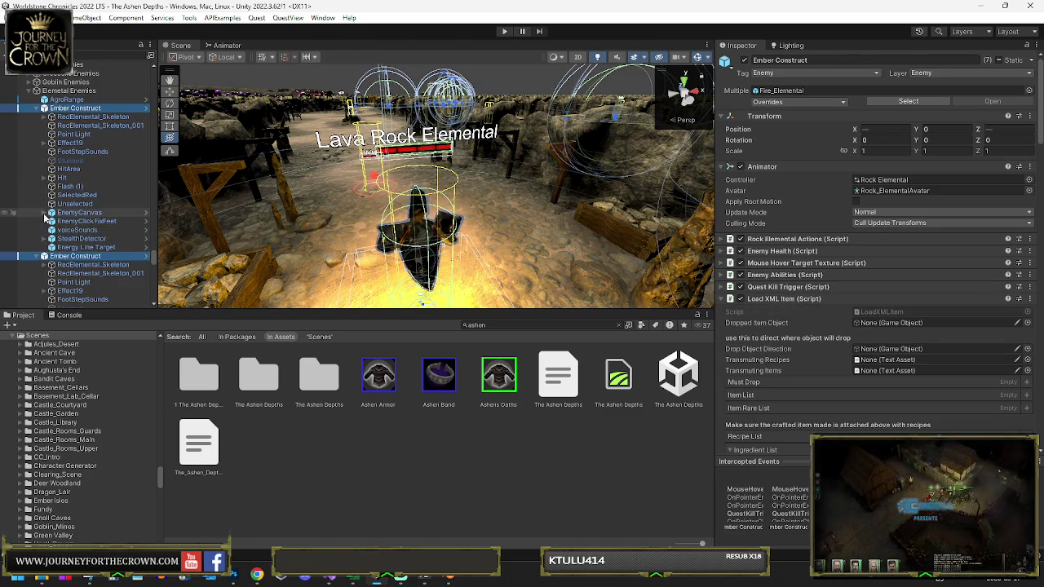
pyautogui.click(45, 213)
pyautogui.click(62, 221)
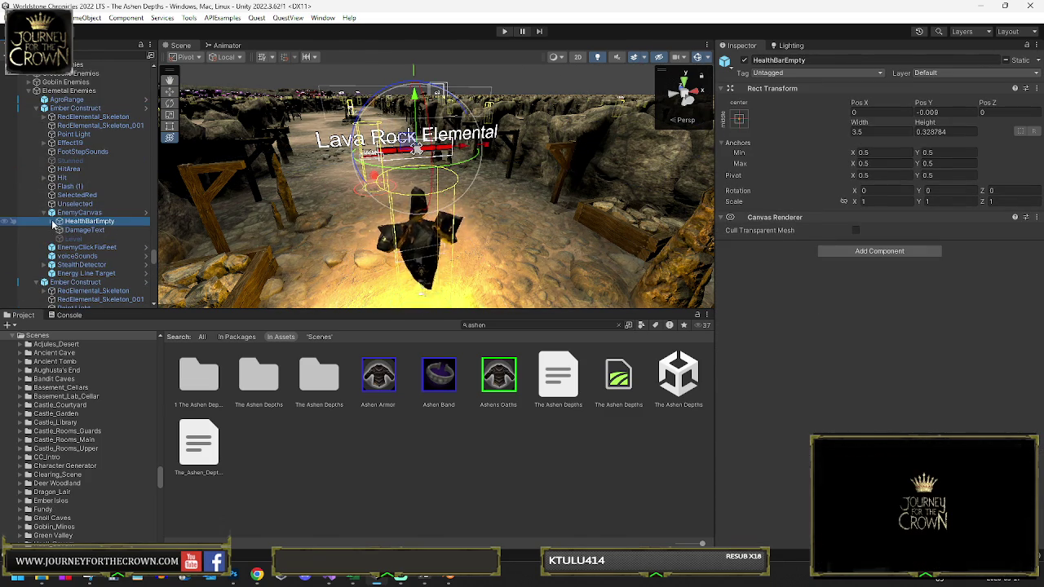
pyautogui.click(54, 222)
pyautogui.click(91, 230)
pyautogui.hotkey('ctrl', 'a')
pyautogui.write('Ember Construct')
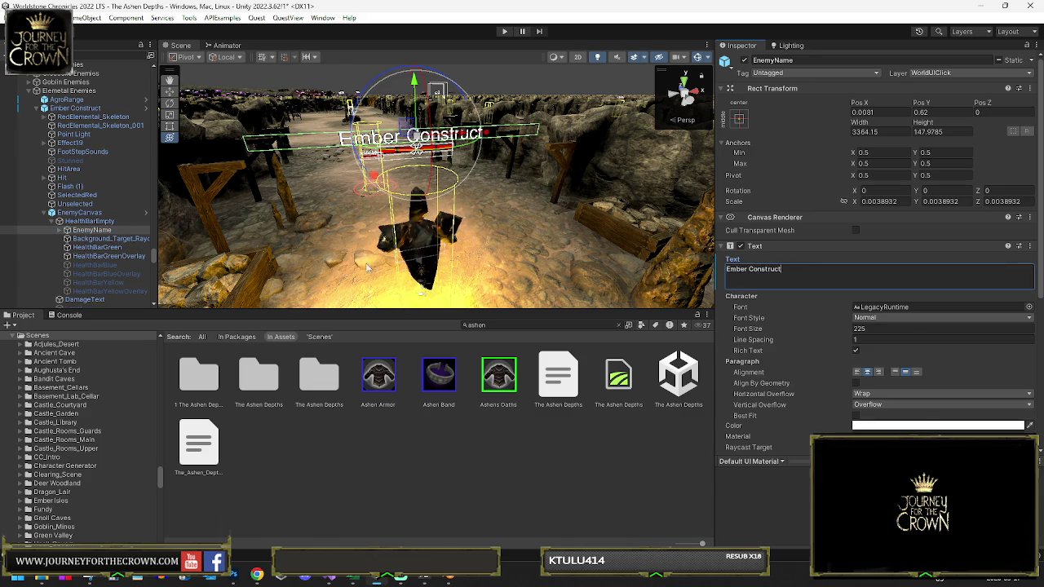
# Step: Expand the next Ember Construct's EnemyCanvas and HealthBarEmpty to reach its EnemyName label
pyautogui.scroll(-5, 49, 221)
pyautogui.scroll(-5, 45, 229)
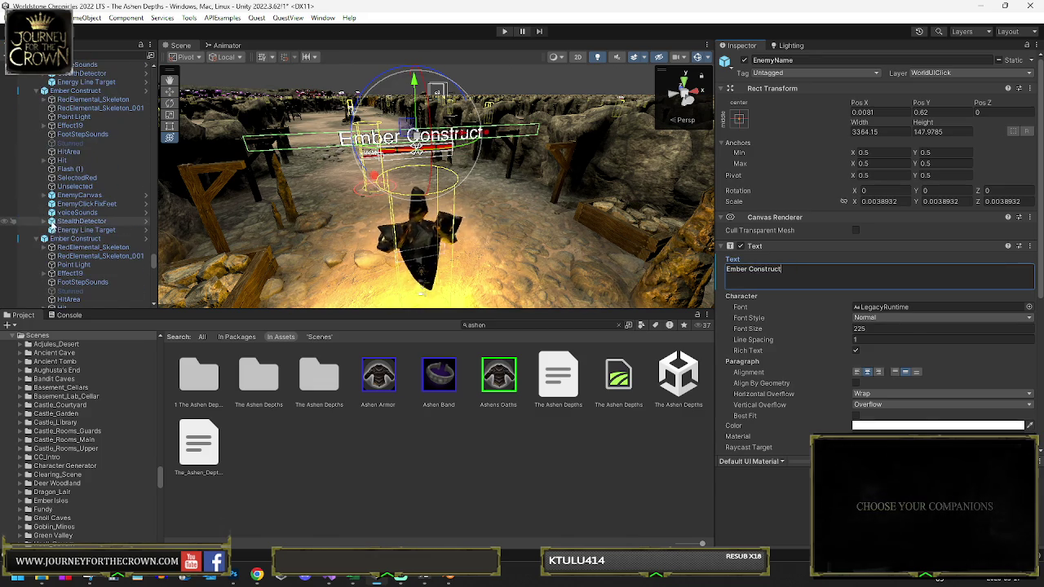
pyautogui.click(44, 195)
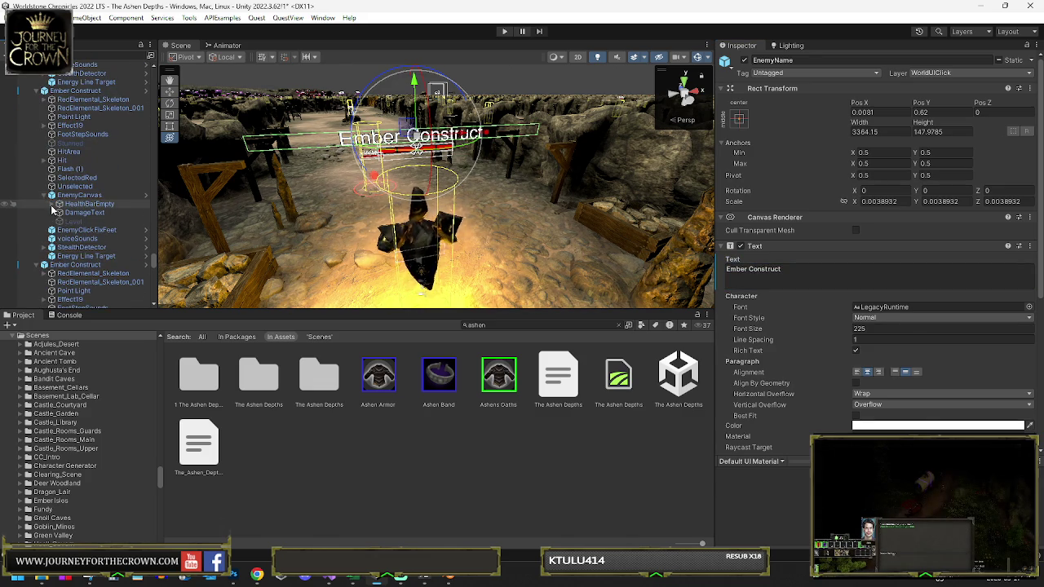
pyautogui.click(54, 204)
pyautogui.click(85, 213)
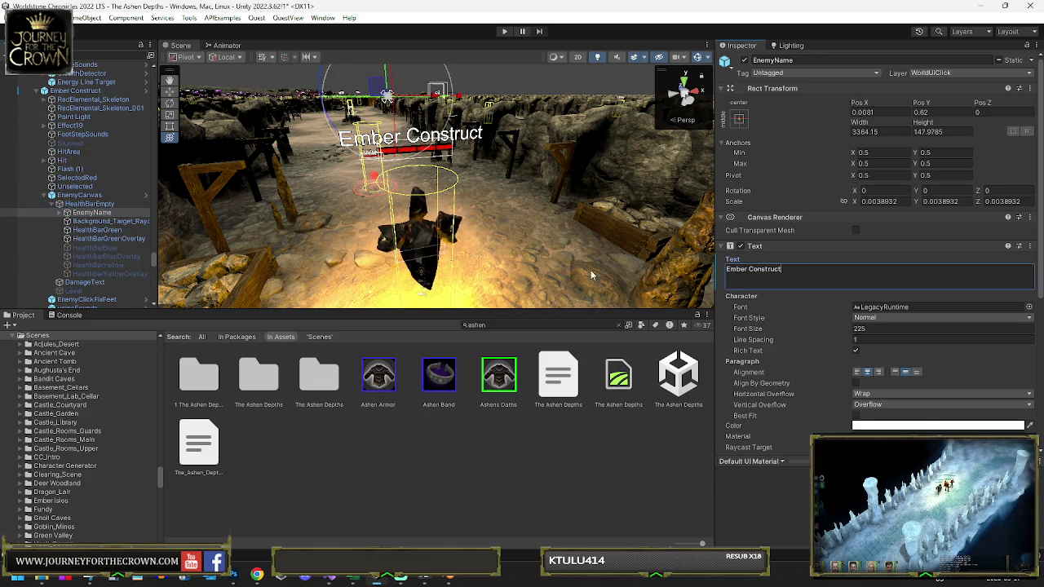
pyautogui.click(45, 195)
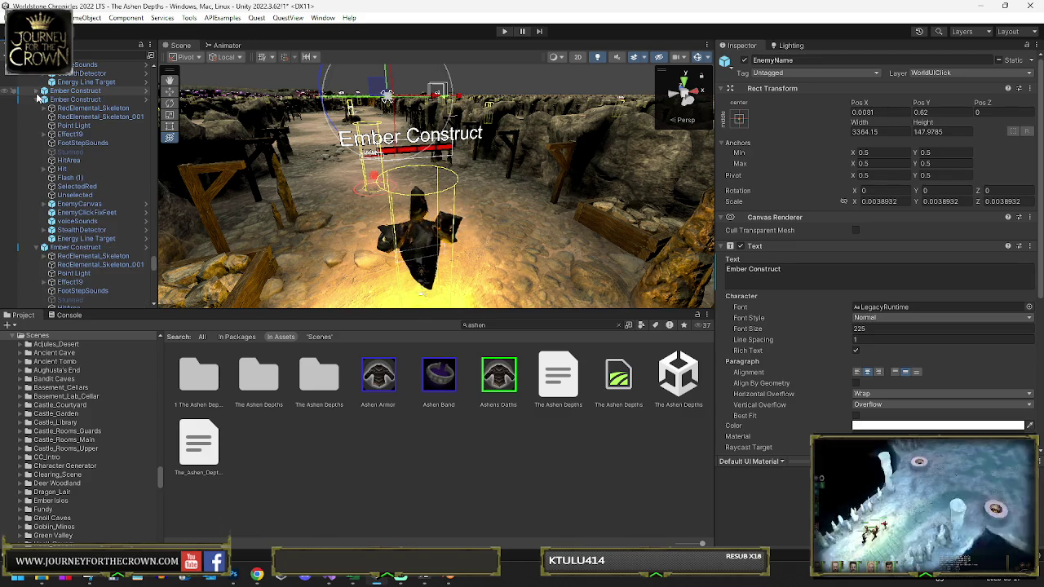
pyautogui.click(45, 204)
pyautogui.click(53, 212)
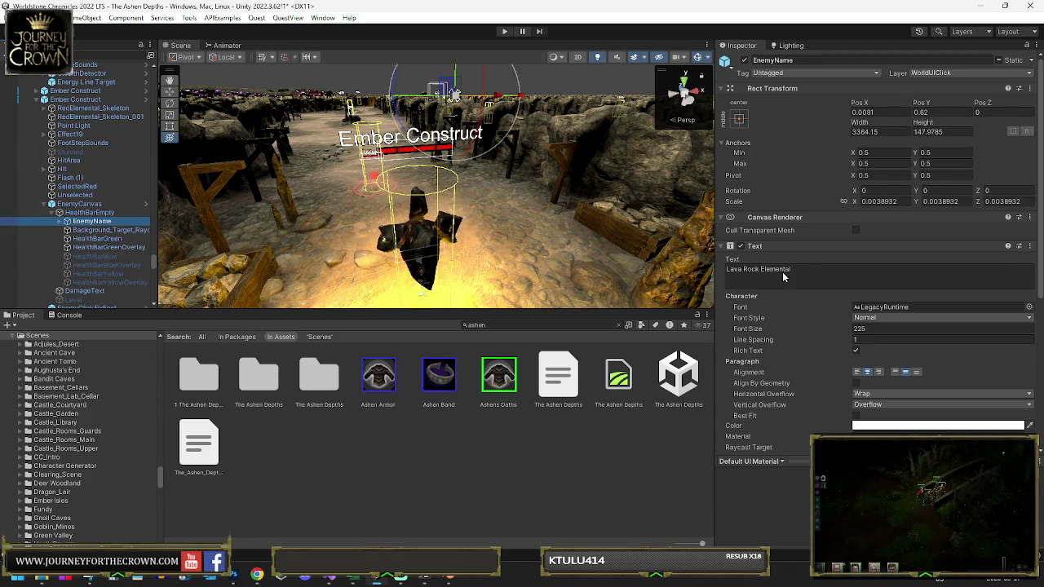
# Step: Change another Ember Construct's EnemyName text from Lava Rock Elemental to Ember Construct
pyautogui.click(36, 99)
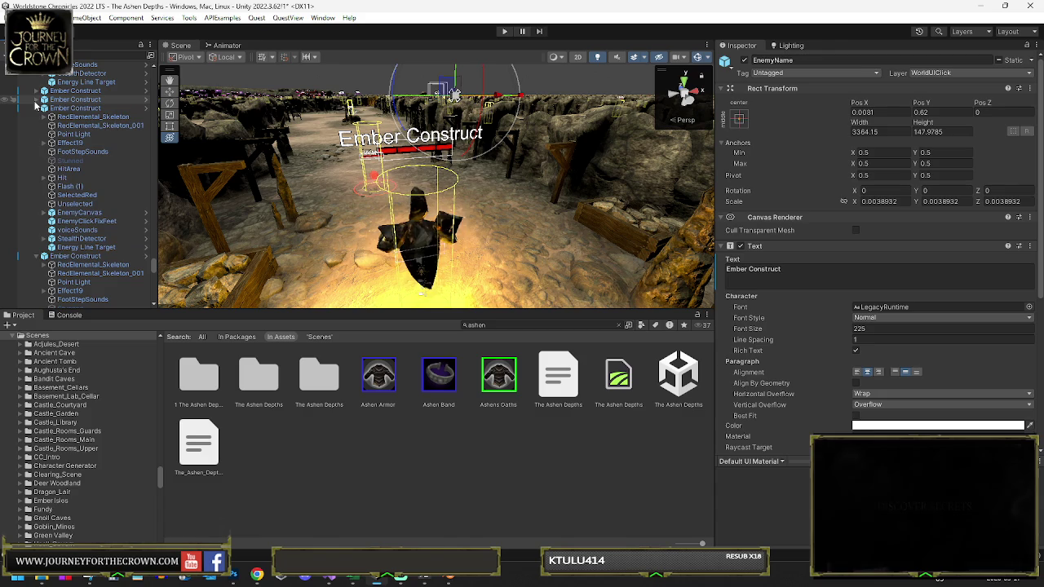
pyautogui.click(36, 108)
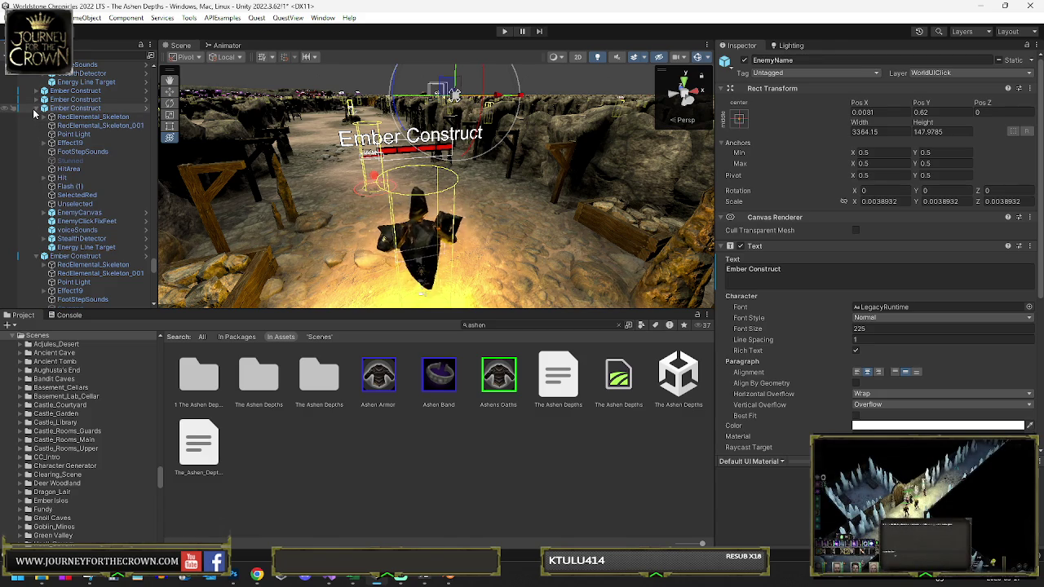
pyautogui.click(44, 212)
pyautogui.click(53, 221)
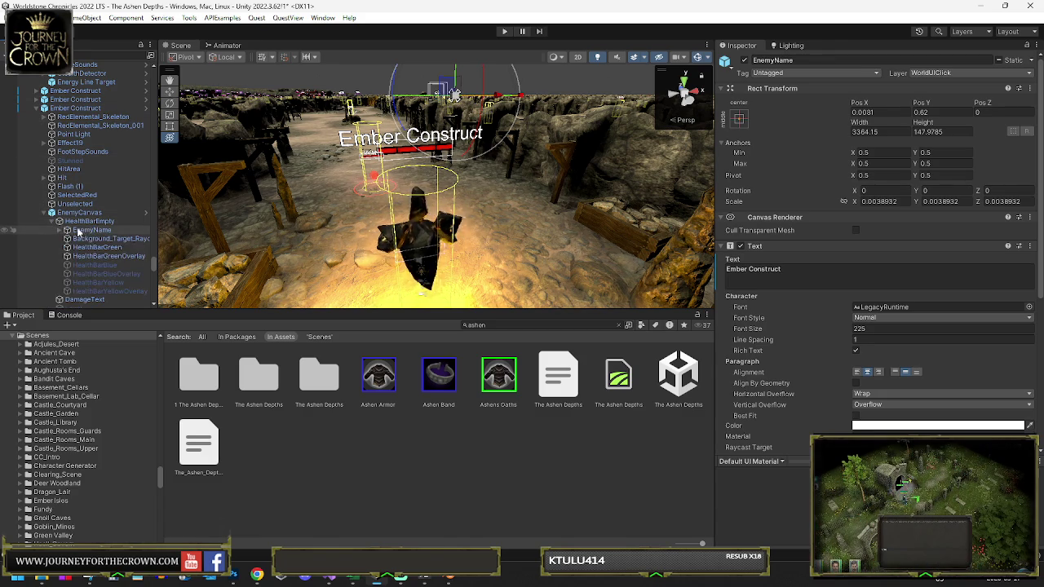
pyautogui.click(790, 273)
pyautogui.hotkey('ctrl', 'a')
pyautogui.write('Ember Construct')
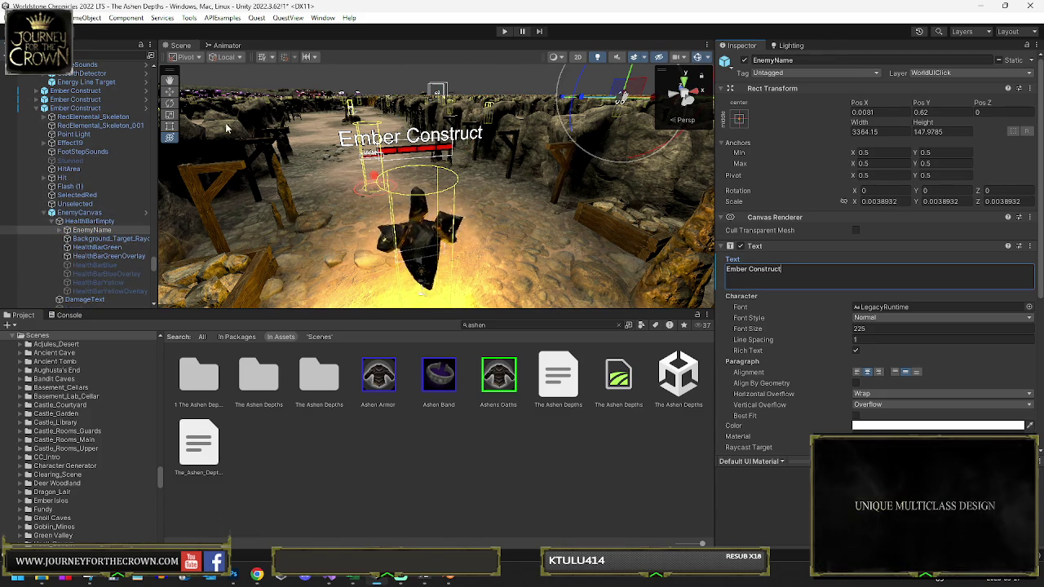
pyautogui.click(44, 108)
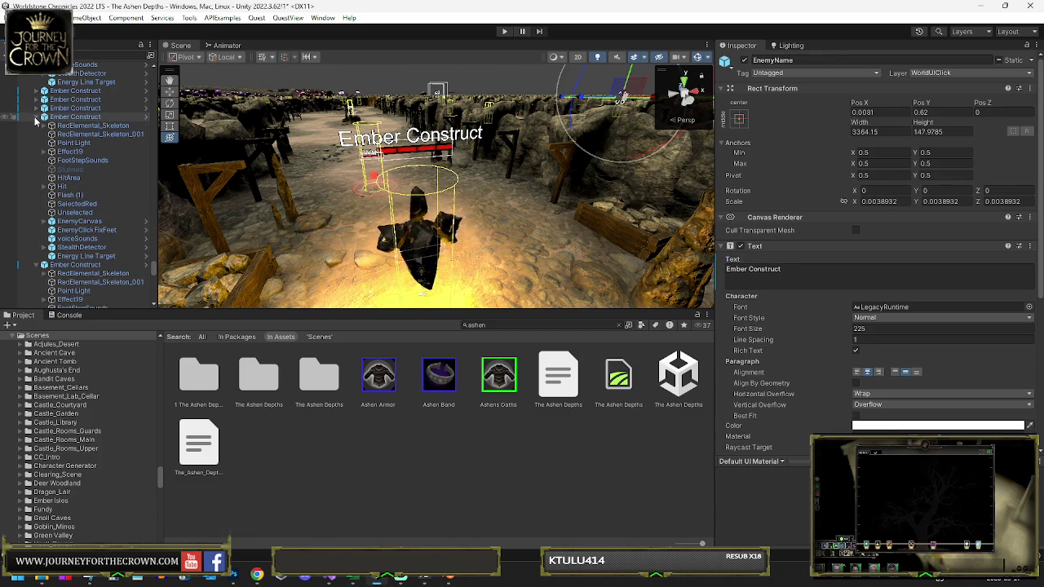
# Step: Expand the following Ember Constructs' EnemyCanvas and HealthBarEmpty to reveal their EnemyName labels
pyautogui.click(45, 222)
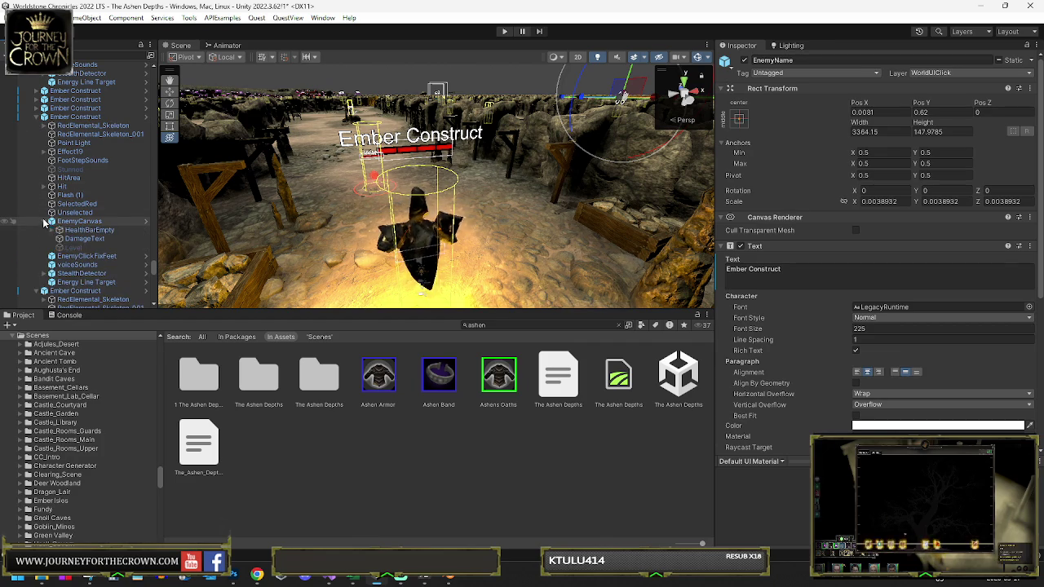
pyautogui.click(57, 231)
pyautogui.click(759, 269)
pyautogui.scroll(-5, 113, 280)
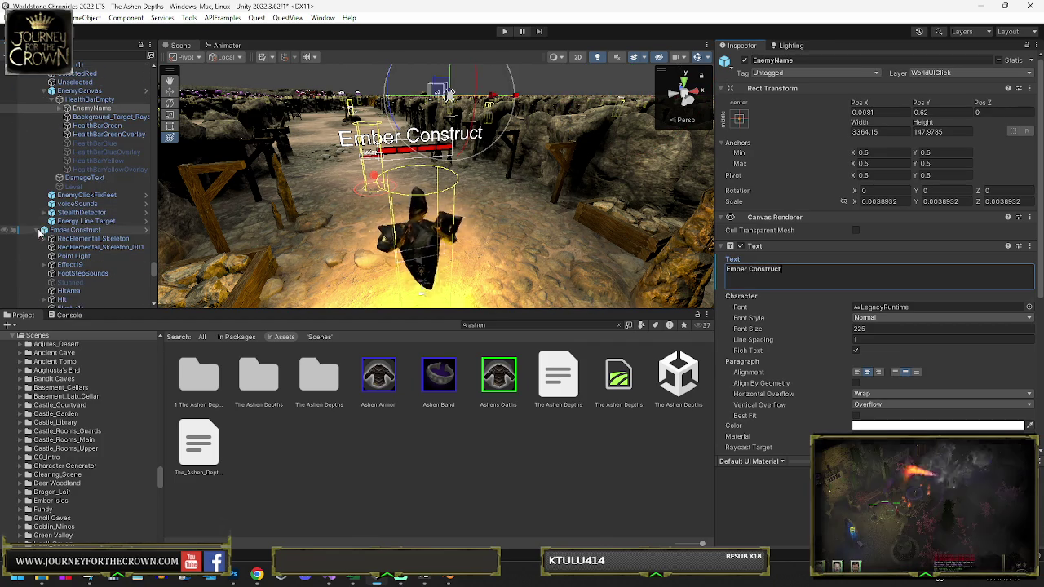
pyautogui.scroll(-3, 45, 231)
pyautogui.click(44, 237)
pyautogui.click(53, 245)
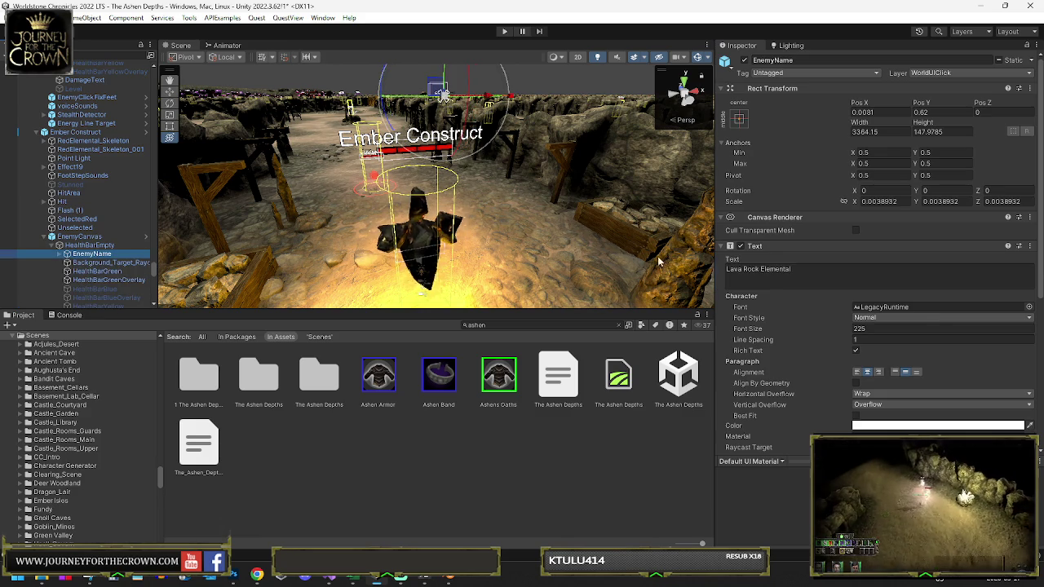
# Step: Replace Lava Rock Elemental with Ember Construct on the next construct's EnemyName label
pyautogui.click(44, 132)
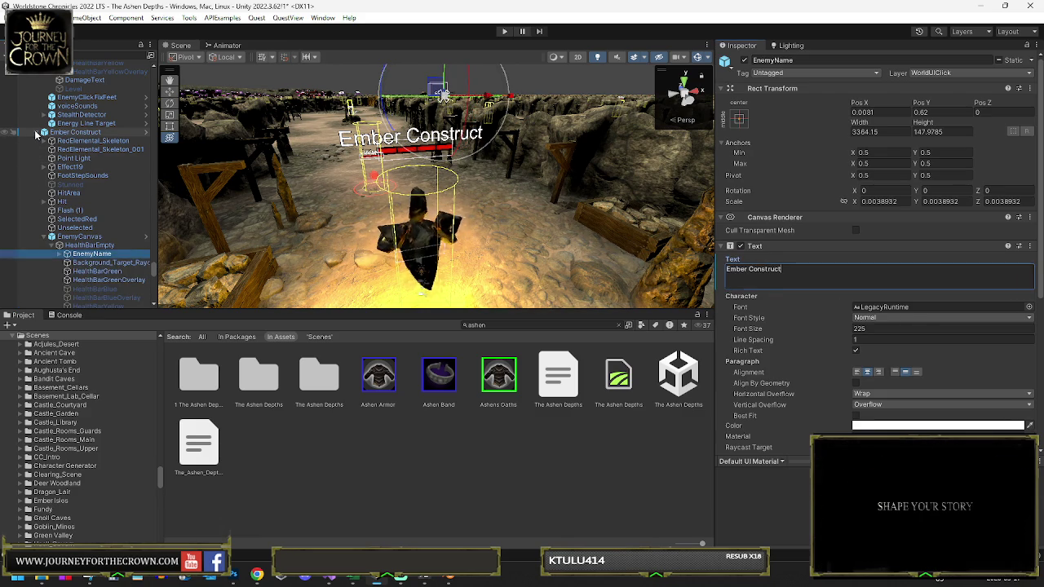
pyautogui.click(45, 246)
pyautogui.click(95, 271)
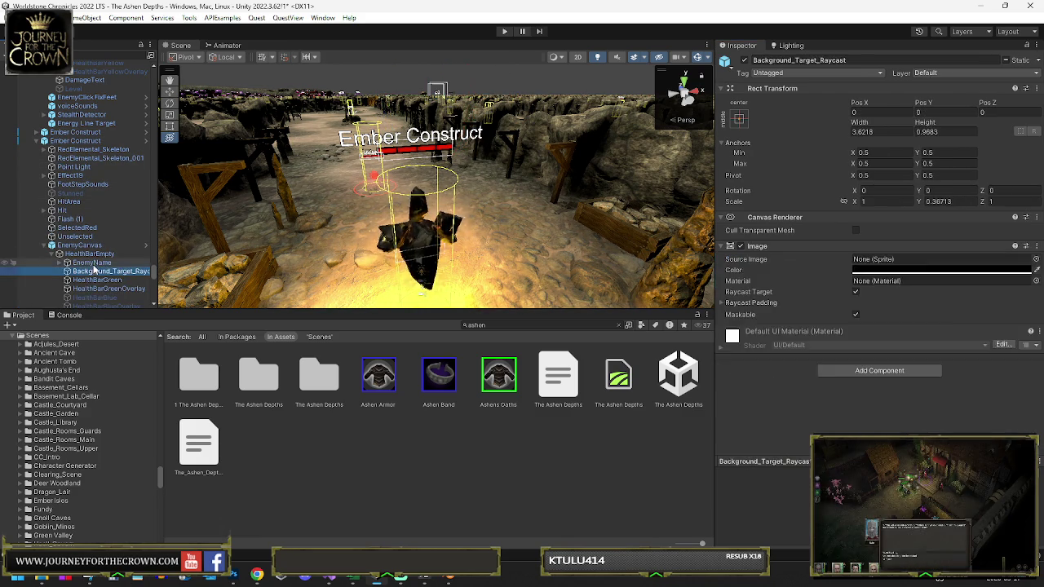
pyautogui.click(92, 263)
pyautogui.click(790, 283)
pyautogui.hotkey('ctrl', 'a')
pyautogui.write('Ember Construct')
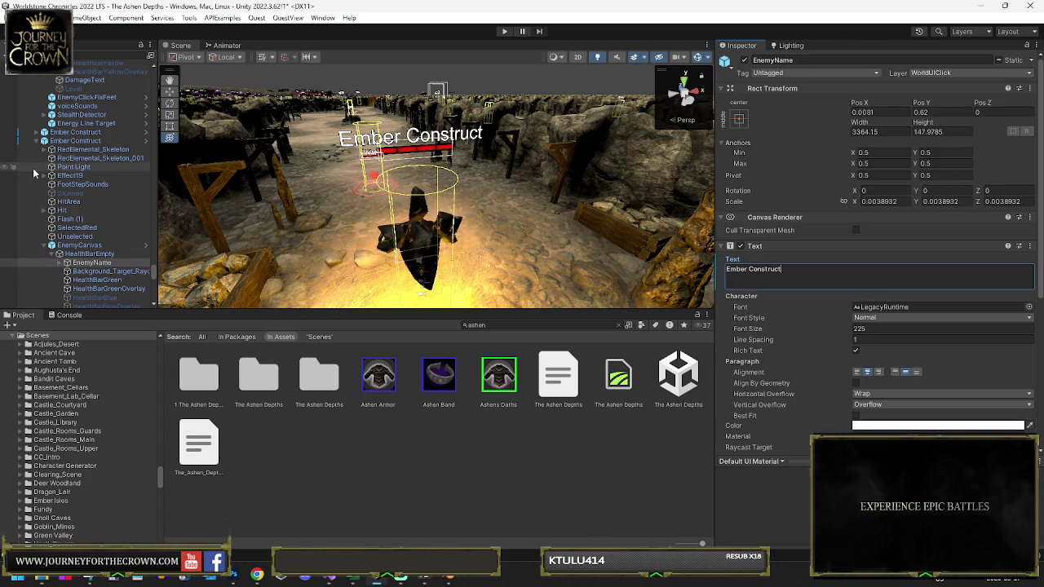
pyautogui.click(36, 143)
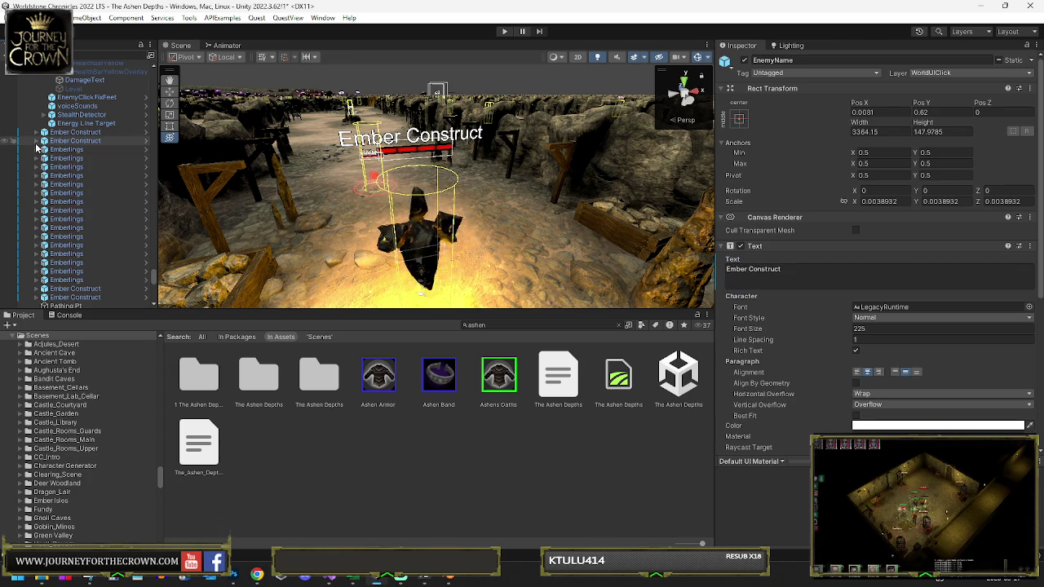
# Step: Open the first Emberlings' EnemyName label and start editing its Wisp text
pyautogui.click(35, 150)
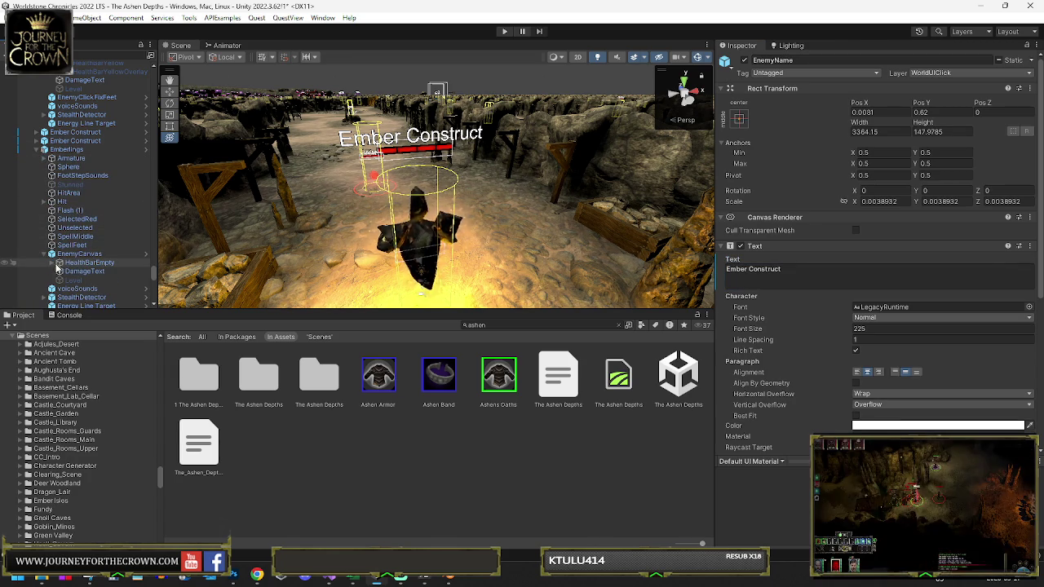
pyautogui.click(76, 150)
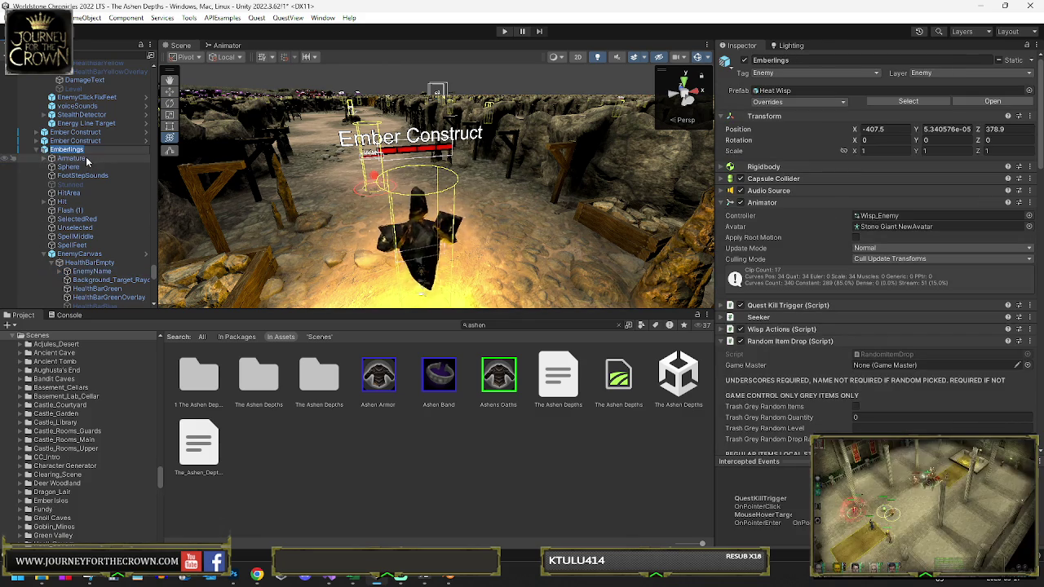
pyautogui.click(92, 271)
pyautogui.click(768, 275)
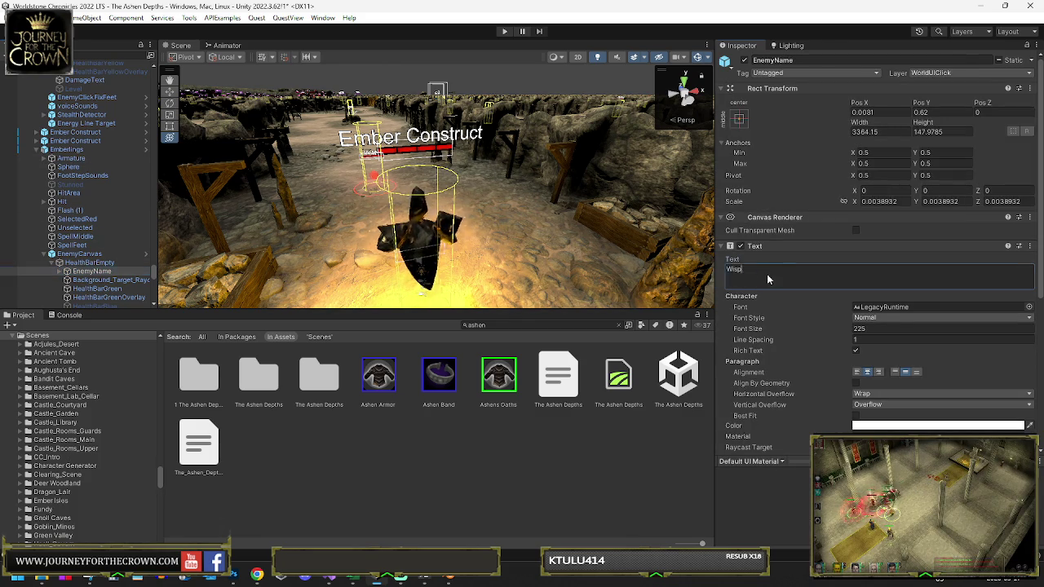
# Step: Select all 15 Emberlings, expand them, and reach the next copy's EnemyName text
pyautogui.click(44, 150)
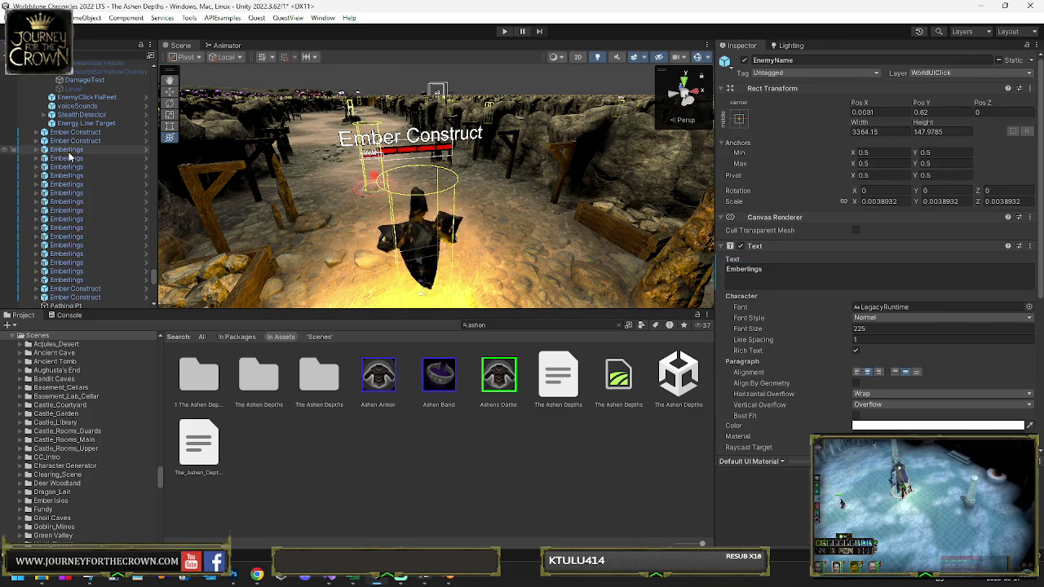
pyautogui.click(67, 158)
pyautogui.keyDown('shift'); pyautogui.click(86, 281); pyautogui.keyUp('shift')
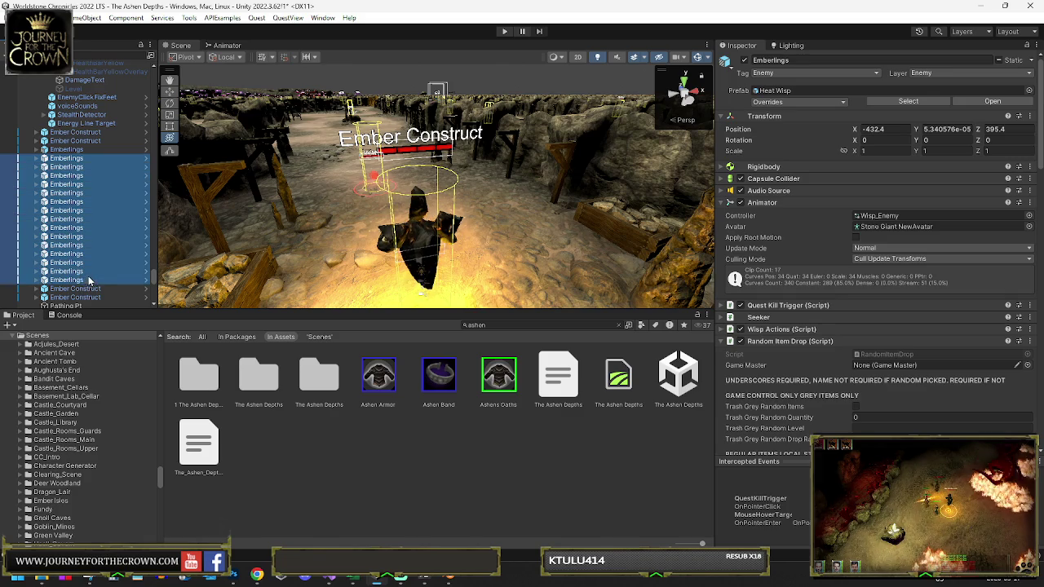
pyautogui.press('Right')
pyautogui.scroll(-3, 73, 186)
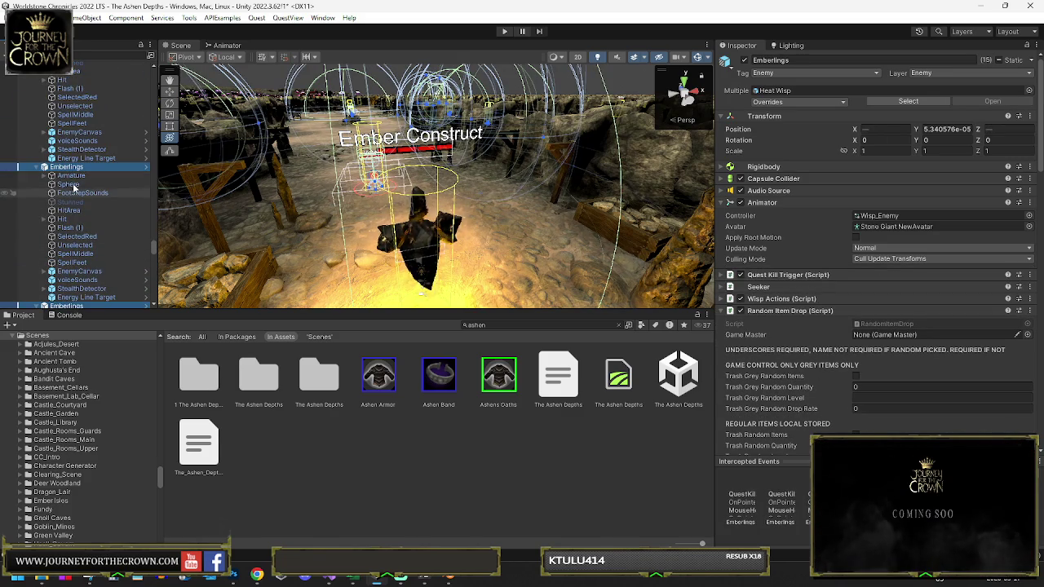
pyautogui.click(44, 132)
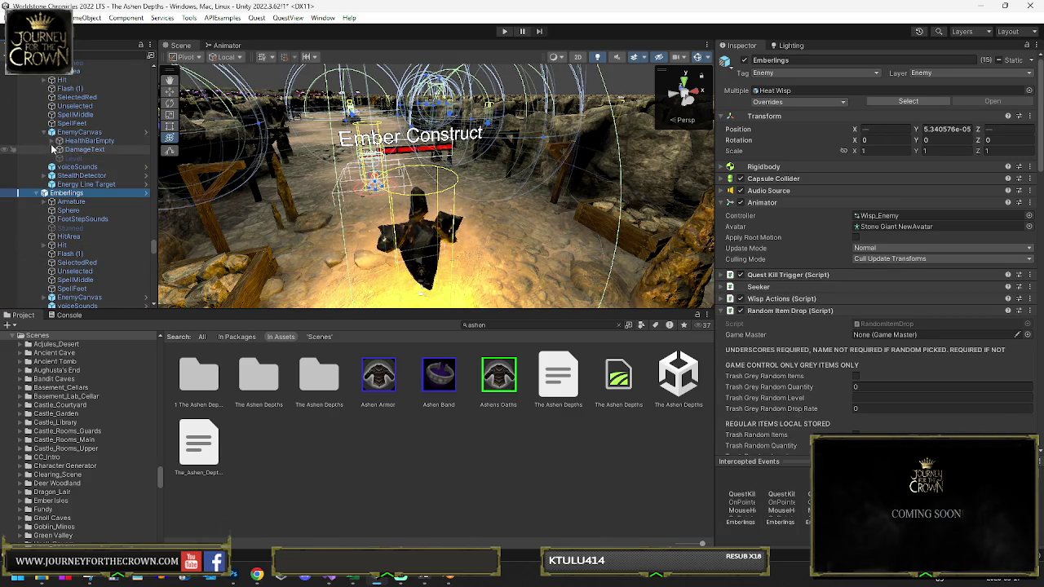
pyautogui.click(59, 141)
pyautogui.click(88, 150)
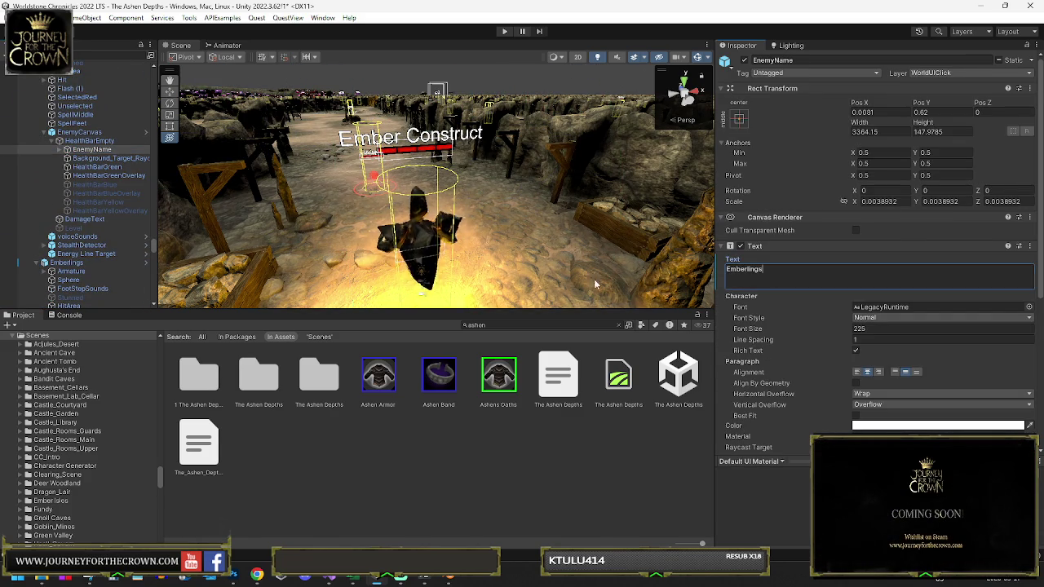
pyautogui.scroll(-4, 82, 244)
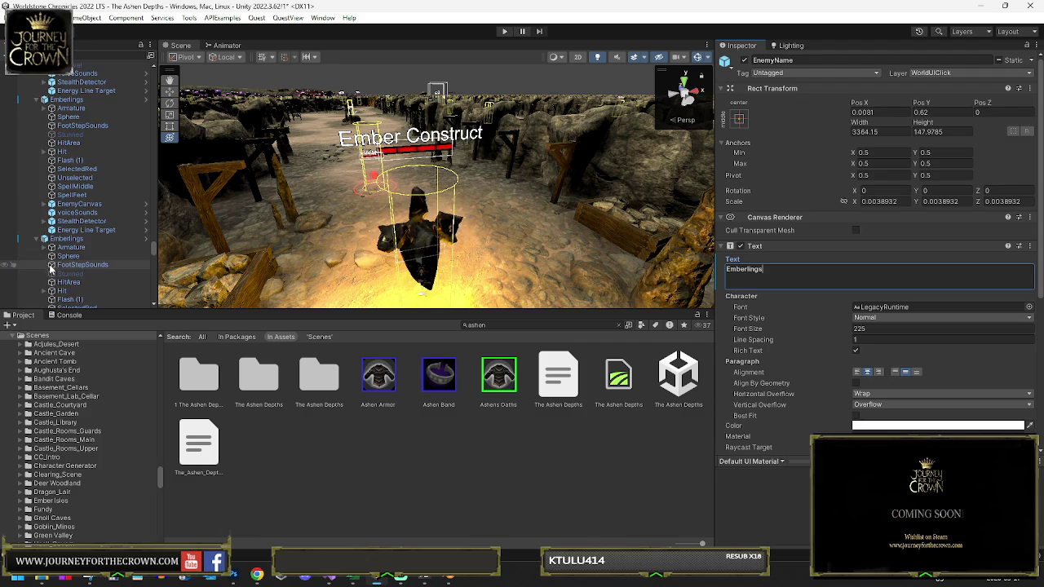
pyautogui.click(45, 203)
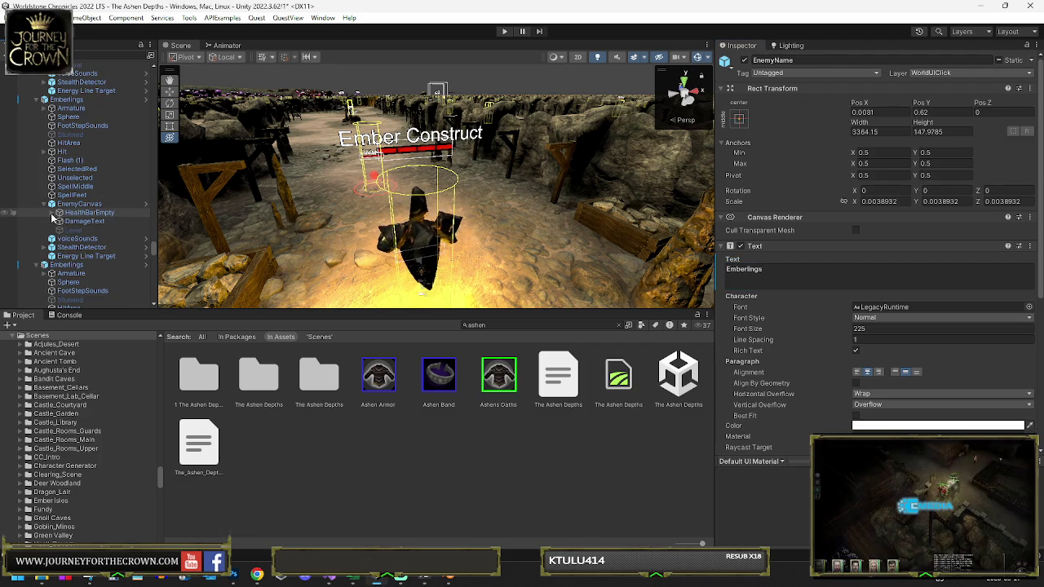
pyautogui.click(60, 212)
pyautogui.click(778, 279)
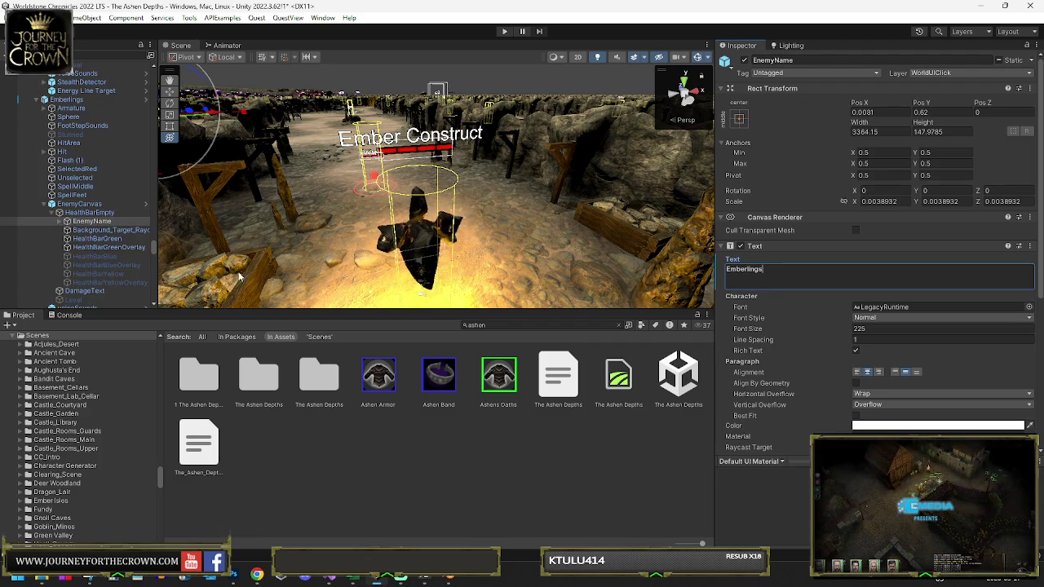
# Step: Drill into the next Emberlings' HealthBarEmpty to edit its EnemyName Wisp text
pyautogui.scroll(-2, 49, 244)
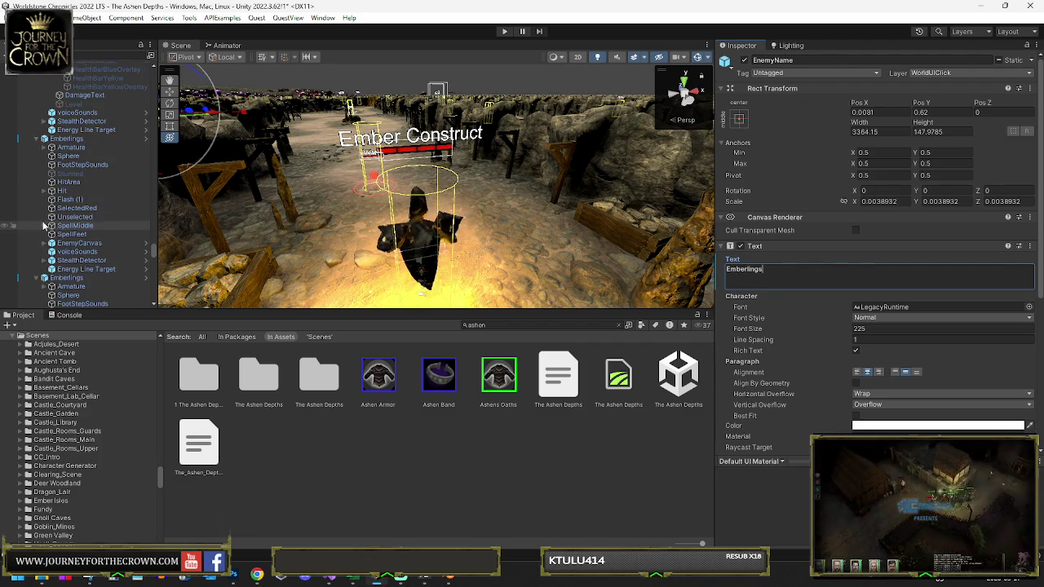
pyautogui.scroll(-3, 47, 232)
pyautogui.click(45, 243)
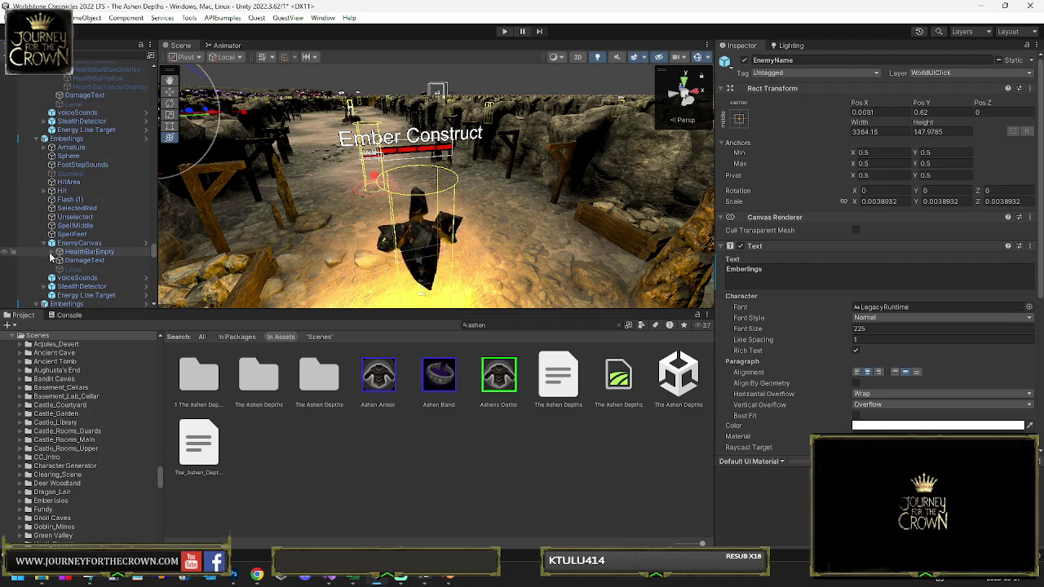
pyautogui.click(59, 252)
pyautogui.click(80, 261)
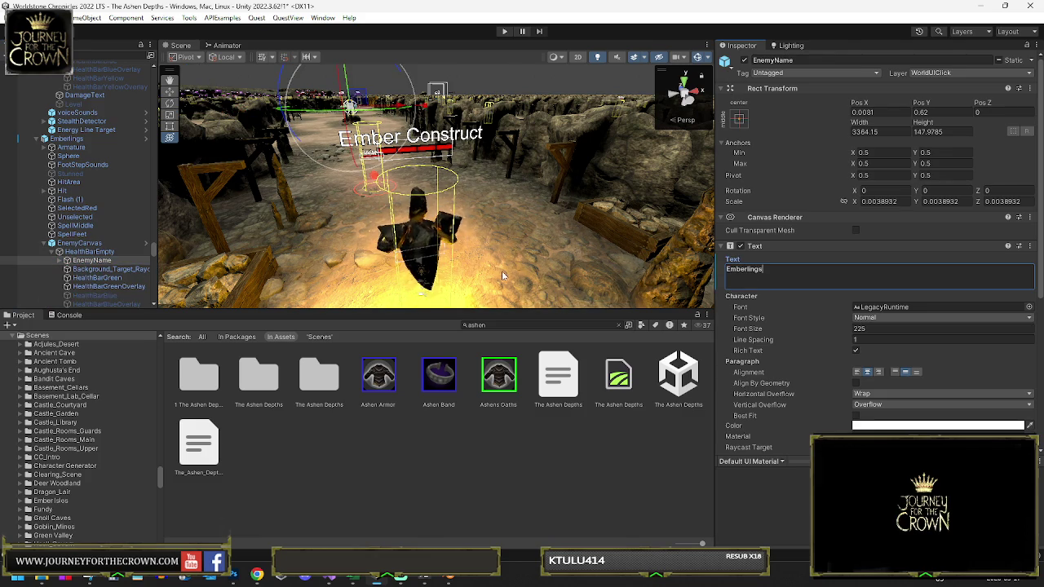
pyautogui.scroll(3, 57, 201)
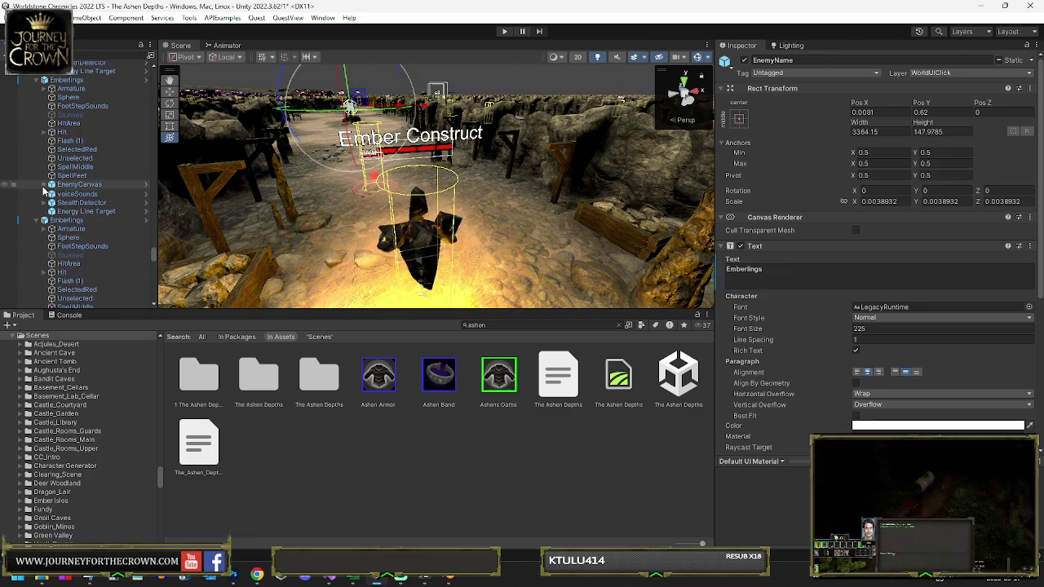
pyautogui.click(44, 184)
pyautogui.click(60, 192)
pyautogui.click(88, 201)
pyautogui.click(771, 274)
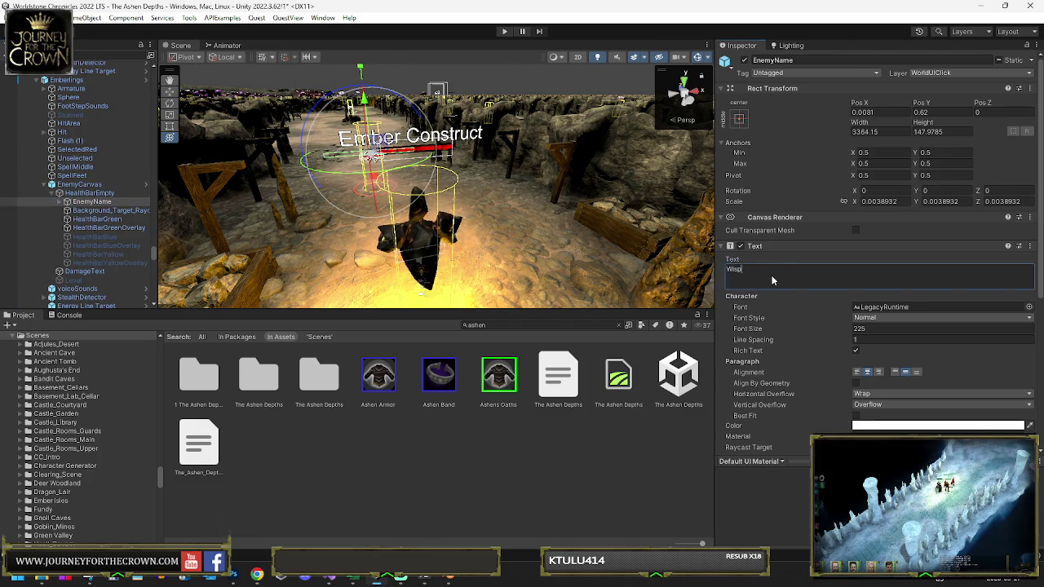
# Step: Replace the next copy's EnemyName text Wisp with 'Emberlings'
pyautogui.scroll(-6, 49, 204)
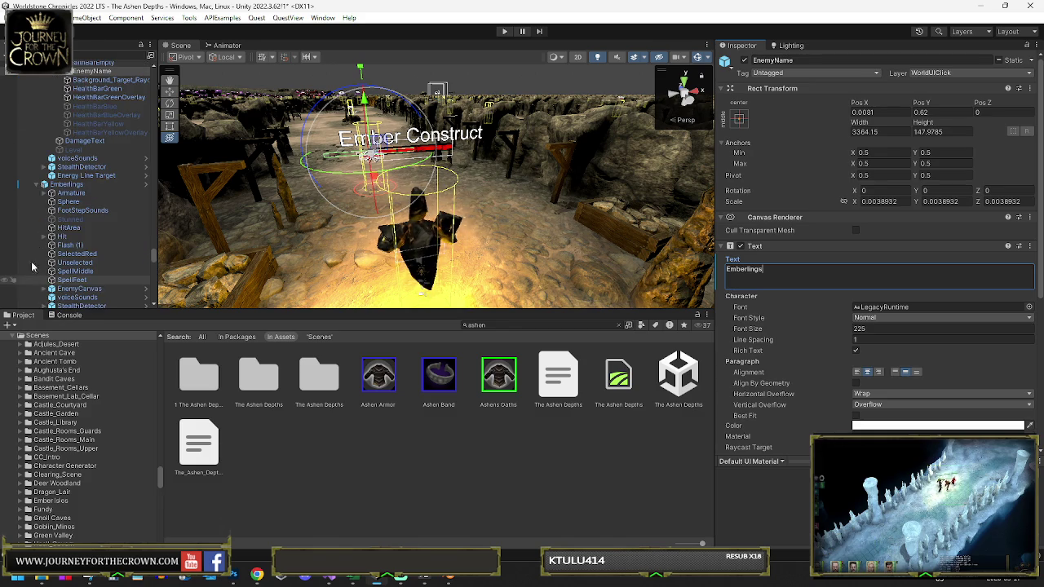
pyautogui.scroll(-3, 38, 198)
pyautogui.click(45, 190)
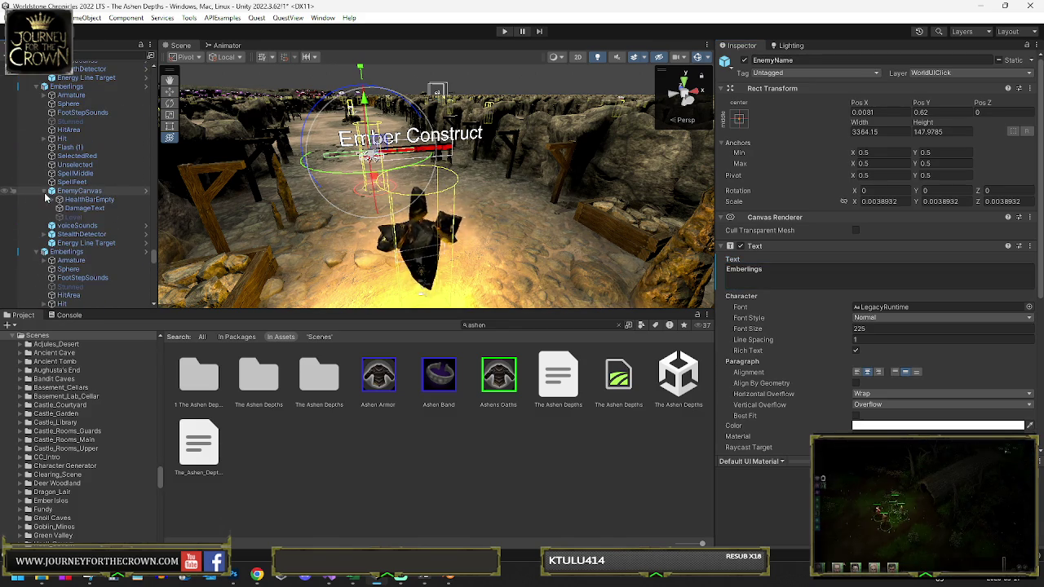
pyautogui.click(53, 199)
pyautogui.click(90, 208)
pyautogui.click(806, 275)
pyautogui.hotkey('ctrl', 'a')
pyautogui.write('Emberlings')
# Step: Set the following Emberlings' EnemyName text to 'Emberlings'
pyautogui.scroll(-5, 45, 206)
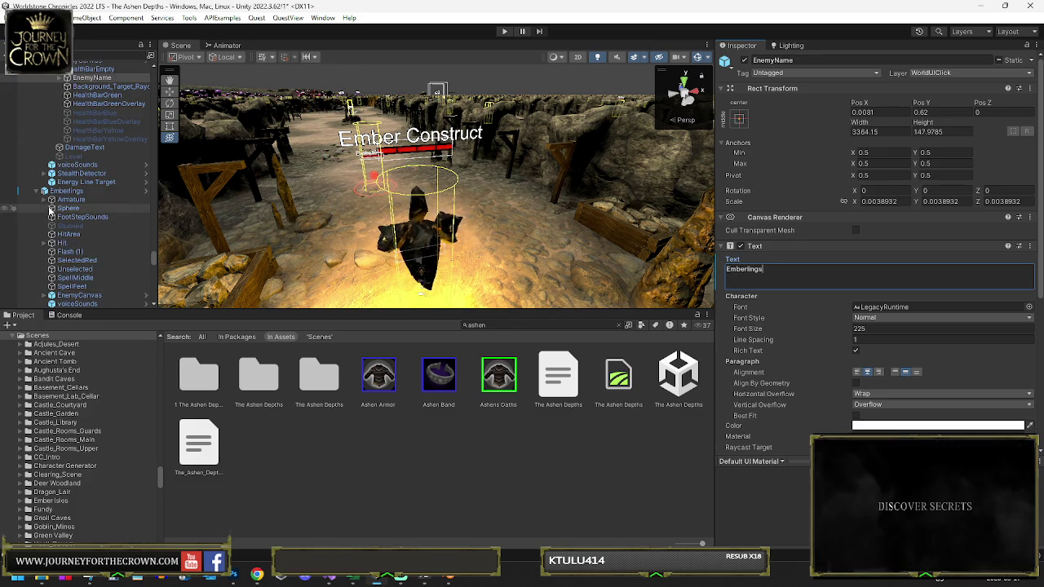
pyautogui.scroll(-4, 51, 266)
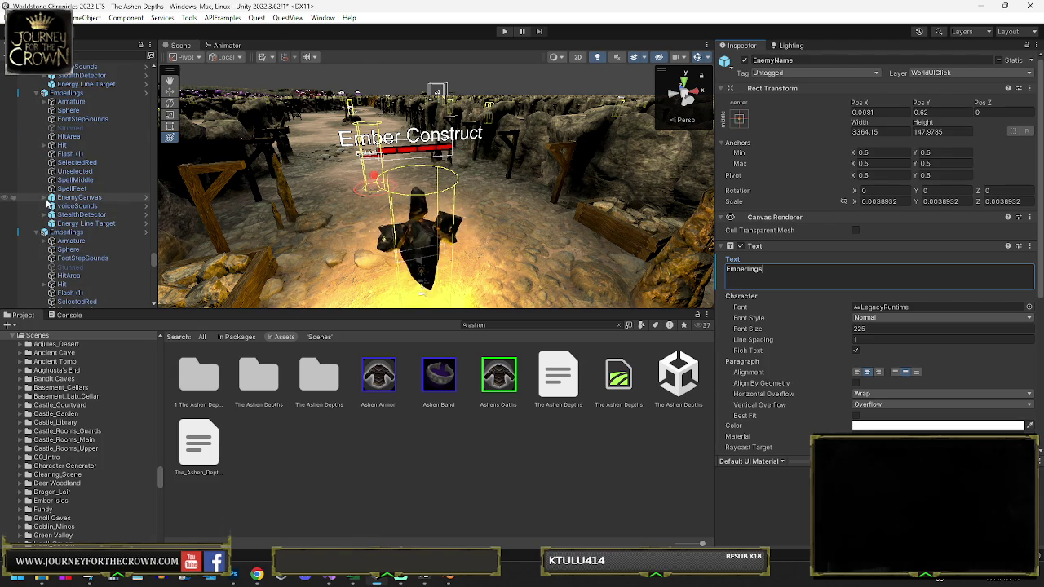
pyautogui.click(45, 197)
pyautogui.click(52, 206)
pyautogui.click(75, 216)
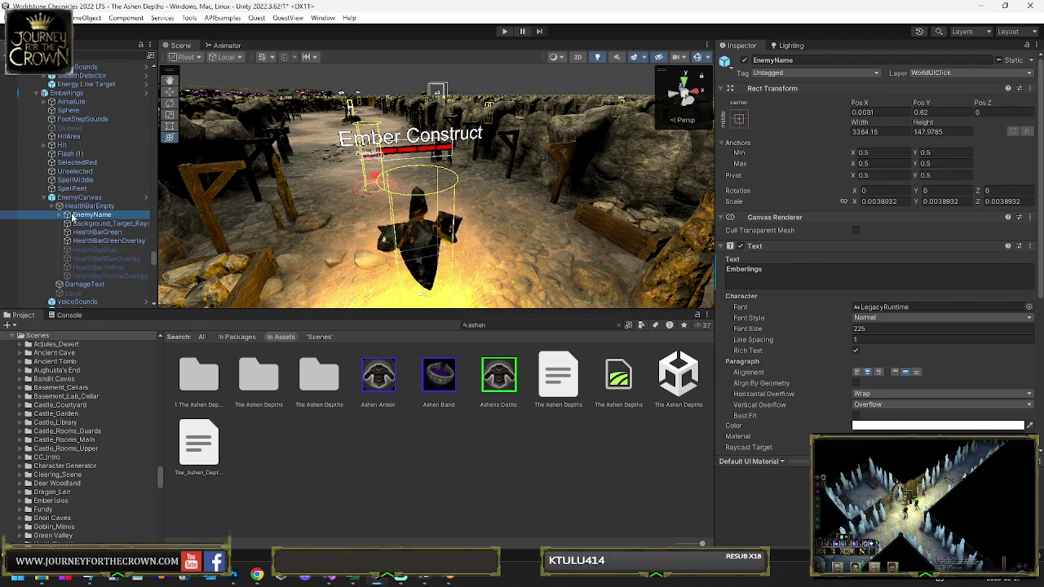
pyautogui.click(751, 269)
pyautogui.hotkey('ctrl', 'a')
pyautogui.hotkey('ctrl', 'c')
pyautogui.write('Emberlings')
# Step: Expand two more Emberlings' canvases and health bars down to their EnemyName labels
pyautogui.scroll(-5, 77, 255)
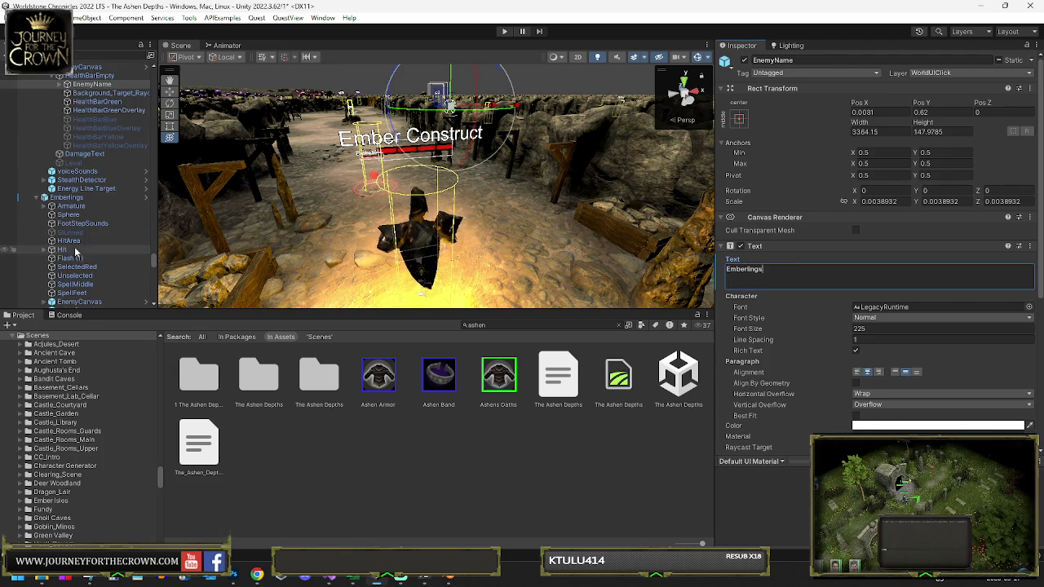
pyautogui.scroll(-4, 40, 208)
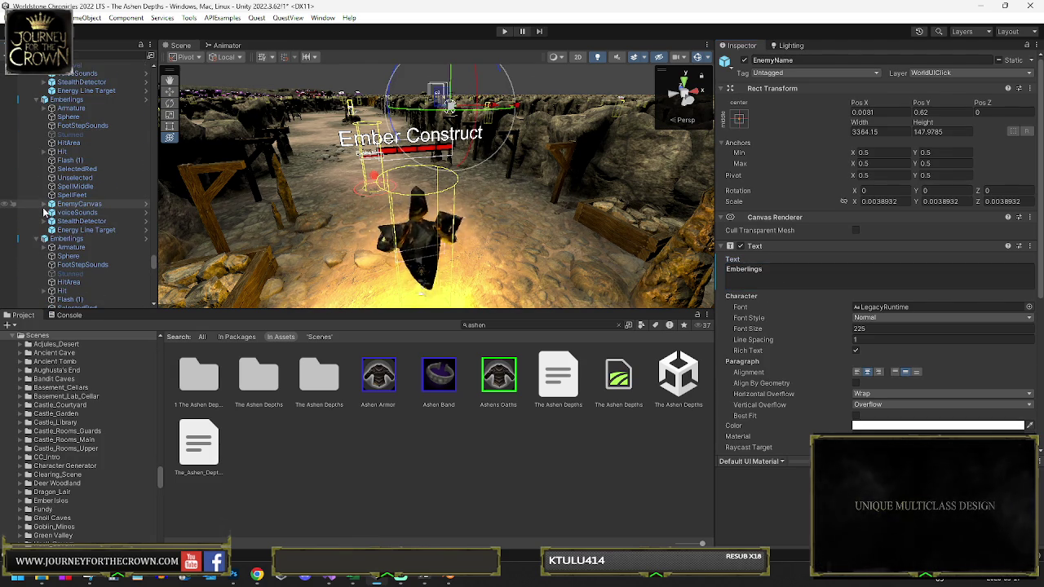
pyautogui.click(45, 205)
pyautogui.click(51, 214)
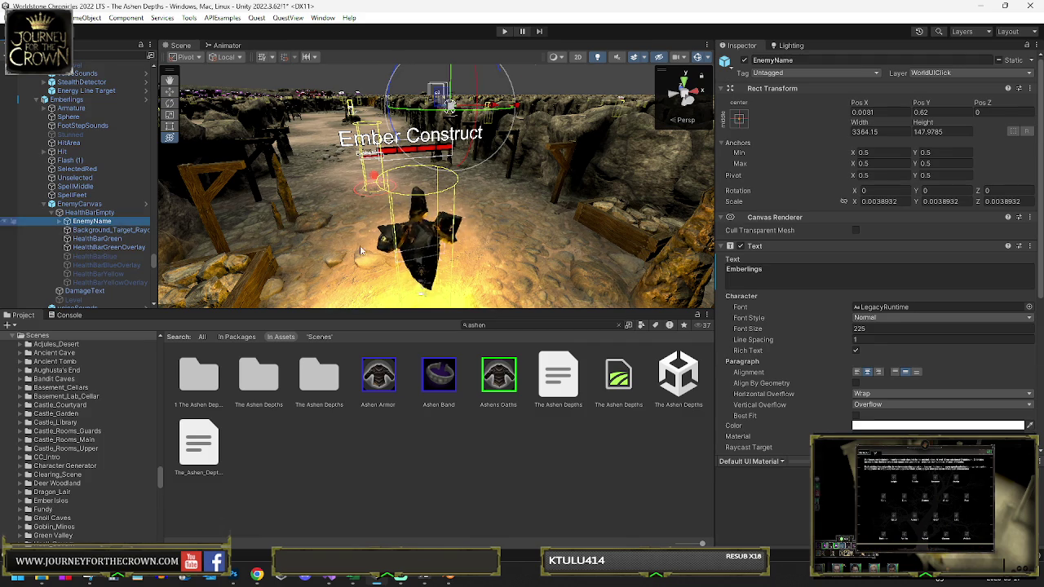
pyautogui.scroll(-5, 49, 212)
pyautogui.scroll(-4, 49, 214)
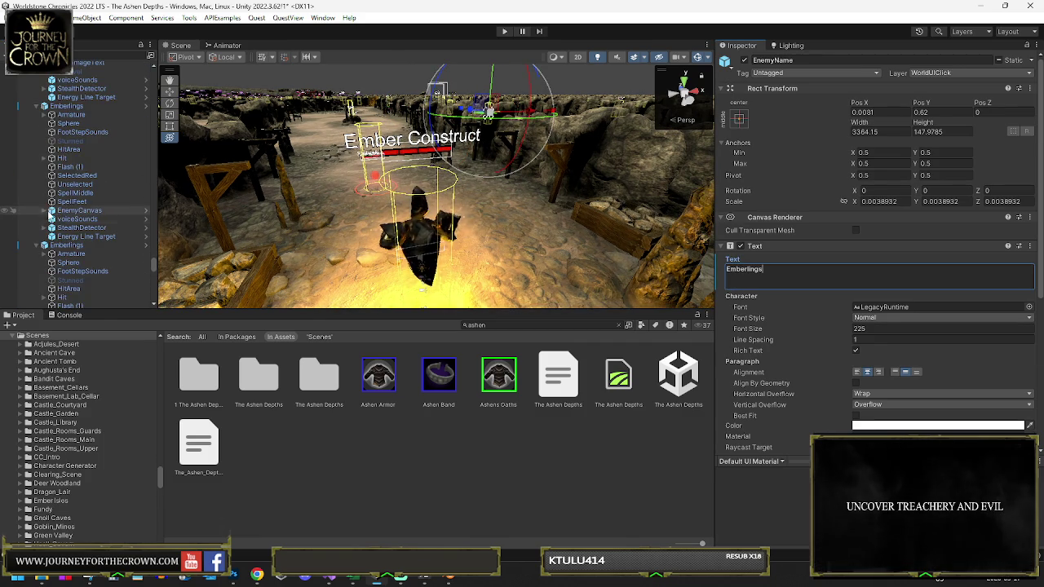
pyautogui.click(46, 211)
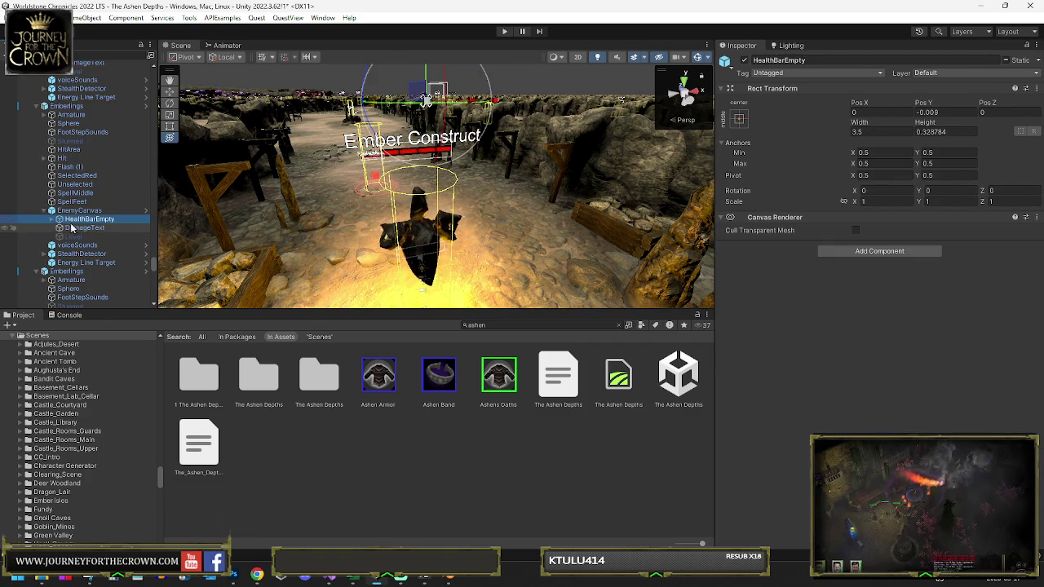
pyautogui.click(52, 220)
pyautogui.click(86, 227)
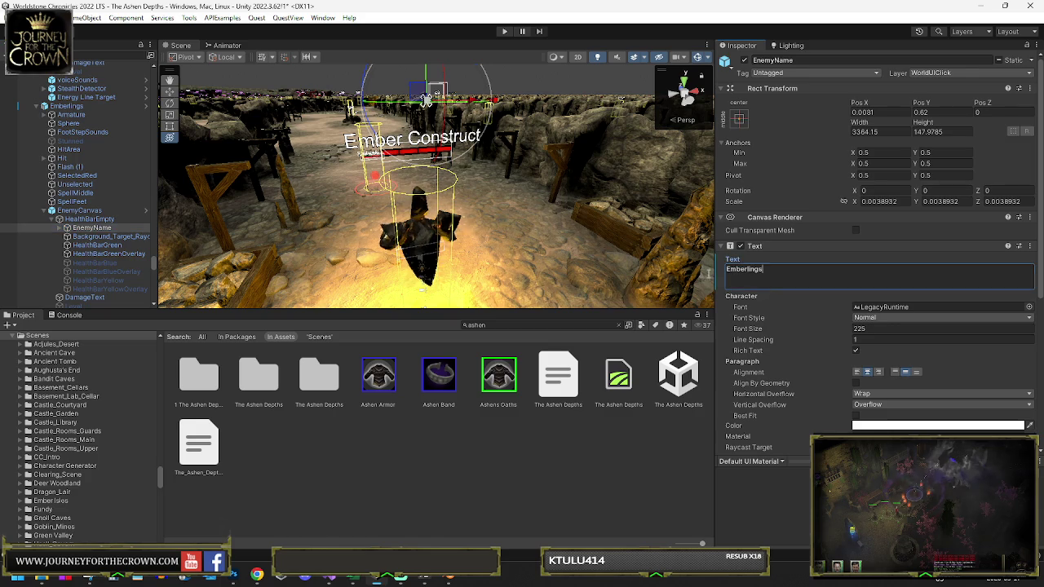
# Step: Paste 'Emberlings' over Wisp in the next copy's EnemyName text
pyautogui.click(44, 212)
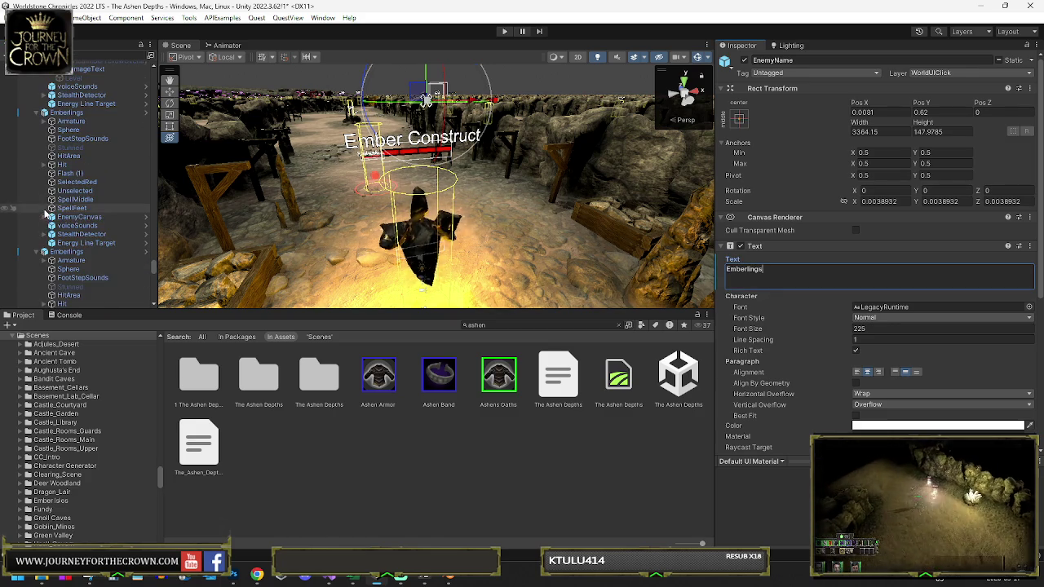
pyautogui.click(45, 217)
pyautogui.click(85, 234)
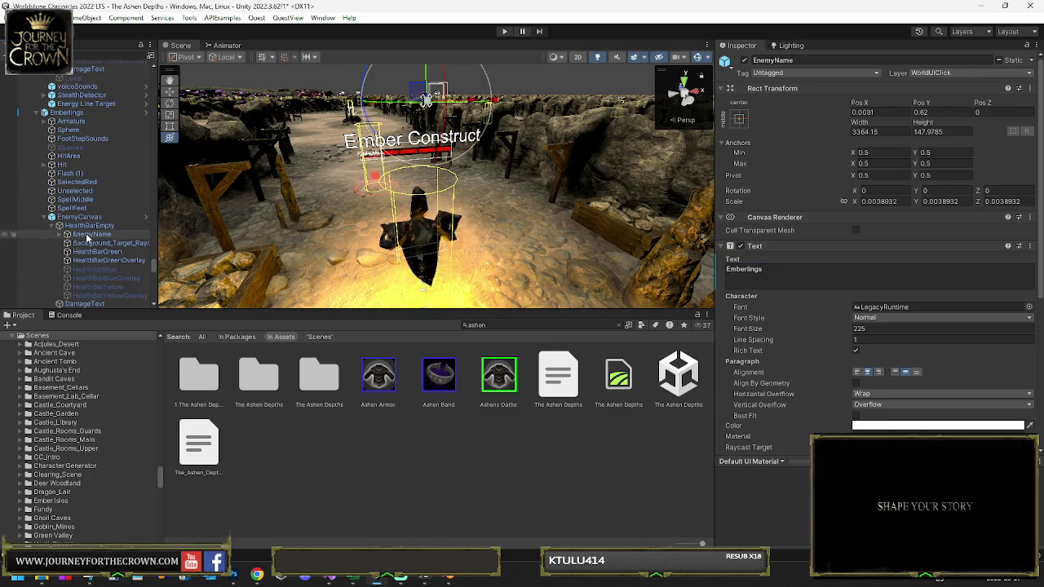
pyautogui.doubleClick(734, 269)
pyautogui.hotkey('ctrl', 'v')
# Step: Open the next Emberlings' EnemyName label and begin editing its name text
pyautogui.scroll(-5, 65, 242)
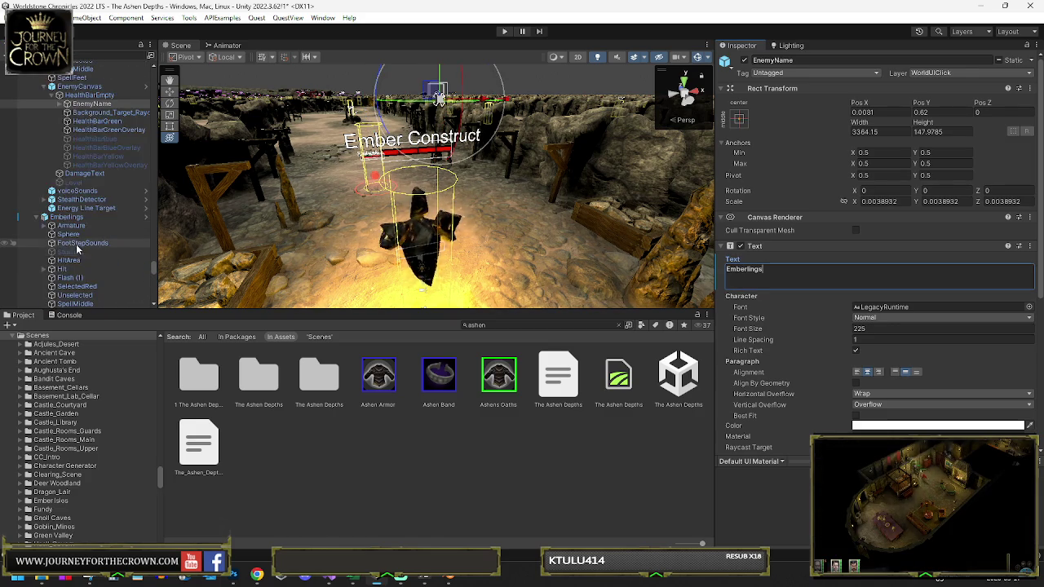
pyautogui.scroll(-2, 65, 242)
pyautogui.click(46, 193)
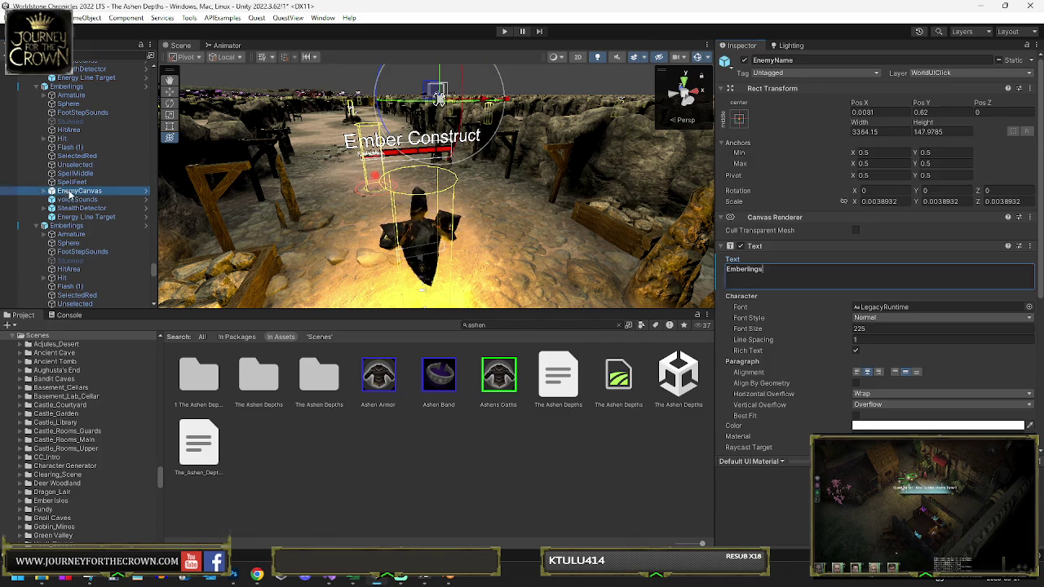
pyautogui.click(45, 191)
pyautogui.click(82, 200)
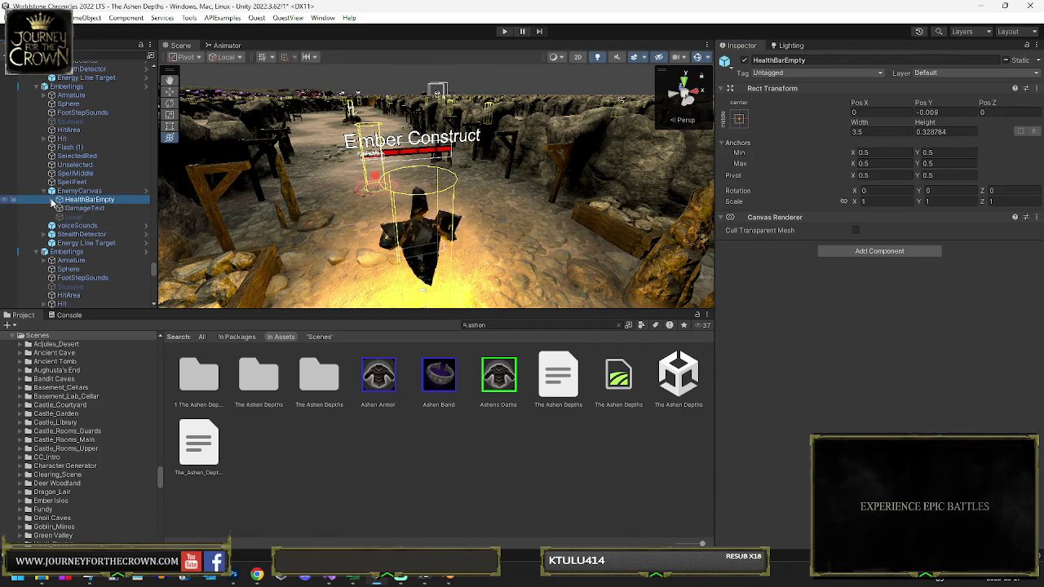
pyautogui.click(59, 200)
pyautogui.click(75, 208)
pyautogui.click(784, 279)
# Step: Move on to two further Emberlings and edit their Wisp name text
pyautogui.scroll(-3, 83, 220)
pyautogui.scroll(-3, 82, 220)
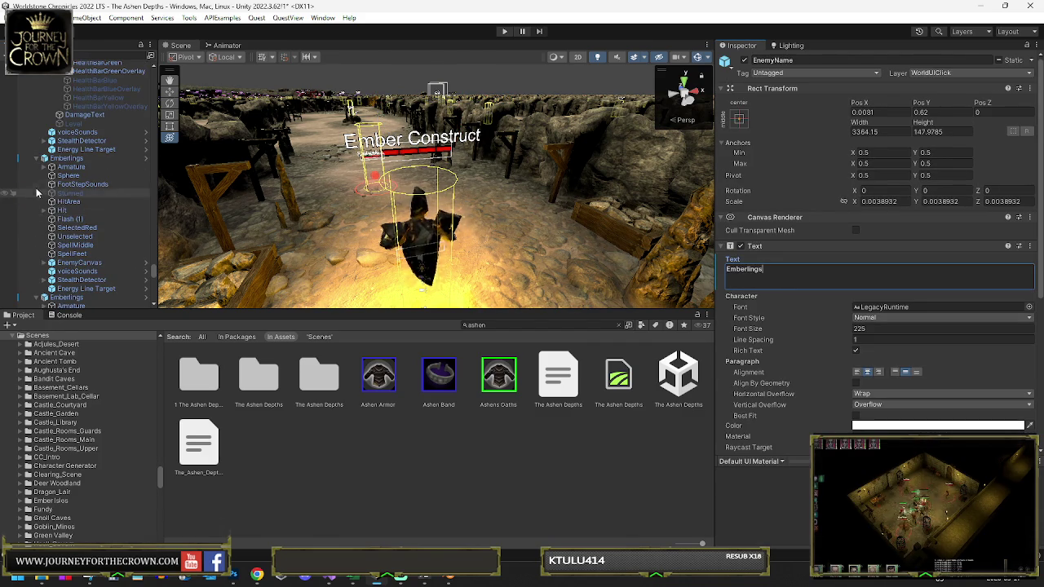
pyautogui.click(45, 264)
pyautogui.click(758, 285)
pyautogui.scroll(-1, 81, 245)
pyautogui.click(45, 235)
pyautogui.click(45, 236)
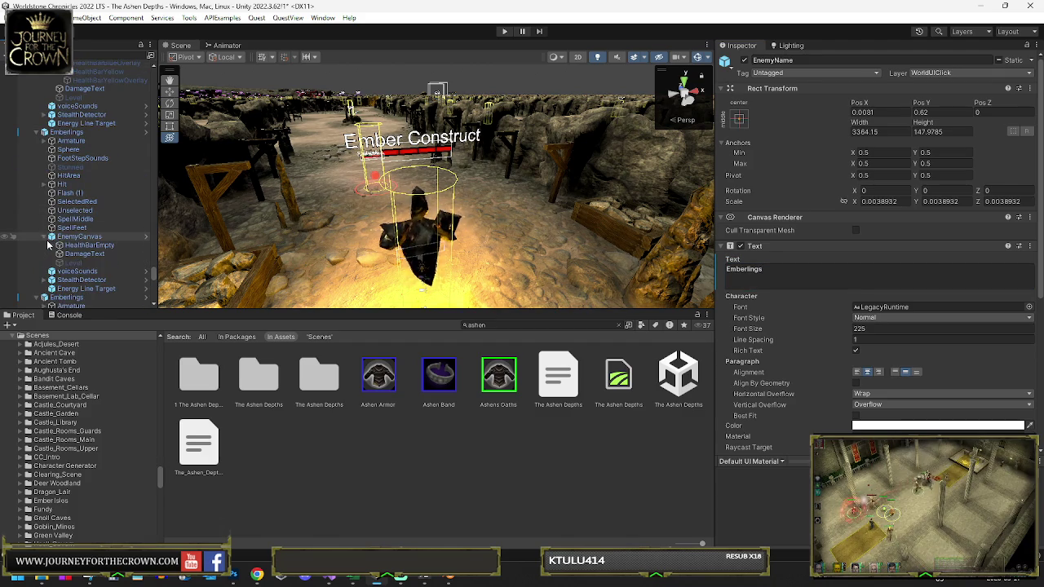
pyautogui.click(69, 254)
pyautogui.click(769, 274)
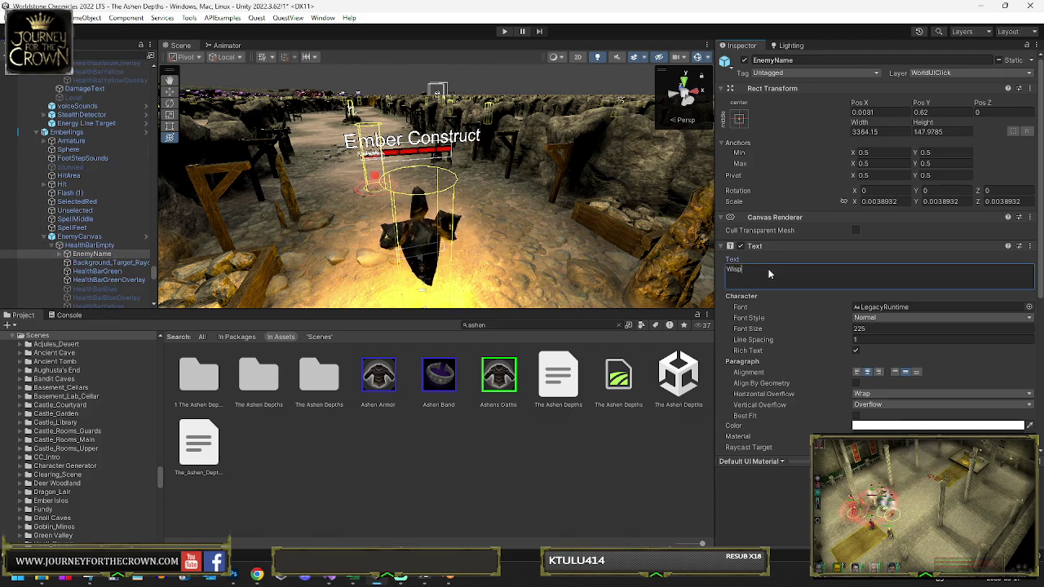
# Step: Type 'Emberlings' into another copy's EnemyName text
pyautogui.click(45, 236)
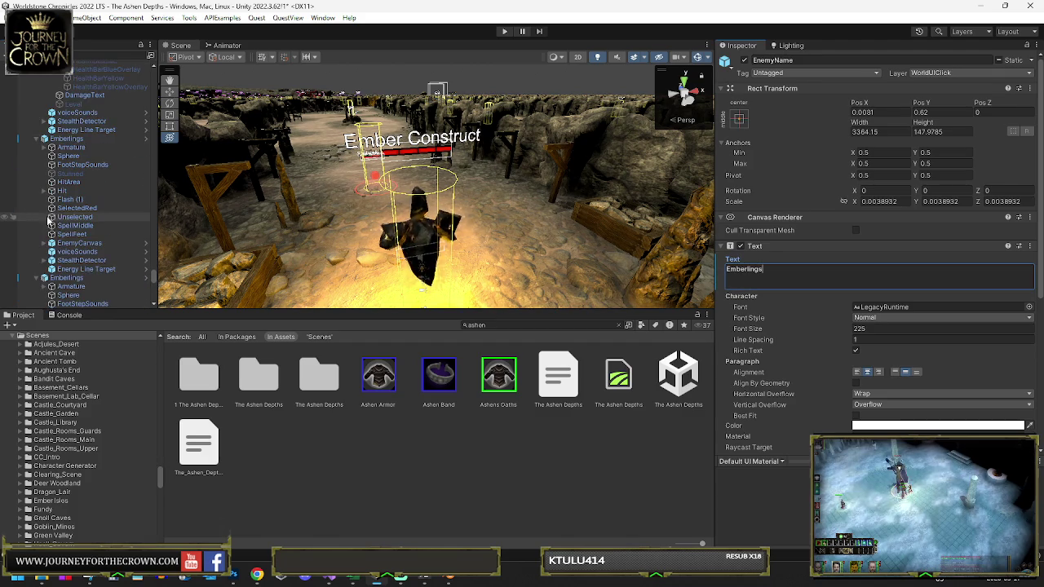
pyautogui.click(45, 243)
pyautogui.click(84, 261)
pyautogui.click(98, 261)
pyautogui.click(707, 266)
pyautogui.write('Emberlings')
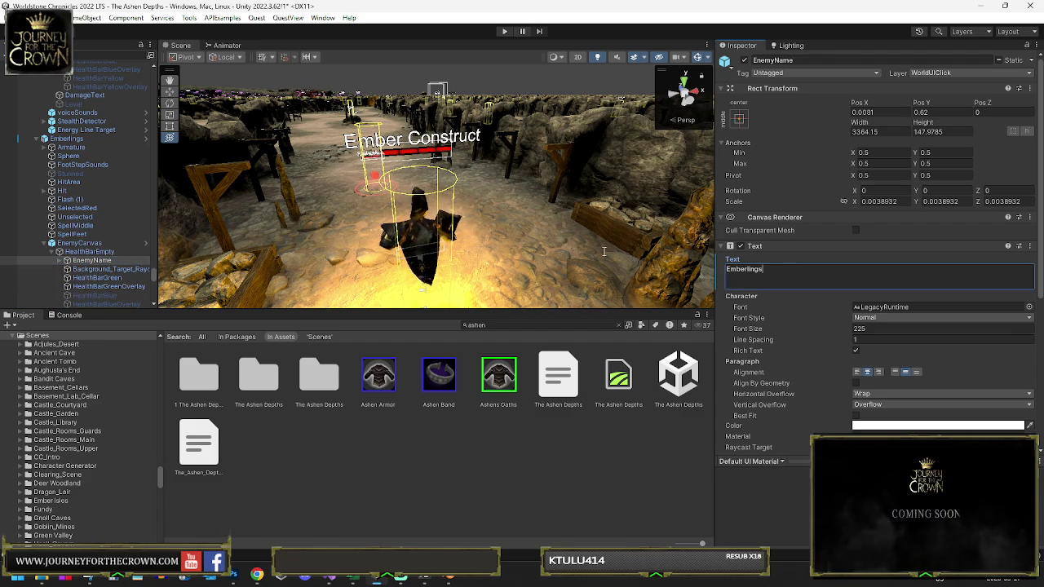
# Step: Reach the last Emberlings' EnemyName label and edit its Wisp text
pyautogui.scroll(3, 85, 219)
pyautogui.scroll(-3, 65, 221)
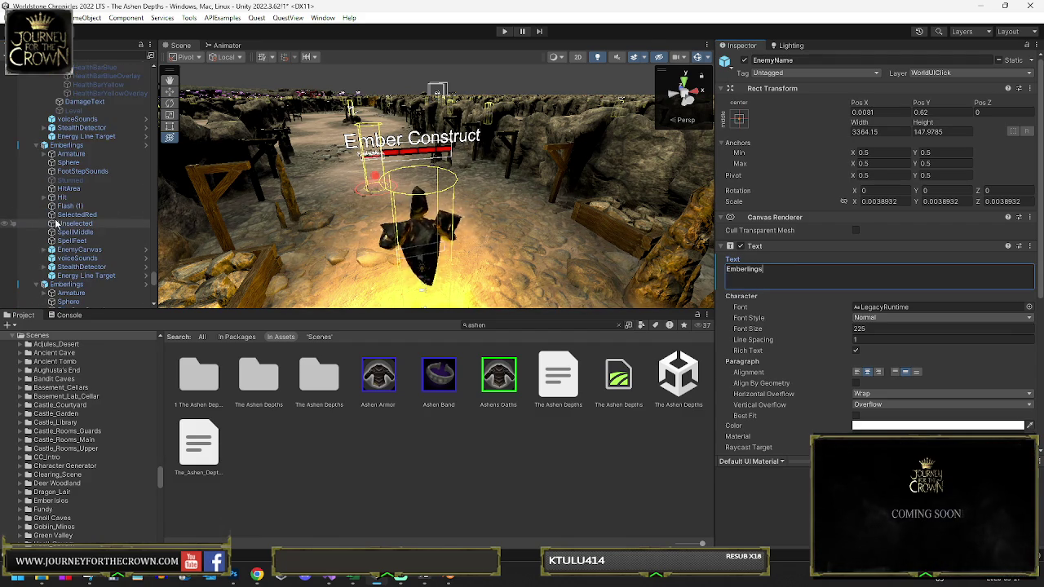
pyautogui.click(43, 250)
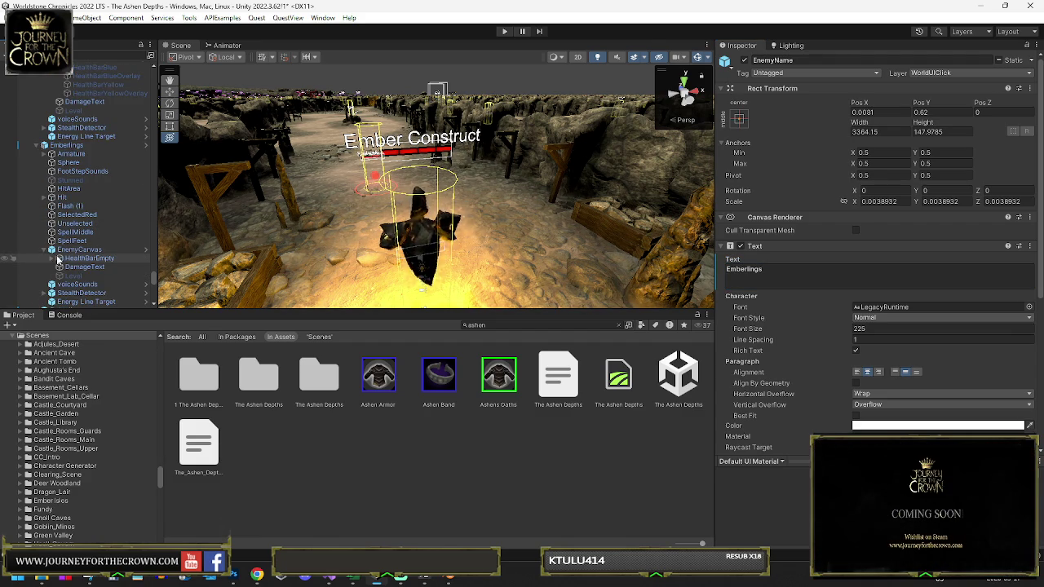
pyautogui.click(51, 259)
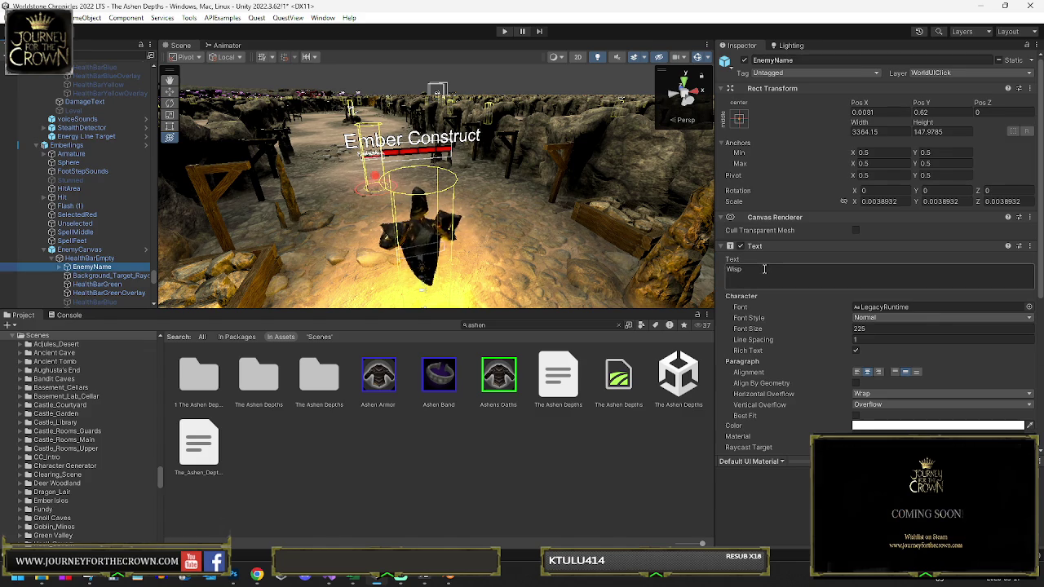
pyautogui.click(43, 249)
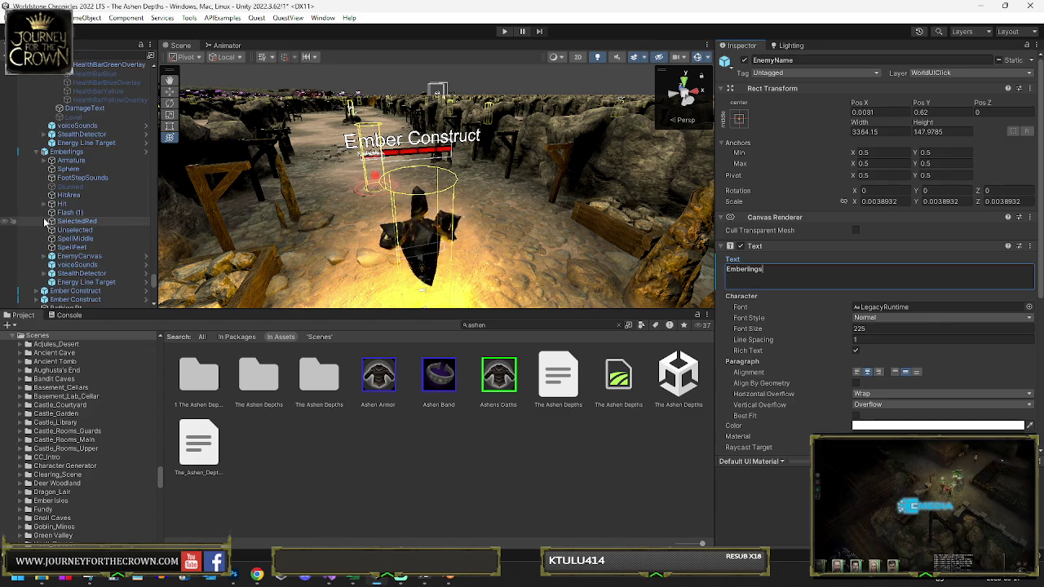
pyautogui.scroll(-2, 41, 237)
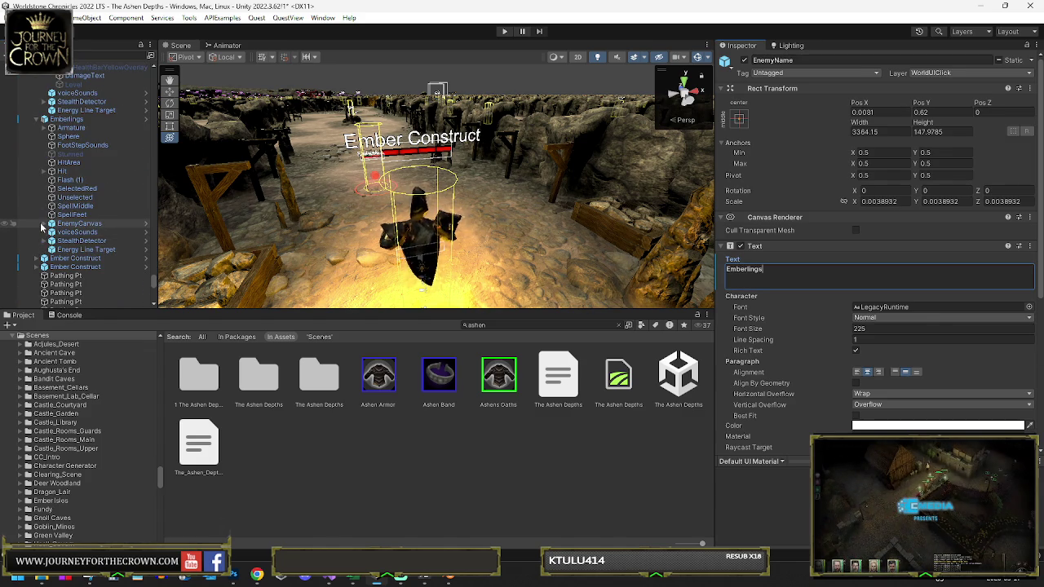
pyautogui.click(43, 225)
pyautogui.click(52, 234)
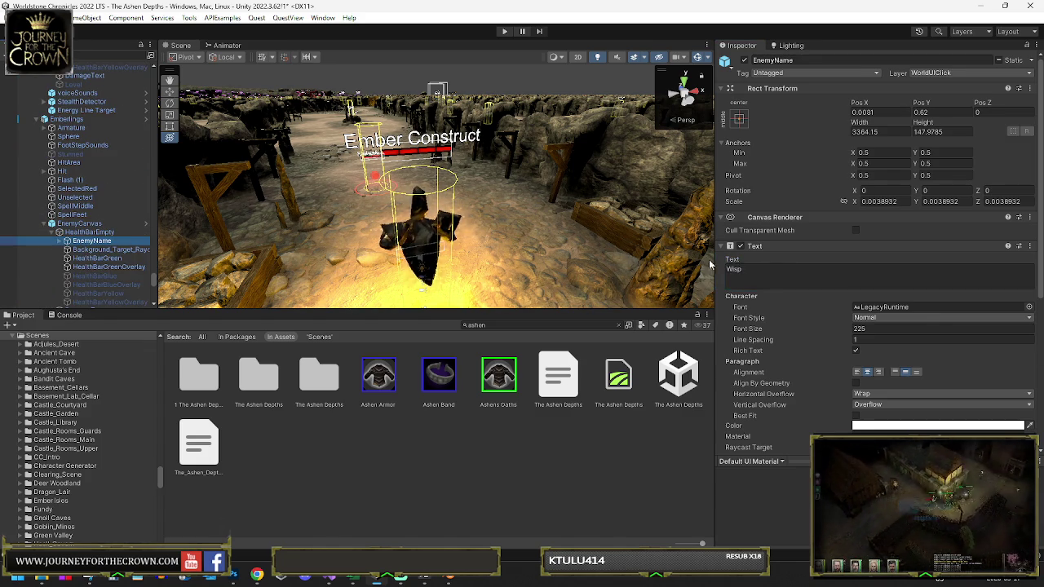
pyautogui.click(742, 277)
pyautogui.scroll(-6, 50, 275)
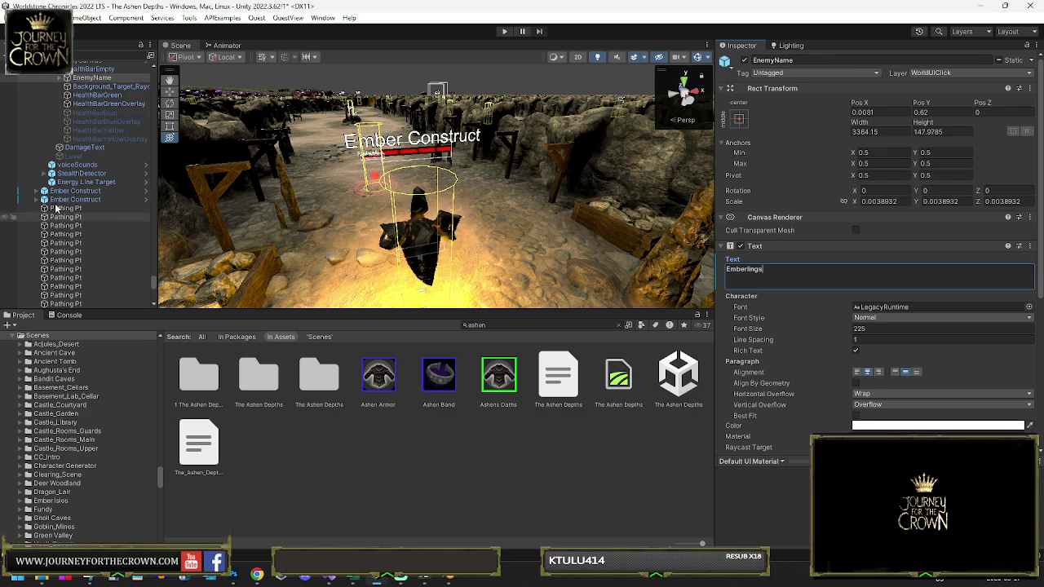
pyautogui.click(74, 192)
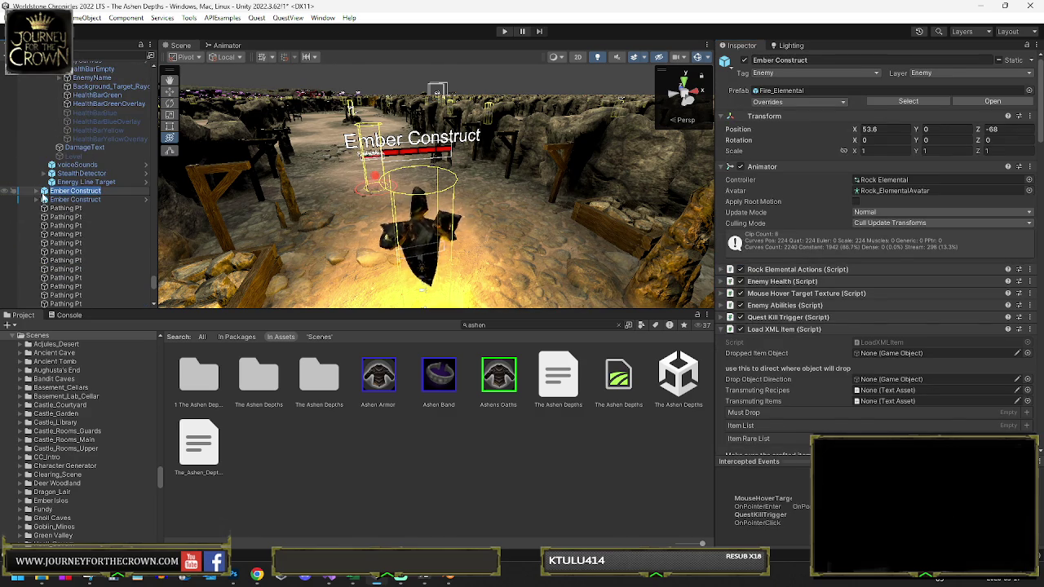
pyautogui.click(37, 202)
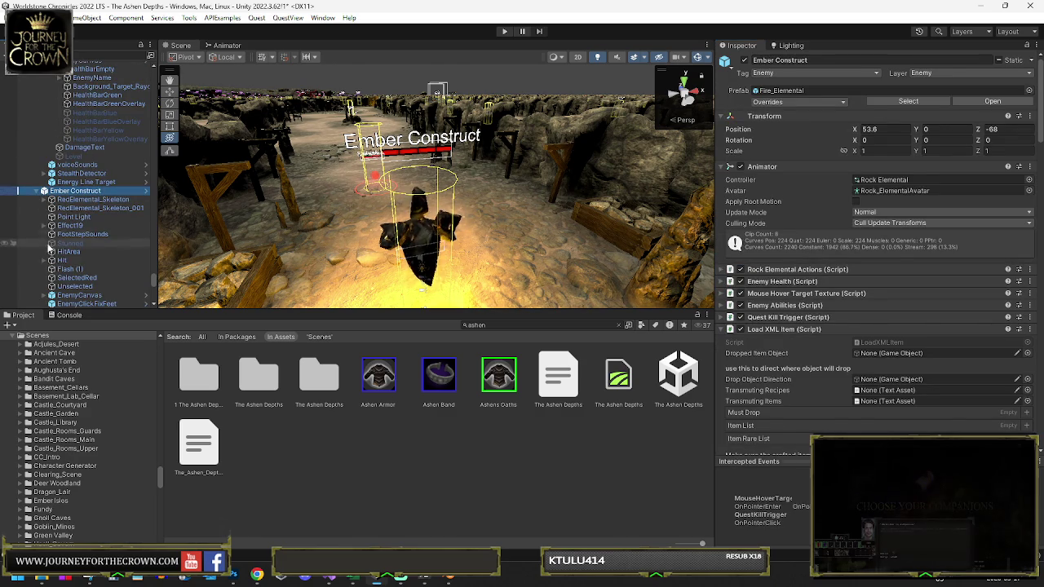
pyautogui.scroll(-1, 70, 307)
pyautogui.click(54, 271)
pyautogui.click(92, 280)
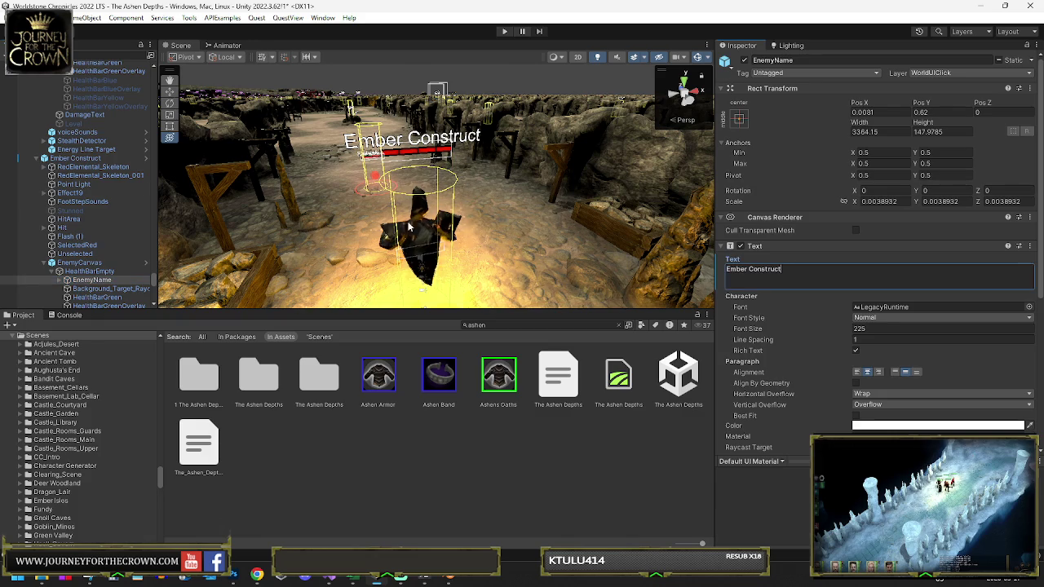
pyautogui.scroll(3, 55, 173)
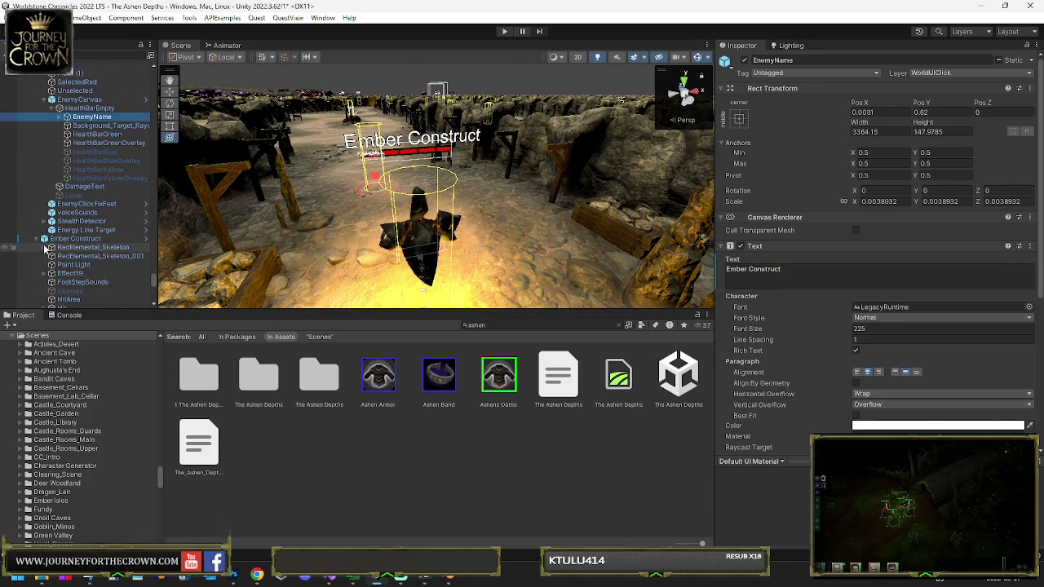
pyautogui.scroll(-5, 49, 237)
pyautogui.click(43, 148)
pyautogui.click(60, 156)
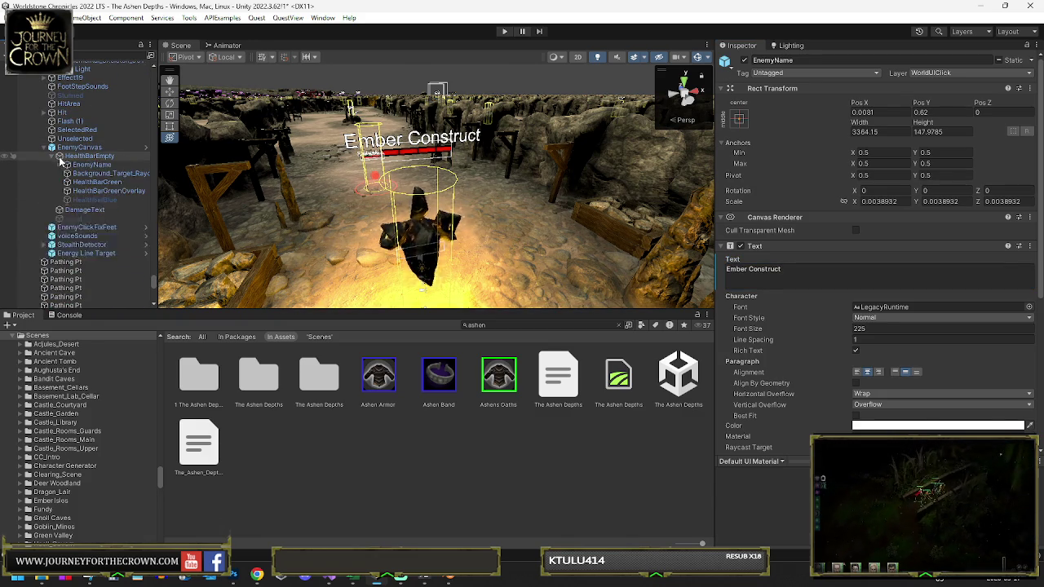
pyautogui.click(804, 283)
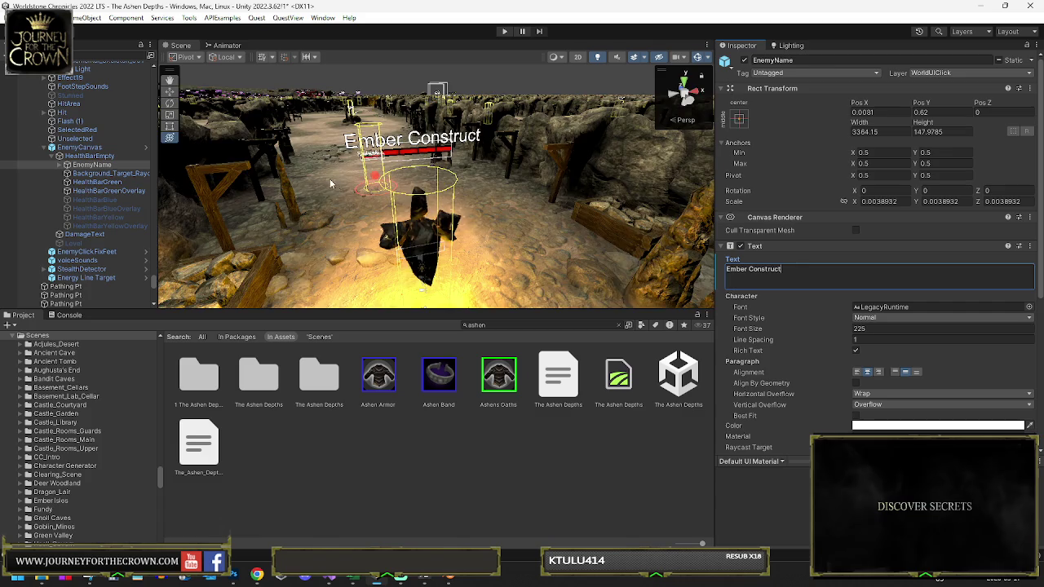
pyautogui.doubleClick(91, 165)
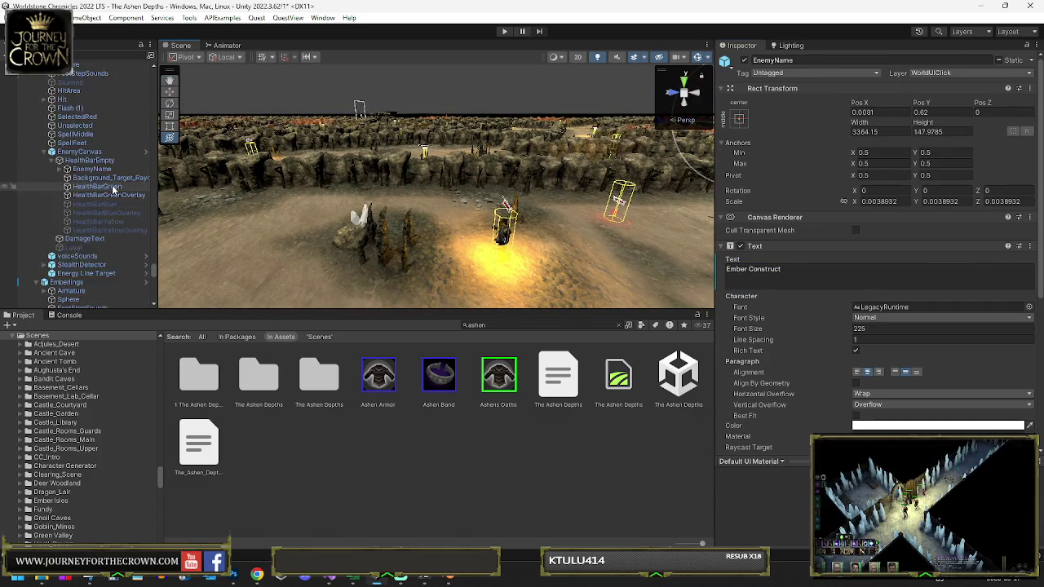
# Step: Select the Elemetal Enemies group and frame it in the Scene view
pyautogui.scroll(-7, 105, 150)
pyautogui.scroll(-5, 106, 172)
pyautogui.scroll(1, 109, 180)
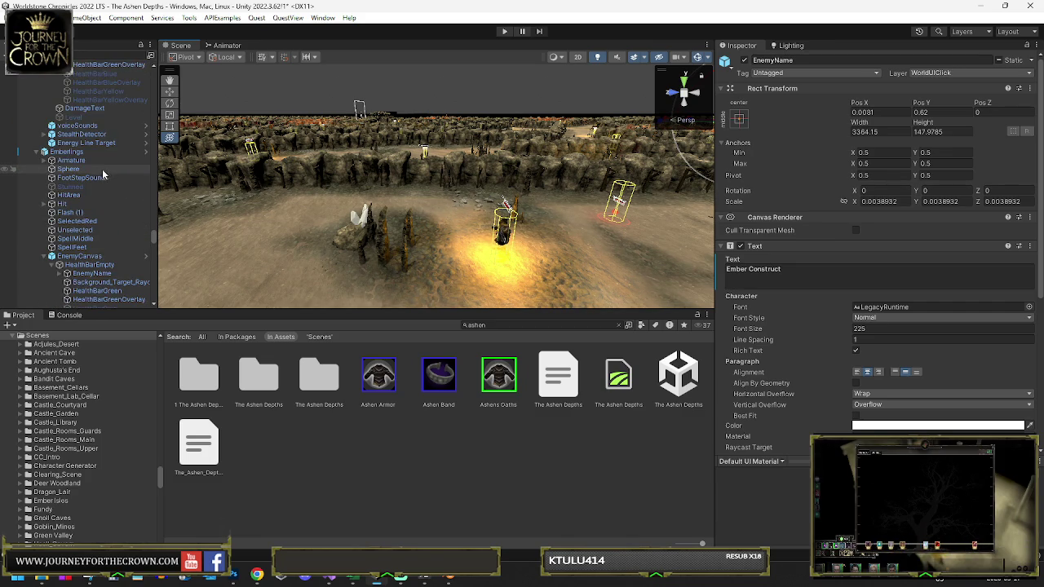
pyautogui.press('Left')
pyautogui.press('Left')
pyautogui.press('Left')
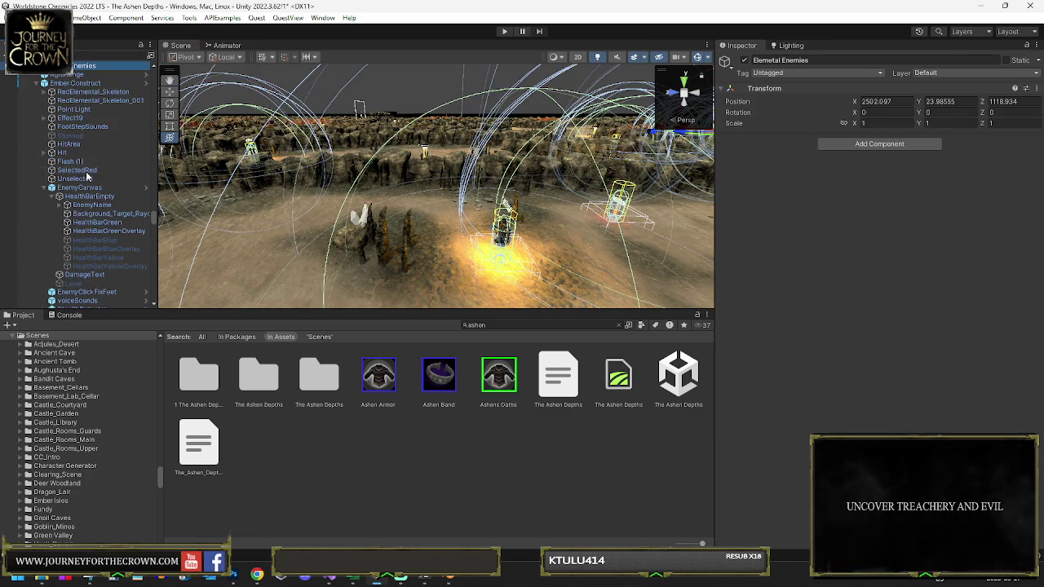
pyautogui.press('f')
pyautogui.moveTo(505, 187)
pyautogui.mouseDown()
pyautogui.moveTo(536, 176)
pyautogui.moveTo(342, 212)
pyautogui.mouseUp()
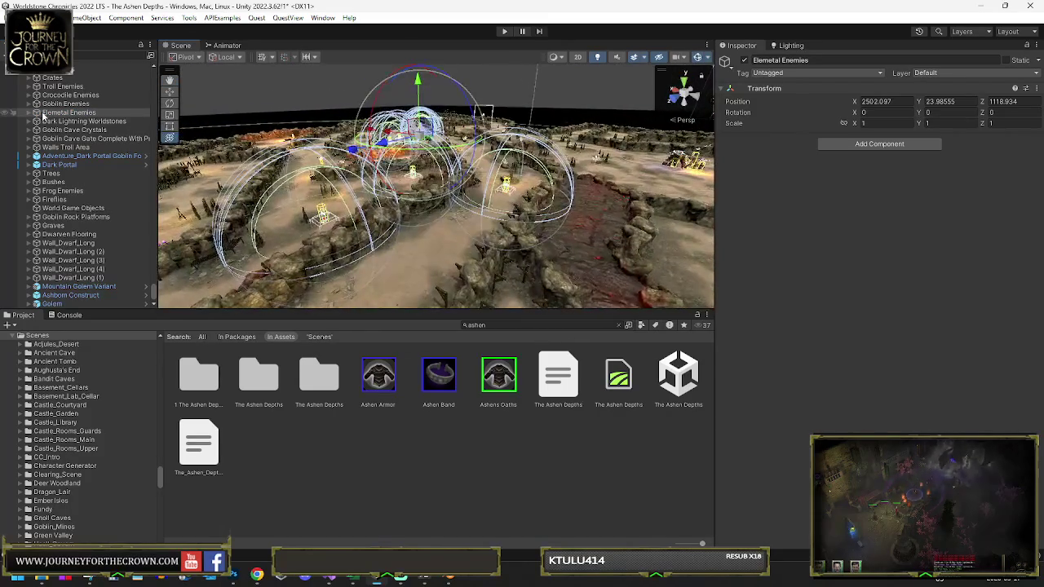
# Step: Move AgroRange (1) out, wrap it in a new empty parent, and start naming it Elemental Enemies High Level
pyautogui.click(28, 113)
pyautogui.click(60, 131)
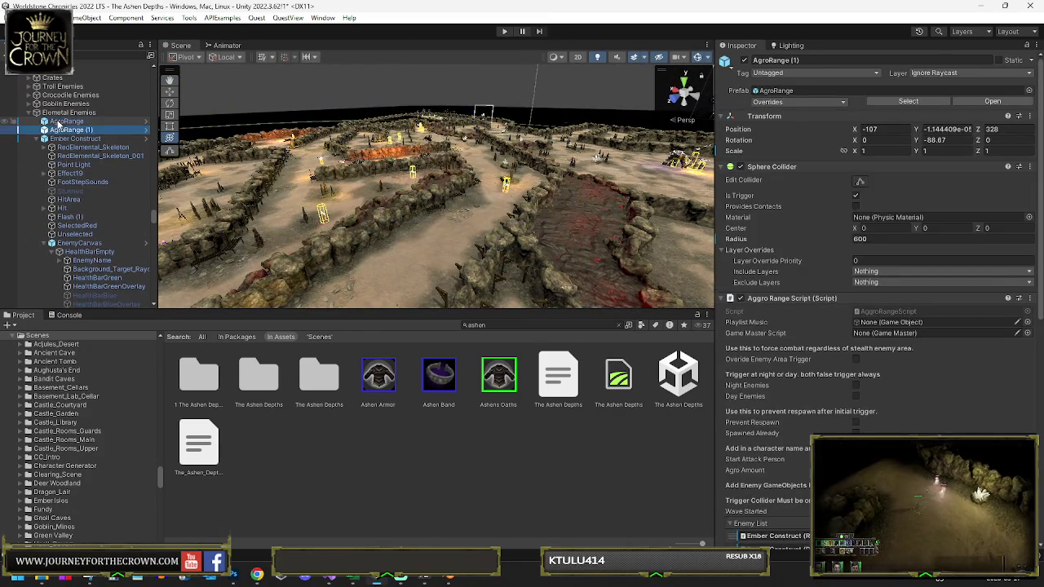
pyautogui.moveTo(59, 131); pyautogui.dragTo(71, 115)
pyautogui.rightClick(70, 115)
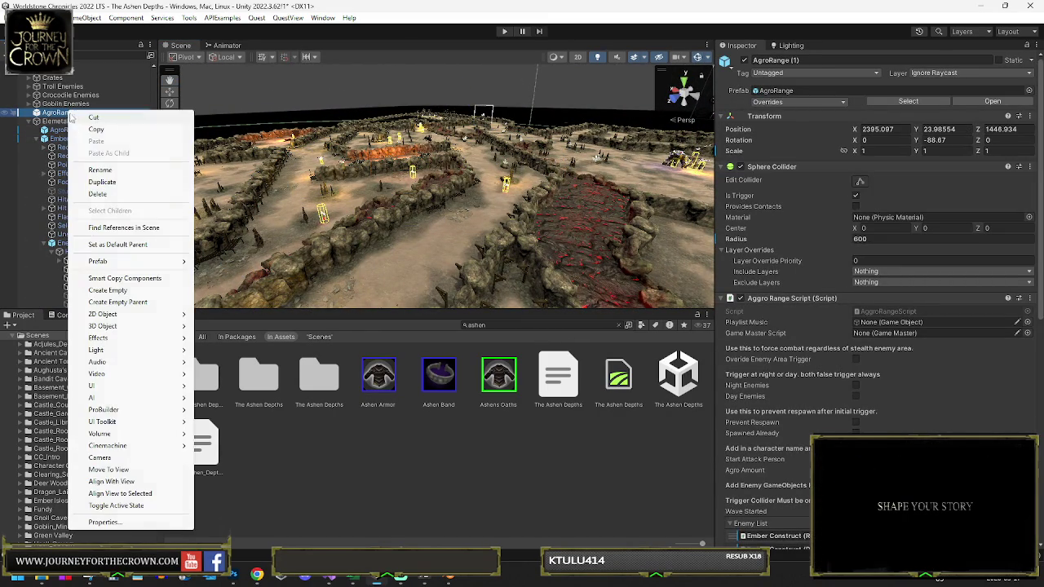
pyautogui.click(117, 302)
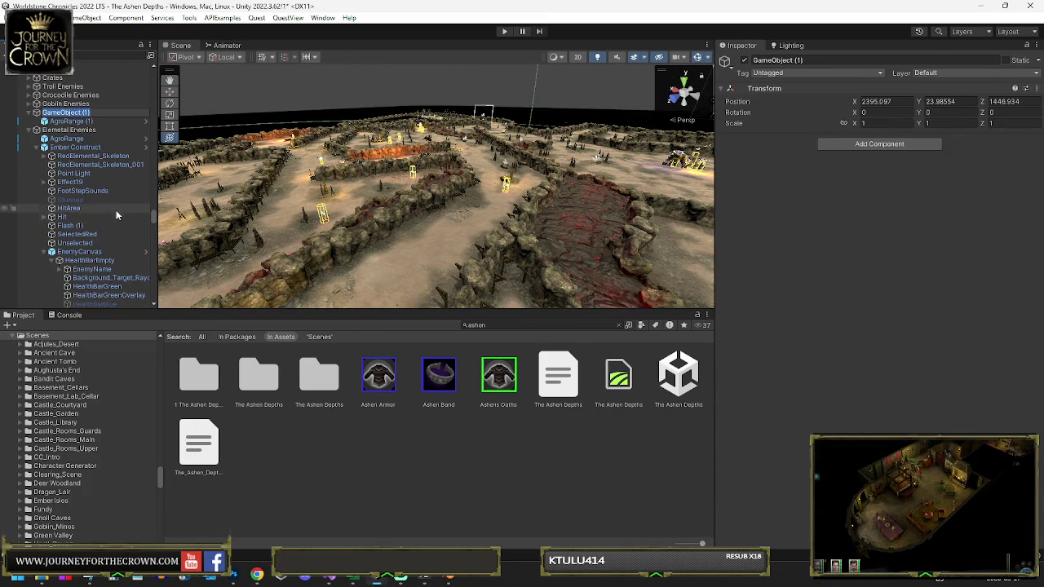
pyautogui.write('Eleme')
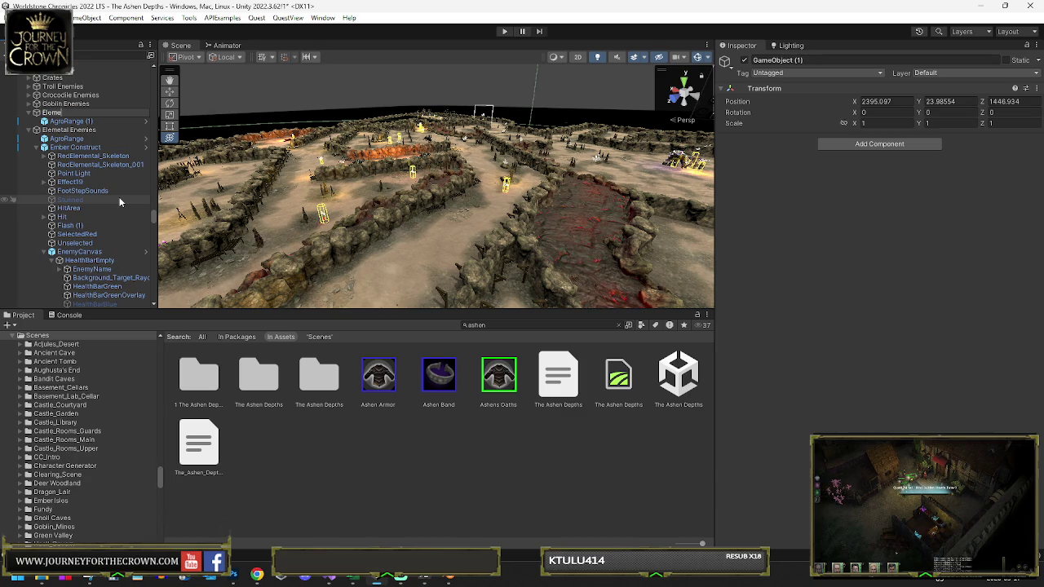
pyautogui.write('ntal E')
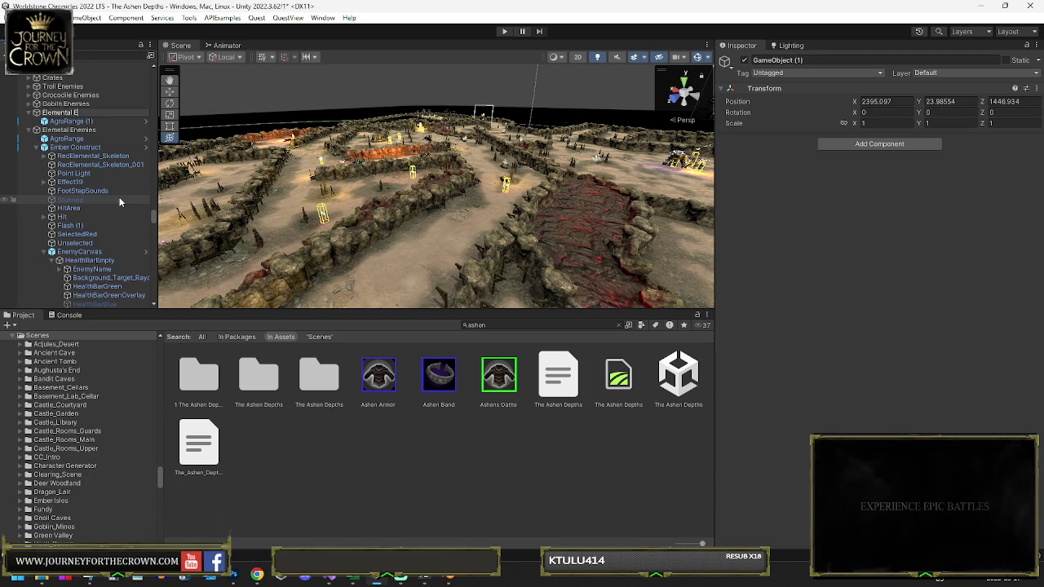
pyautogui.write('nemies Hg')
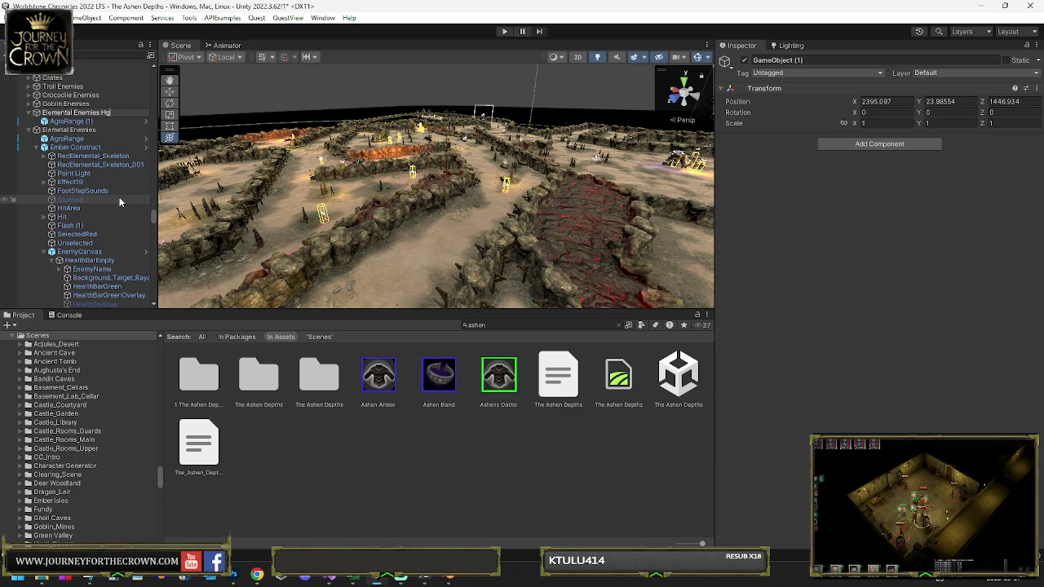
pyautogui.press('BackSpace')
pyautogui.write('igh Level')
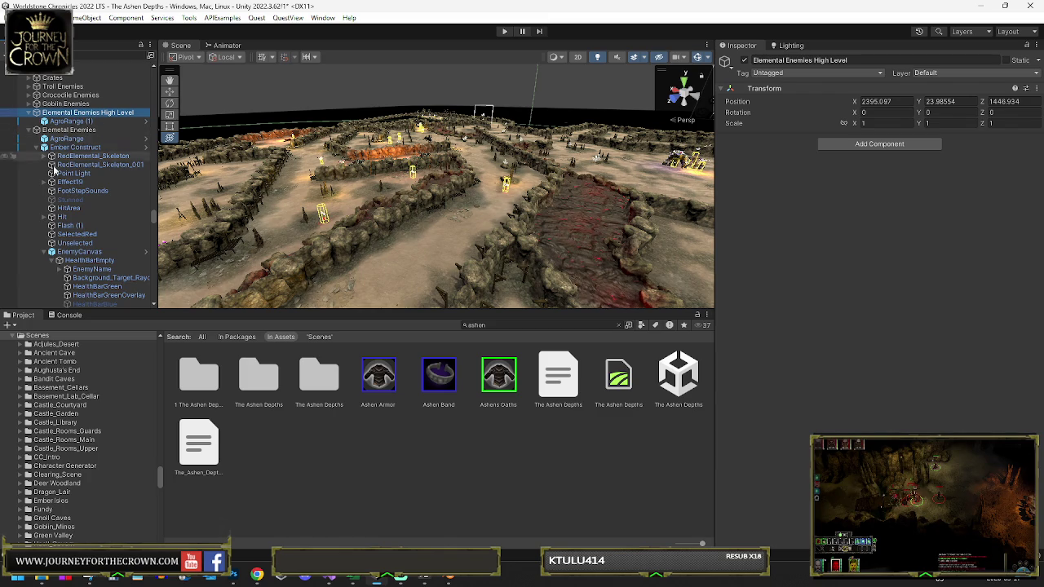
# Step: Select an Ember Construct and fold the expanded enemy entries in the Hierarchy
pyautogui.click(75, 146)
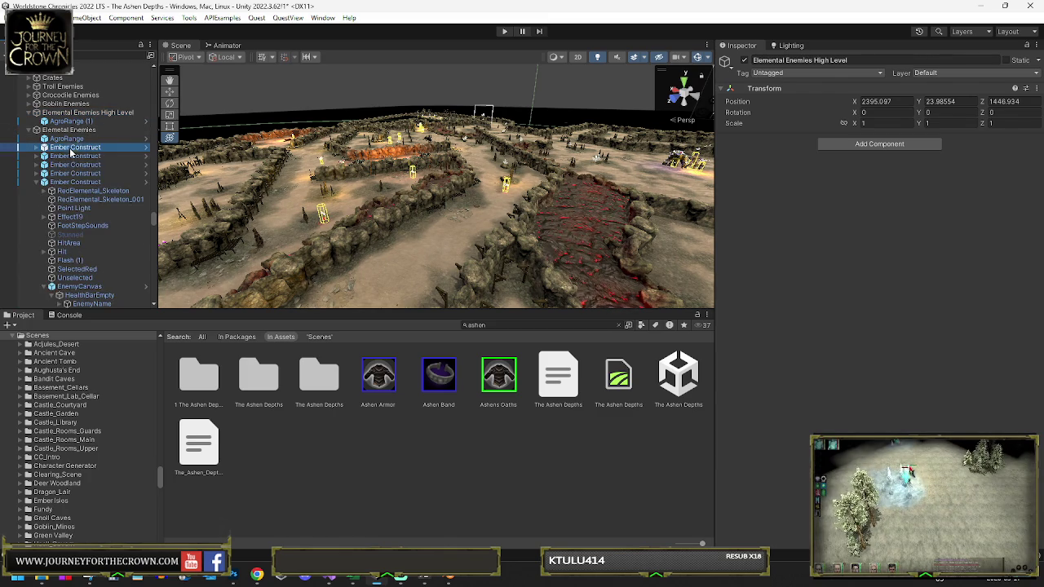
pyautogui.click(44, 182)
pyautogui.click(43, 217)
pyautogui.click(39, 218)
pyautogui.click(40, 226)
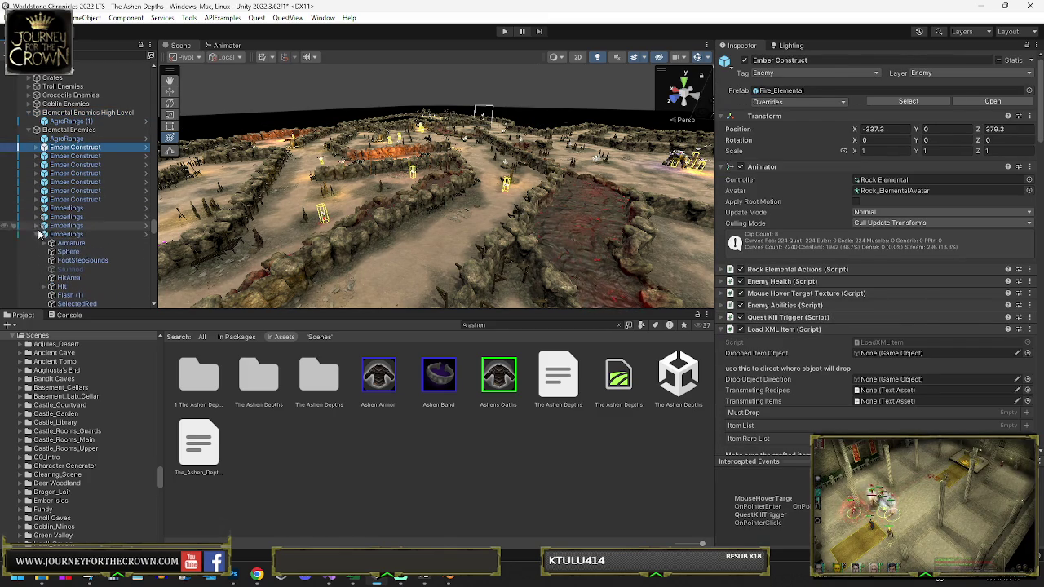
pyautogui.keyDown('alt'); pyautogui.click(34, 131); pyautogui.keyUp('alt')
pyautogui.click(35, 131)
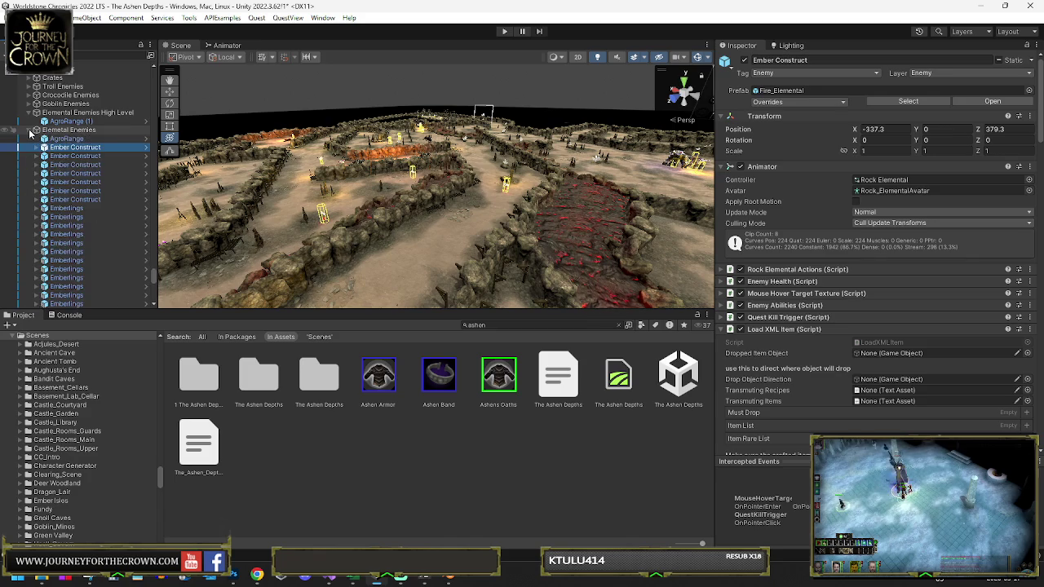
# Step: Copy the Ember Construct's Coal Ingredient List from the Inspector
pyautogui.scroll(-4, 752, 306)
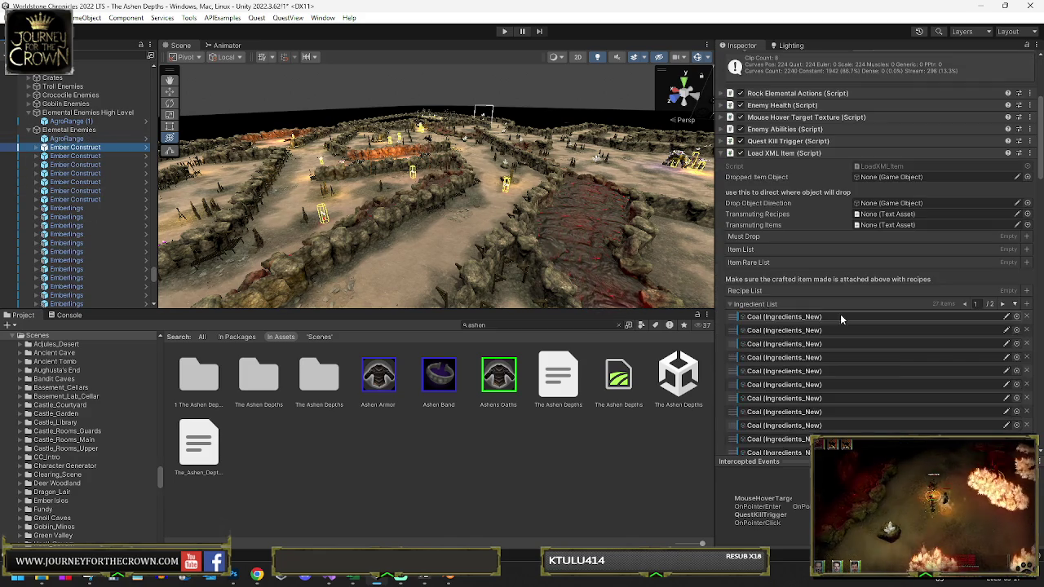
pyautogui.rightClick(752, 307)
pyautogui.click(799, 364)
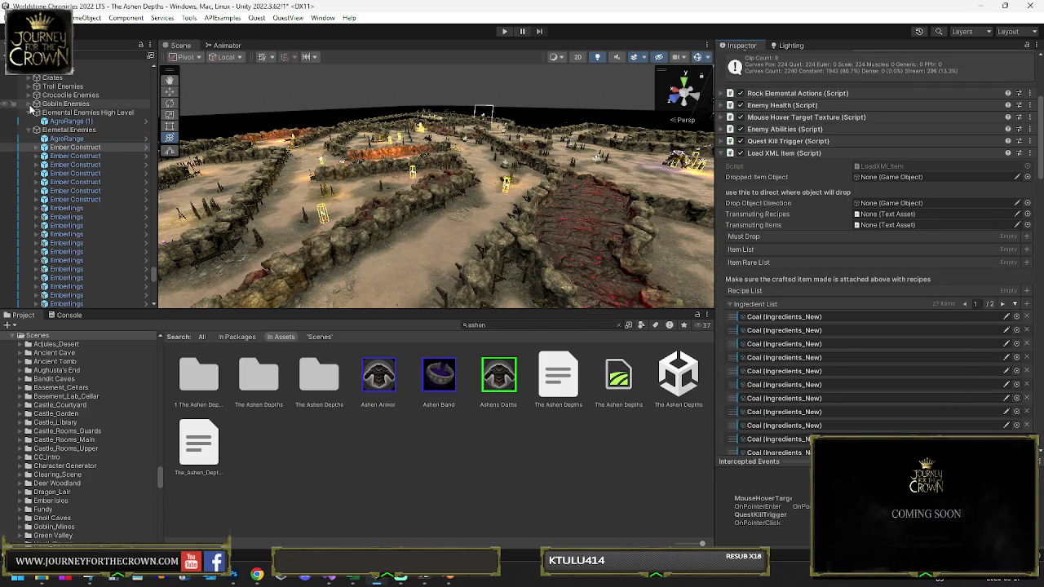
pyautogui.moveTo(325, 142)
pyautogui.mouseDown()
pyautogui.moveTo(253, 190)
pyautogui.moveTo(602, 172)
pyautogui.mouseUp()
# Step: Paste the Coal ingredient list onto the Ashborn Construct's Ingredient List
pyautogui.scroll(10, 403, 196)
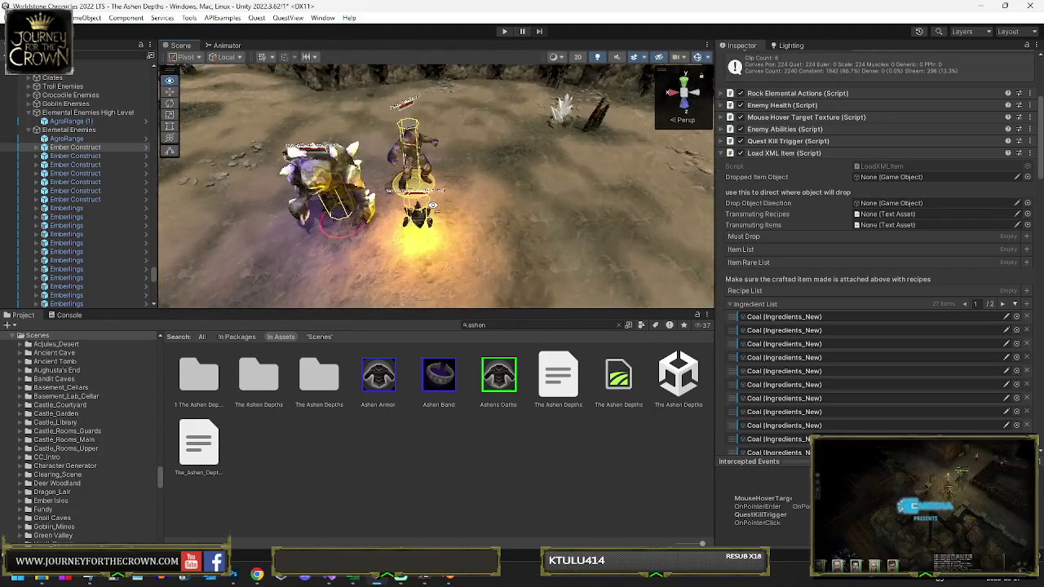
pyautogui.click(403, 210)
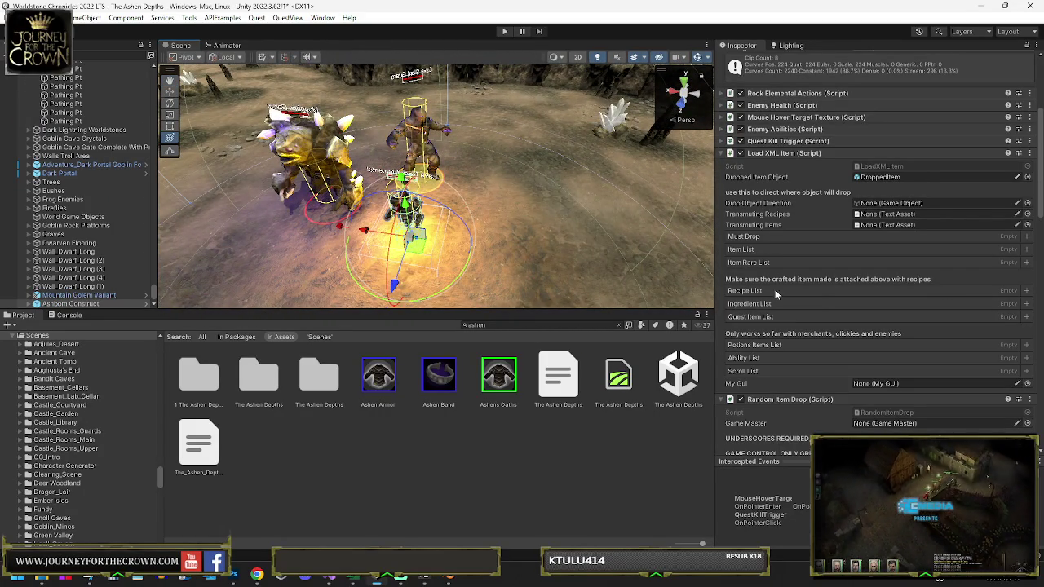
pyautogui.rightClick(823, 302)
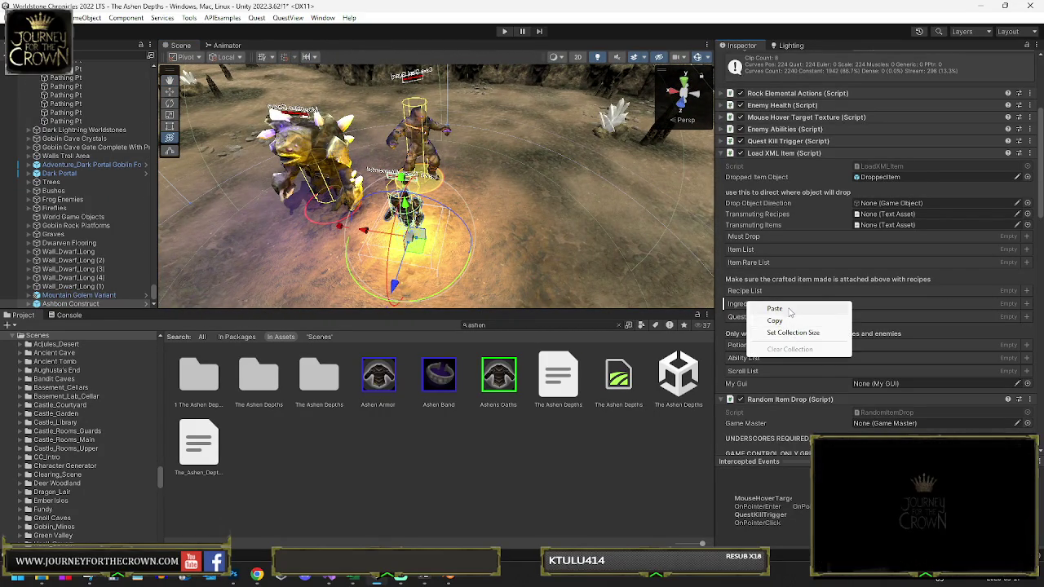
pyautogui.click(790, 307)
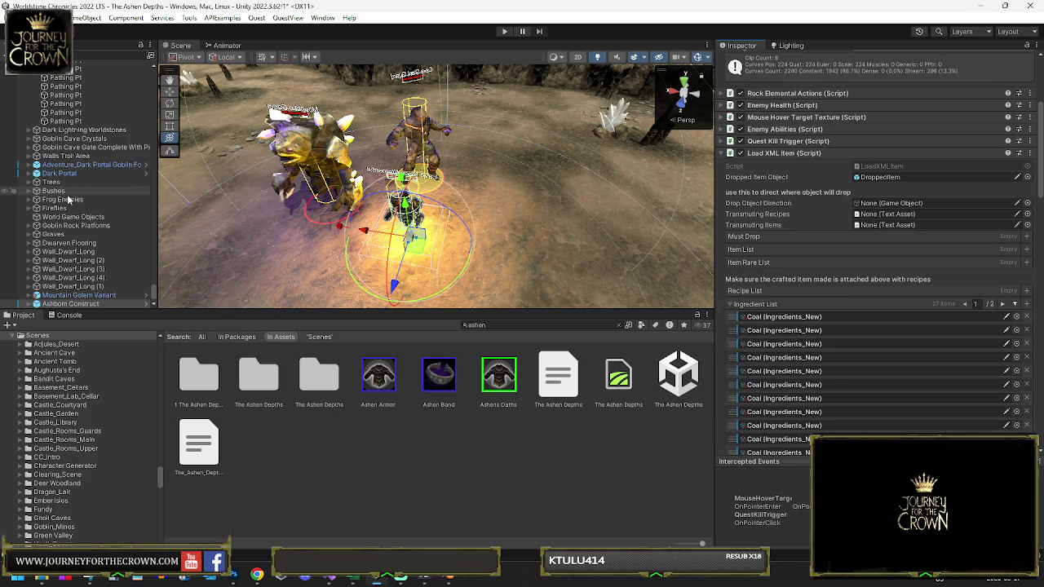
# Step: Move Golem, Ashborn Construct and Mountain Golem Variant under Elemental Enemies High Level
pyautogui.click(379, 146)
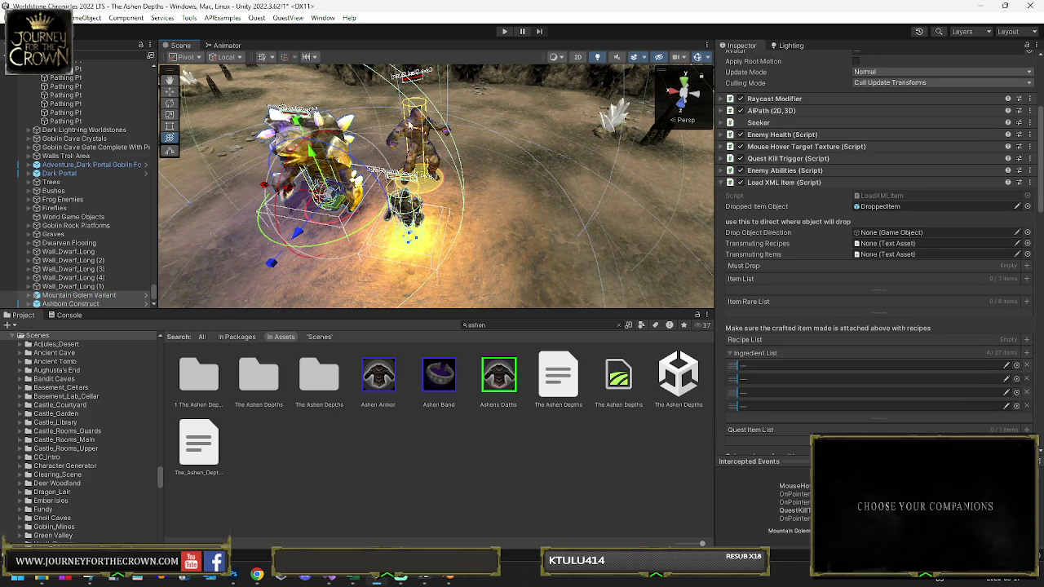
pyautogui.click(412, 122)
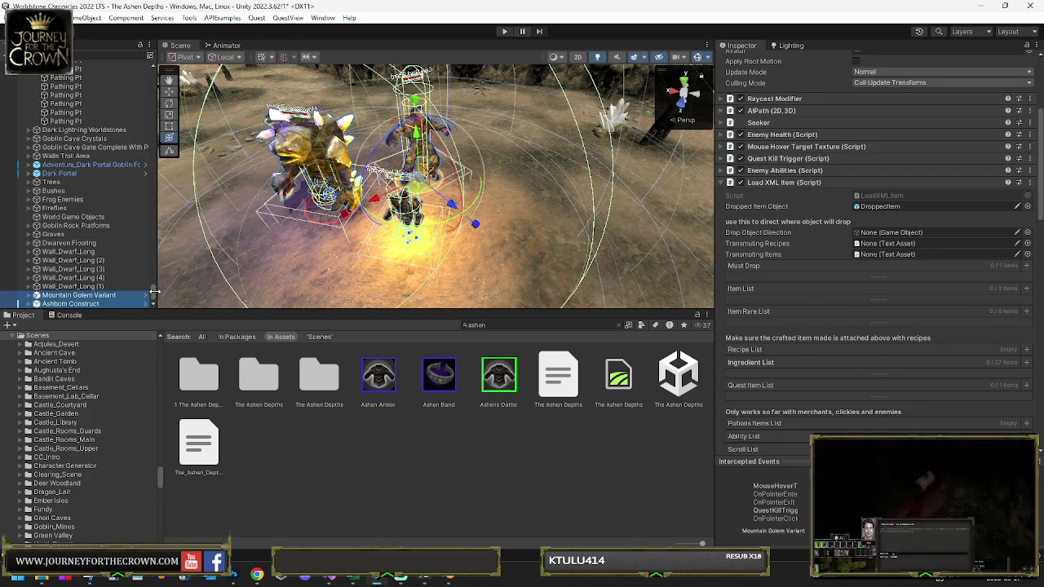
pyautogui.moveTo(154, 297); pyautogui.dragTo(168, 79)
pyautogui.scroll(-10, 82, 163)
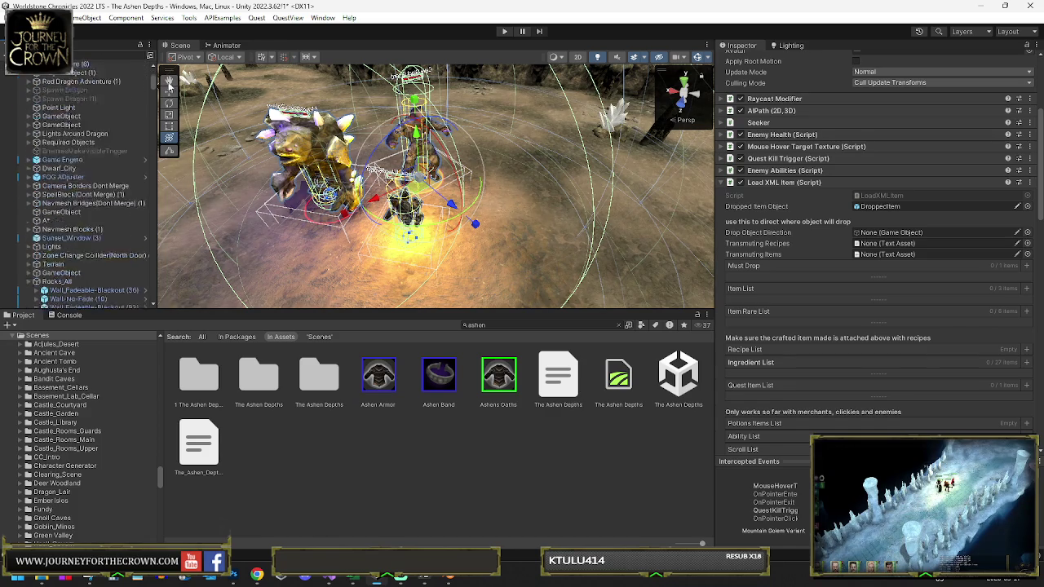
pyautogui.click(28, 82)
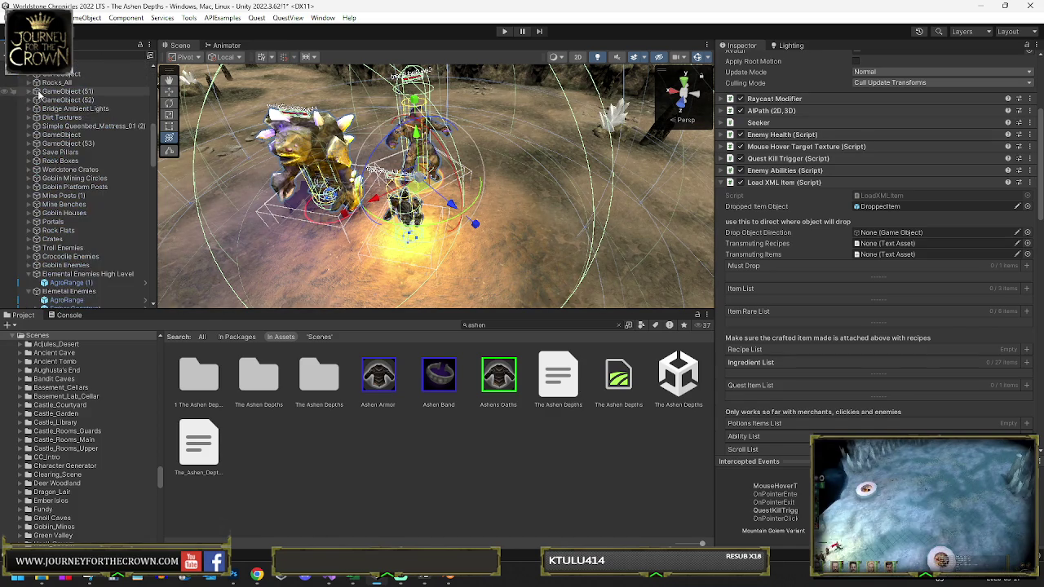
pyautogui.scroll(-3, 82, 184)
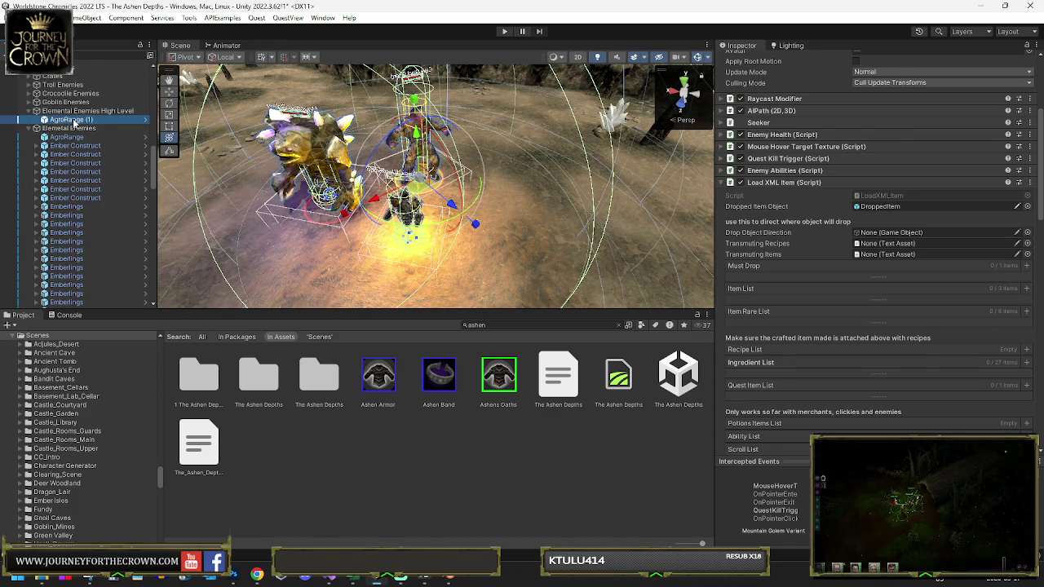
pyautogui.moveTo(73, 123); pyautogui.dragTo(70, 120)
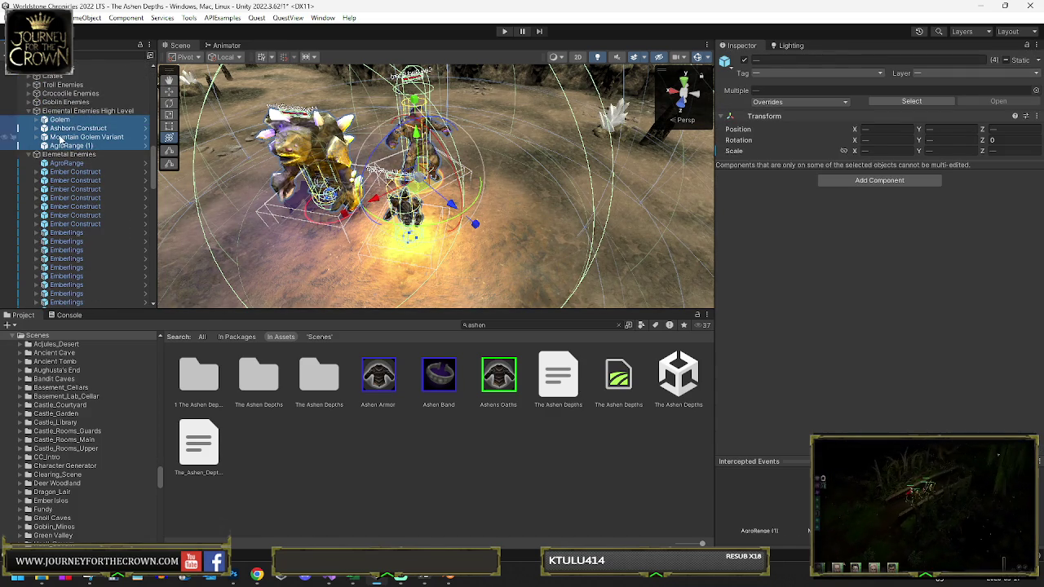
pyautogui.click(66, 146)
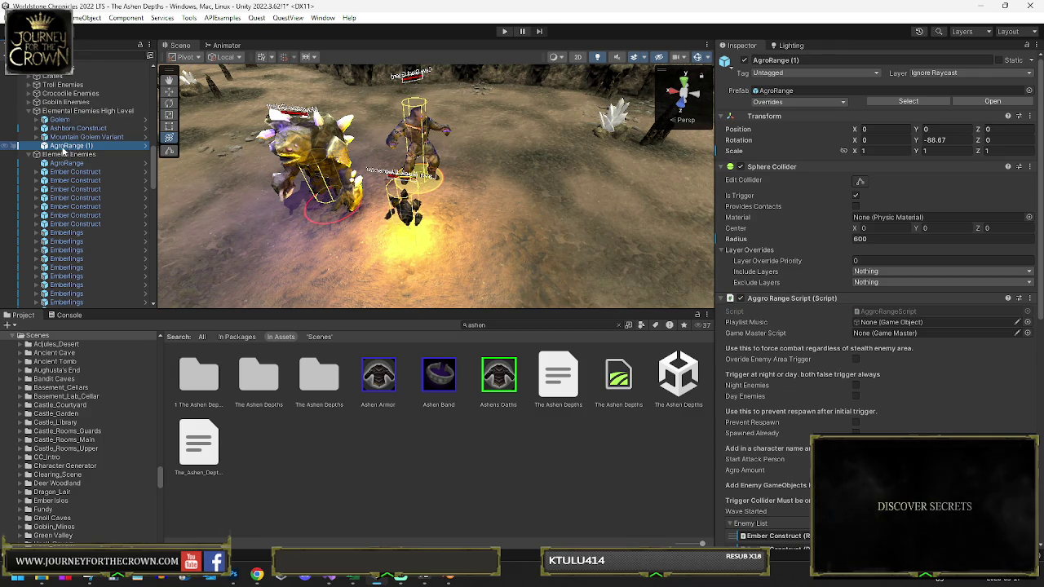
# Step: Place AgroRange (1) first in the group and drag it over the cave area
pyautogui.moveTo(73, 121); pyautogui.dragTo(73, 120)
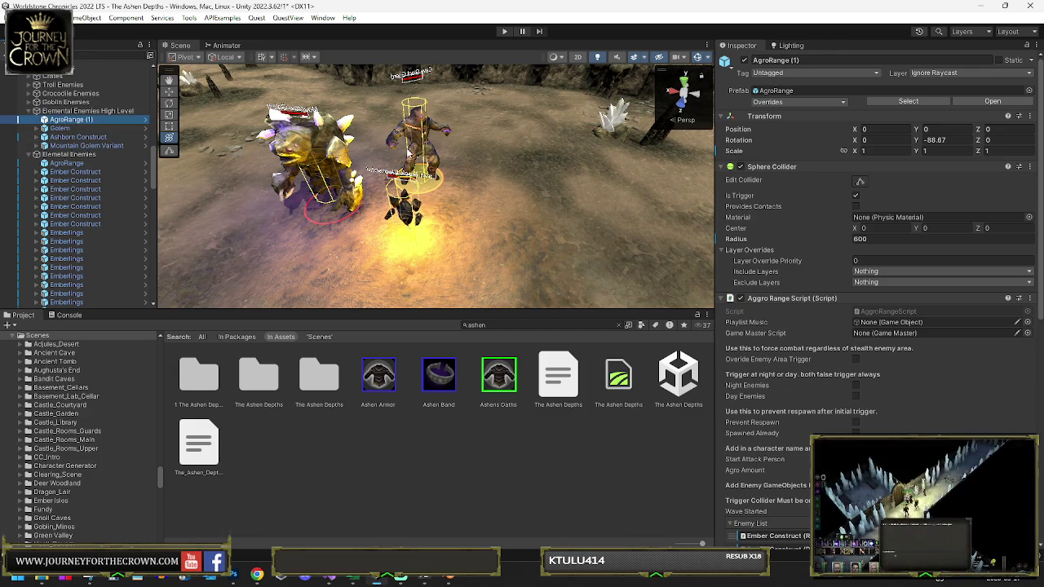
pyautogui.press('f')
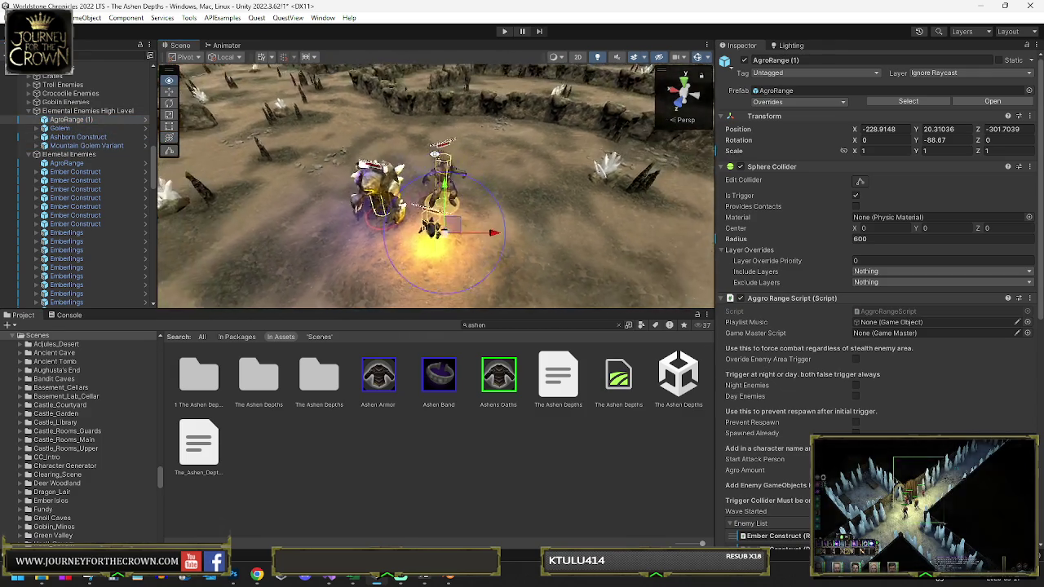
pyautogui.scroll(-10, 441, 154)
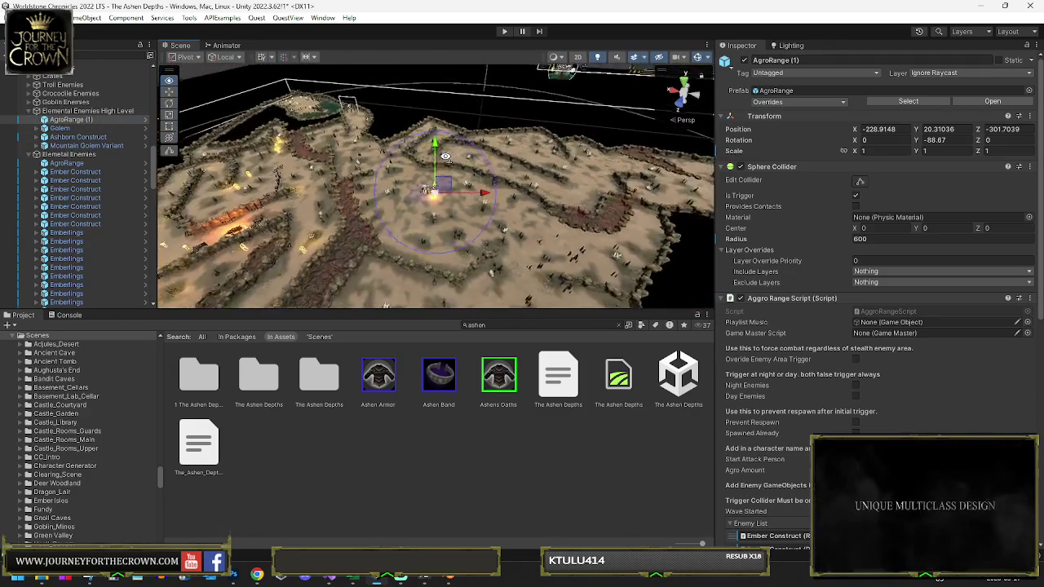
pyautogui.moveTo(445, 156)
pyautogui.mouseDown()
pyautogui.moveTo(437, 197)
pyautogui.moveTo(504, 202)
pyautogui.mouseUp()
pyautogui.moveTo(372, 145); pyautogui.dragTo(424, 152)
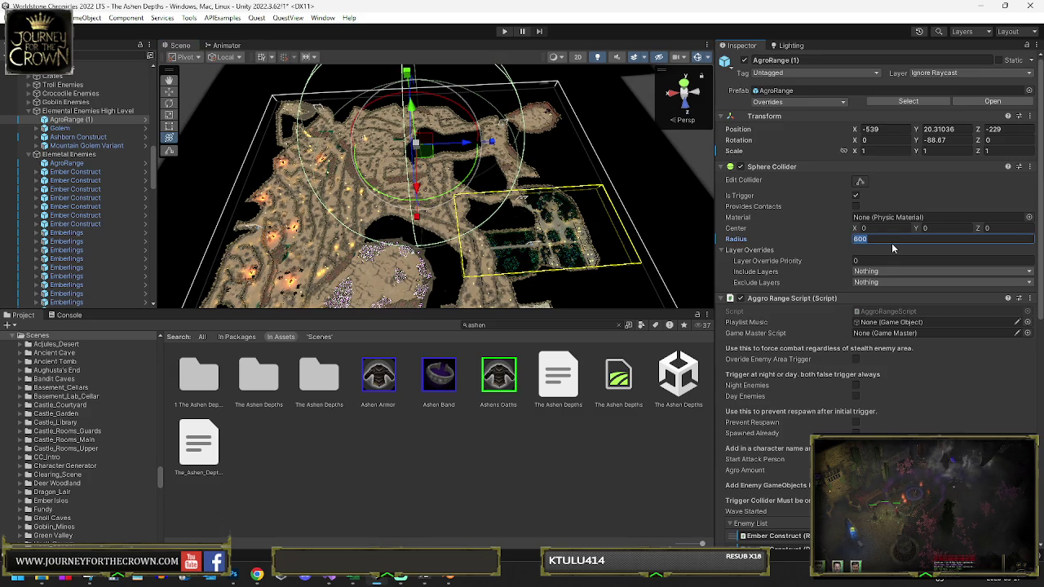
# Step: Set the AgroRange (1) Sphere Collider radius to 650
pyautogui.write('6350')
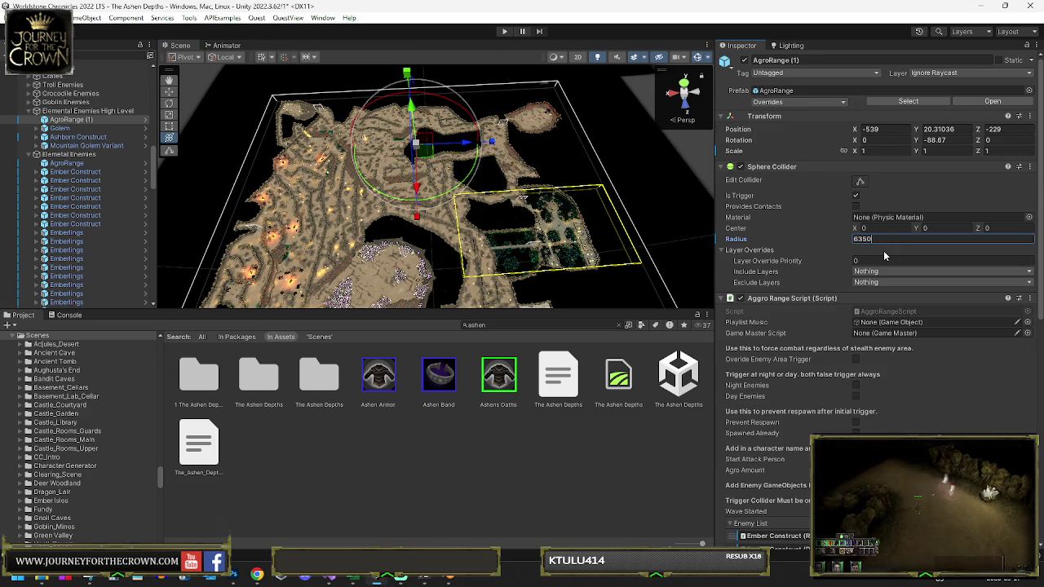
pyautogui.press('BackSpace')
pyautogui.press('BackSpace')
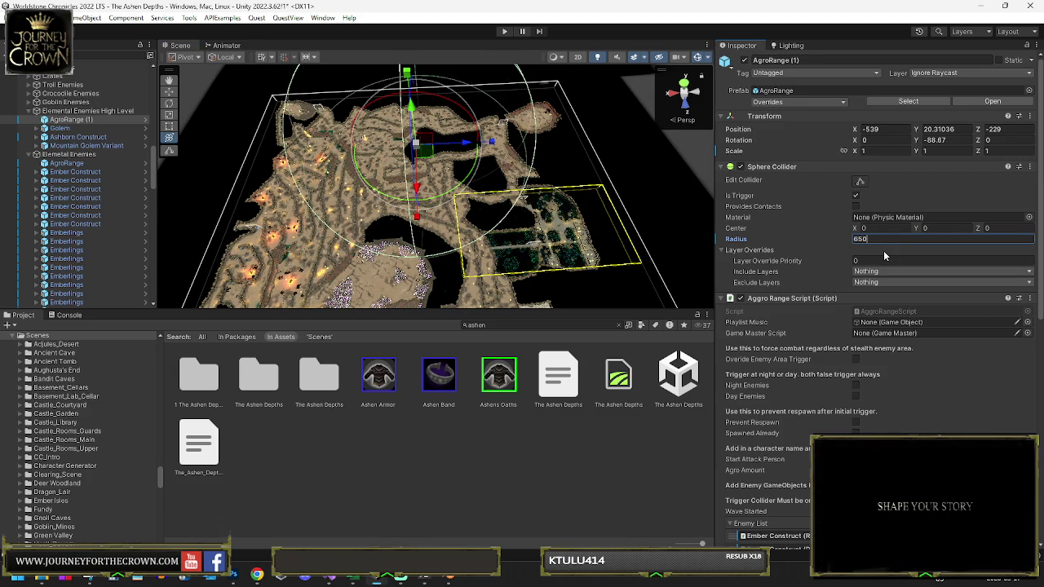
pyautogui.moveTo(455, 173)
pyautogui.mouseDown()
pyautogui.moveTo(511, 202)
pyautogui.moveTo(481, 166)
pyautogui.moveTo(509, 167)
pyautogui.moveTo(491, 149)
pyautogui.moveTo(505, 146)
pyautogui.mouseUp()
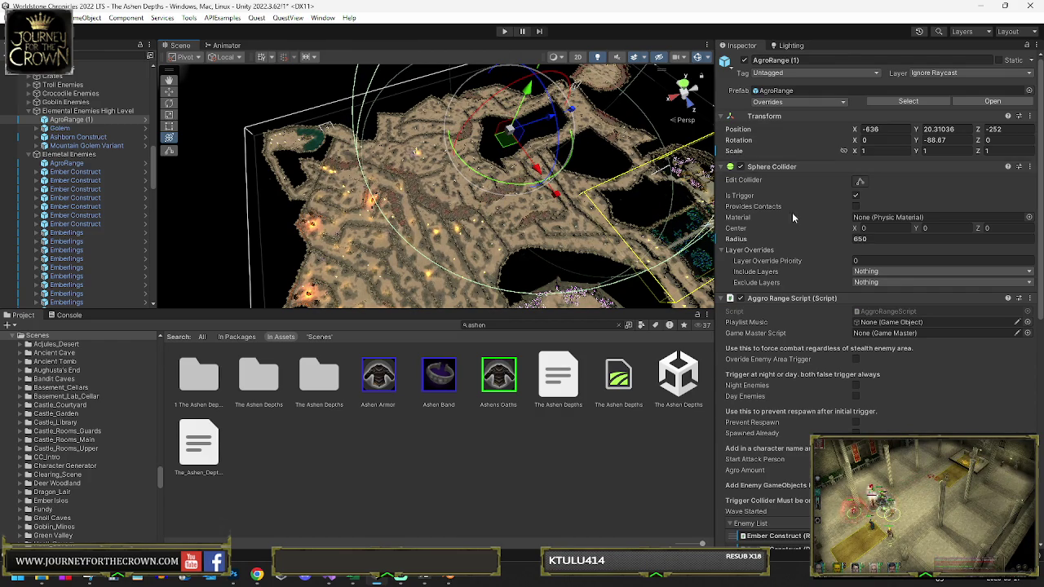
# Step: Add a Box Collider component to AgroRange (1), searching 'bo' in Add Component
pyautogui.scroll(-10, 877, 310)
pyautogui.scroll(-4, 877, 310)
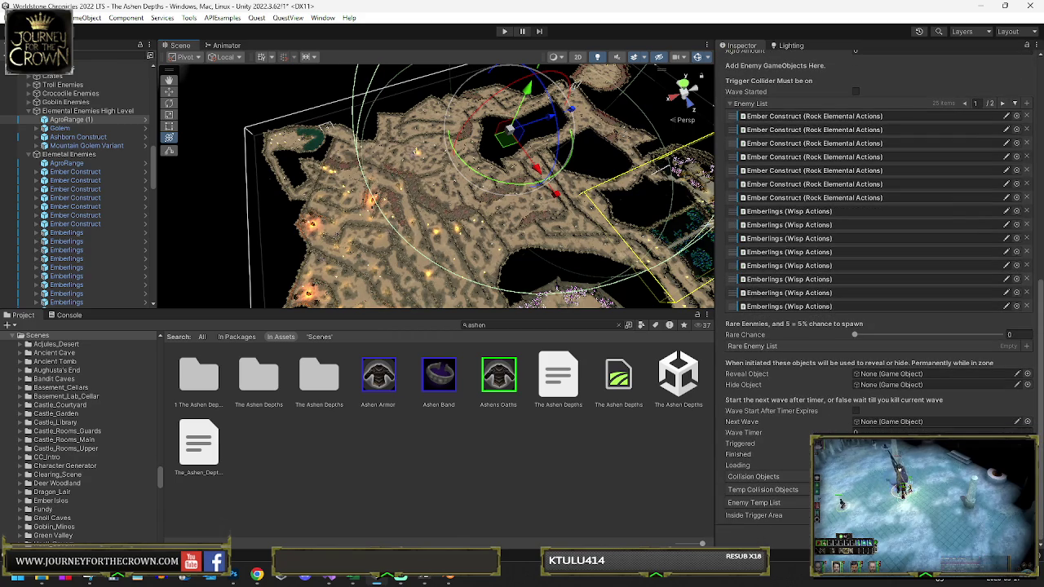
pyautogui.click(889, 422)
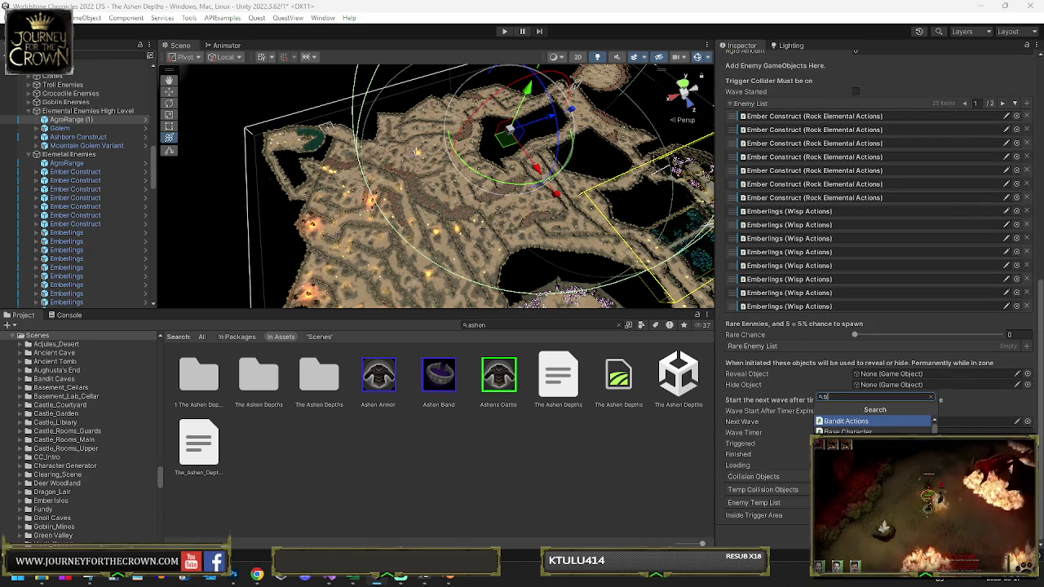
pyautogui.write('bo')
pyautogui.press('Return')
# Step: Remove AgroRange (1)'s Sphere Collider and rotate it to -128.21 on Y
pyautogui.scroll(-5, 859, 415)
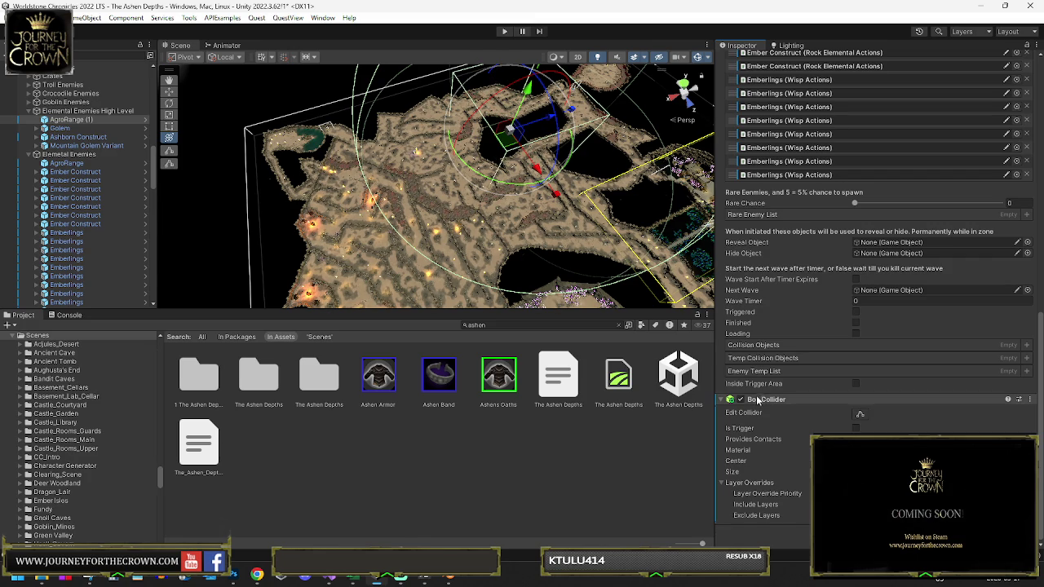
pyautogui.scroll(15, 783, 269)
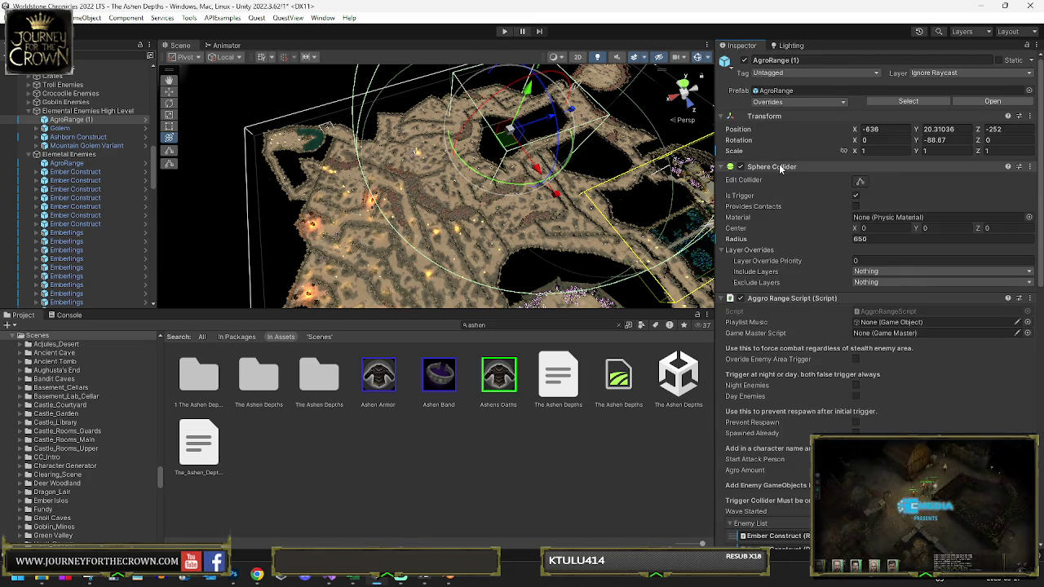
pyautogui.rightClick(781, 167)
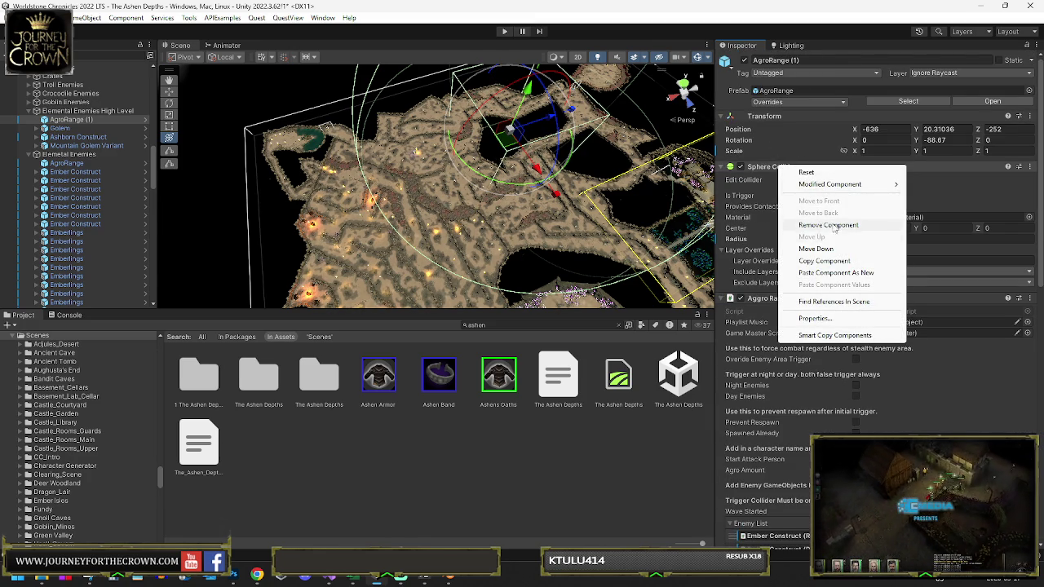
pyautogui.click(828, 225)
pyautogui.moveTo(516, 187); pyautogui.dragTo(608, 186)
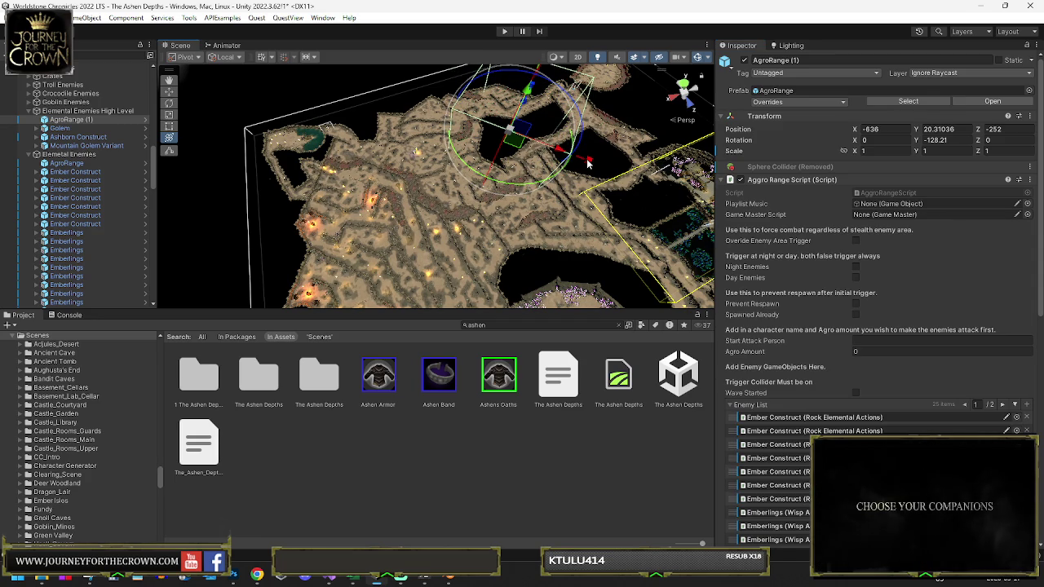
pyautogui.scroll(-10, 916, 256)
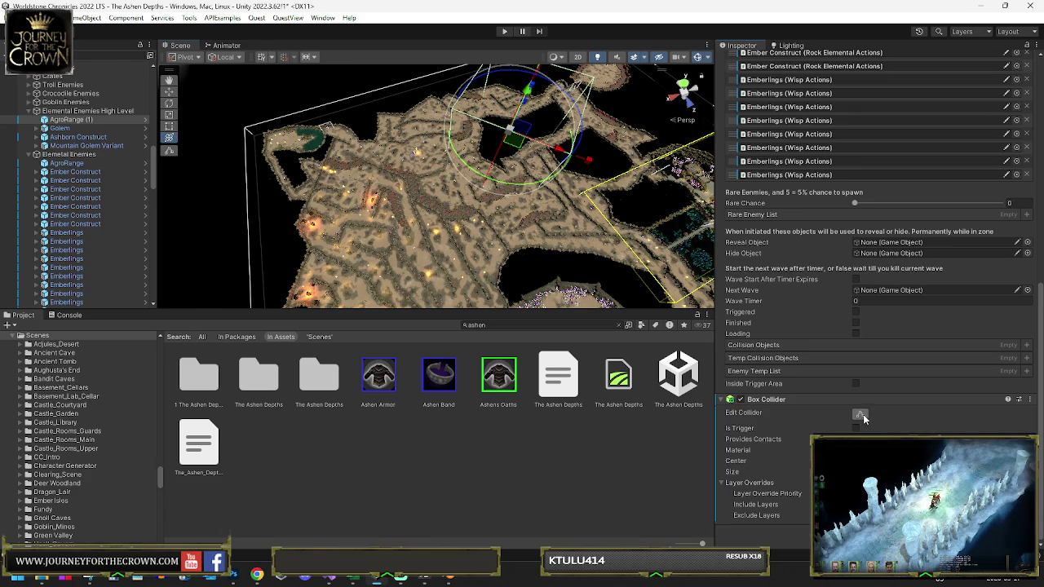
# Step: Edit the Box Collider bounds to stretch across the cave map, orbiting to check coverage
pyautogui.click(861, 415)
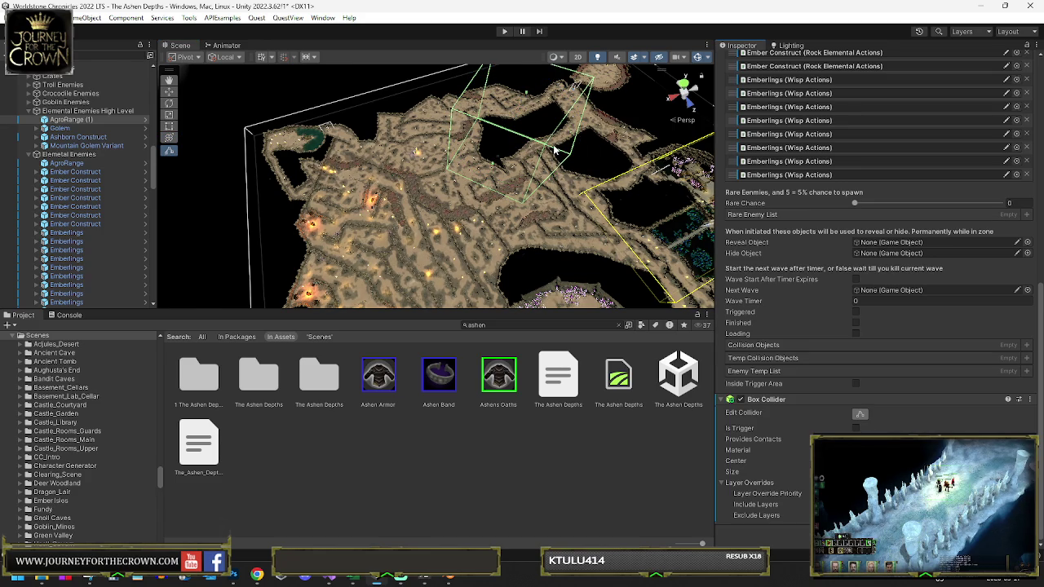
pyautogui.moveTo(583, 159)
pyautogui.mouseDown()
pyautogui.moveTo(653, 169)
pyautogui.moveTo(492, 181)
pyautogui.moveTo(482, 228)
pyautogui.mouseUp()
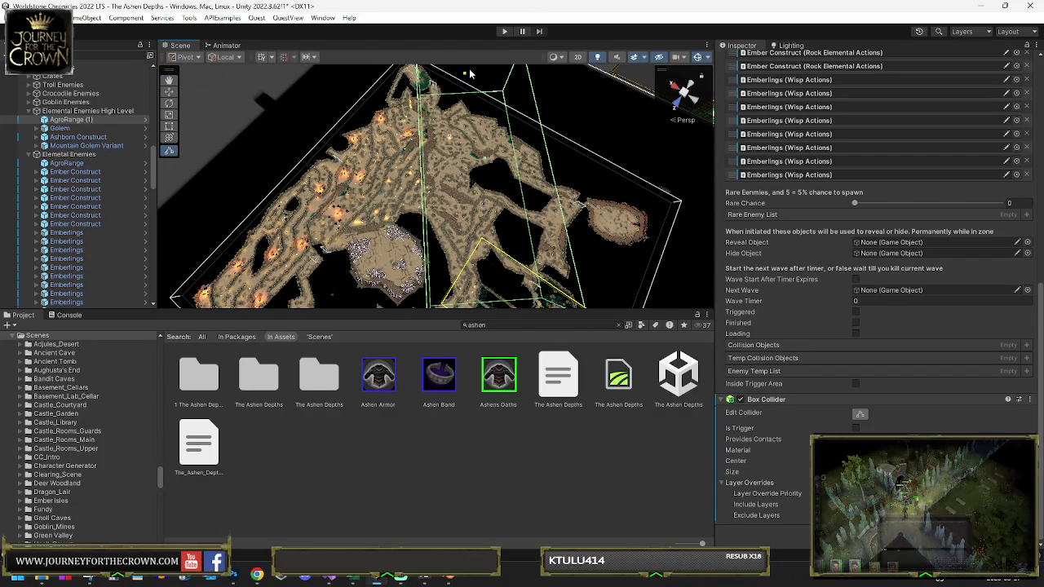
pyautogui.moveTo(482, 105)
pyautogui.mouseDown()
pyautogui.moveTo(584, 158)
pyautogui.moveTo(444, 143)
pyautogui.moveTo(461, 135)
pyautogui.moveTo(419, 139)
pyautogui.mouseUp()
pyautogui.moveTo(491, 138)
pyautogui.mouseDown()
pyautogui.moveTo(518, 137)
pyautogui.moveTo(407, 155)
pyautogui.mouseUp()
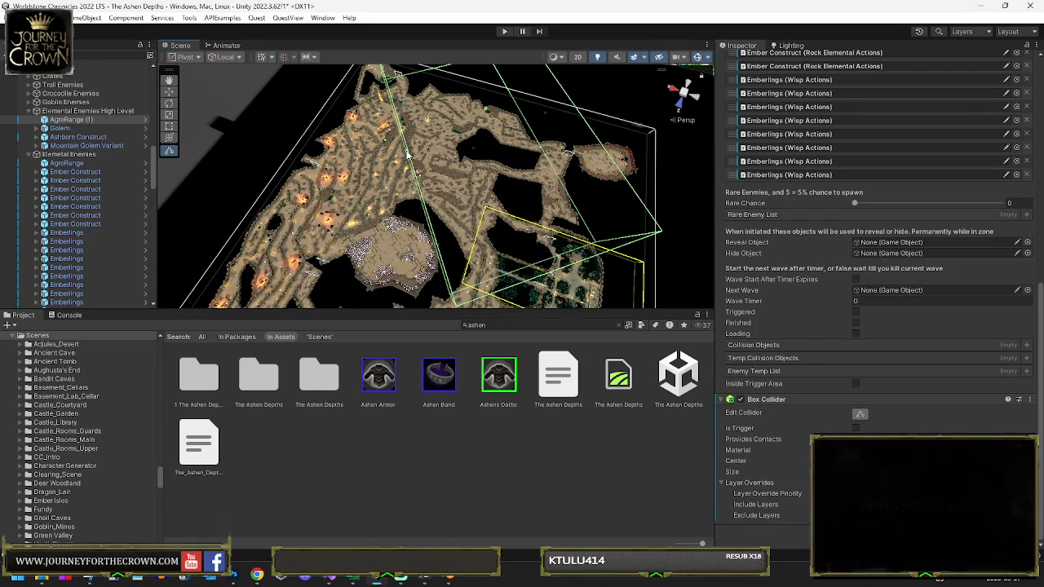
pyautogui.moveTo(409, 156)
pyautogui.mouseDown()
pyautogui.moveTo(414, 138)
pyautogui.moveTo(611, 131)
pyautogui.moveTo(423, 91)
pyautogui.moveTo(525, 54)
pyautogui.moveTo(533, 70)
pyautogui.moveTo(461, 122)
pyautogui.mouseUp()
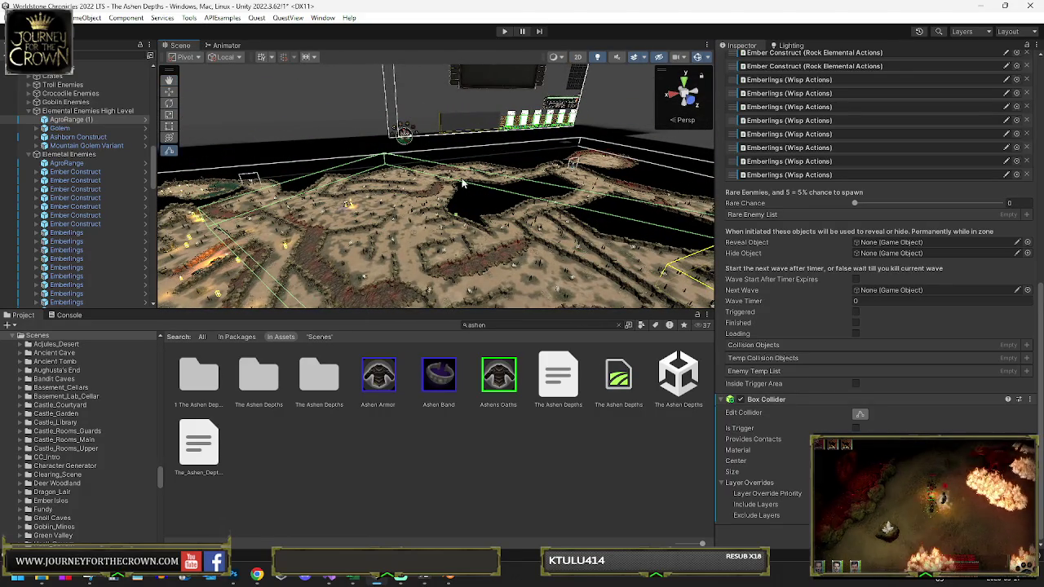
pyautogui.moveTo(462, 183)
pyautogui.mouseDown()
pyautogui.moveTo(438, 186)
pyautogui.moveTo(427, 231)
pyautogui.moveTo(440, 181)
pyautogui.moveTo(493, 168)
pyautogui.moveTo(569, 174)
pyautogui.mouseUp()
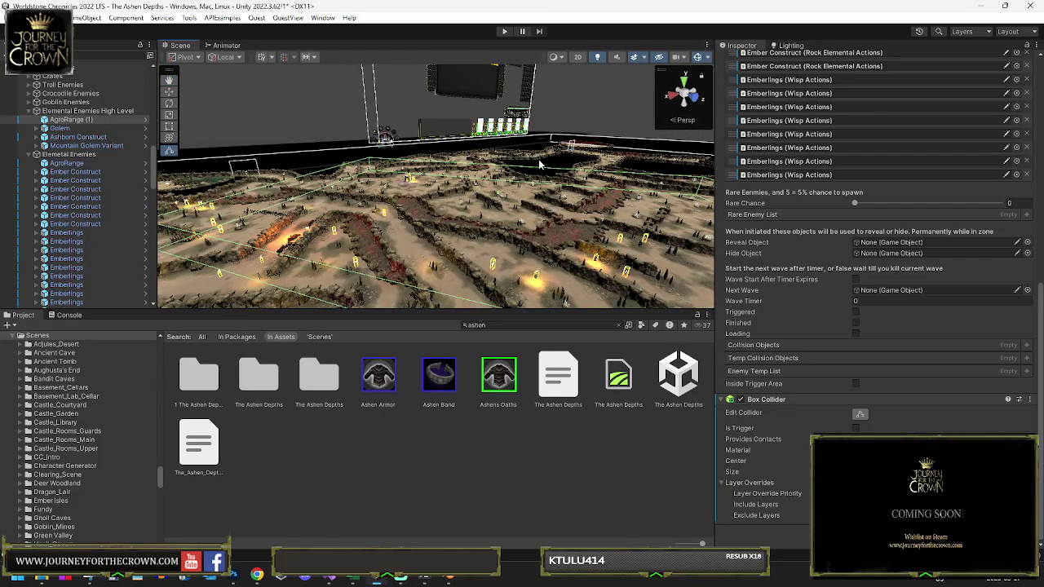
pyautogui.moveTo(433, 166); pyautogui.dragTo(464, 261)
pyautogui.scroll(5, 463, 261)
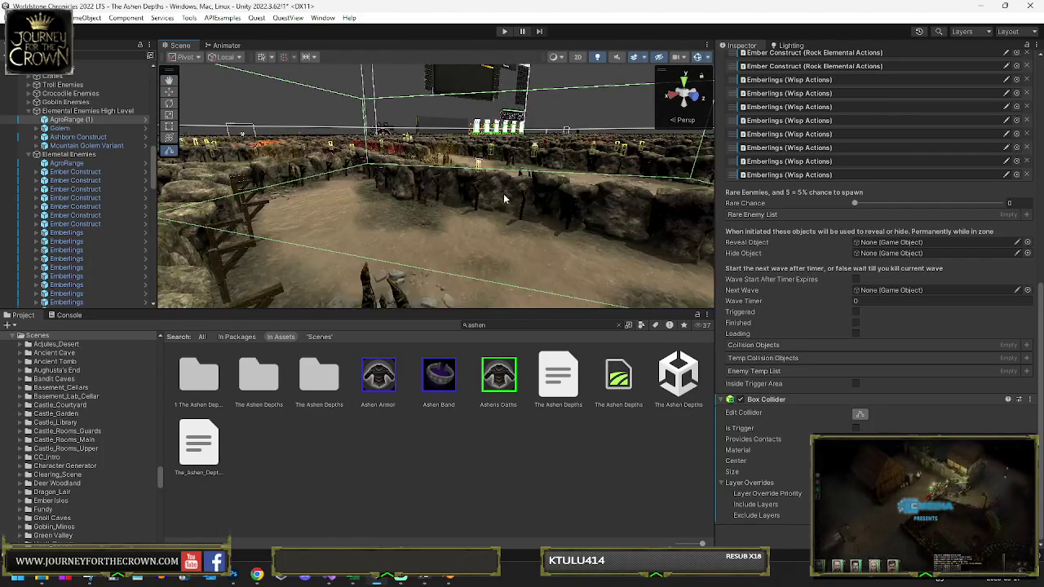
pyautogui.moveTo(495, 193); pyautogui.dragTo(499, 172)
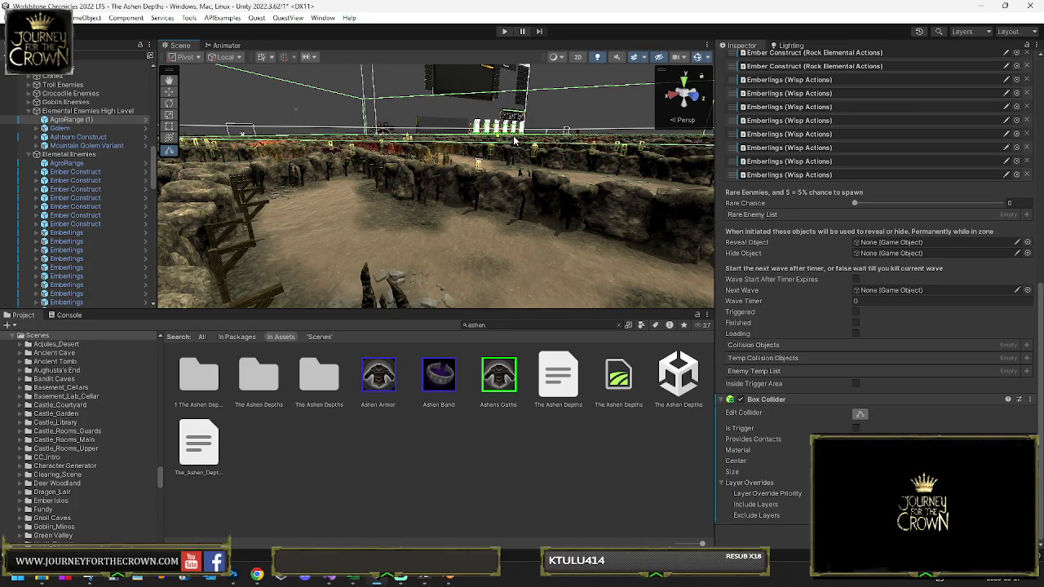
pyautogui.moveTo(516, 165); pyautogui.dragTo(538, 141)
pyautogui.moveTo(470, 177)
pyautogui.mouseDown()
pyautogui.moveTo(472, 165)
pyautogui.moveTo(478, 187)
pyautogui.moveTo(464, 196)
pyautogui.moveTo(370, 215)
pyautogui.moveTo(362, 200)
pyautogui.moveTo(492, 186)
pyautogui.moveTo(478, 159)
pyautogui.moveTo(296, 205)
pyautogui.moveTo(287, 220)
pyautogui.moveTo(454, 214)
pyautogui.mouseUp()
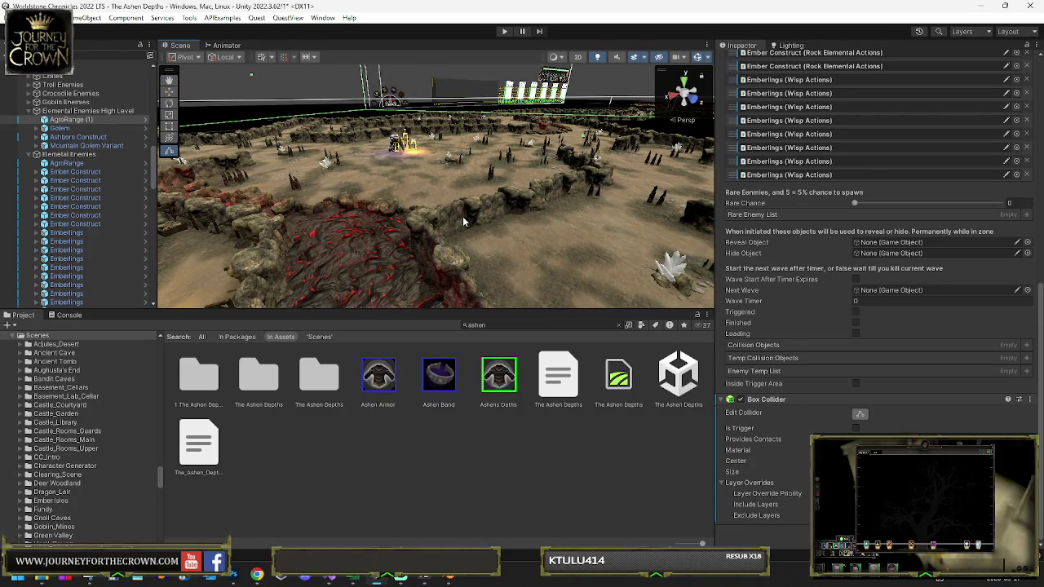
pyautogui.moveTo(420, 241)
pyautogui.mouseDown()
pyautogui.moveTo(389, 235)
pyautogui.moveTo(608, 279)
pyautogui.moveTo(542, 354)
pyautogui.mouseUp()
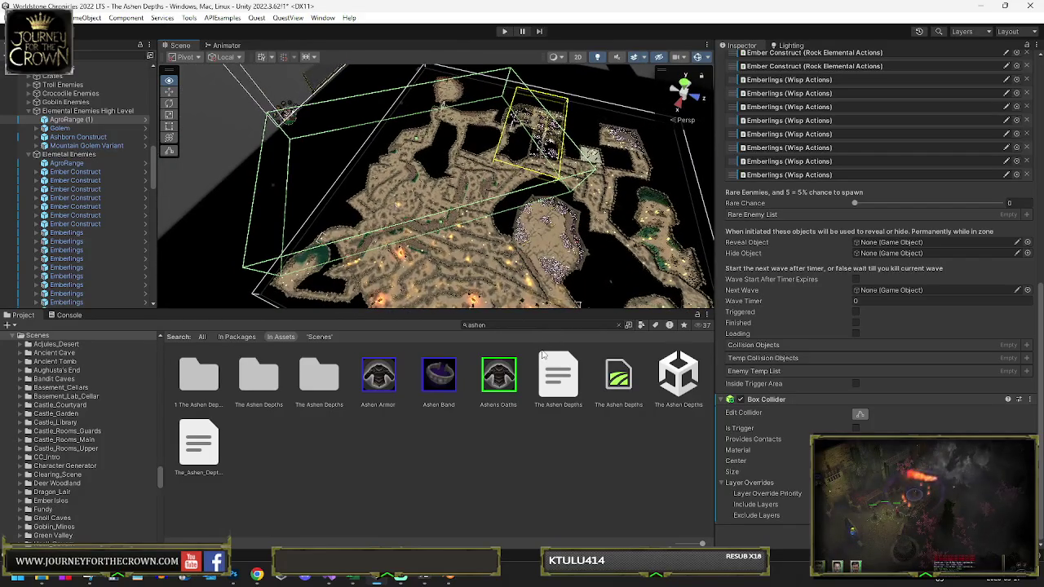
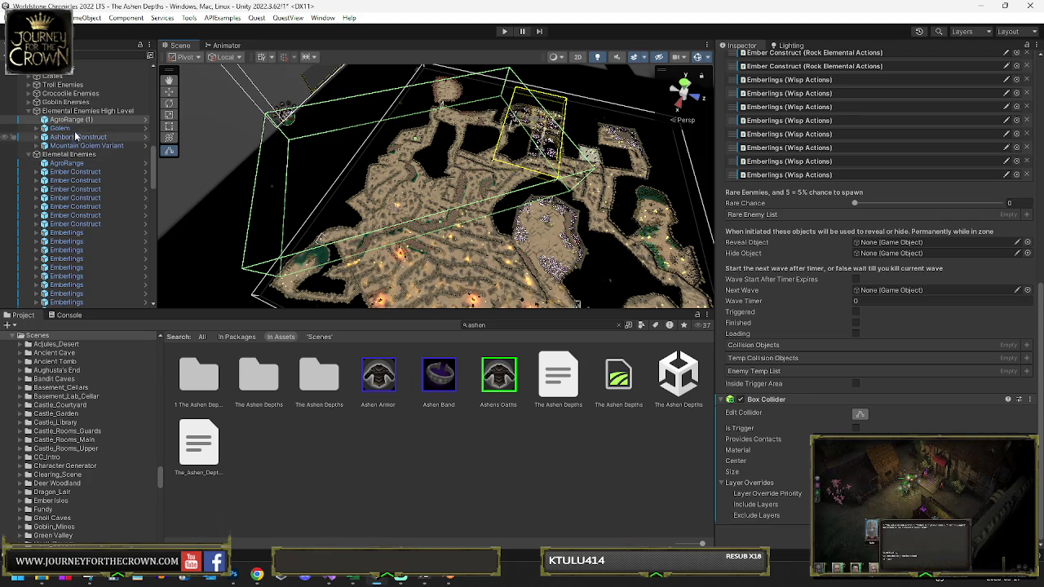
# Step: Duplicate the AgroRange trigger, try placing the copy on the map, then delete it
pyautogui.scroll(8, 831, 111)
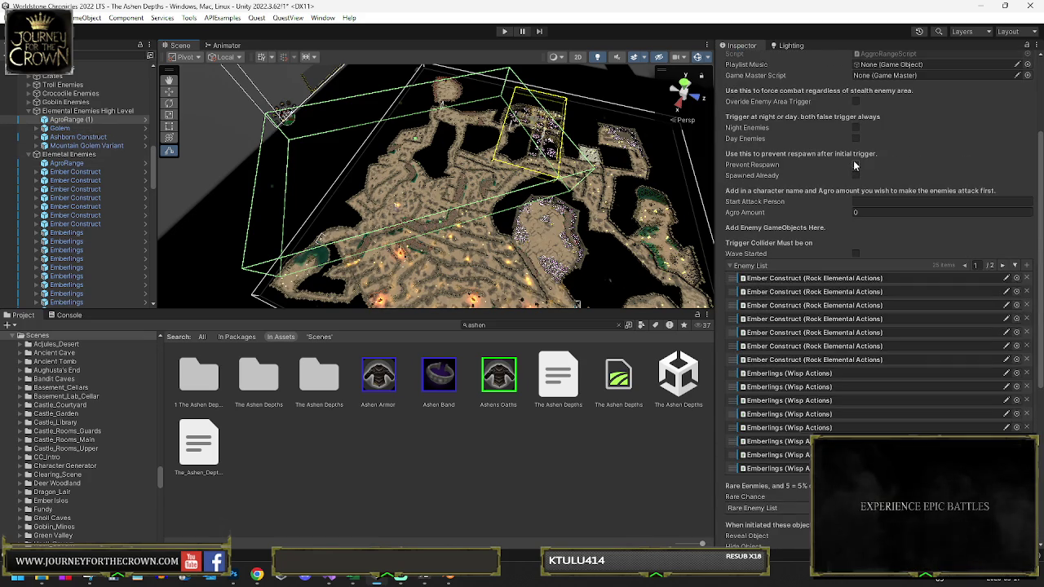
pyautogui.scroll(4, 854, 160)
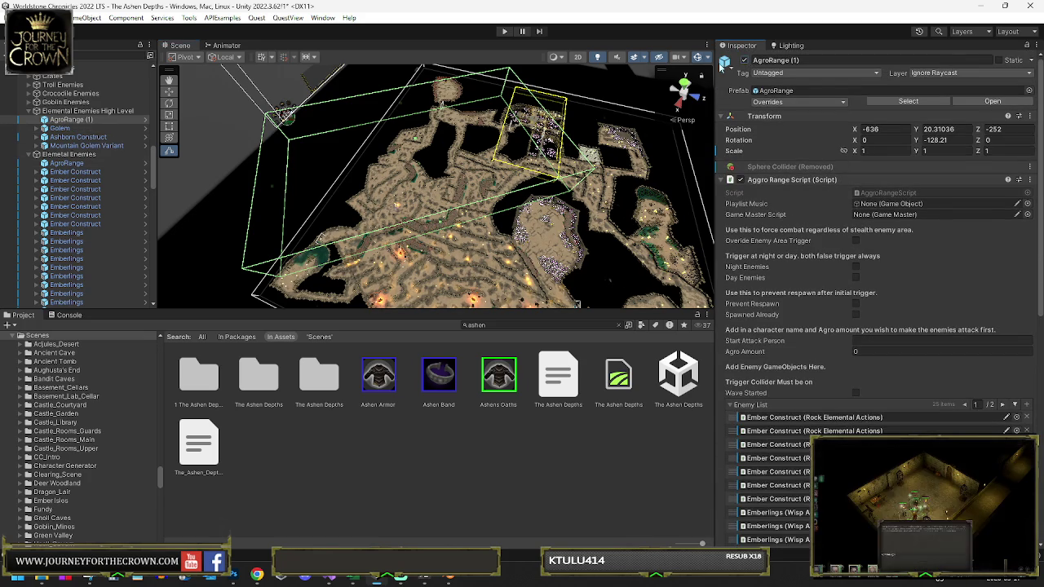
pyautogui.click(61, 165)
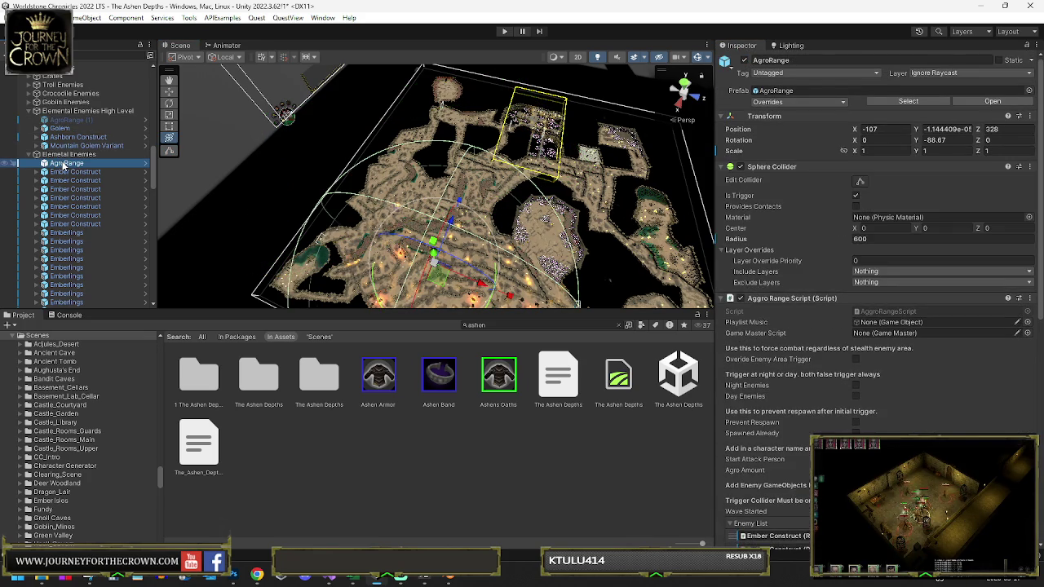
pyautogui.hotkey('ctrl', 'd')
pyautogui.moveTo(75, 120); pyautogui.dragTo(75, 121)
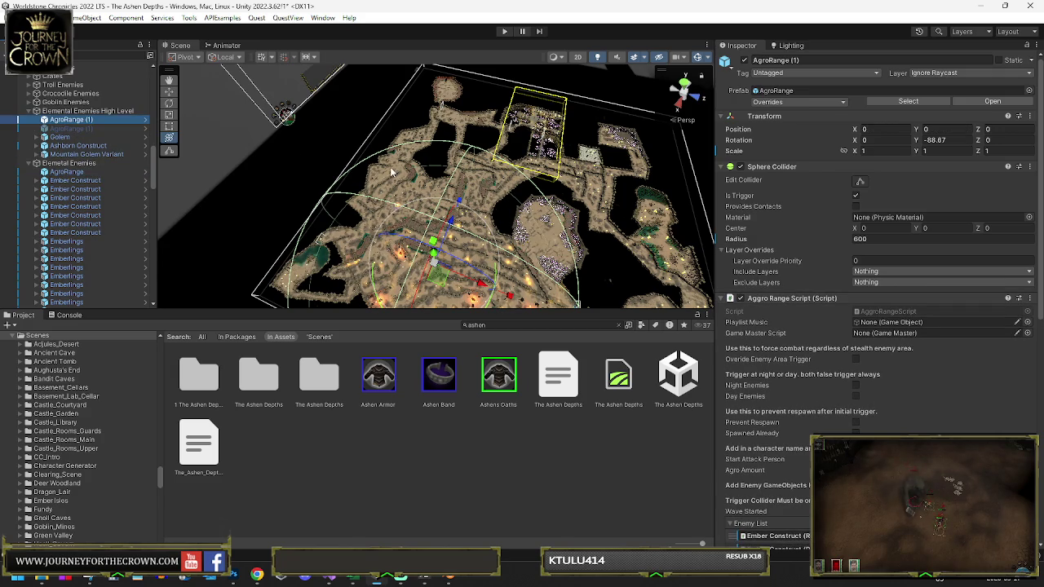
pyautogui.moveTo(438, 280); pyautogui.dragTo(420, 171)
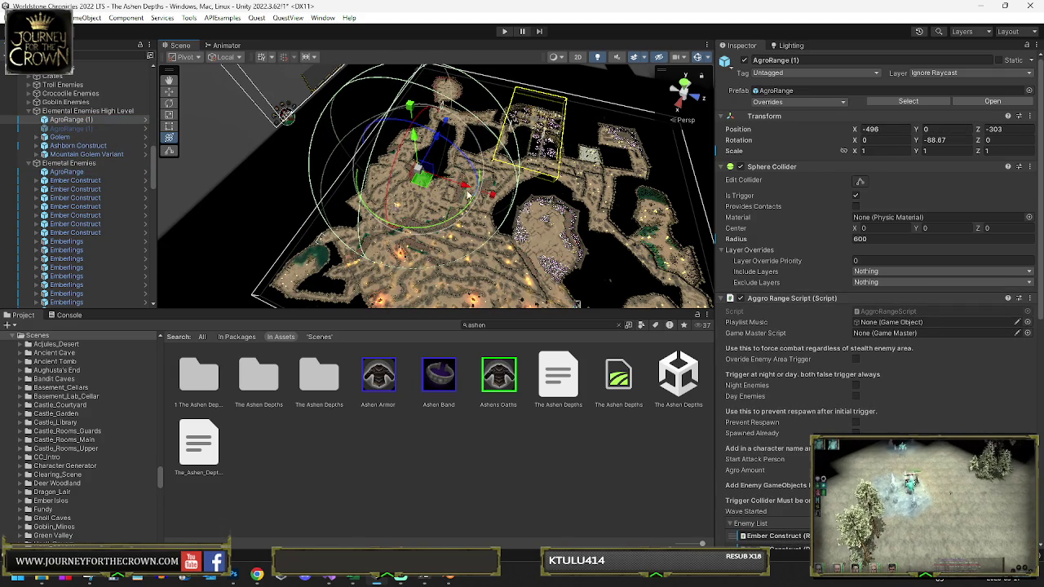
pyautogui.write('500')
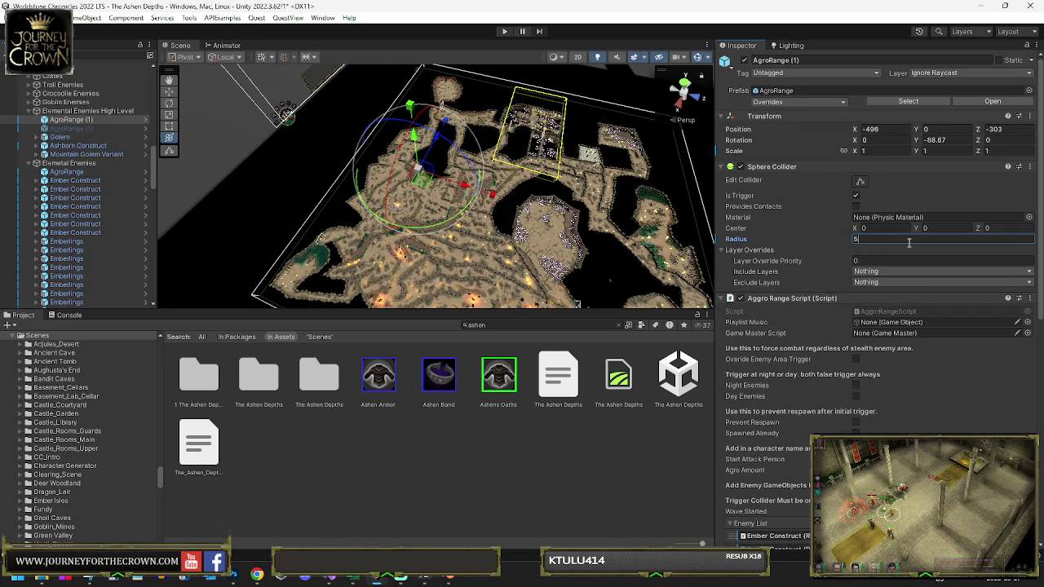
pyautogui.moveTo(432, 185)
pyautogui.mouseDown()
pyautogui.moveTo(482, 211)
pyautogui.moveTo(388, 220)
pyautogui.moveTo(443, 183)
pyautogui.moveTo(433, 165)
pyautogui.moveTo(546, 162)
pyautogui.moveTo(535, 157)
pyautogui.mouseUp()
pyautogui.press('y')
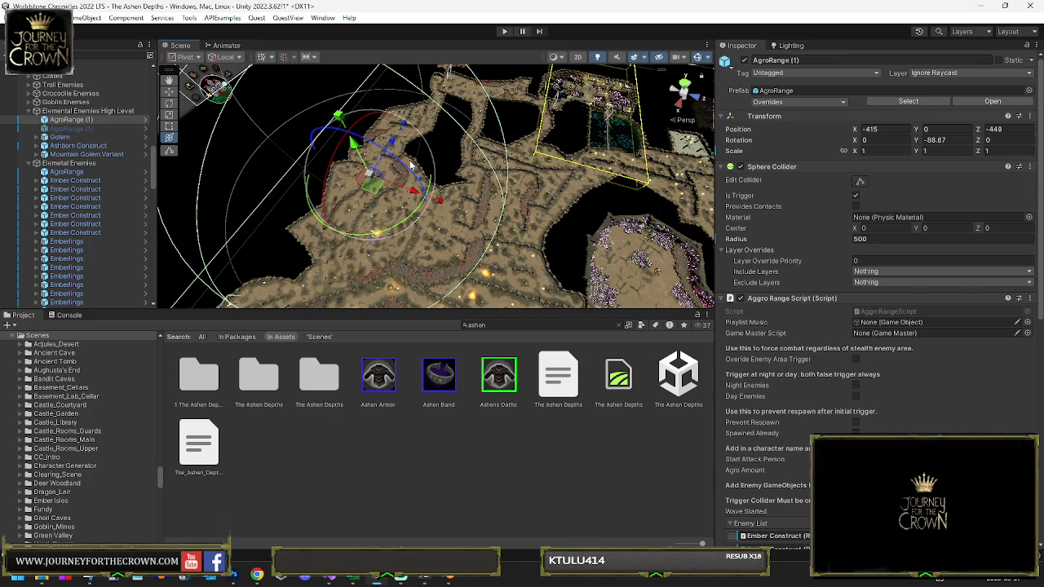
pyautogui.moveTo(369, 196)
pyautogui.mouseDown()
pyautogui.moveTo(435, 195)
pyautogui.moveTo(430, 215)
pyautogui.moveTo(407, 175)
pyautogui.moveTo(330, 173)
pyautogui.moveTo(294, 147)
pyautogui.mouseUp()
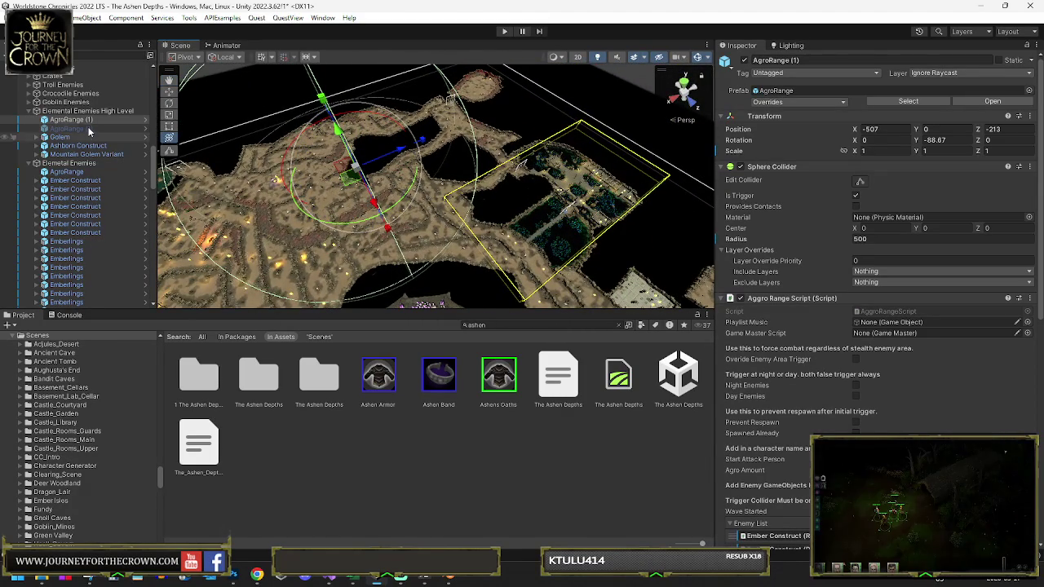
pyautogui.press('Delete')
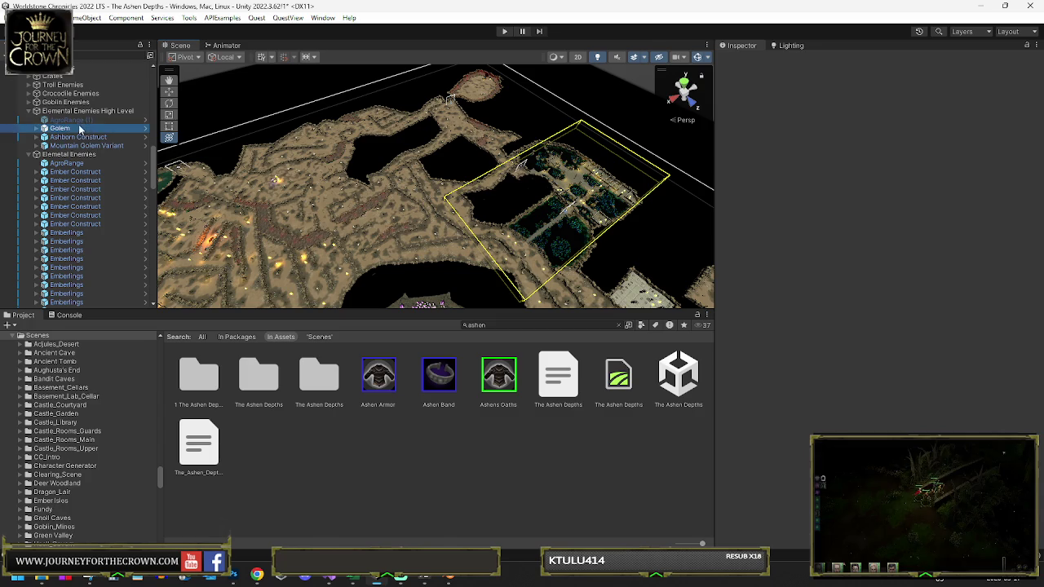
# Step: Shrink AgroRange (1)'s box collider along X and Z to fit the cave area
pyautogui.click(82, 118)
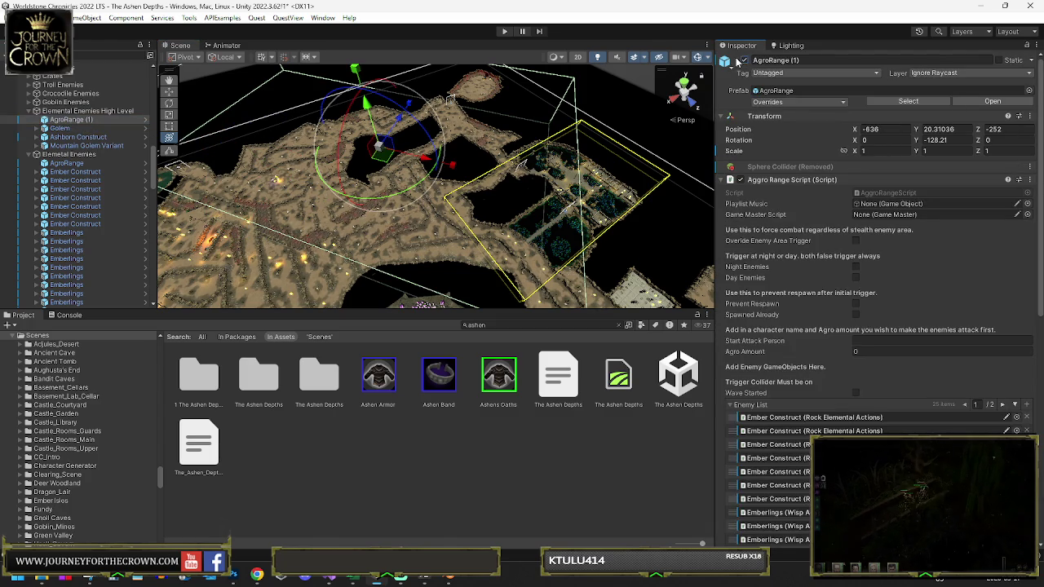
pyautogui.moveTo(522, 188); pyautogui.dragTo(682, 185)
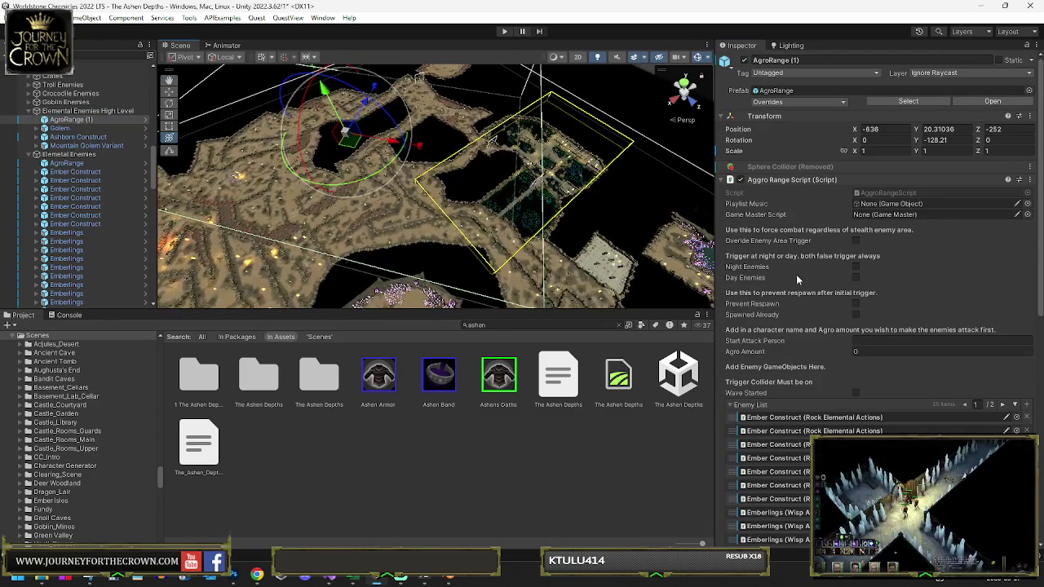
pyautogui.click(721, 180)
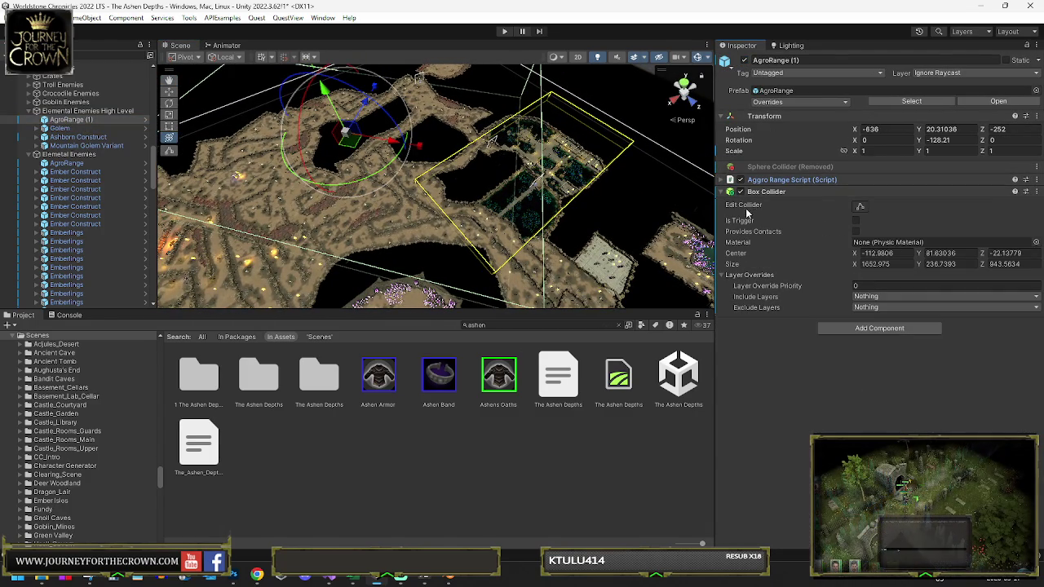
pyautogui.click(858, 208)
pyautogui.moveTo(556, 188); pyautogui.dragTo(483, 175)
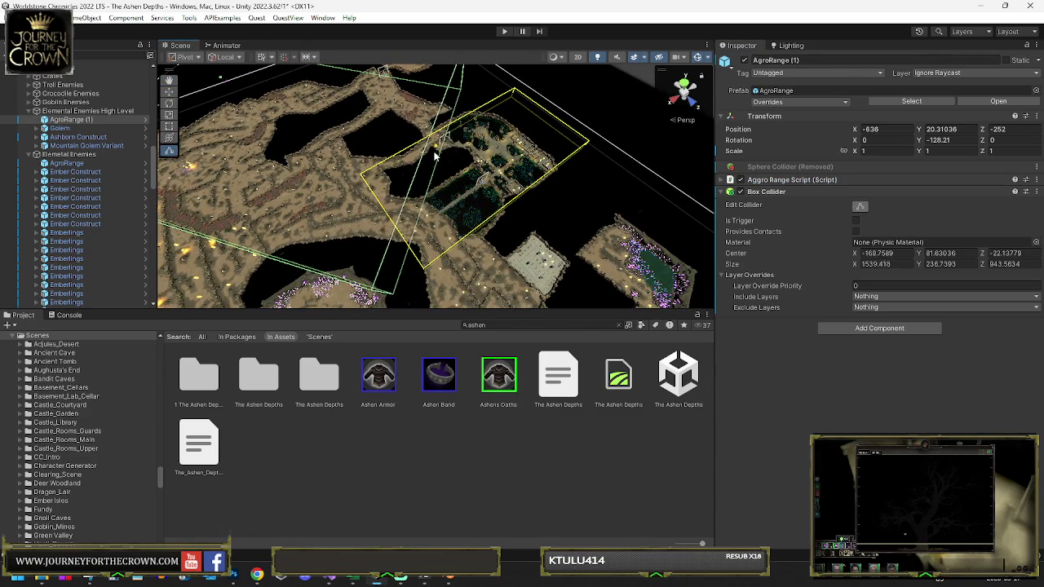
pyautogui.moveTo(439, 155)
pyautogui.mouseDown()
pyautogui.moveTo(516, 160)
pyautogui.moveTo(432, 136)
pyautogui.mouseUp()
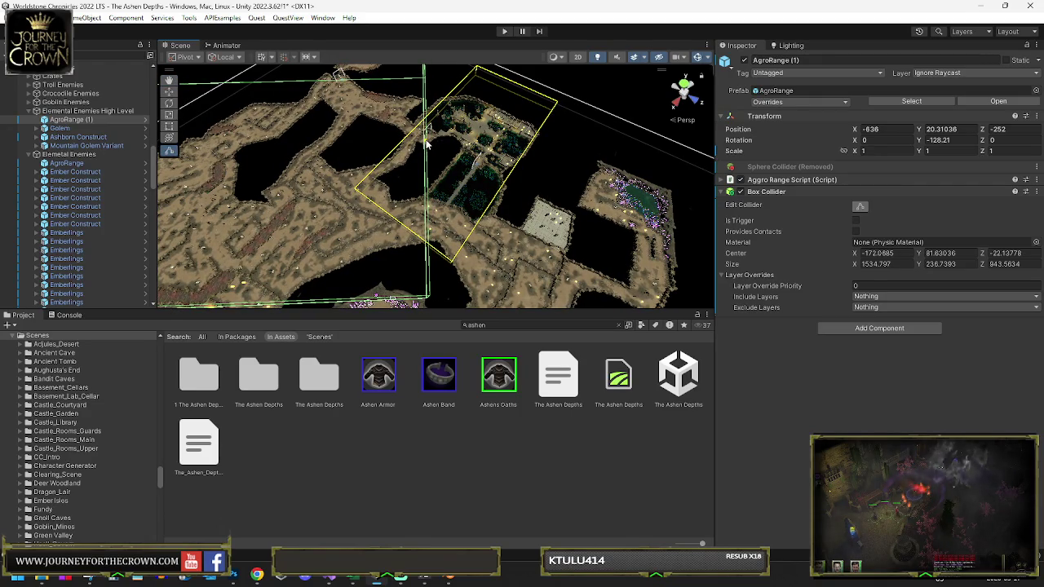
pyautogui.moveTo(433, 149)
pyautogui.mouseDown()
pyautogui.moveTo(276, 141)
pyautogui.moveTo(382, 180)
pyautogui.moveTo(364, 141)
pyautogui.mouseUp()
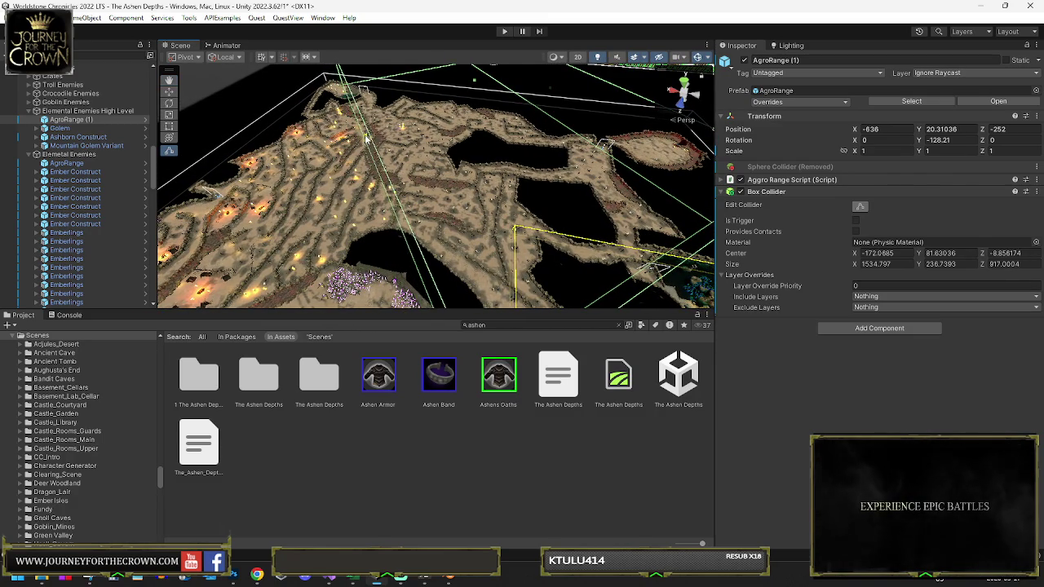
pyautogui.scroll(5, 392, 138)
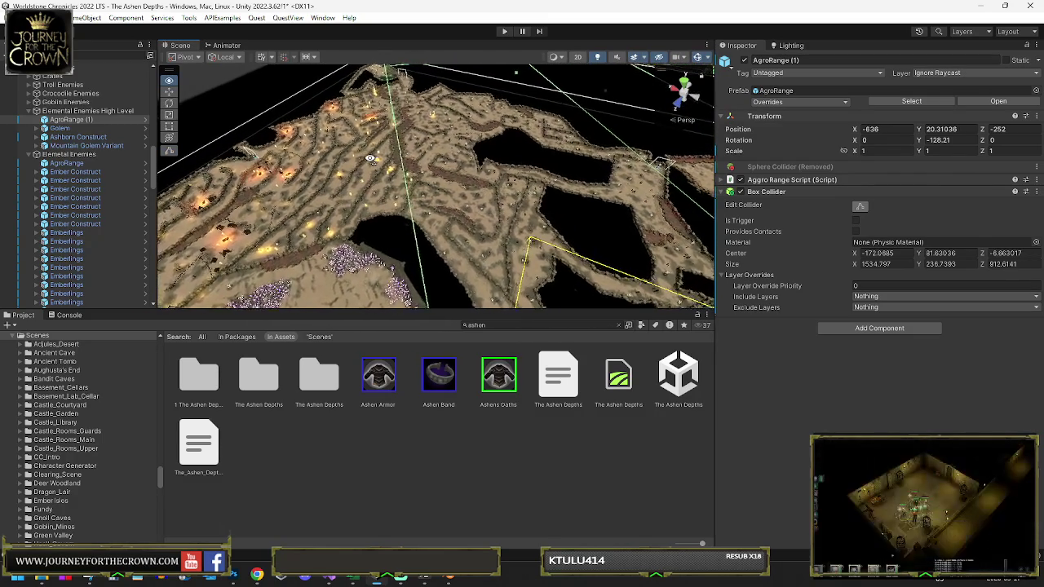
pyautogui.scroll(5, 393, 133)
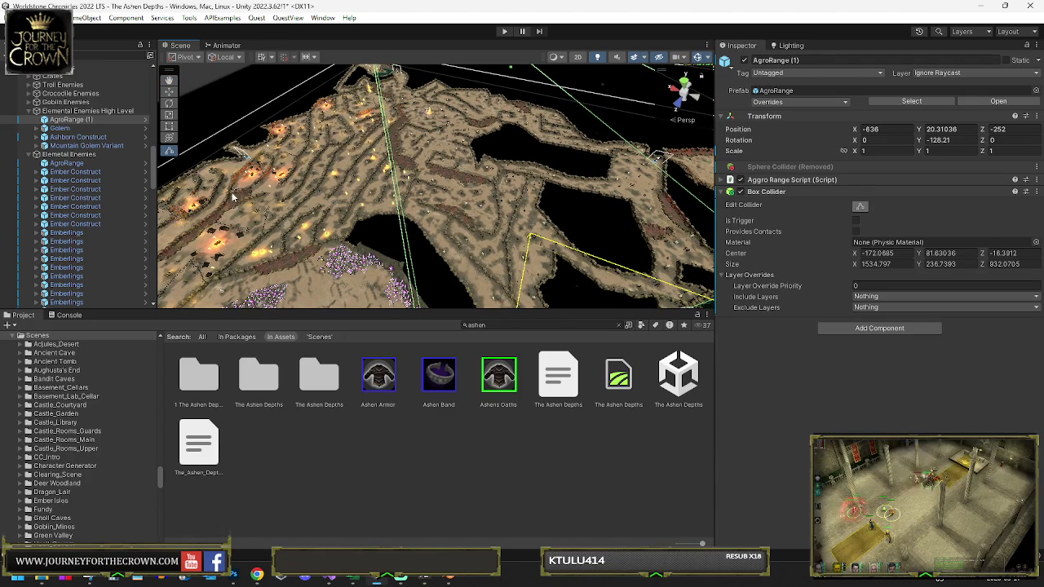
pyautogui.doubleClick(81, 137)
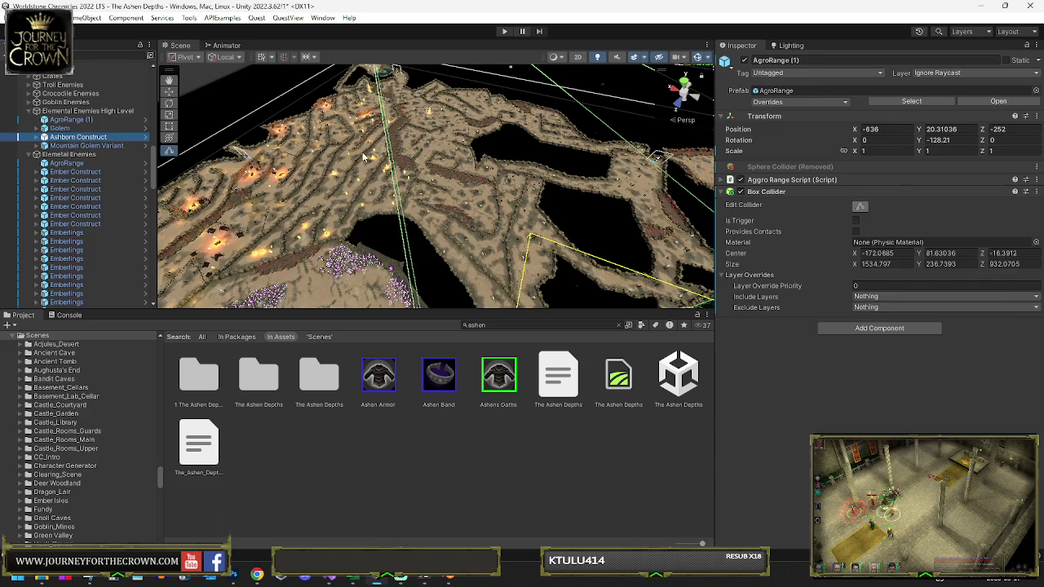
# Step: Copy the Ember Construct's Random Item Drop component
pyautogui.scroll(-5, 763, 260)
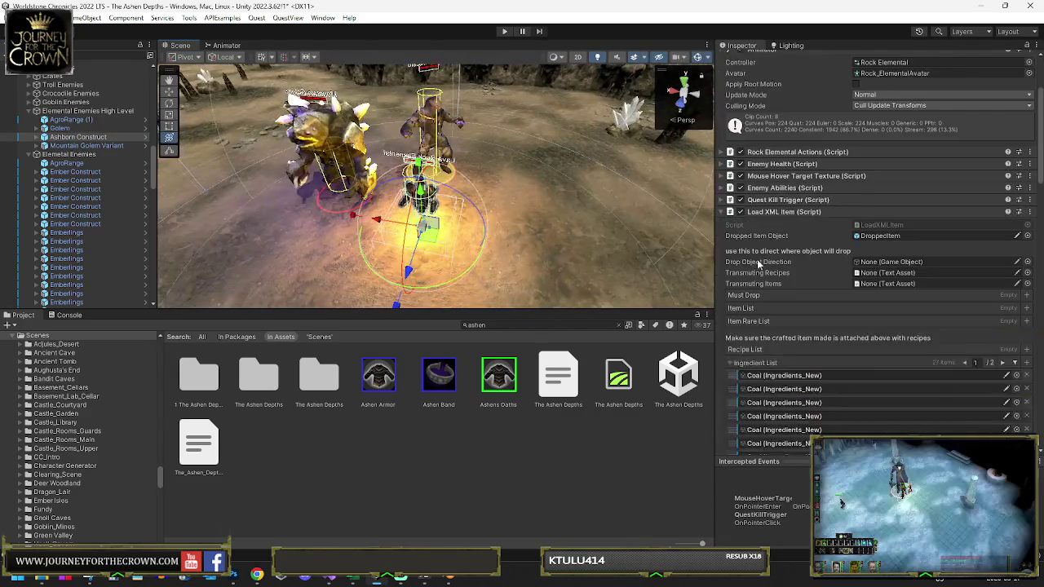
pyautogui.scroll(-2, 751, 265)
pyautogui.press('Down')
pyautogui.press('Down')
pyautogui.press('Down')
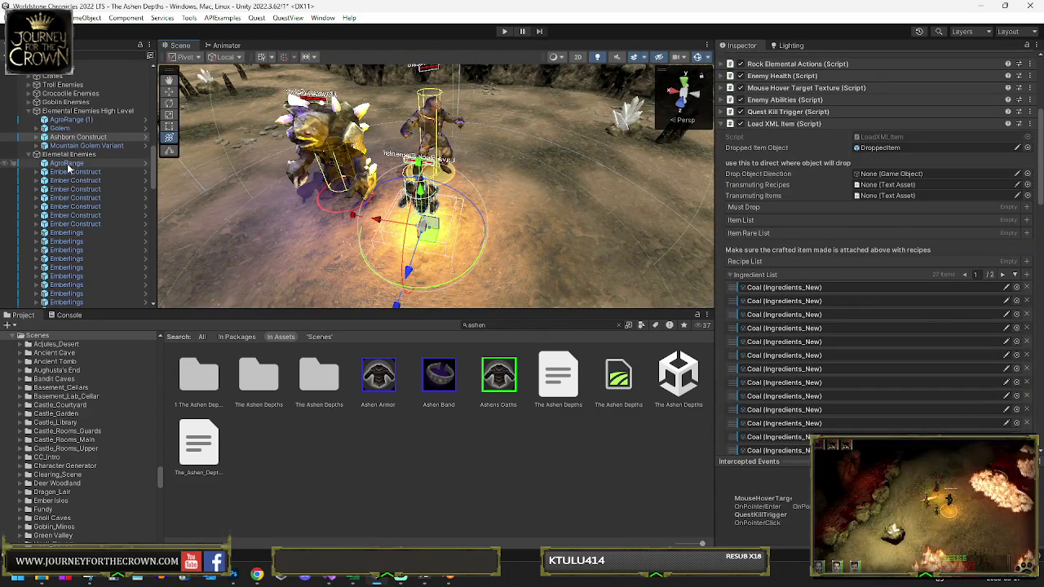
pyautogui.click(734, 127)
pyautogui.scroll(-12, 822, 196)
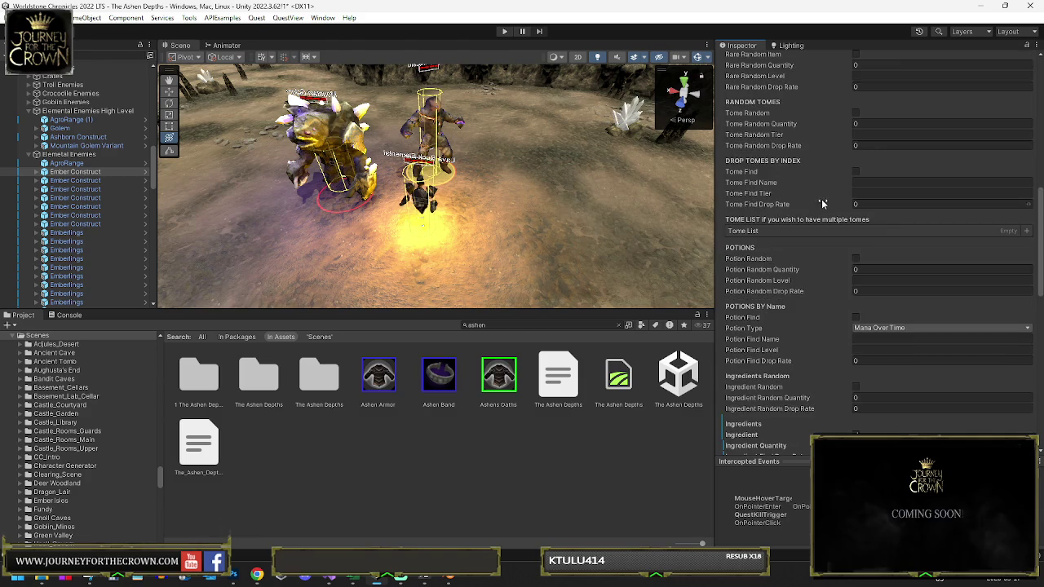
pyautogui.scroll(11, 811, 210)
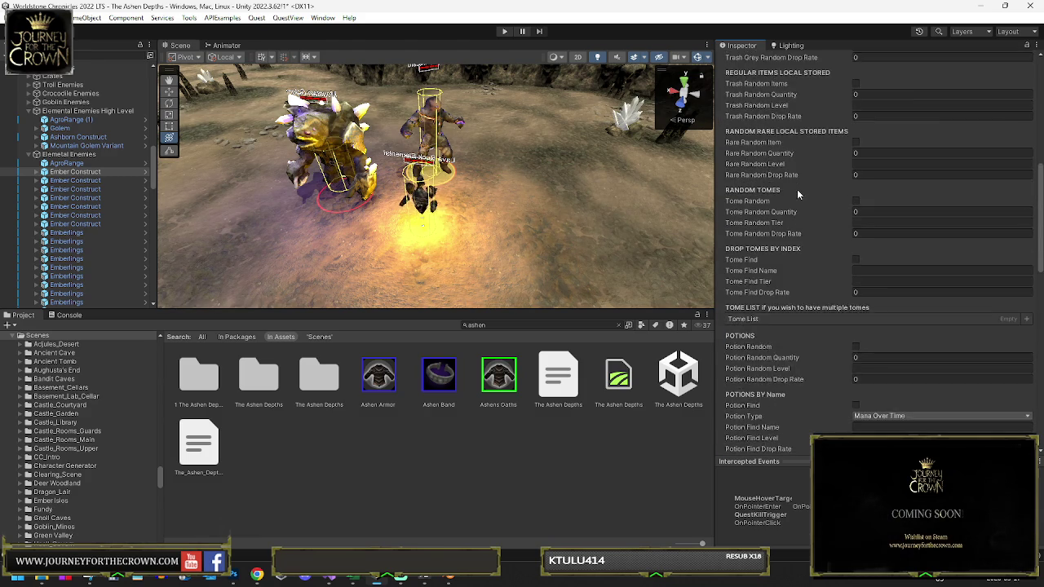
pyautogui.rightClick(770, 111)
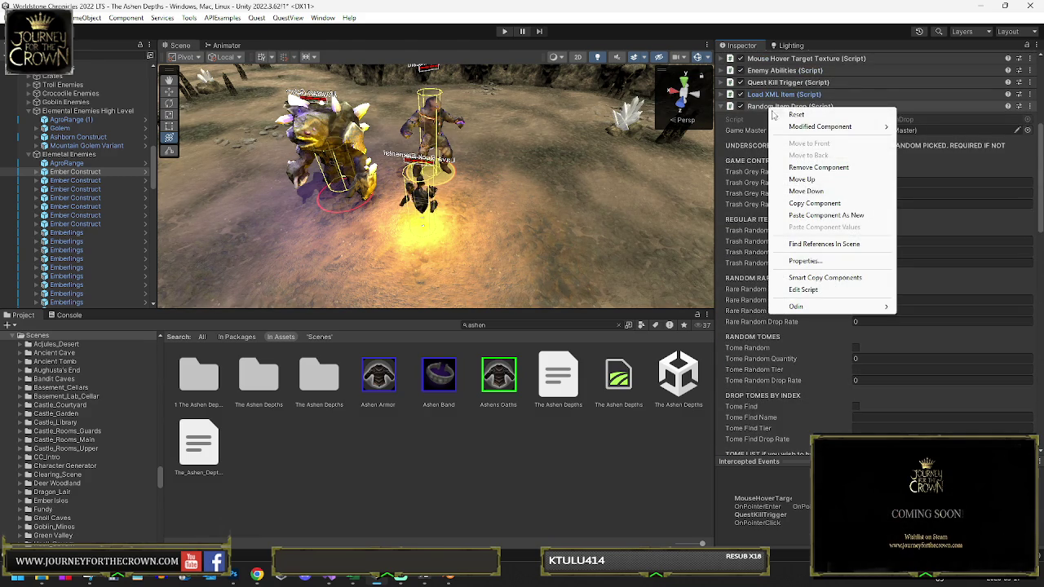
pyautogui.click(810, 204)
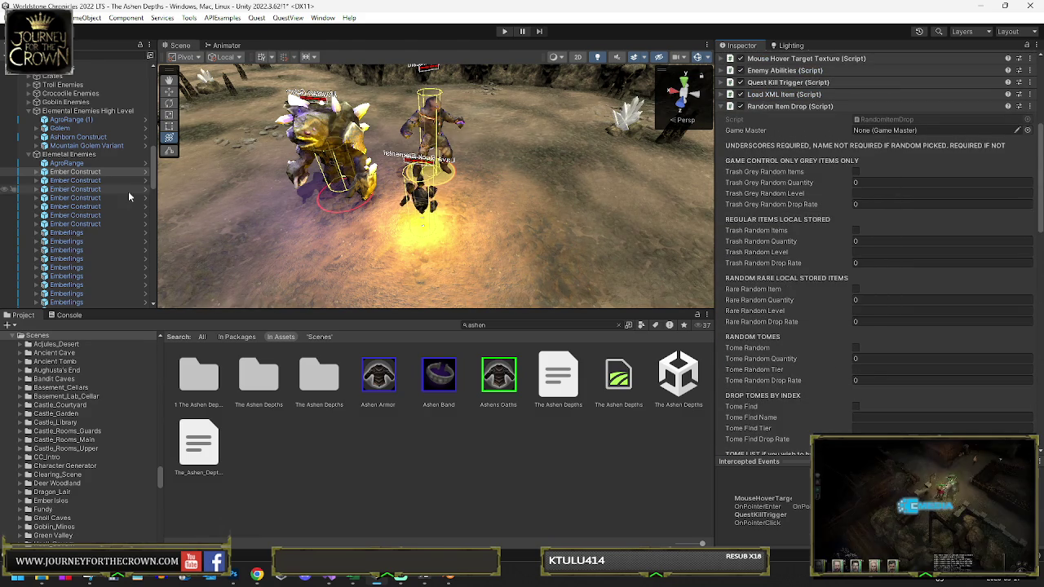
# Step: Paste the copied Random Item Drop values onto the Ashborn Construct
pyautogui.click(73, 137)
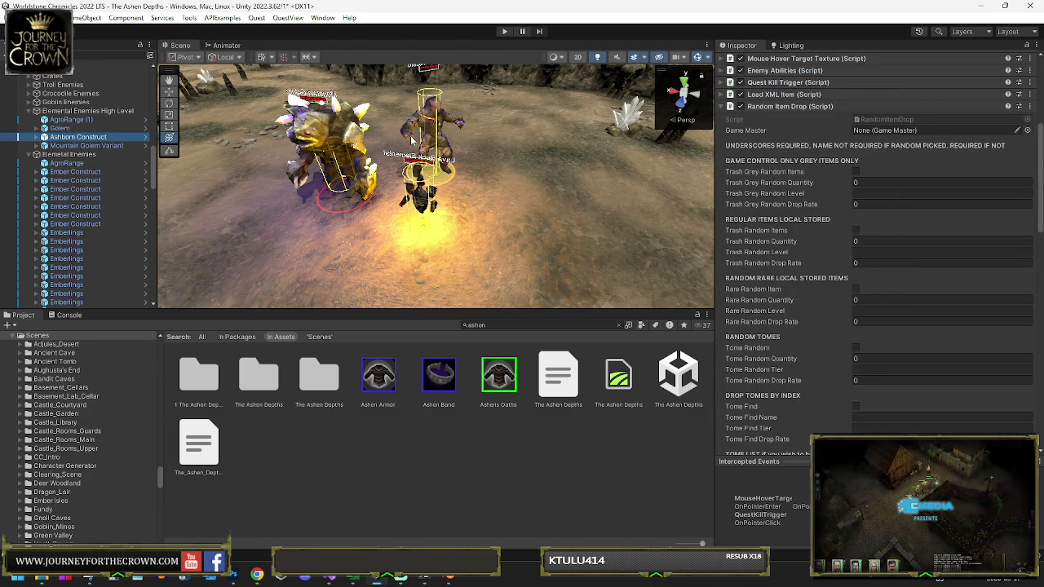
pyautogui.rightClick(764, 107)
pyautogui.click(816, 210)
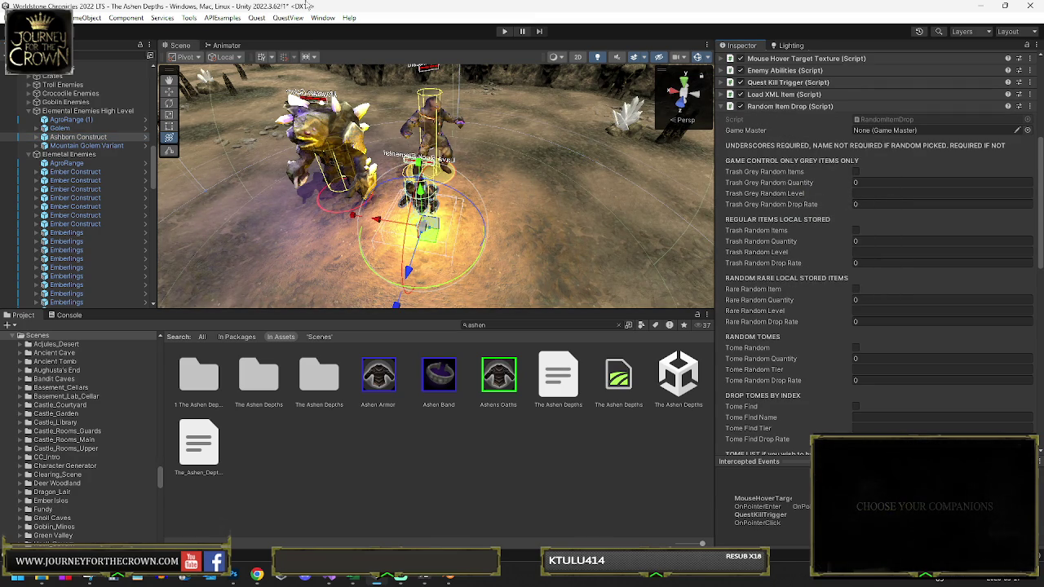
pyautogui.doubleClick(78, 138)
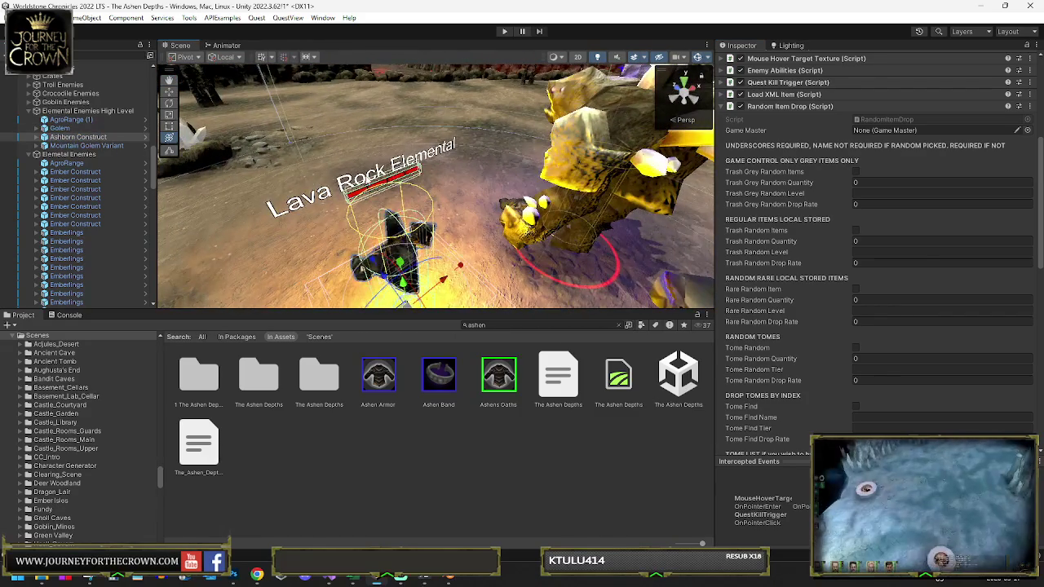
# Step: Change the EnemyName text to 'Ashborn Construct' and clear the 'ashen' Project search
pyautogui.click(389, 181)
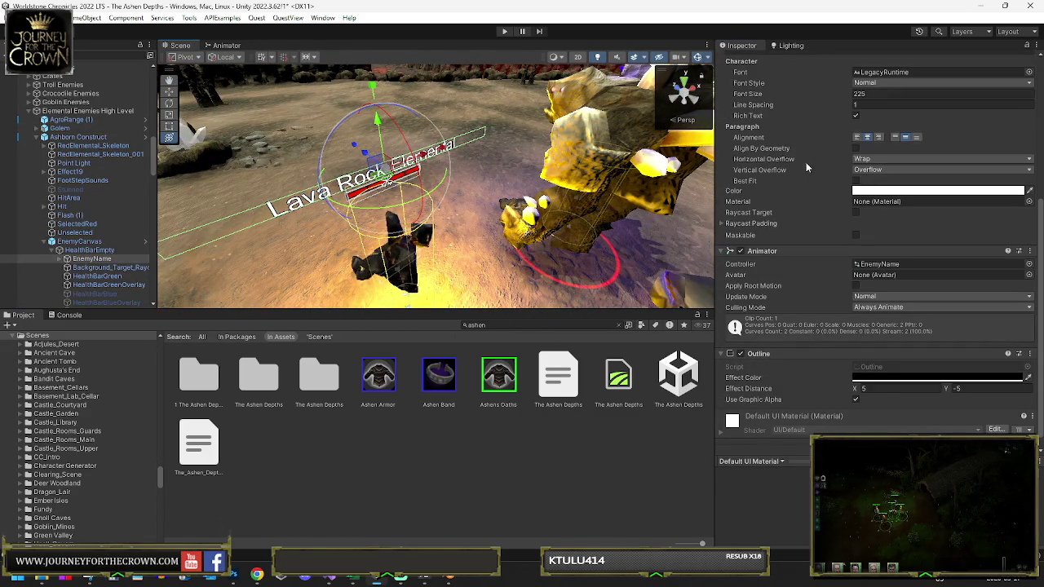
pyautogui.scroll(5, 803, 167)
pyautogui.hotkey('ctrl', 'v')
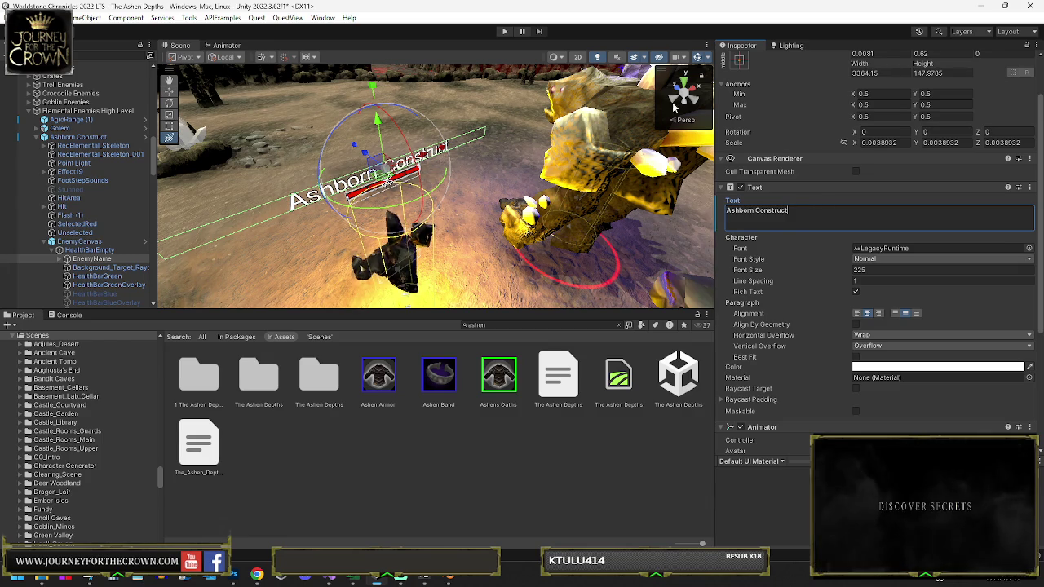
pyautogui.moveTo(460, 185); pyautogui.dragTo(358, 198)
pyautogui.moveTo(447, 194); pyautogui.dragTo(909, 179)
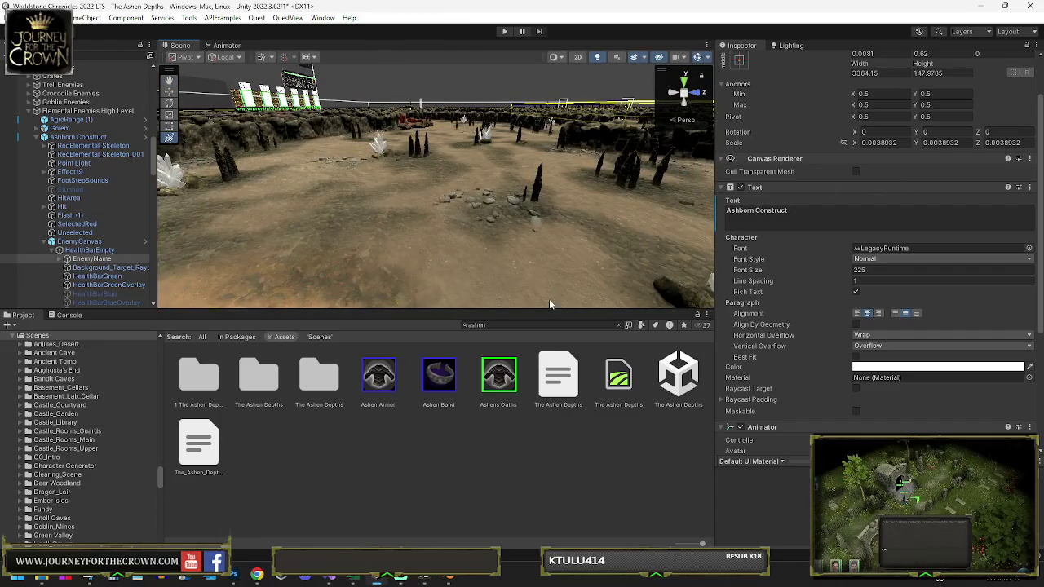
pyautogui.click(620, 325)
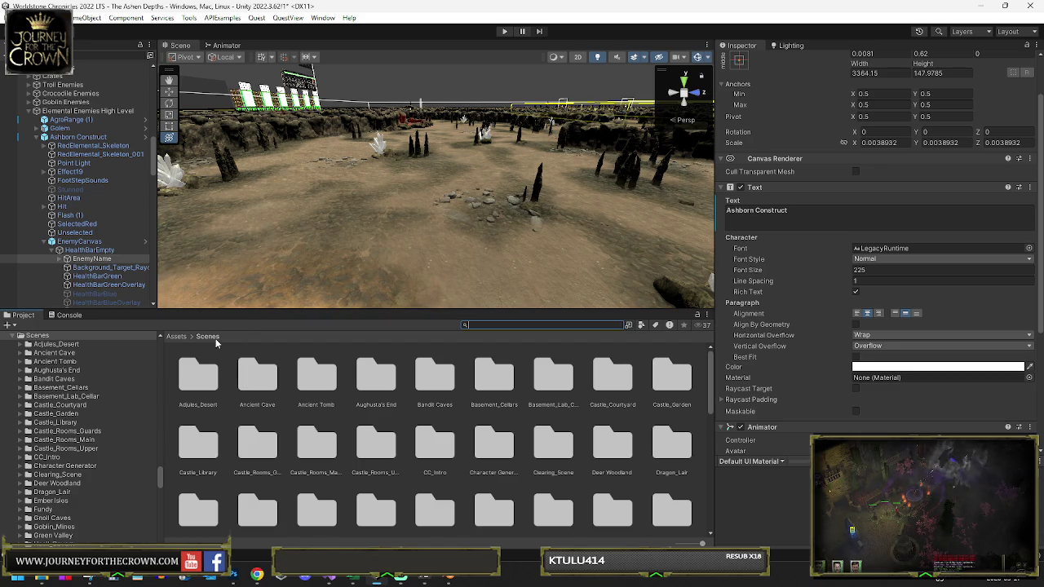
# Step: Move the Ashborn Construct to X -355.9, Z -198.1 on the Ashen Depths map
pyautogui.click(37, 137)
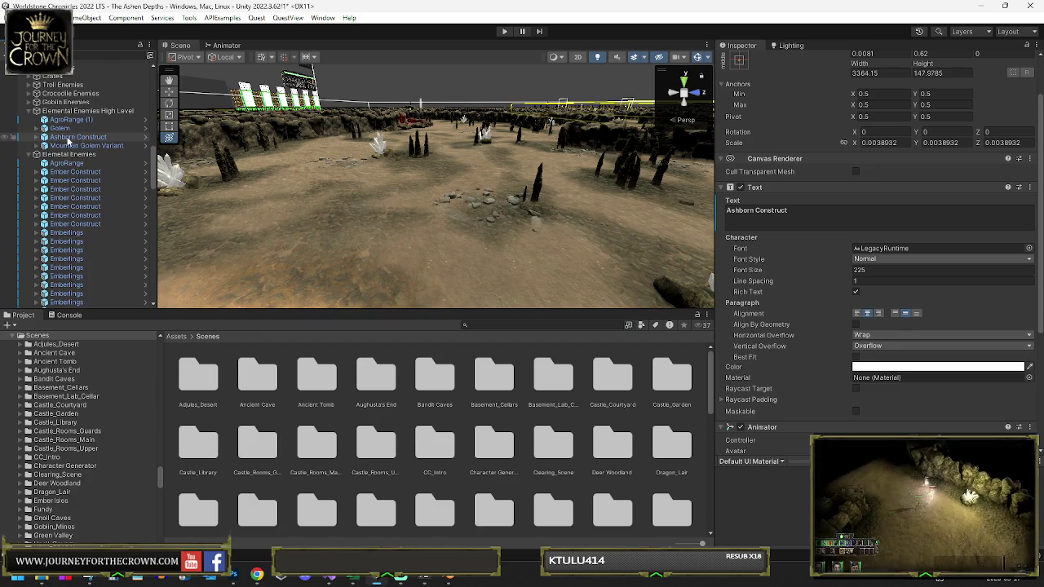
pyautogui.press('f')
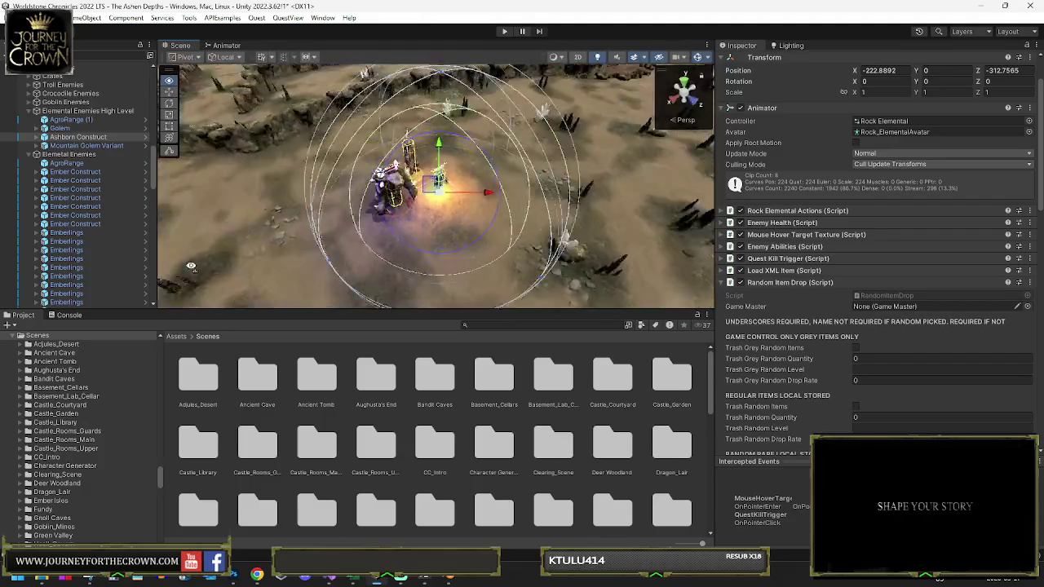
pyautogui.moveTo(493, 197); pyautogui.dragTo(556, 164)
pyautogui.moveTo(438, 205)
pyautogui.mouseDown()
pyautogui.moveTo(447, 214)
pyautogui.moveTo(508, 194)
pyautogui.mouseUp()
pyautogui.moveTo(607, 218)
pyautogui.mouseDown()
pyautogui.moveTo(380, 266)
pyautogui.moveTo(242, 240)
pyautogui.moveTo(667, 260)
pyautogui.moveTo(669, 240)
pyautogui.moveTo(440, 253)
pyautogui.mouseUp()
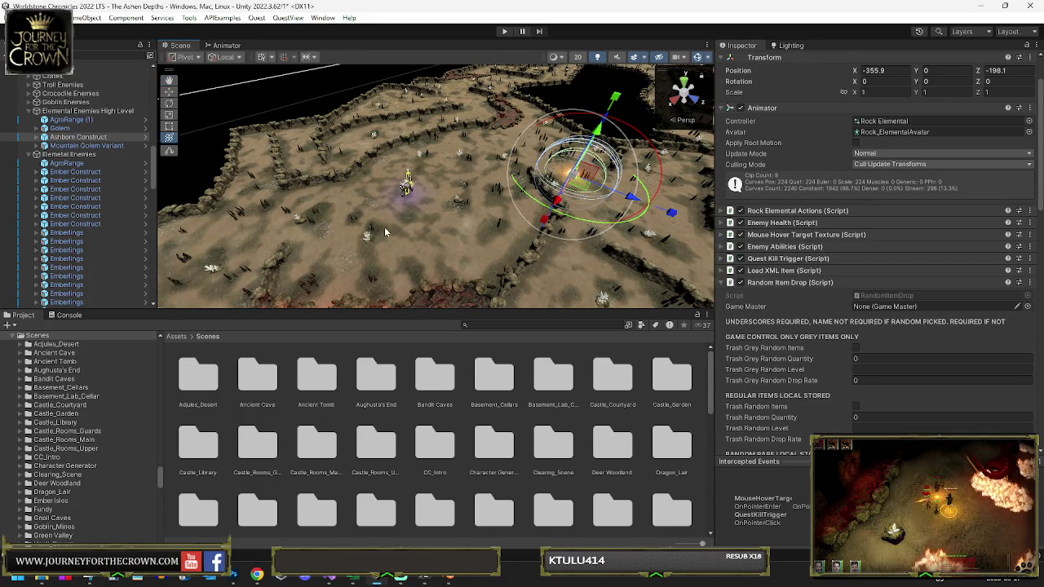
pyautogui.moveTo(408, 236)
pyautogui.mouseDown()
pyautogui.moveTo(409, 226)
pyautogui.moveTo(526, 215)
pyautogui.moveTo(218, 237)
pyautogui.mouseUp()
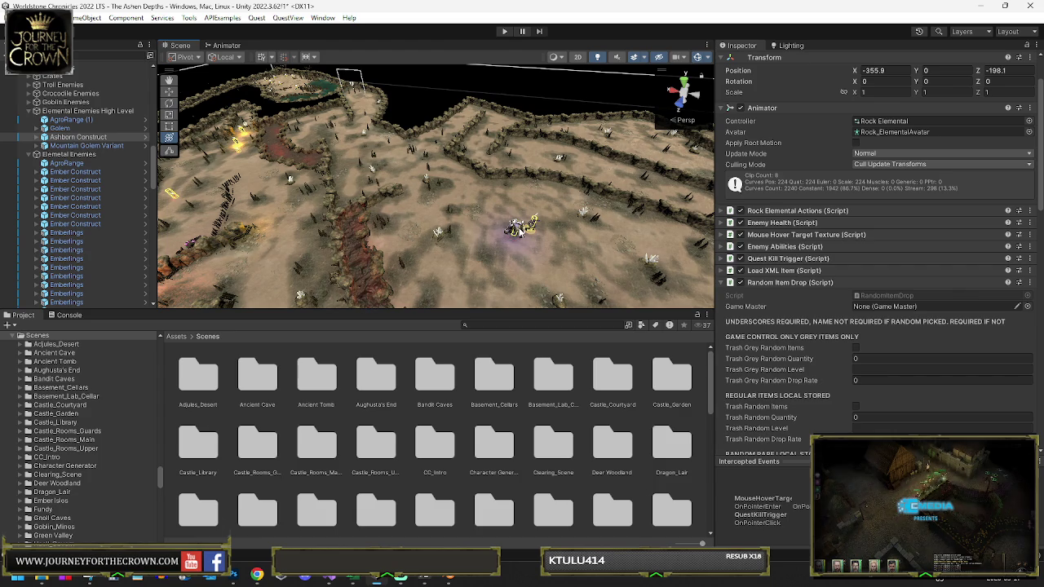
pyautogui.click(514, 228)
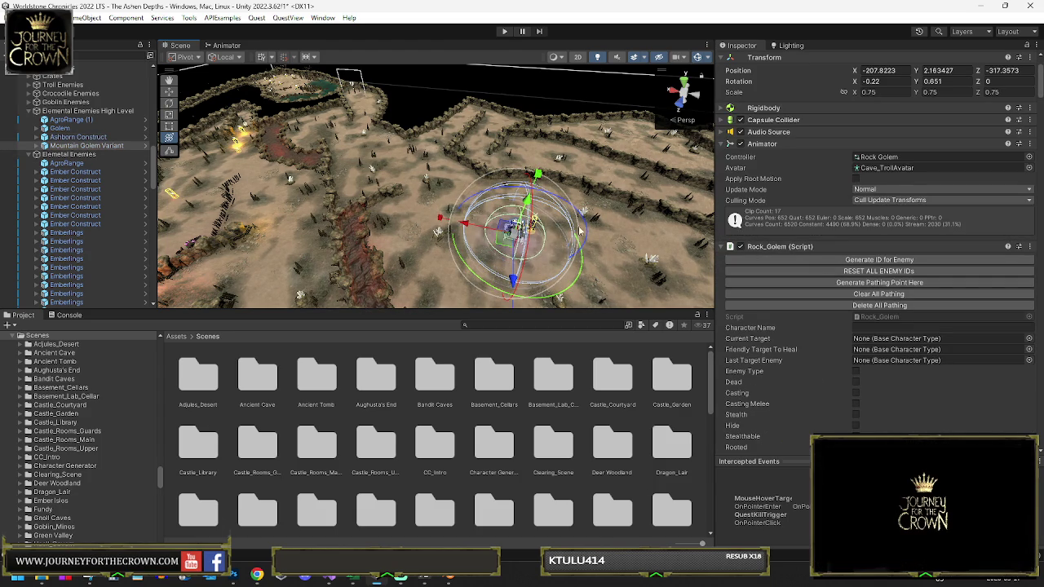